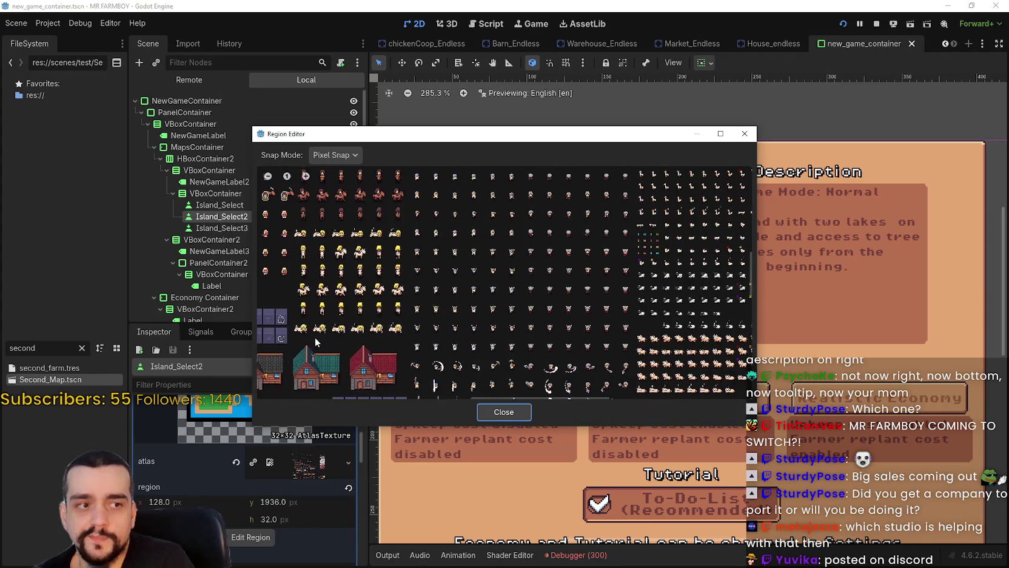
scroll(539, 245, down, 2)
Zoom onto the island tile and trim the atlas region's top edge down to y 1942.
scroll(508, 357, up, 2)
scroll(485, 279, up, 2)
scroll(484, 273, up, 2)
scroll(485, 273, up, 2)
scroll(485, 273, up, 2)
drag(489, 273, 496, 289)
scroll(496, 288, down, 3)
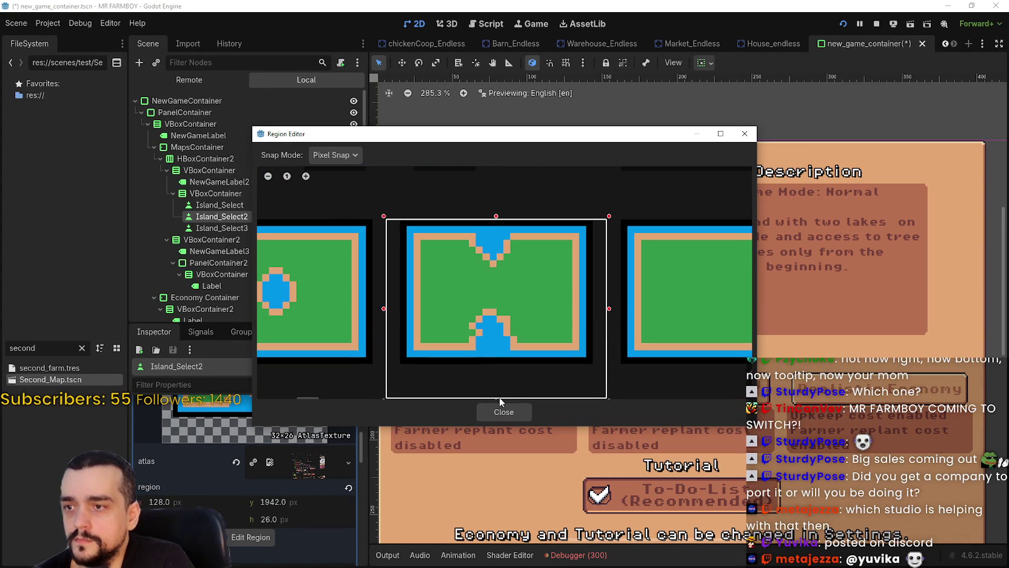
scroll(496, 304, down, 1)
Pull in the bottom, right and left edges to 28×21 at x 130, then close the Region Editor.
drag(498, 373, 499, 341)
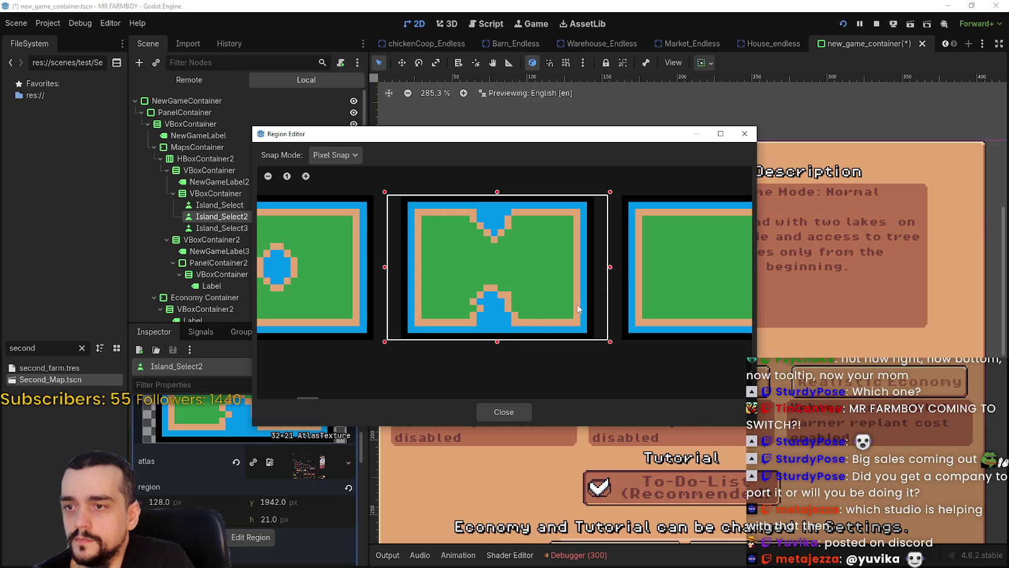
drag(611, 270, 597, 271)
drag(386, 261, 401, 269)
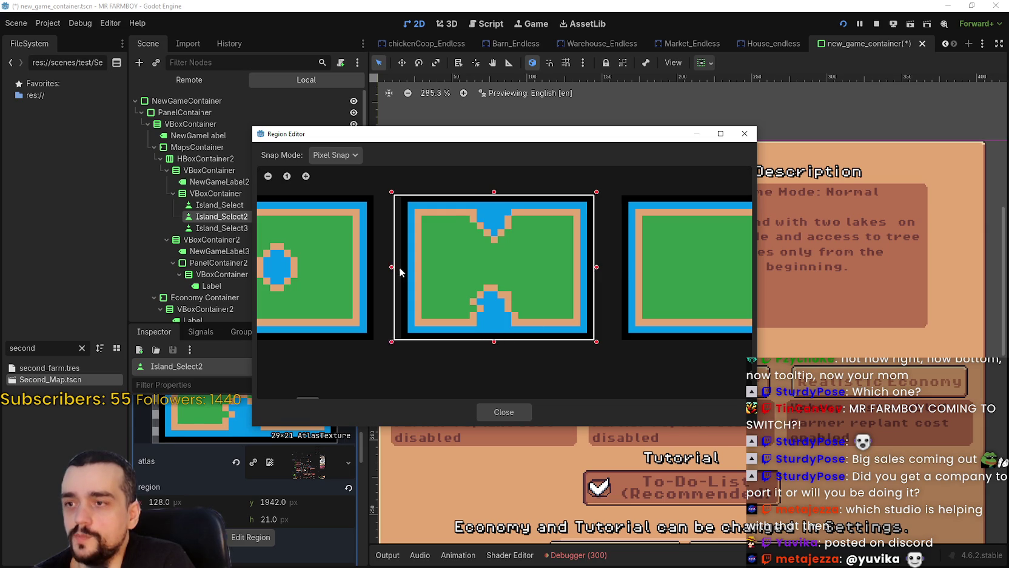
scroll(412, 276, down, 2)
click(509, 414)
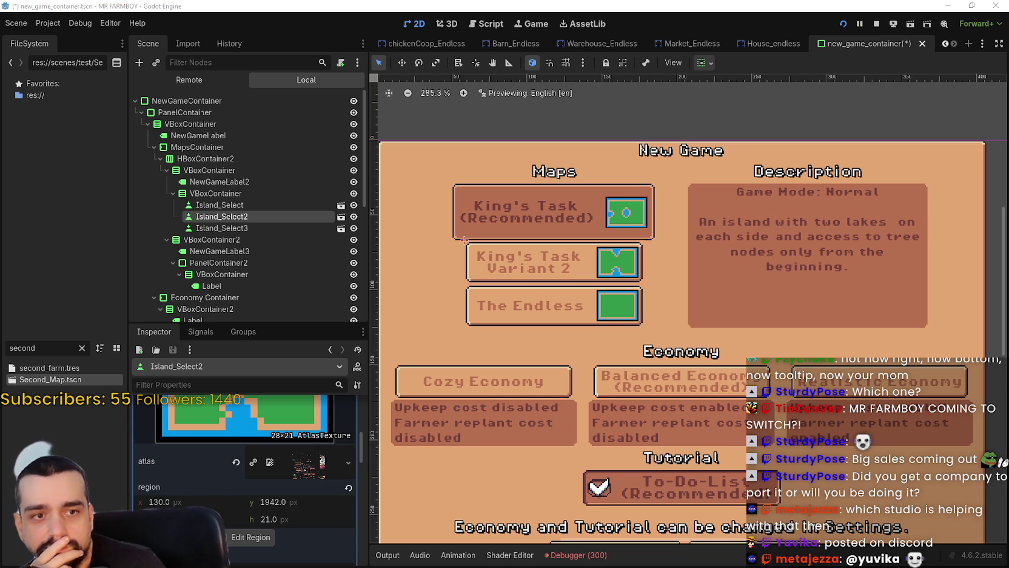
key(alt+Tab)
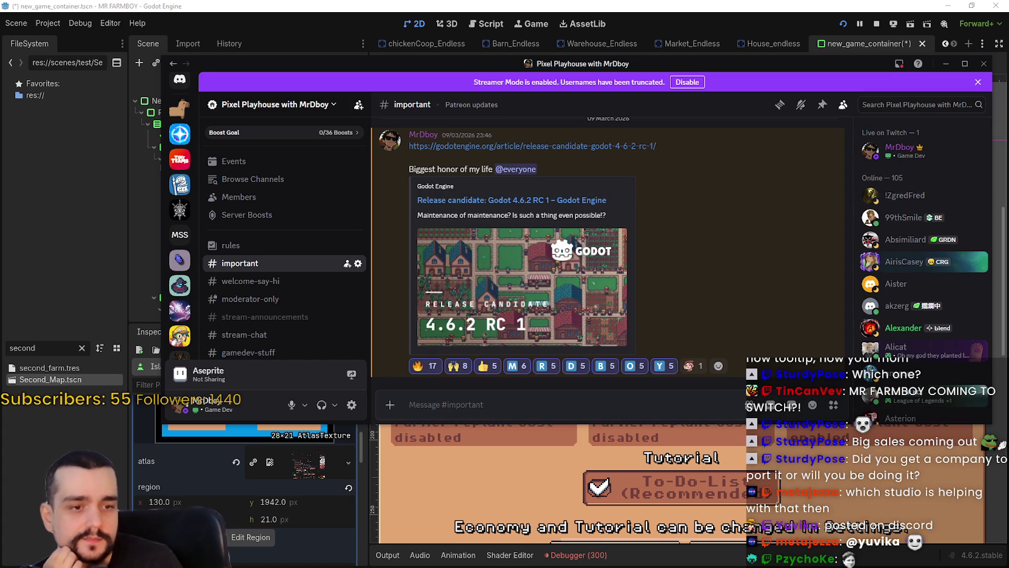
Switch to the browser showing shipmates.dev and minimize it so Discord's #important channel shows.
key(alt+Tab)
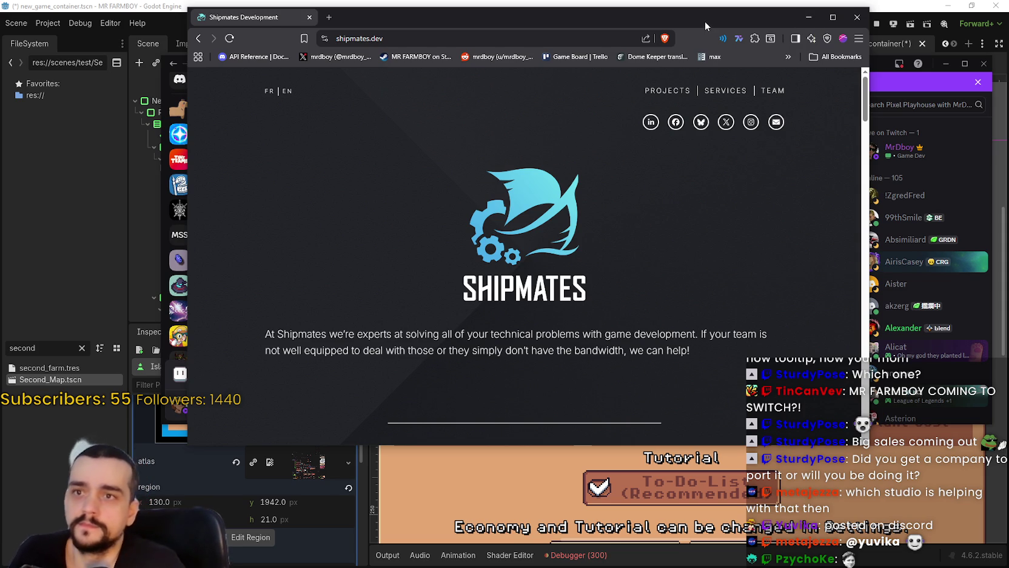
click(809, 17)
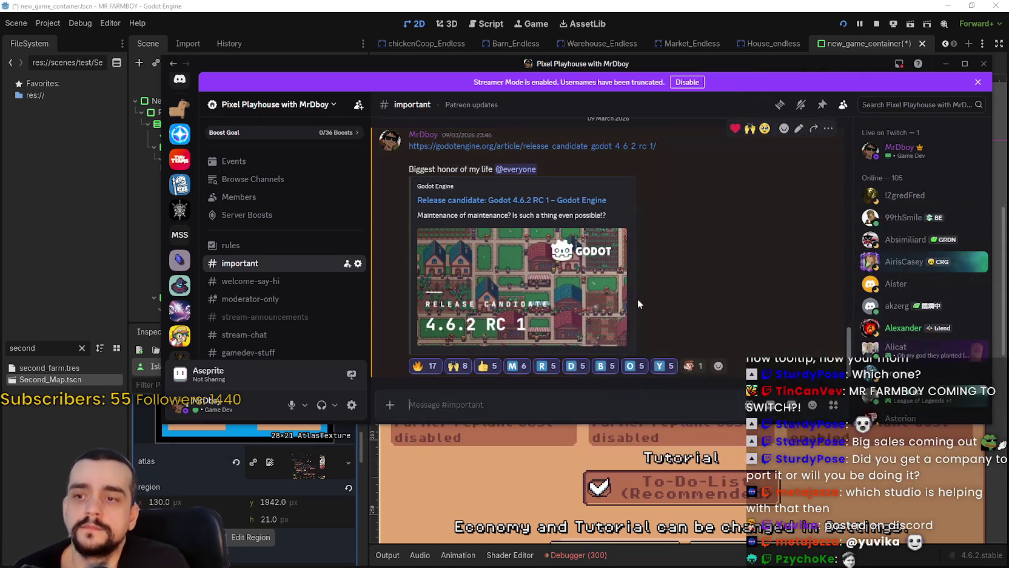
mouse_move(599, 237)
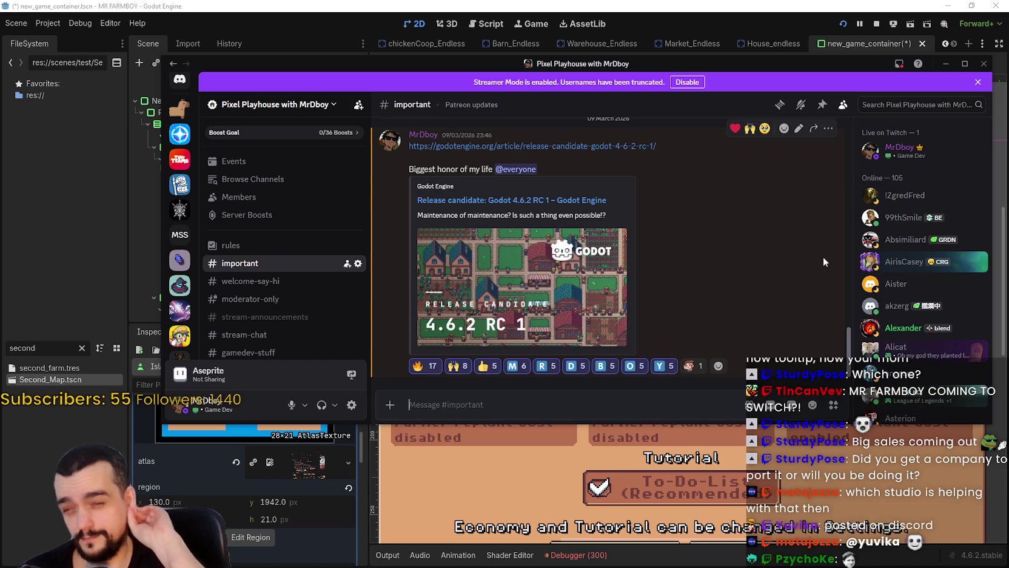
Type 'I AM HAPPY TO ANNOUNCE THAT MR FARMBOY WILL BE PORTED TO…' in #important, fixing typos.
key(shift)
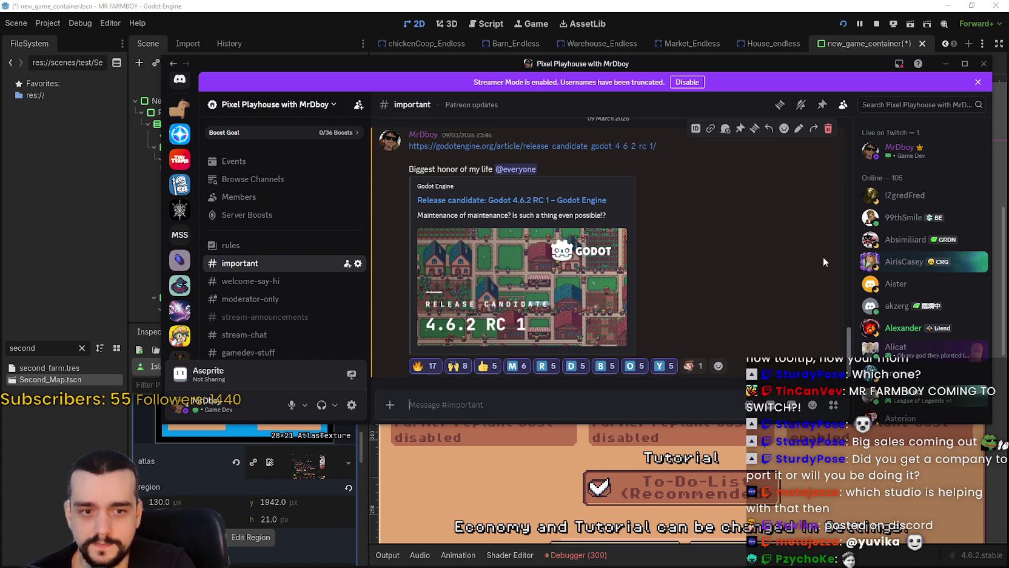
text(s)
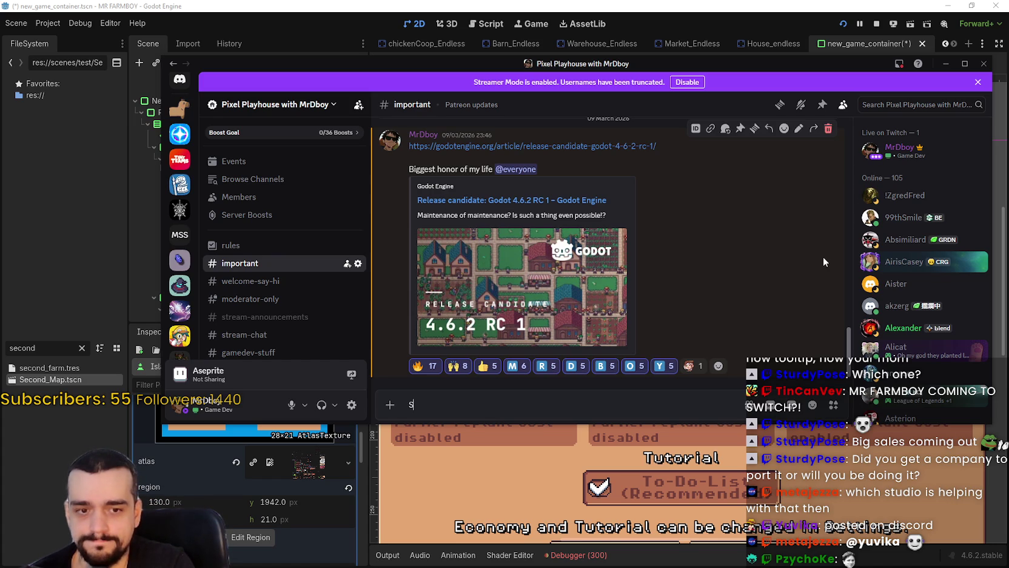
text(TCH PORT)
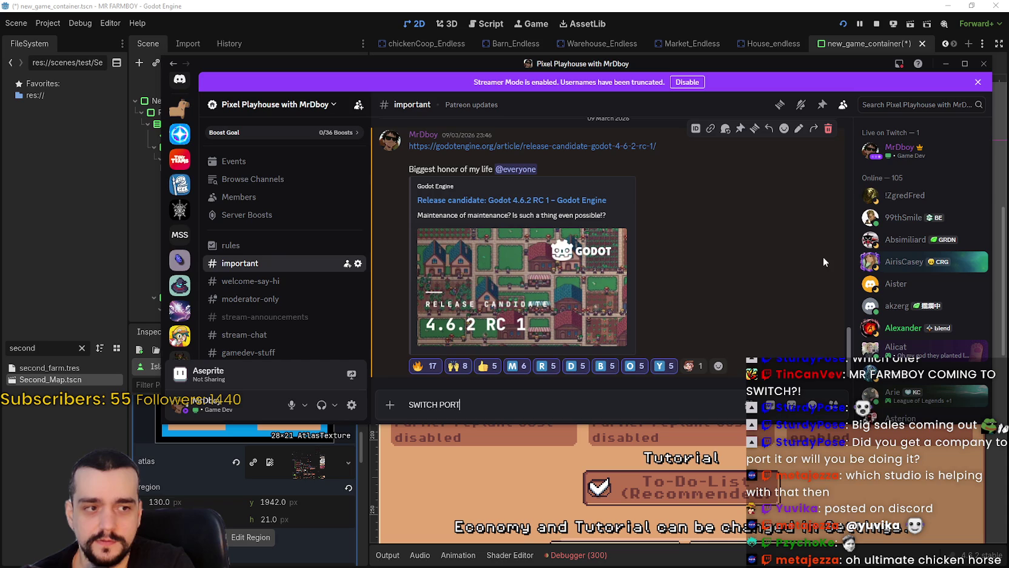
text( AN)
key(BackSpace)
key(BackSpace)
key(BackSpace)
key(BackSpace)
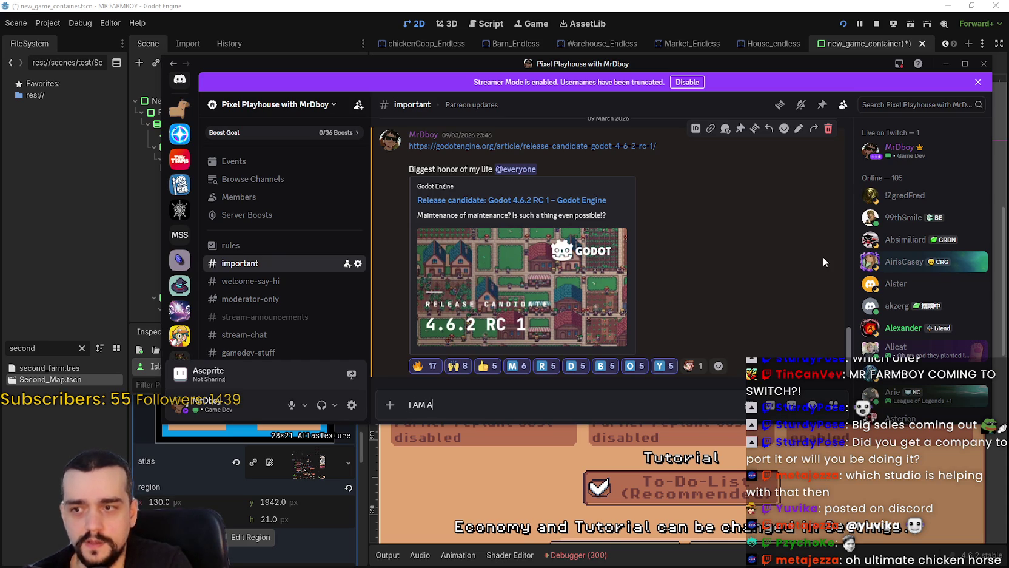
text(HAPPY TO ANNOUNCE THAT MR)
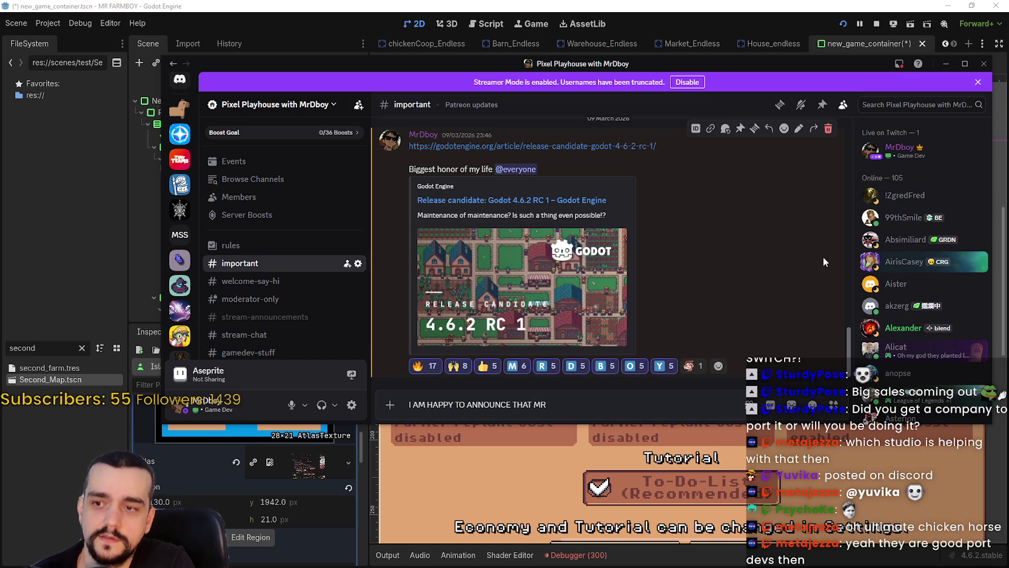
key(BackSpace)
key(BackSpace)
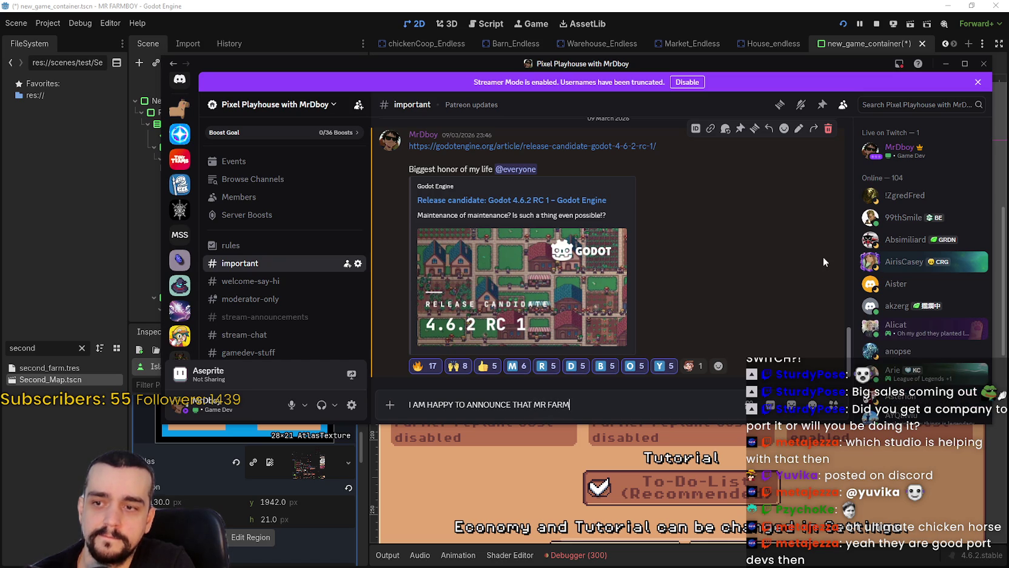
text(WILL BE PORTED TO)
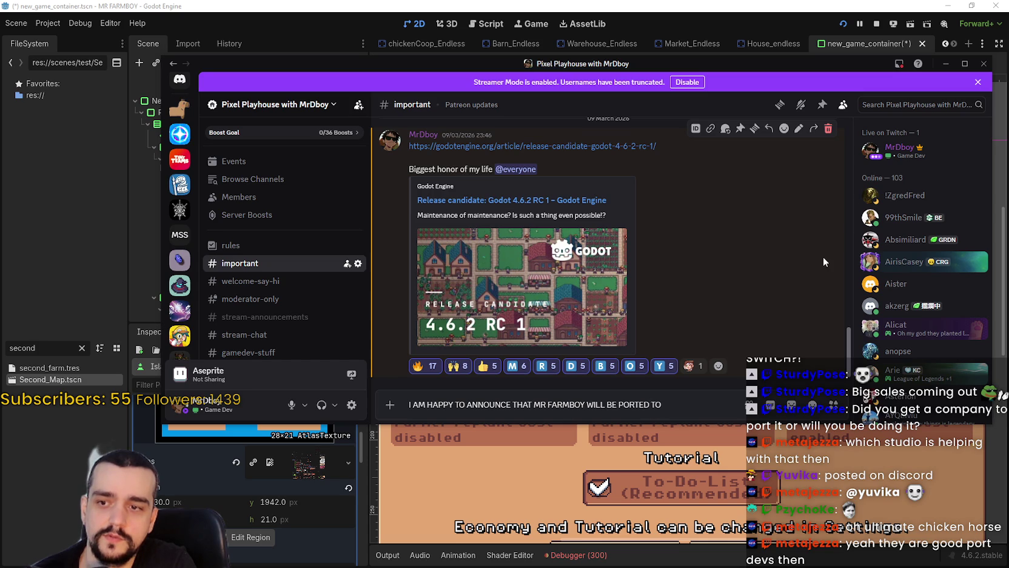
text( SWITCH.)
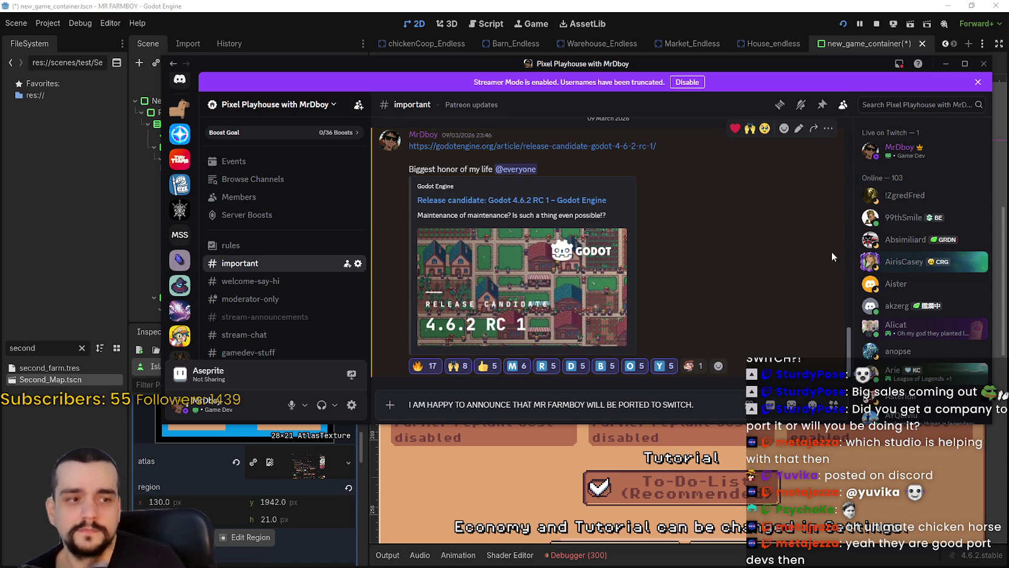
Open #general and view the shared farm-menu screenshot full size, zooming in and back out.
scroll(291, 248, down, 5)
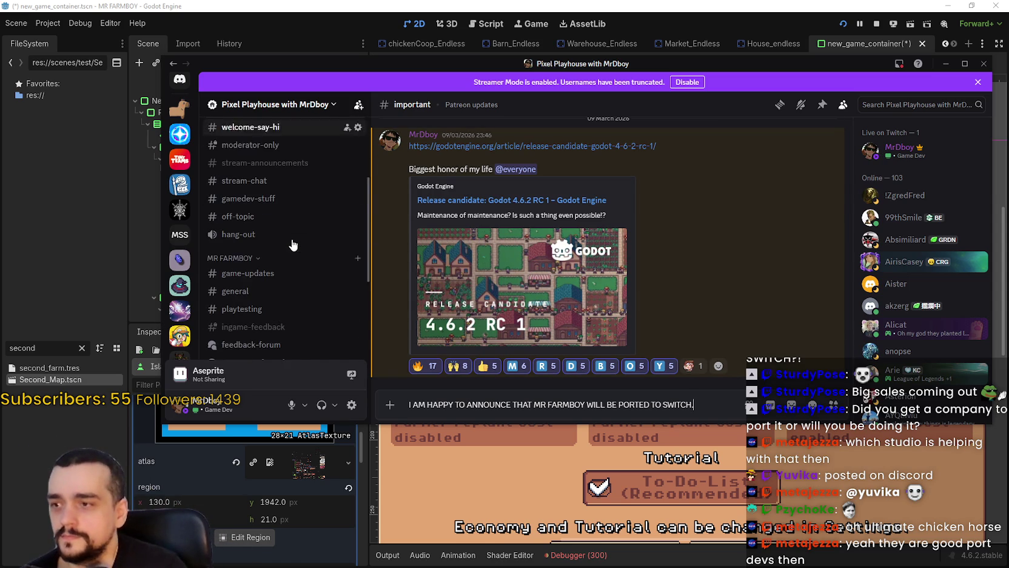
click(270, 287)
click(497, 278)
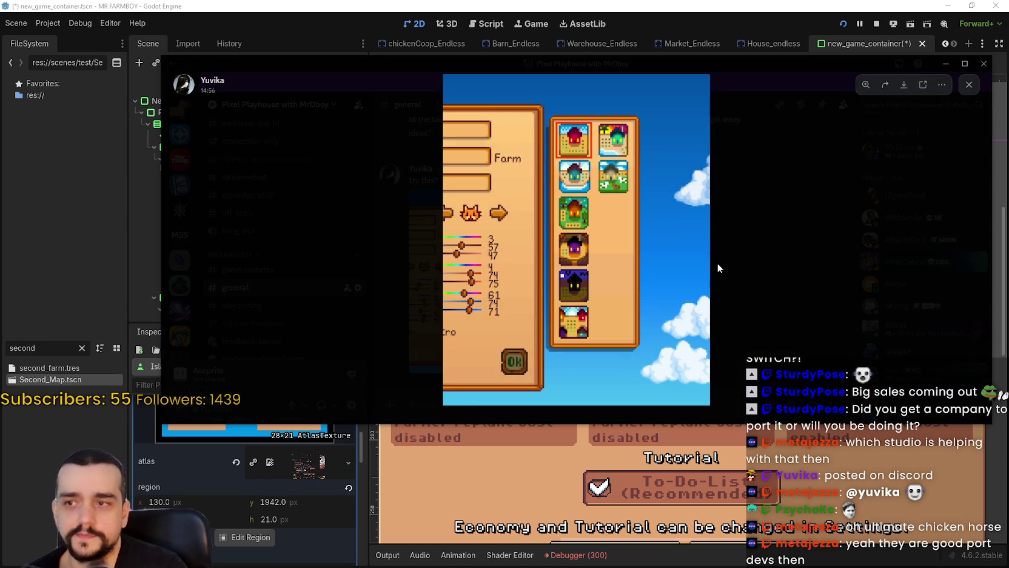
click(788, 265)
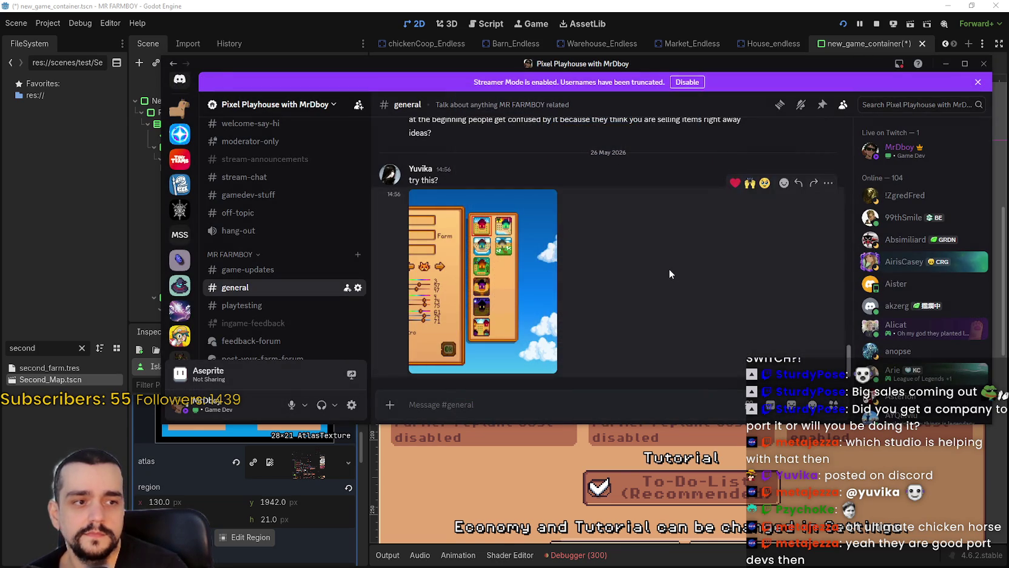
click(498, 293)
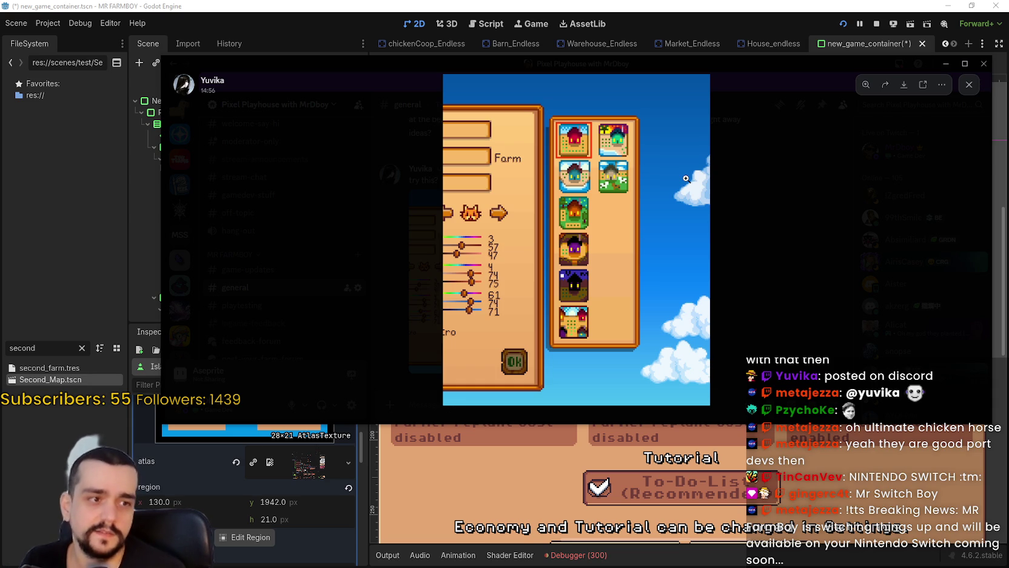
click(752, 294)
click(491, 250)
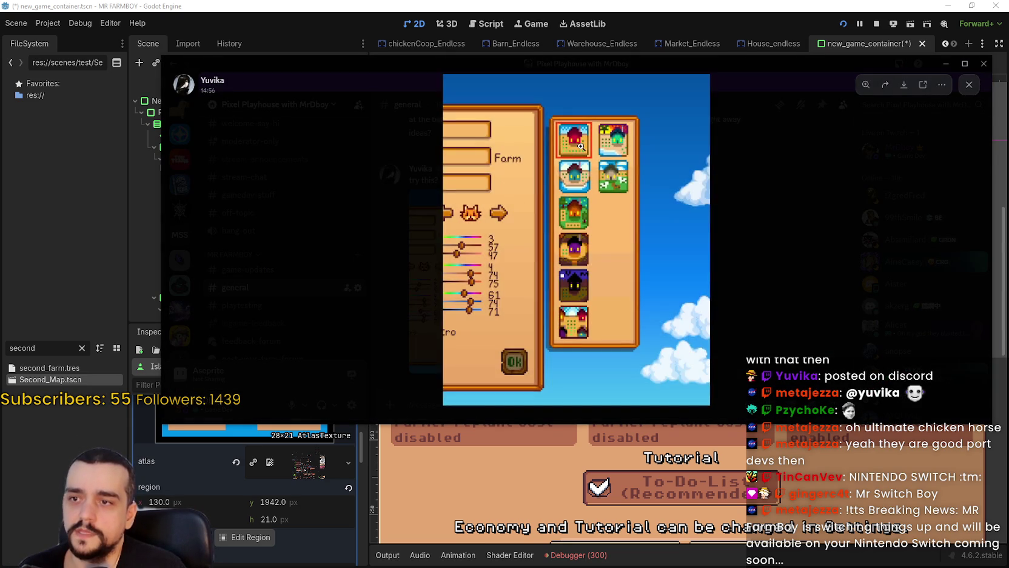
click(580, 147)
click(619, 166)
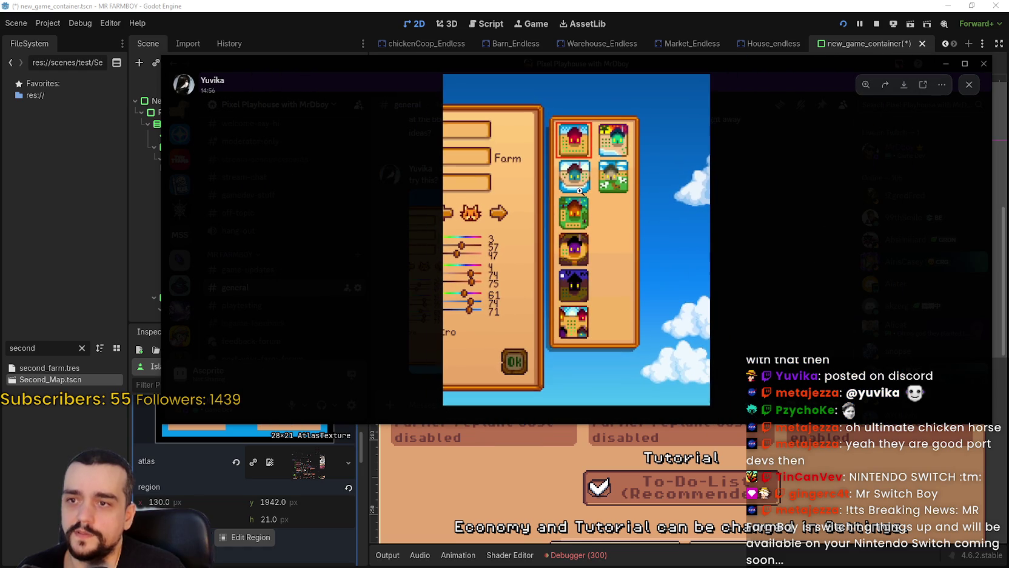
click(886, 315)
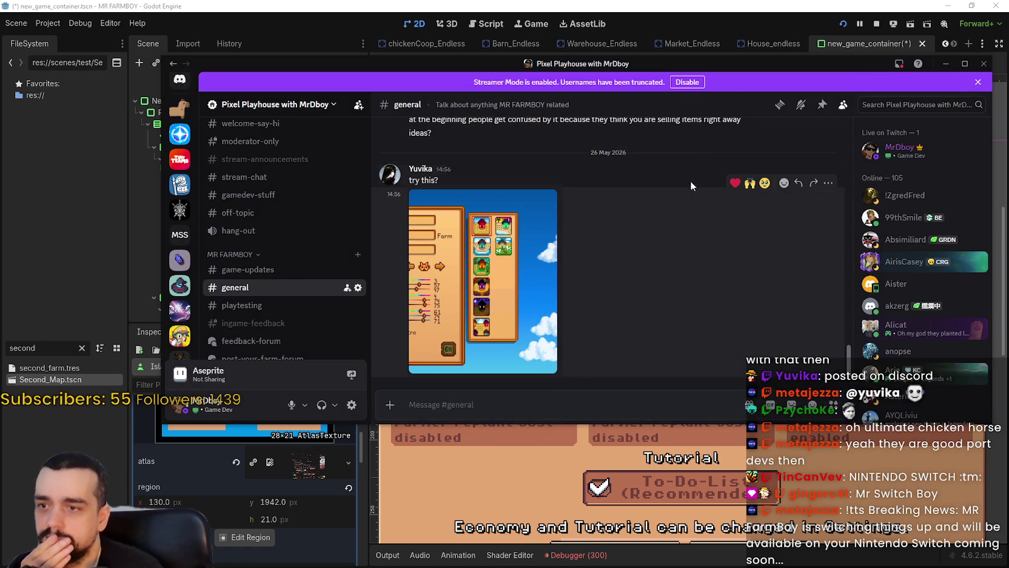
scroll(292, 269, up, 3)
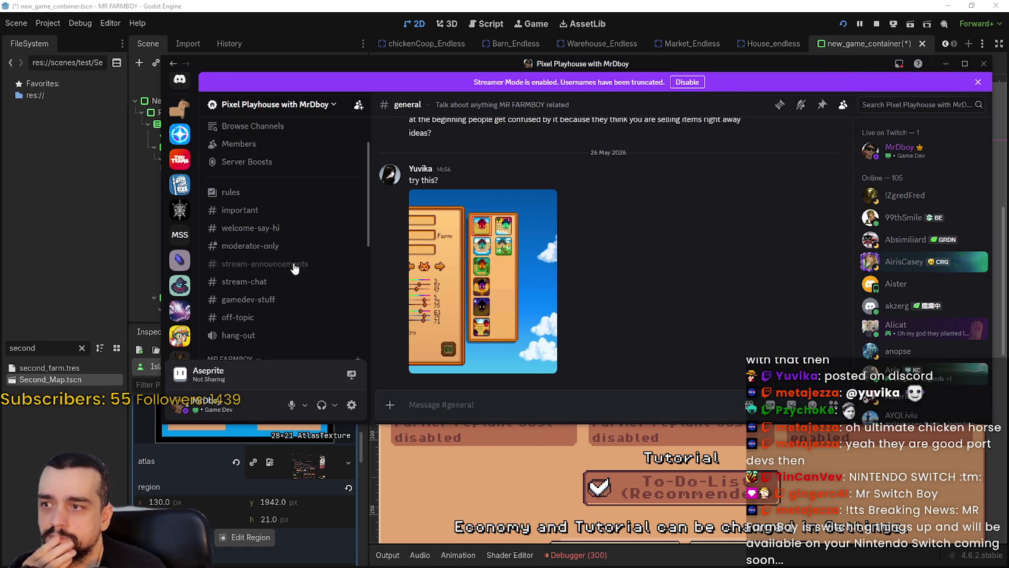
Pass through #welcome-say-hi and #moderator-only, then go back to #important.
click(281, 228)
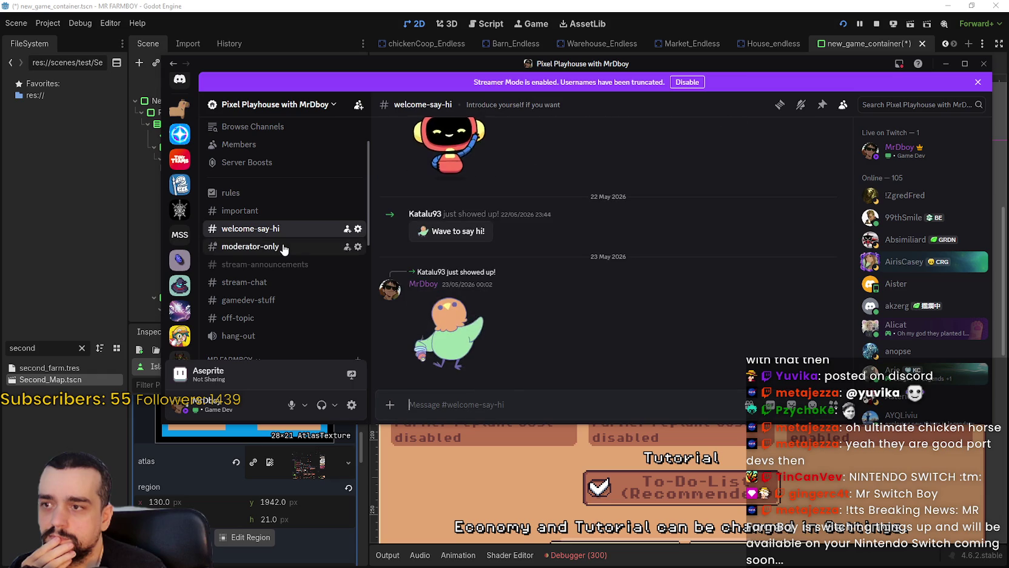
click(281, 246)
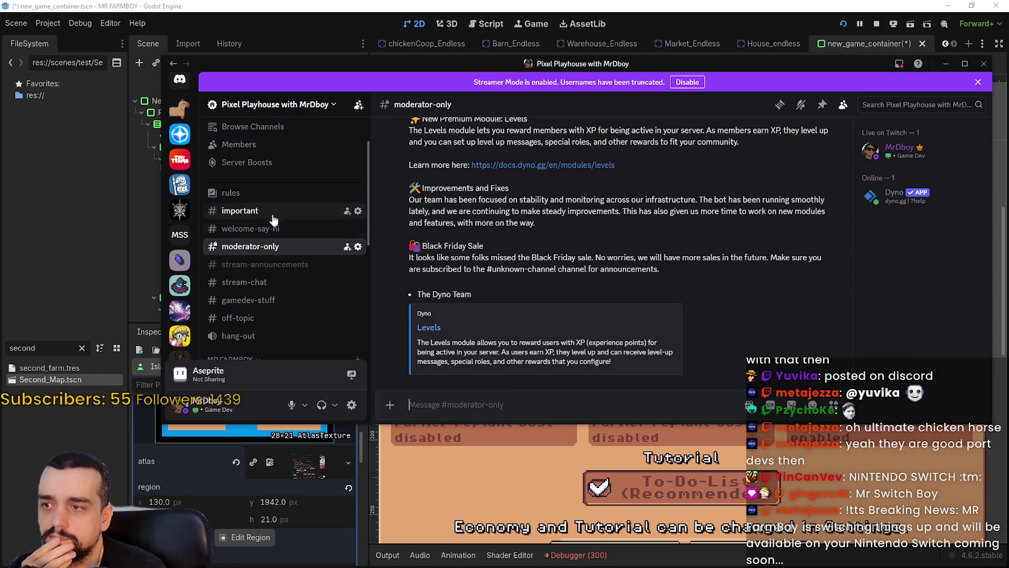
click(276, 210)
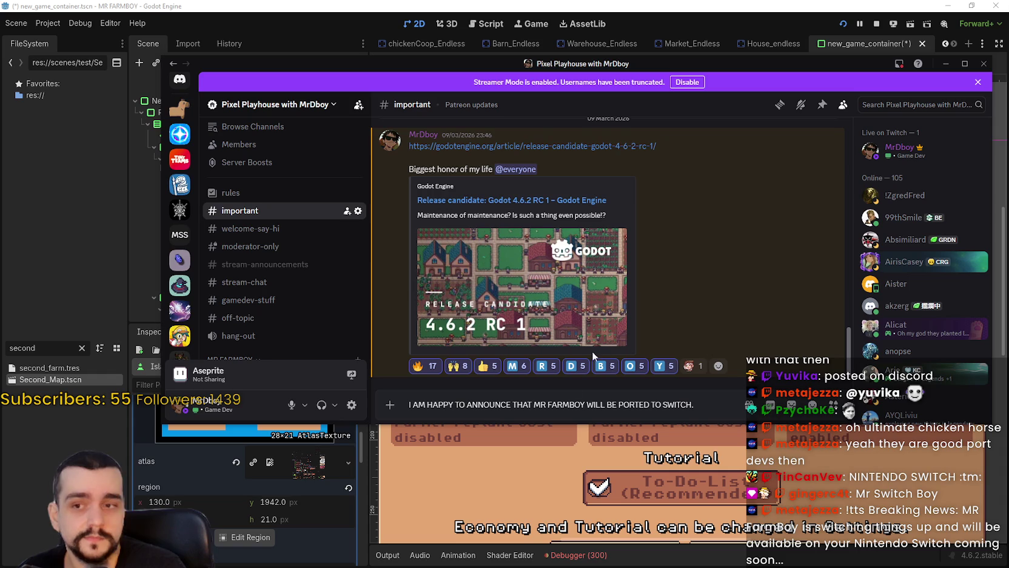
mouse_move(599, 237)
text(I AM HAPPY TO ANNOUNCE THAT MR FARMBOY WILL BE PORTED TO SWITCH.)
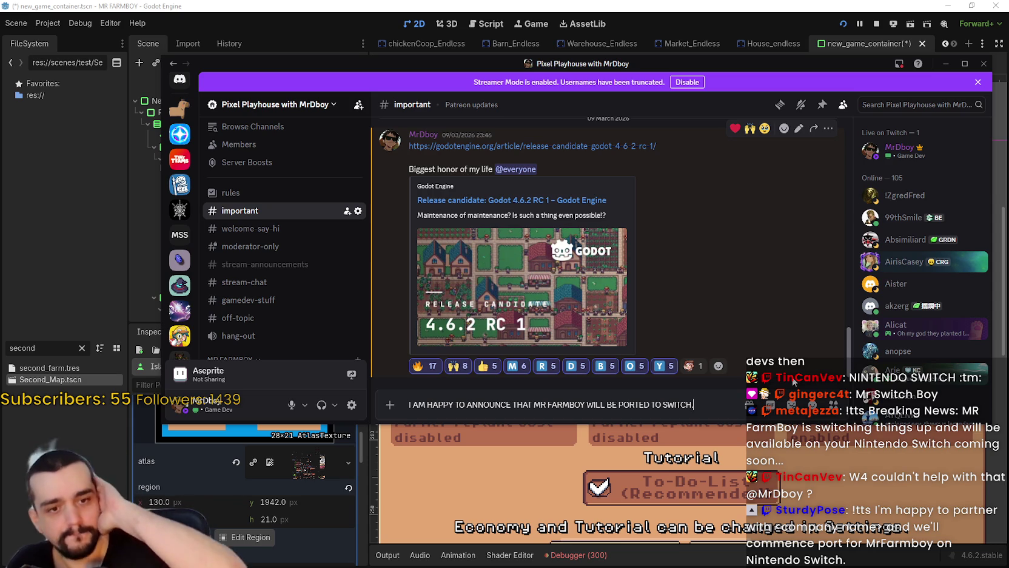
Rewrite the draft to say 'I am … partner with Shipmates', with Shipmates in bold.
key(BackSpace)
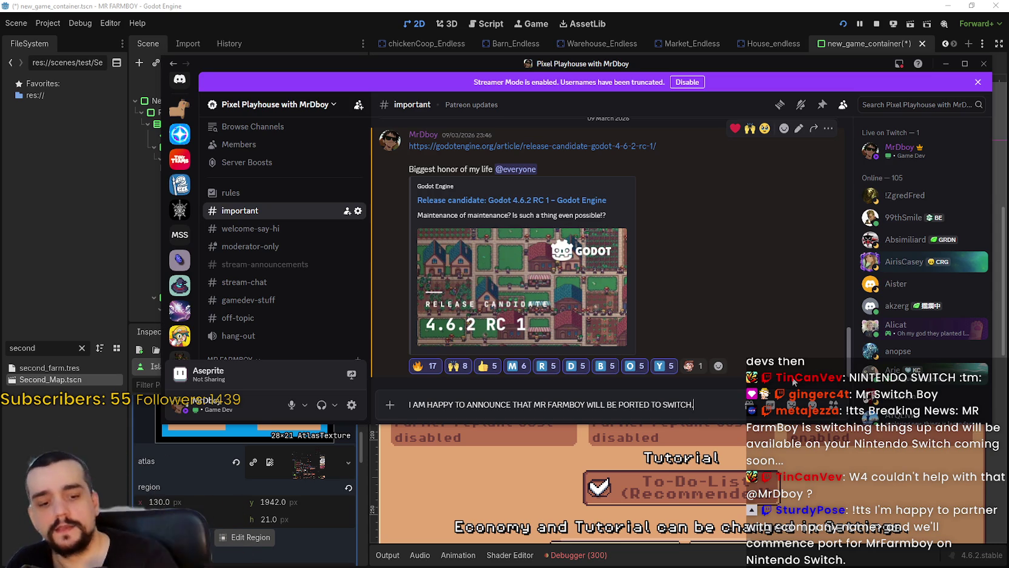
key(BackSpace)
key(BackSpace)
key(BackSpace)
key(BackSpace)
key(BackSpace)
key(BackSpace)
key(BackSpace)
key(BackSpace)
key(BackSpace)
key(BackSpace)
key(BackSpace)
key(BackSpace)
text(I am)
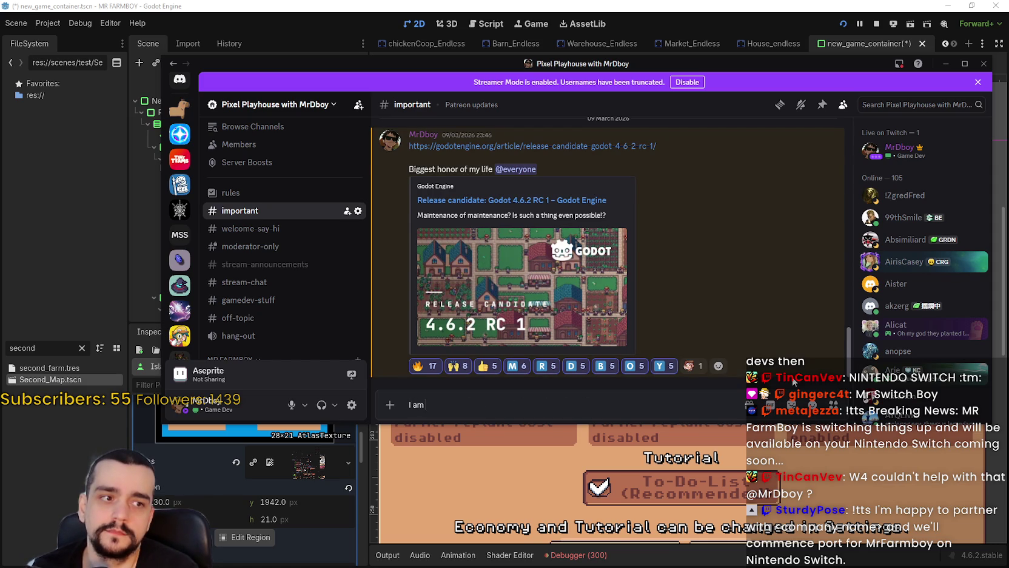
key(BackSpace)
key(BackSpace)
key(BackSpace)
key(BackSpace)
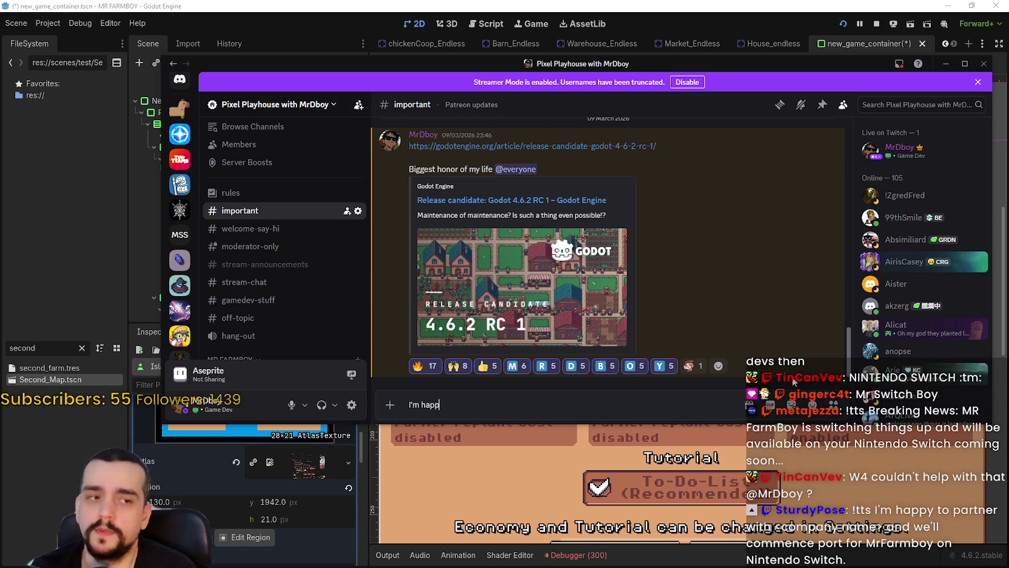
text(partner)
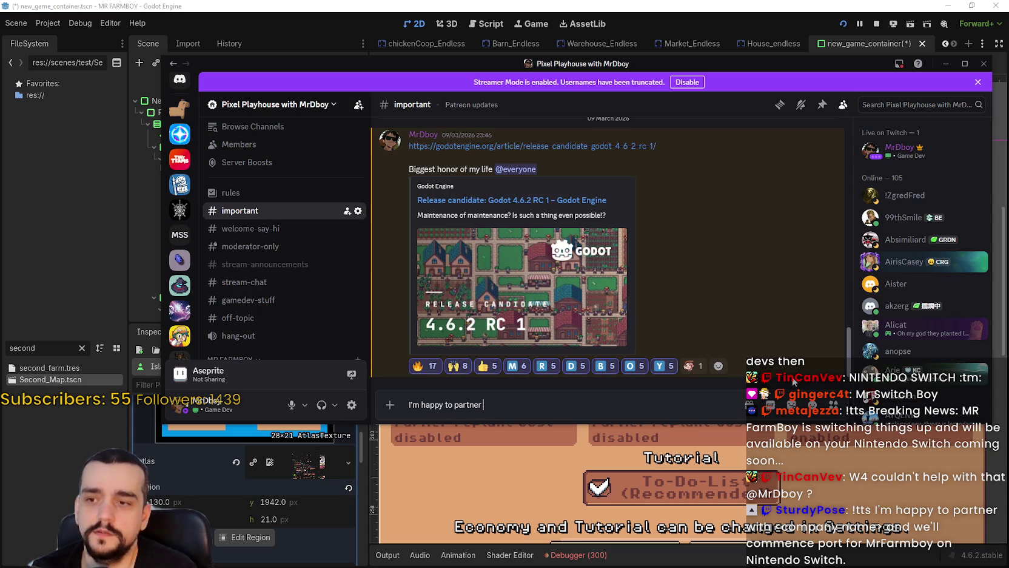
text( with Shipmates)
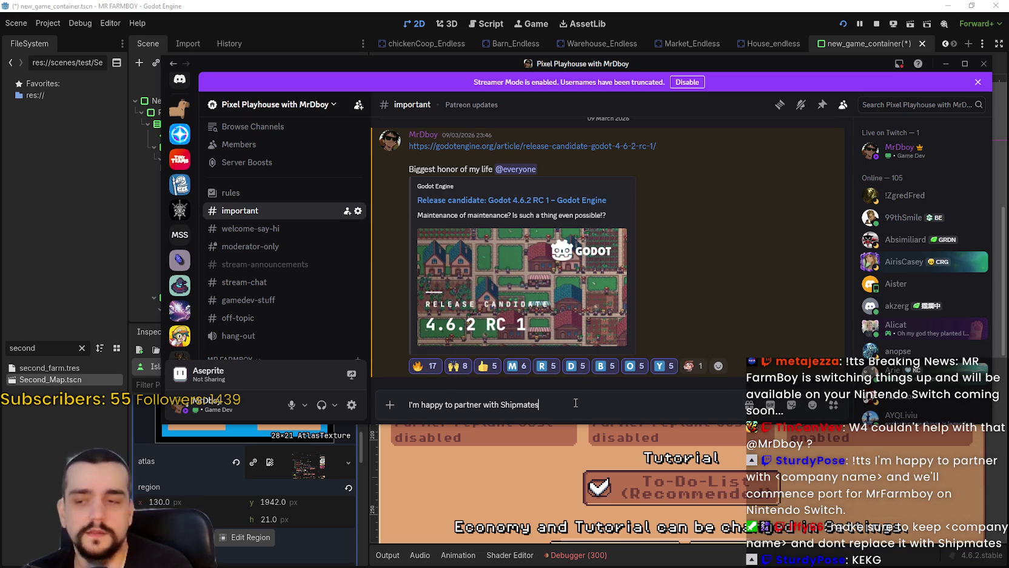
double_click(519, 405)
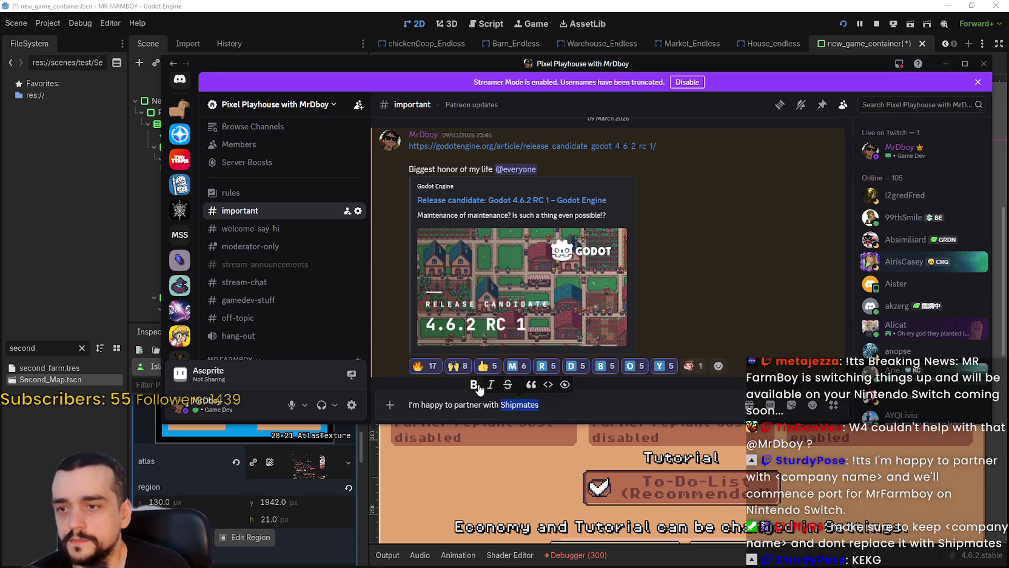
click(475, 384)
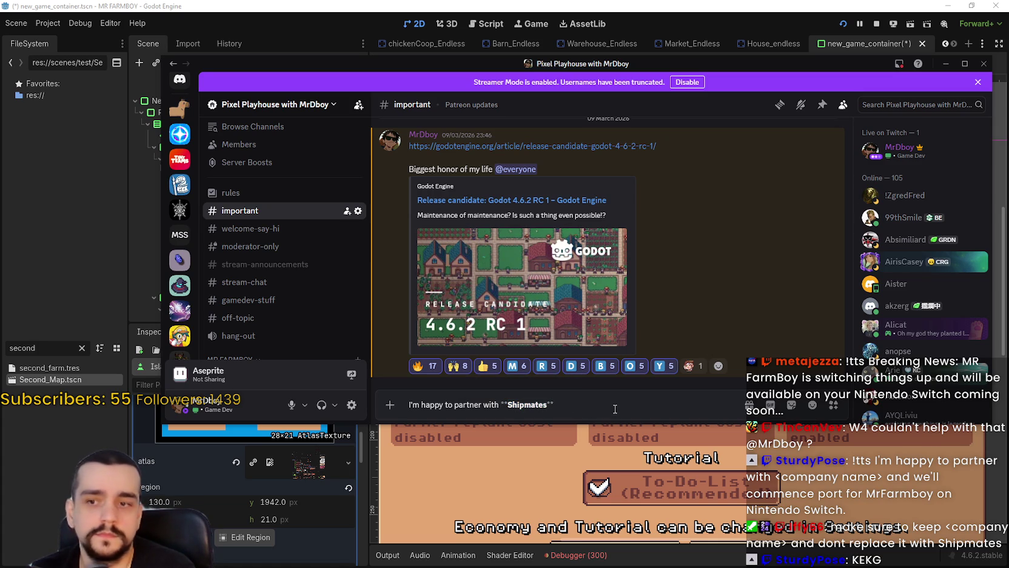
Continue the draft with 'for MR FARMBOY', making MR FARMBOY bold.
text(and we'll commence port of)
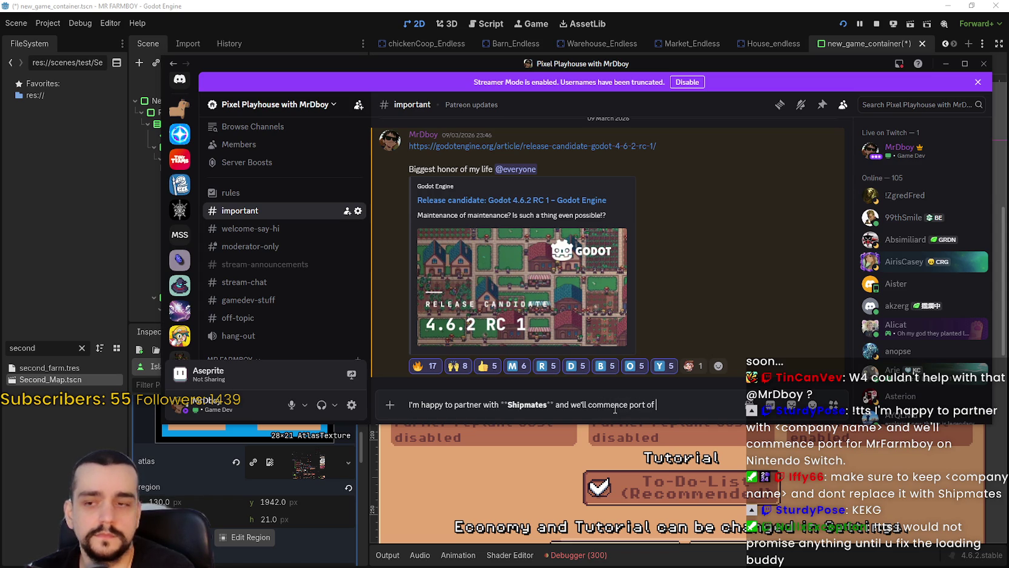
key(BackSpace)
key(BackSpace)
text(for MR FARMBOY)
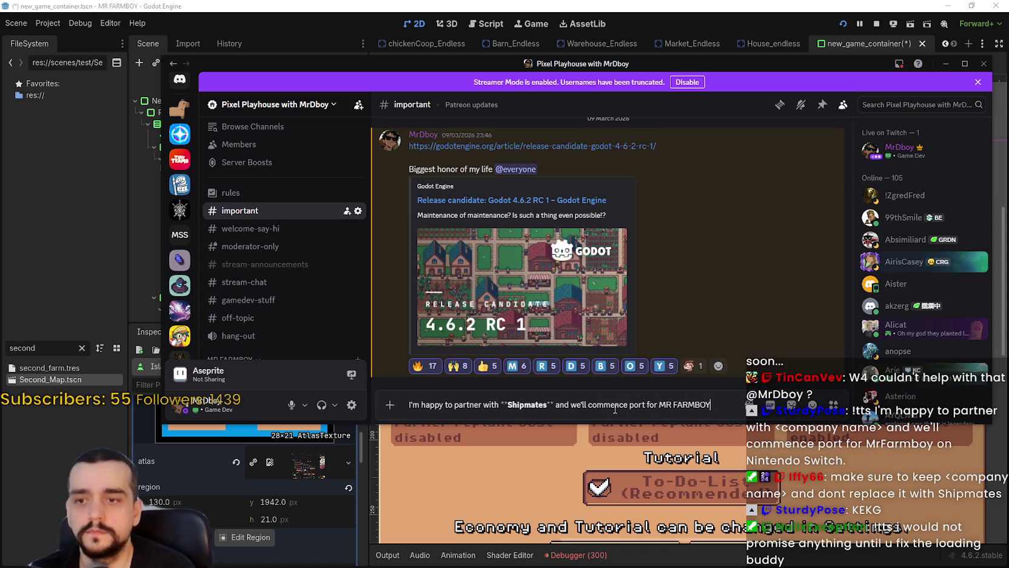
drag(710, 404, 658, 404)
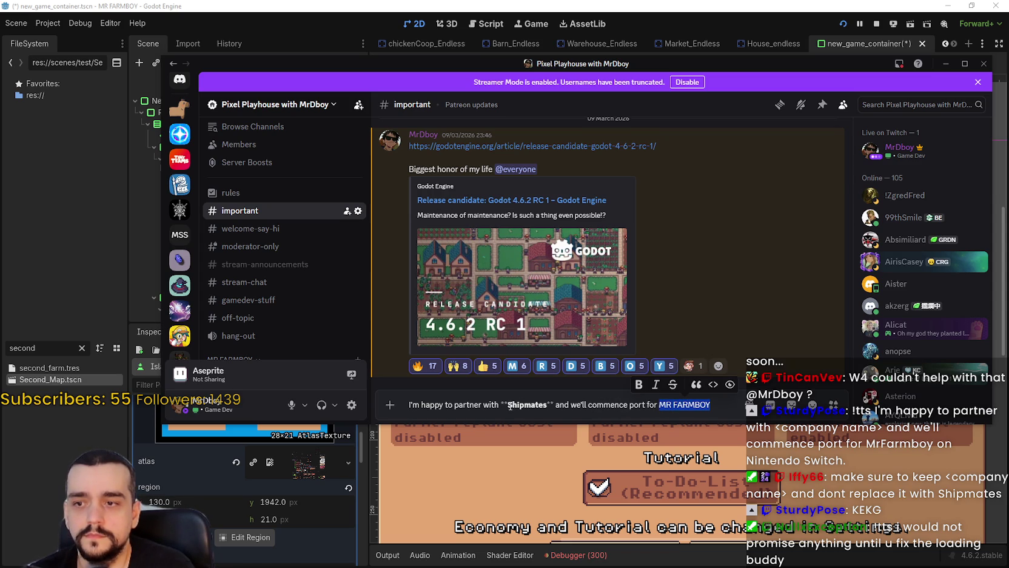
click(641, 386)
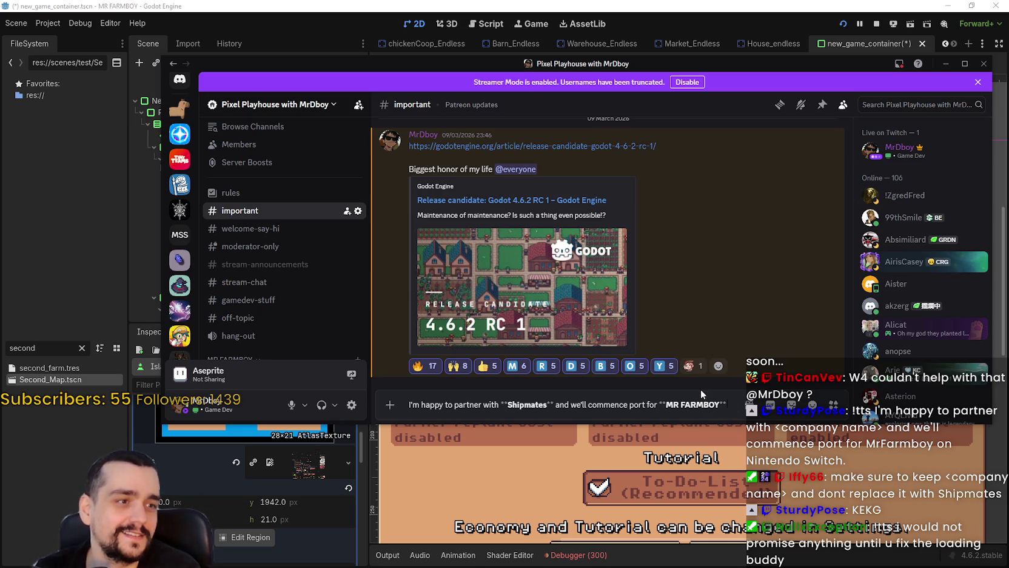
End the sentence with 'on Nintendo Switch!' and bold Nintendo Switch!
text(on)
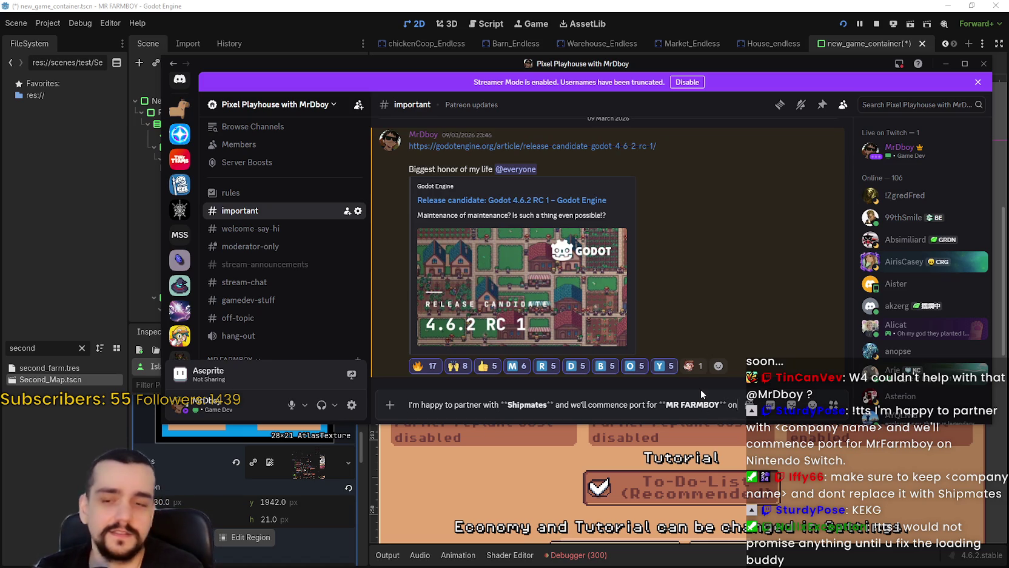
text( Nintendo)
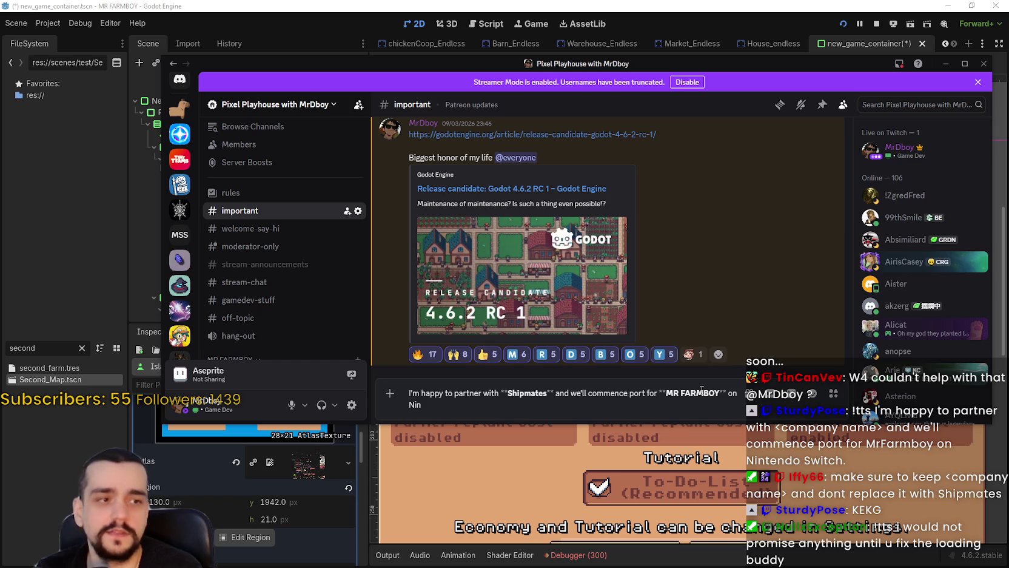
text( Swit)
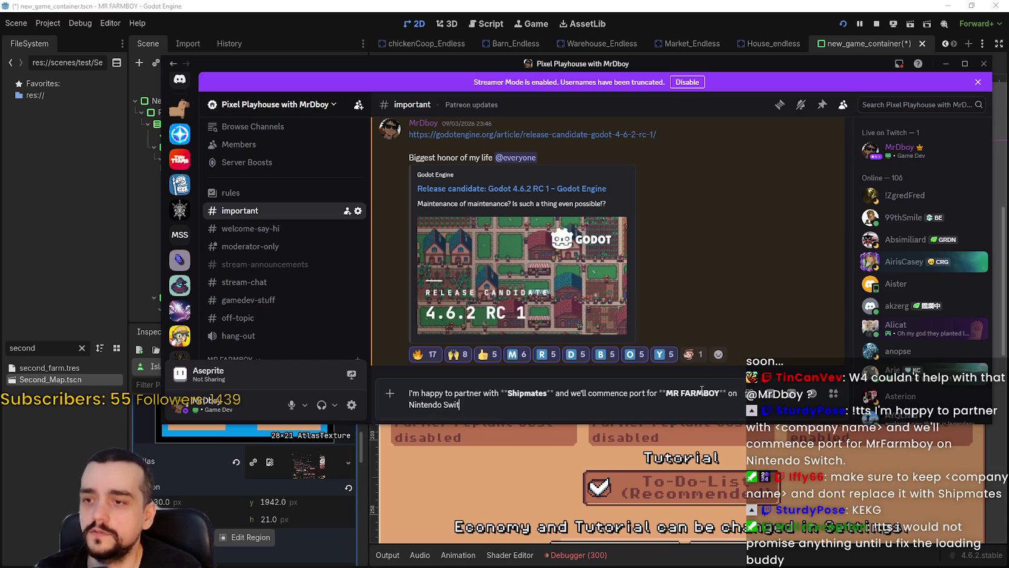
text(ch!)
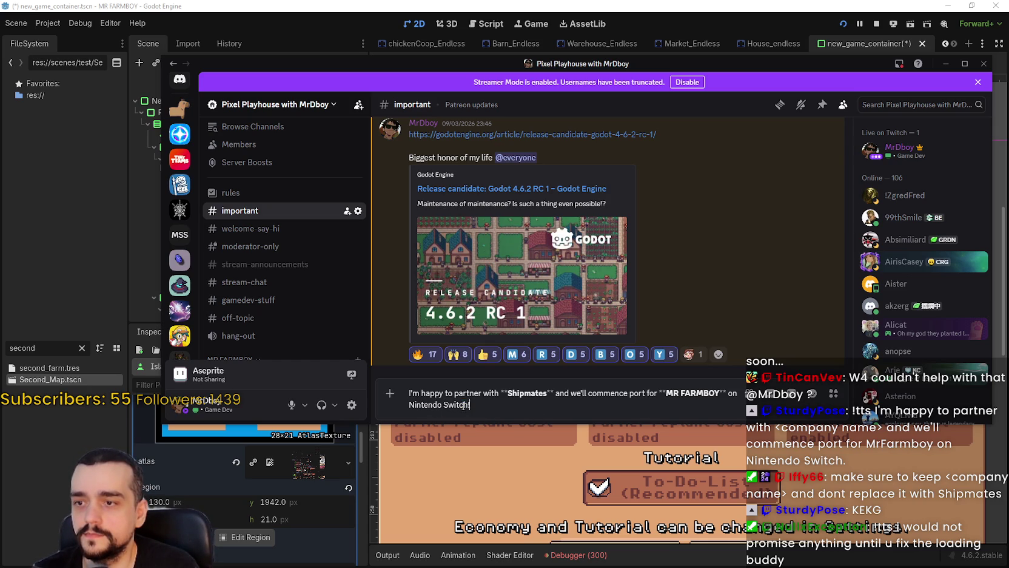
drag(471, 404, 409, 406)
click(558, 372)
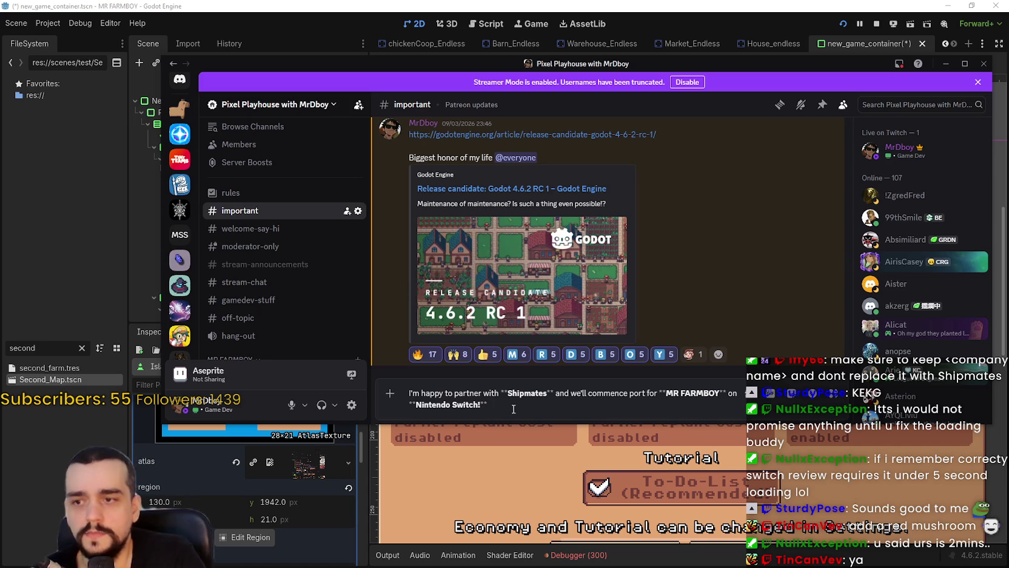
click(813, 395)
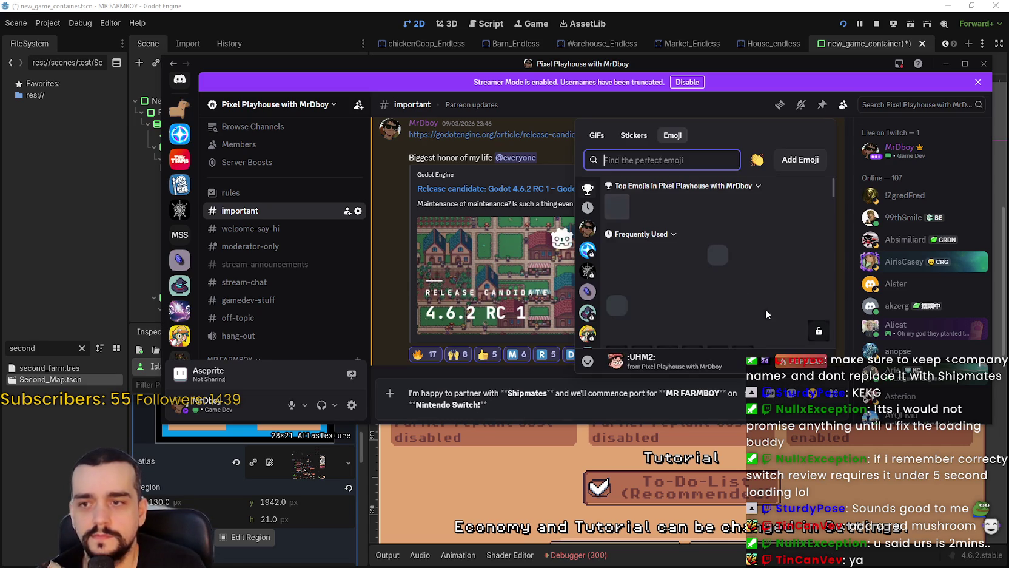
Search the emoji picker for 'mush', add the mushroom emoji, then remove it again.
text(red)
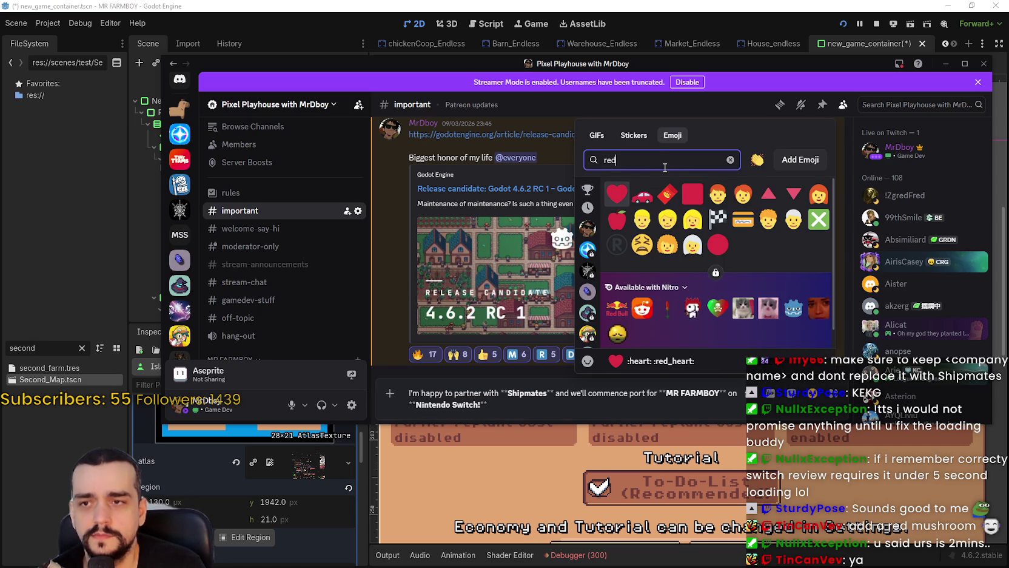
key(BackSpace)
key(BackSpace)
key(BackSpace)
text(mush)
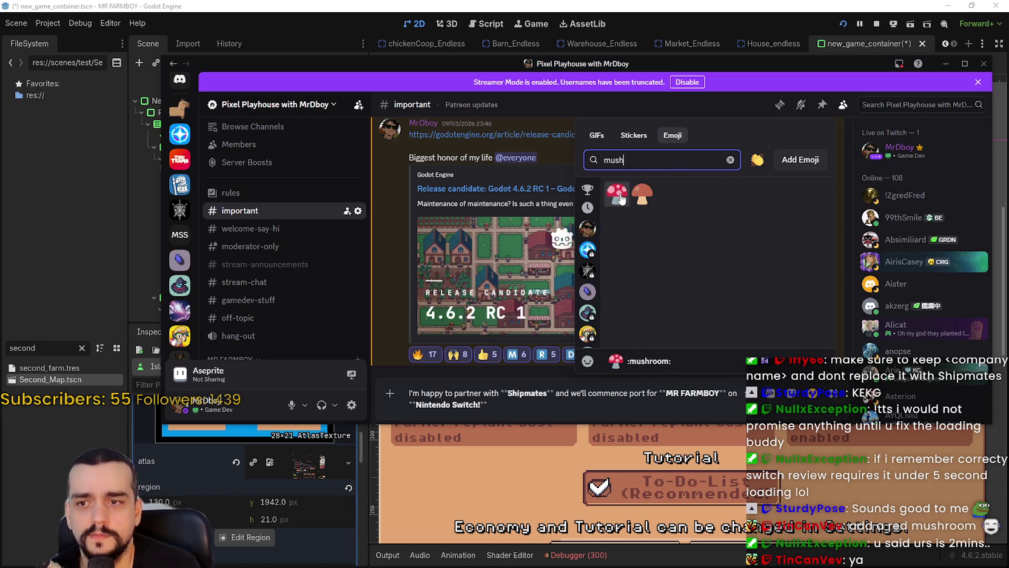
click(618, 194)
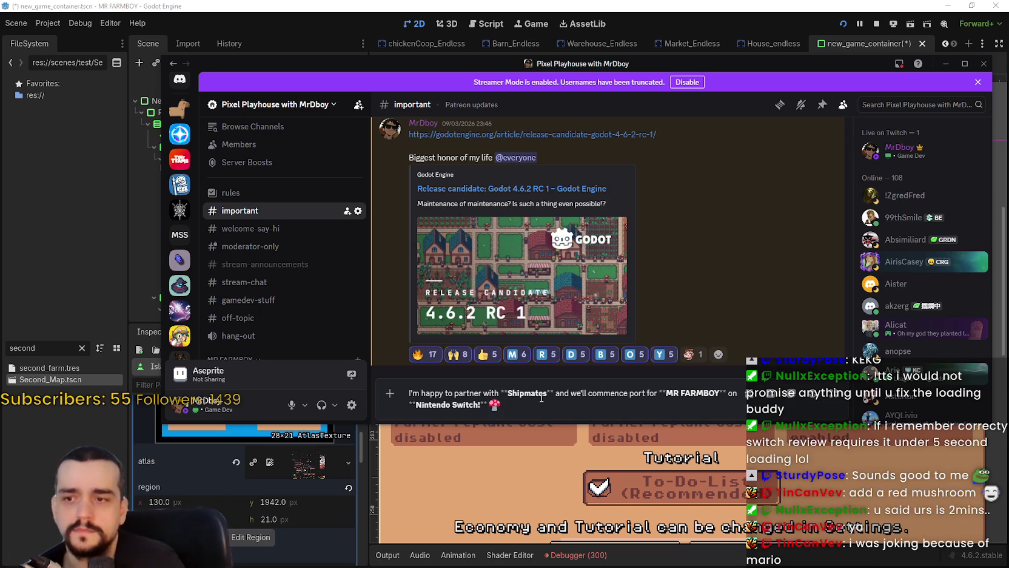
key(BackSpace)
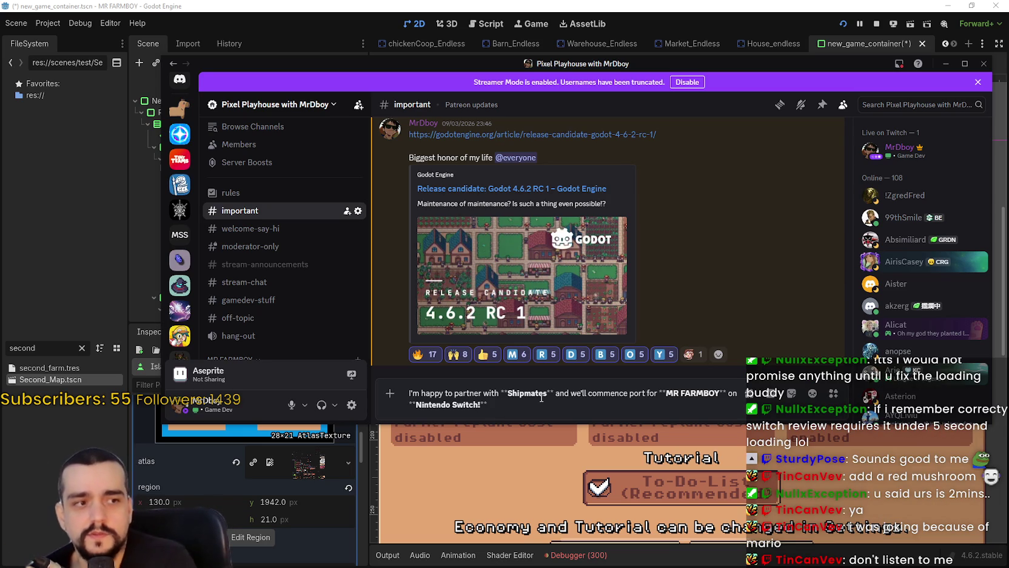
text(@ever)
key(Return)
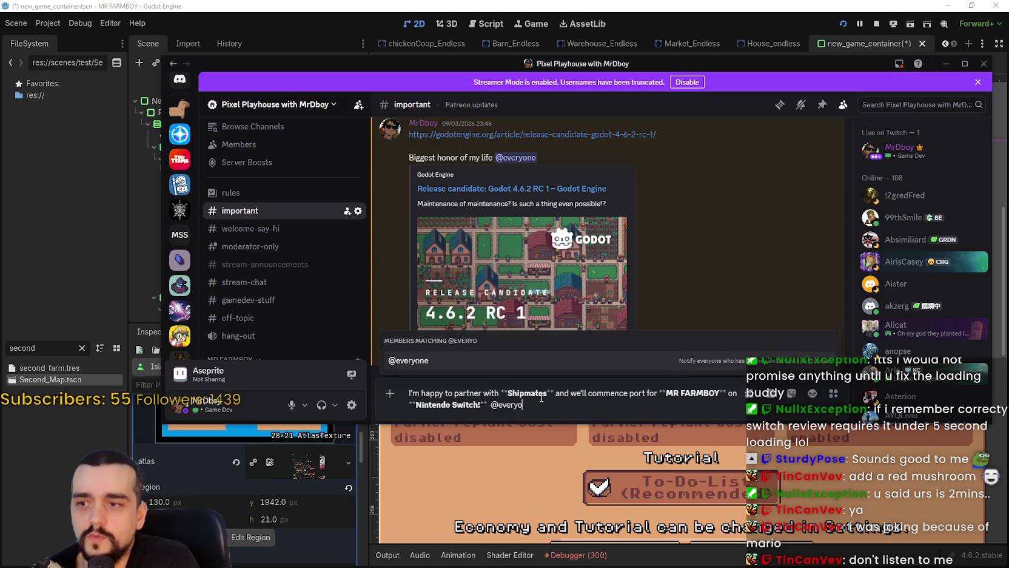
key(Return)
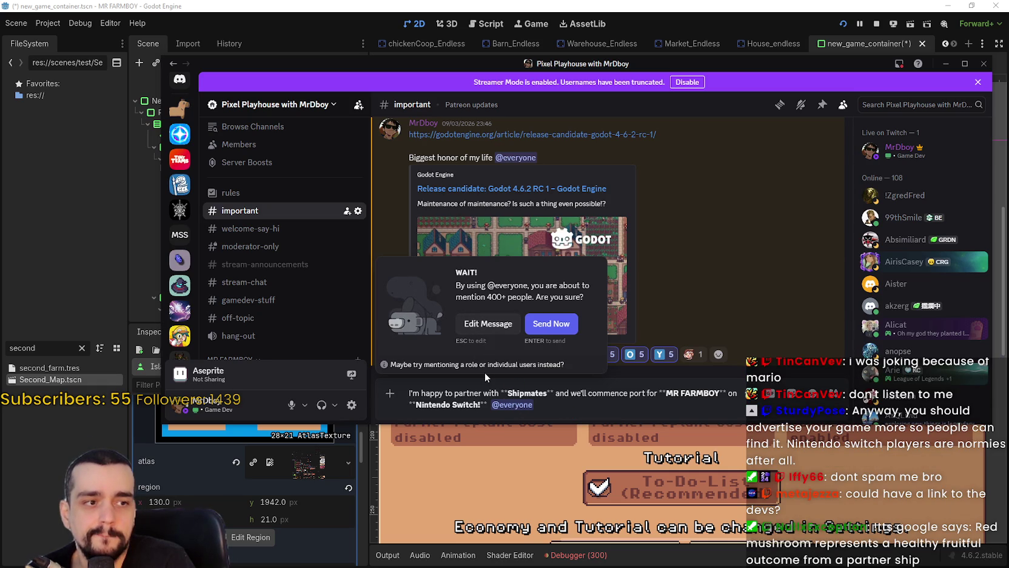
Cancel sending and select the word Shipmates in the draft.
click(482, 323)
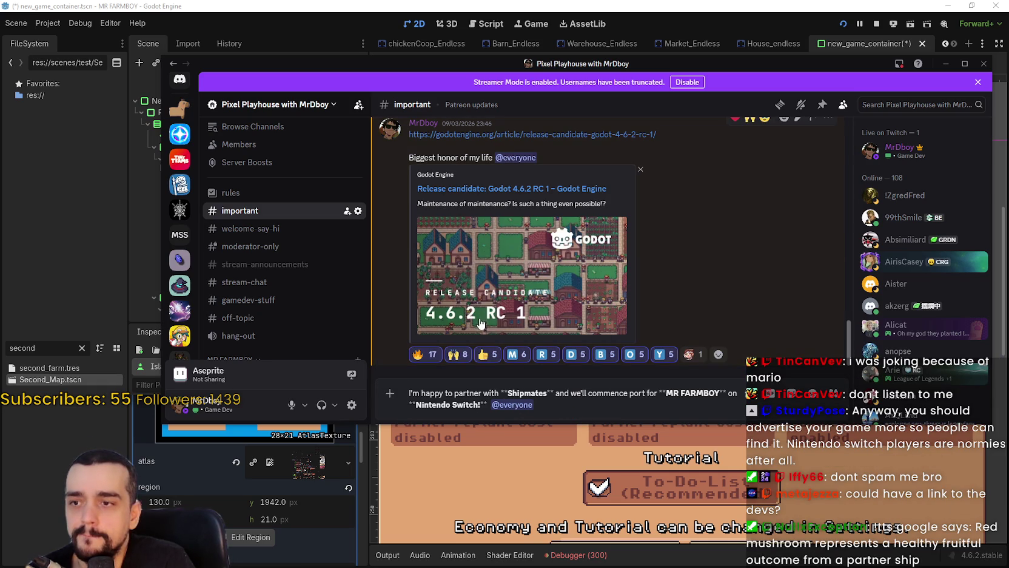
double_click(543, 392)
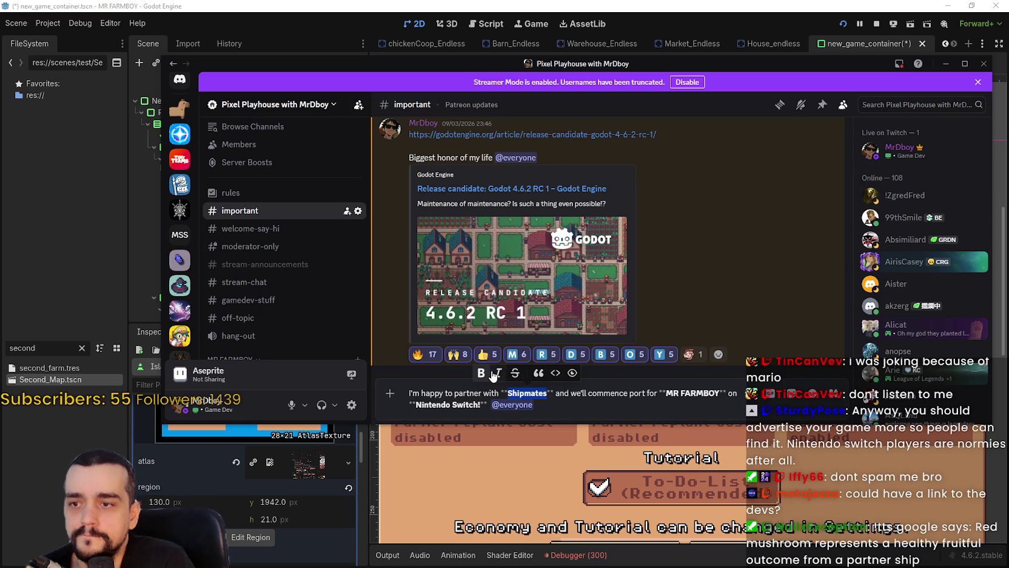
double_click(536, 392)
click(536, 393)
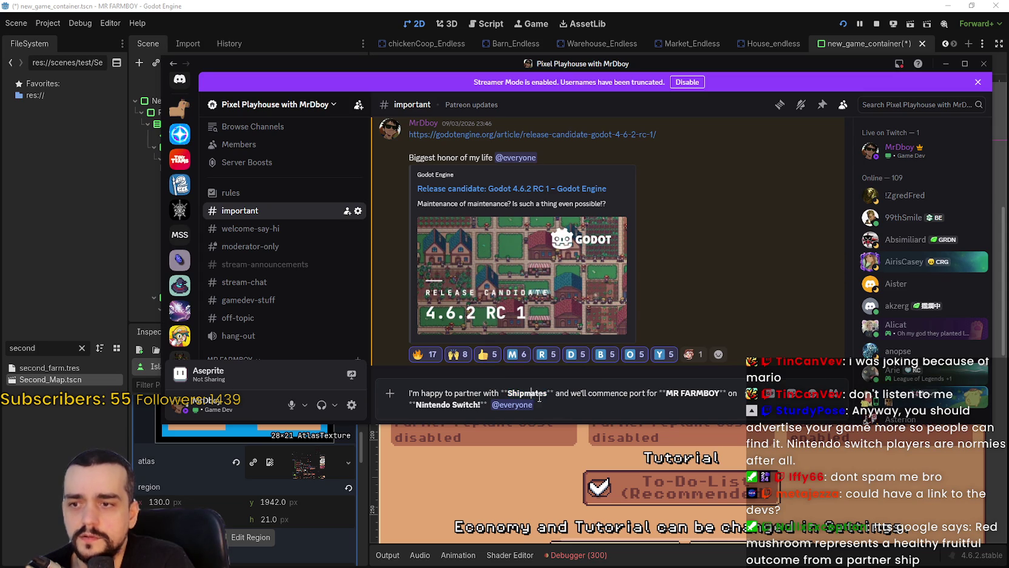
right_click(531, 399)
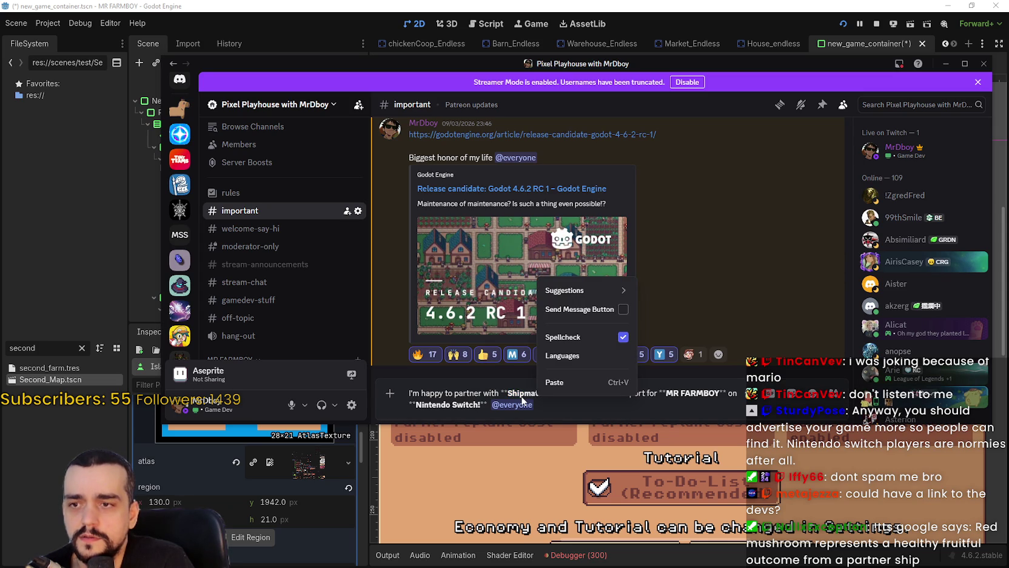
click(523, 400)
double_click(525, 393)
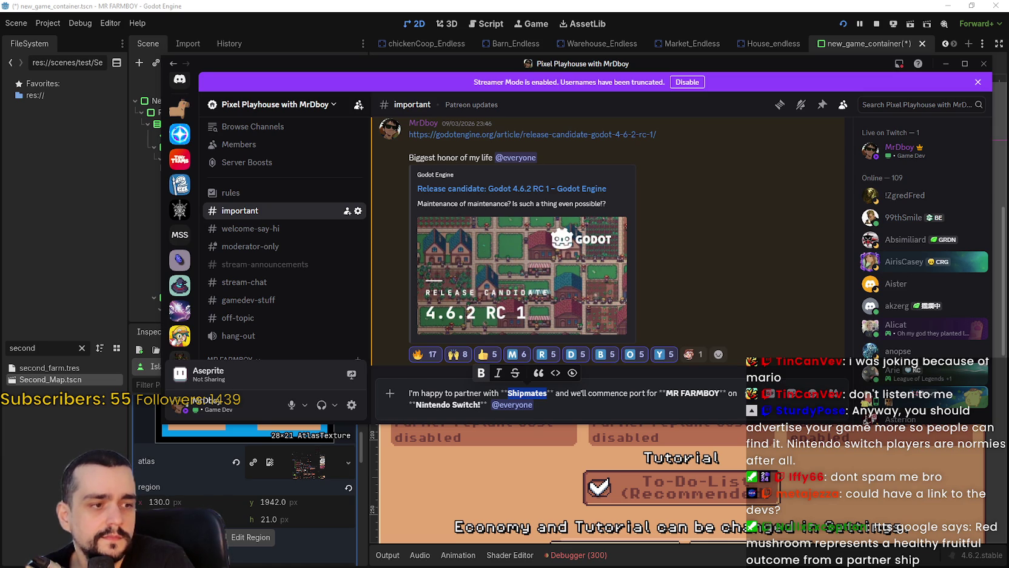
Paste the shipmates.dev address over Shipmates to make it a link, then send again.
key(alt+Tab)
key(ctrl+l)
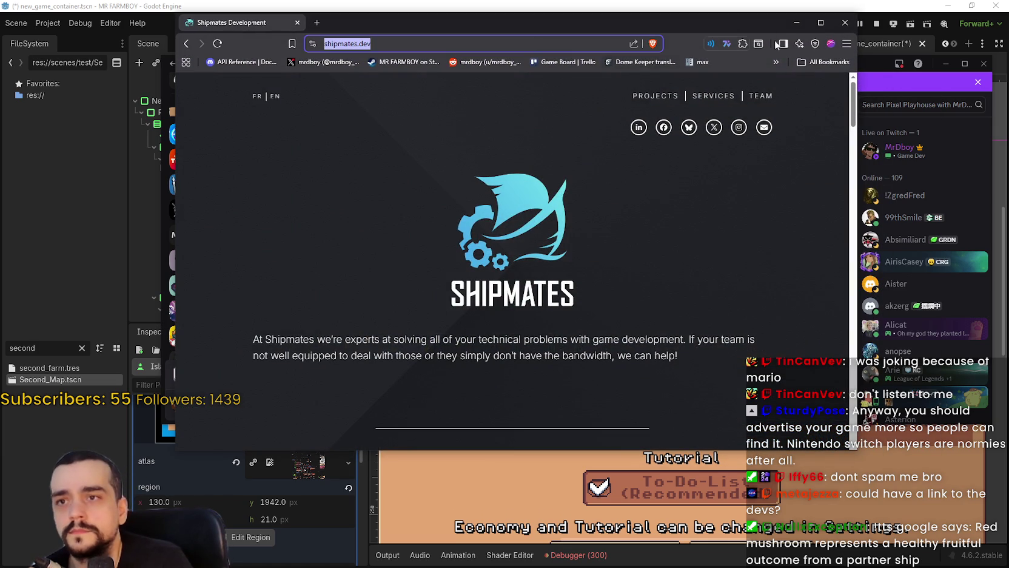
click(796, 23)
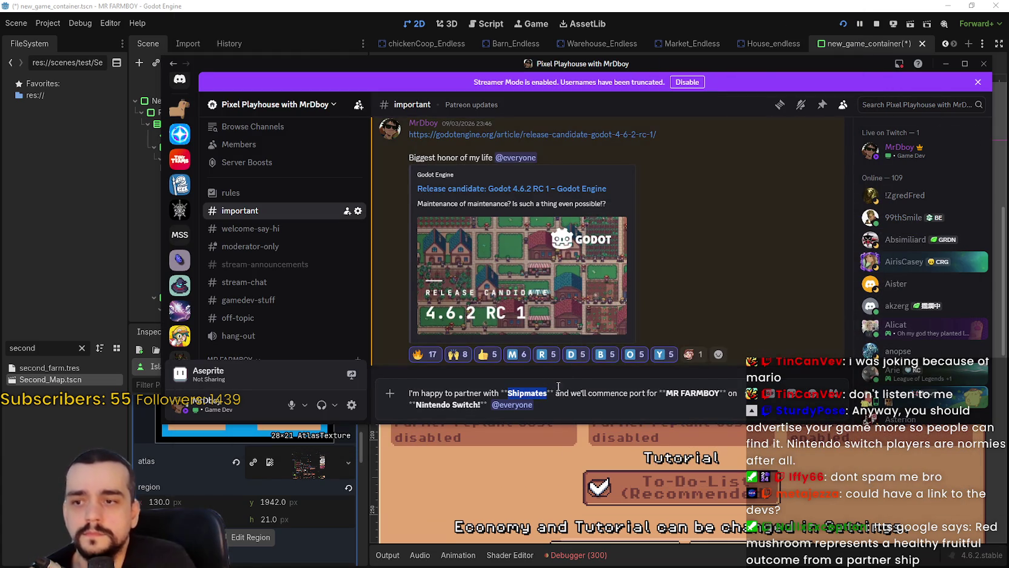
text(https://shipmates.dev/)
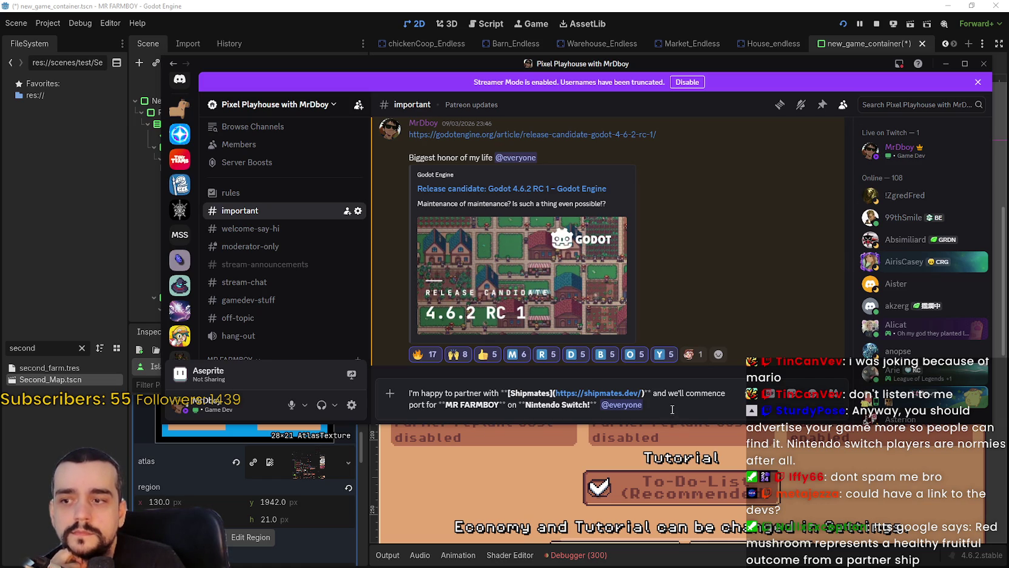
key(Return)
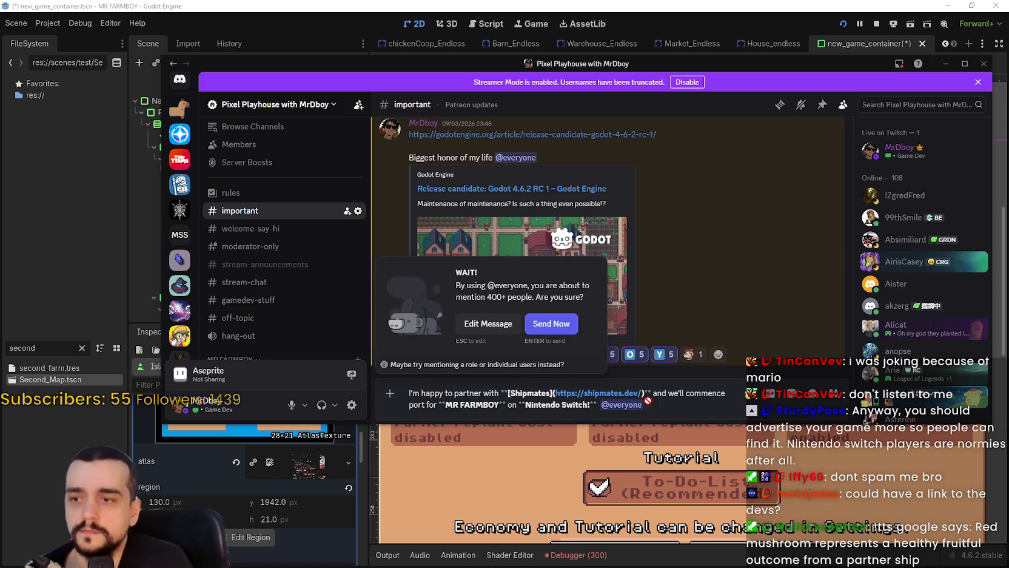
key(Return)
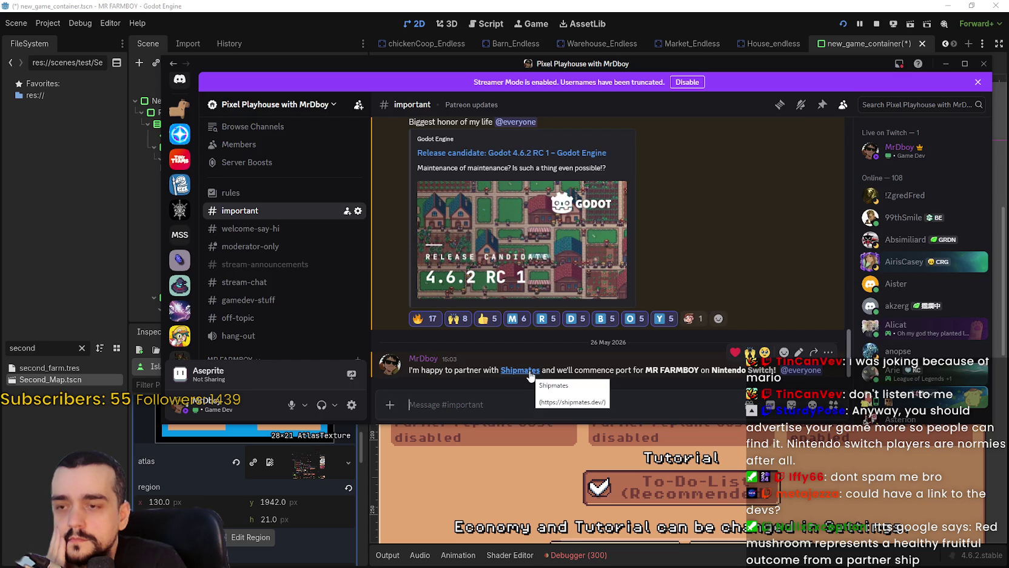
click(526, 370)
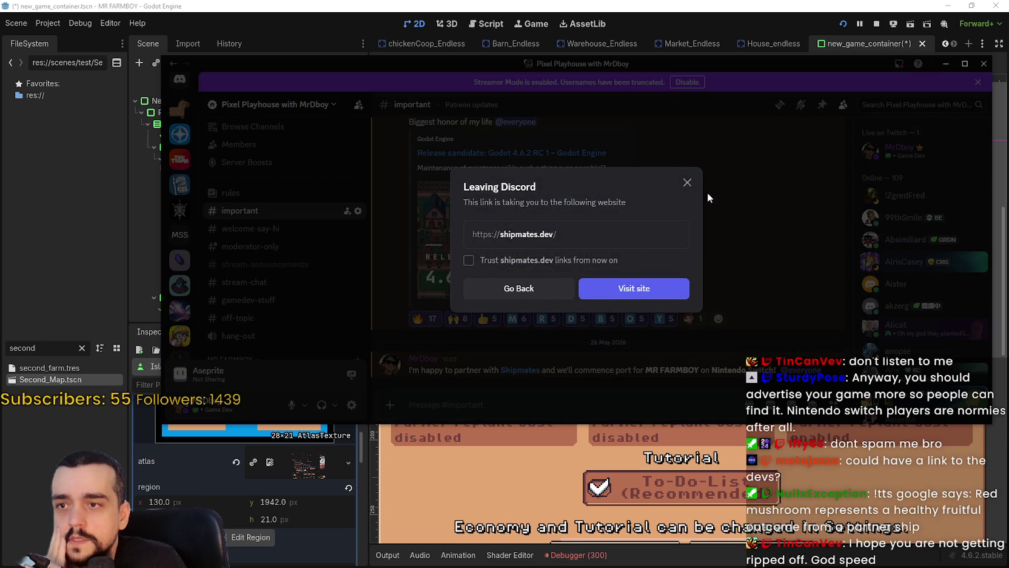
click(687, 182)
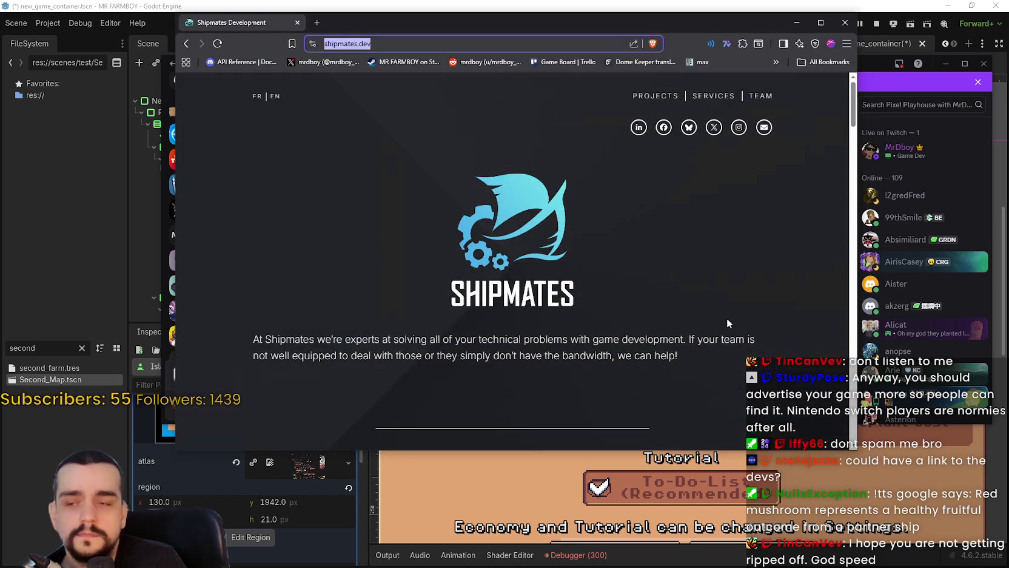
click(583, 298)
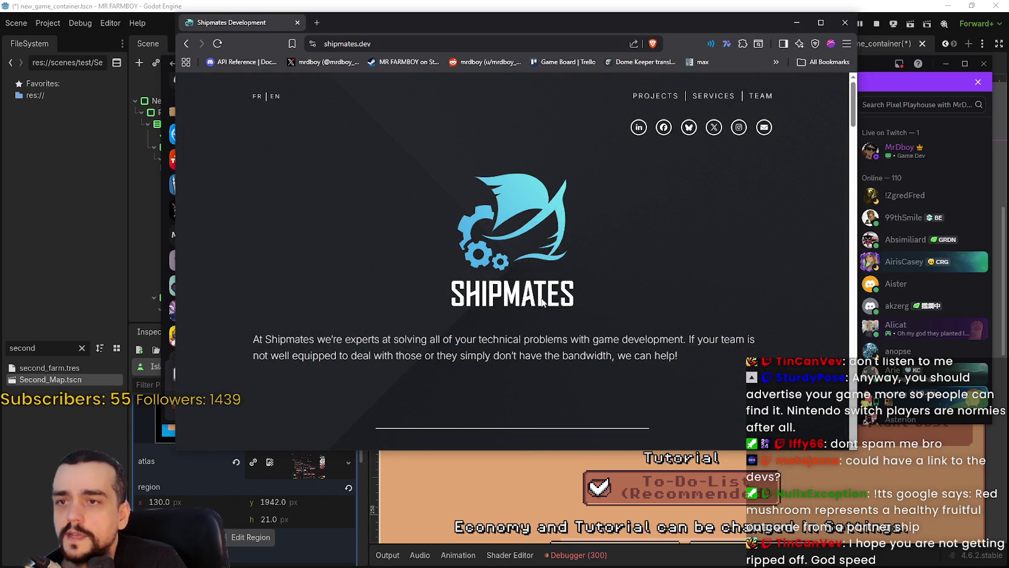
Browse shipmates.dev, open its X profile in a new tab, return to the site, and minimize Brave.
scroll(702, 274, down, 1)
scroll(723, 238, up, 1)
scroll(715, 239, down, 2)
scroll(712, 234, up, 2)
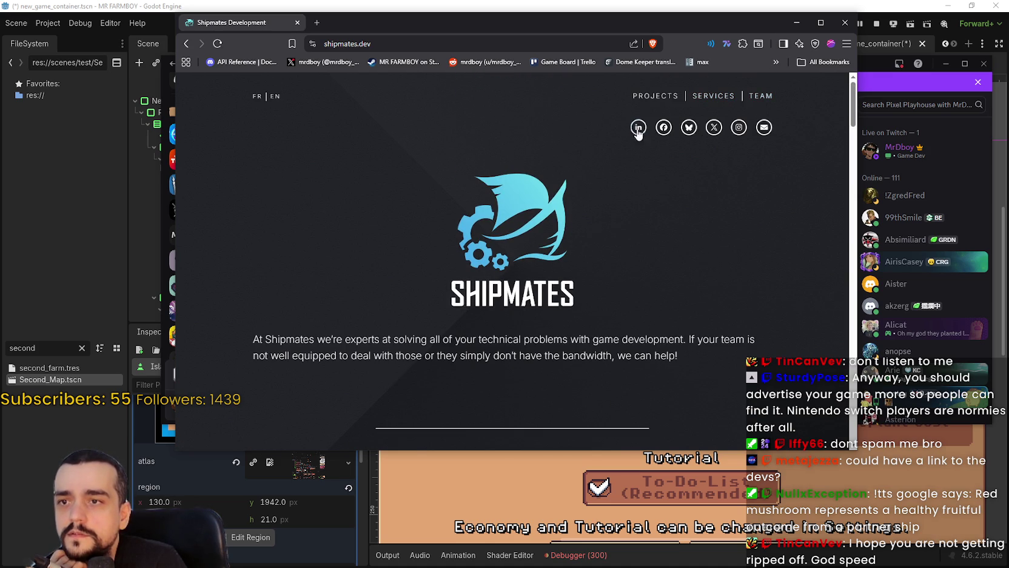
right_click(714, 130)
click(720, 135)
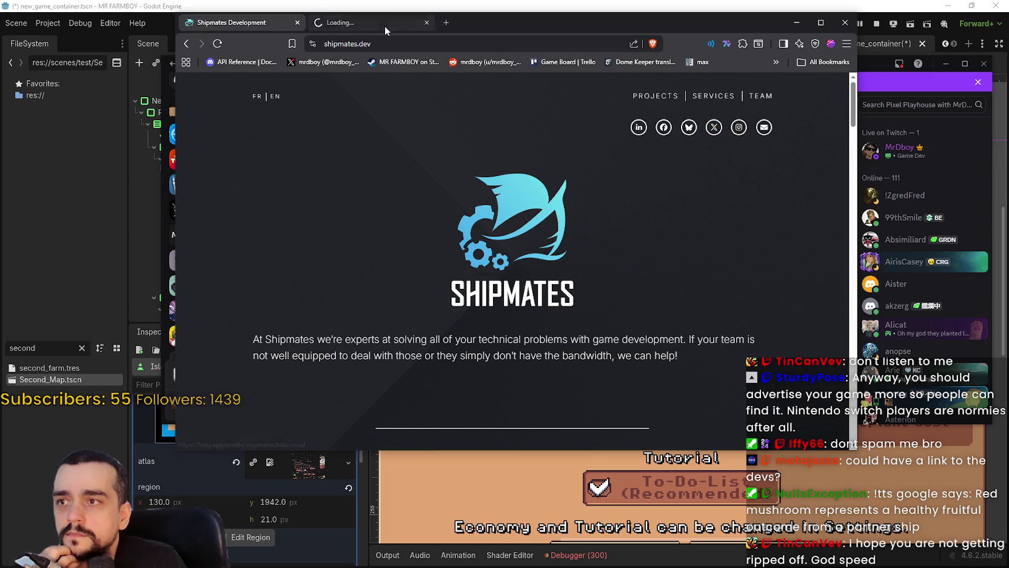
click(385, 26)
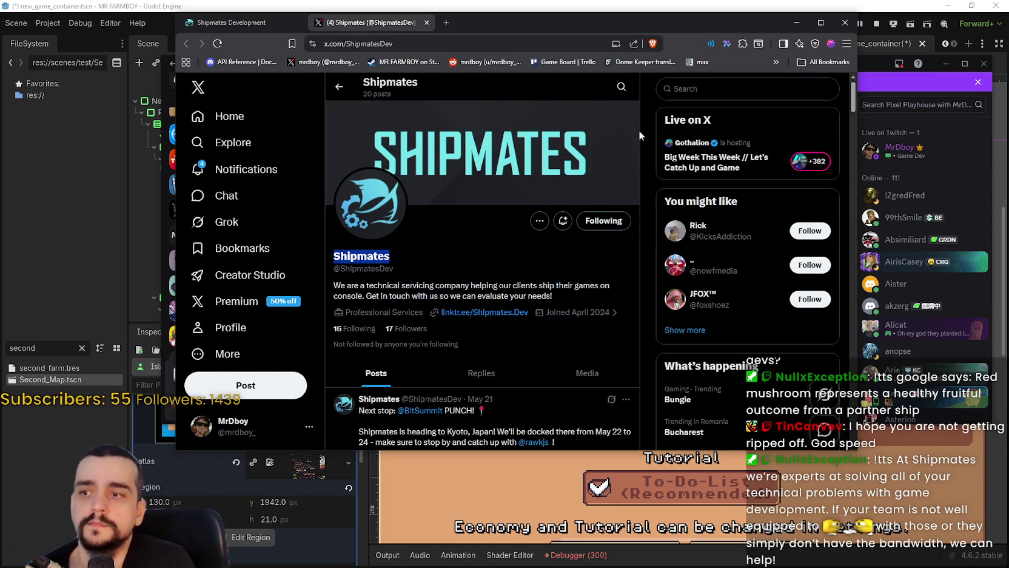
key(ctrl+Tab)
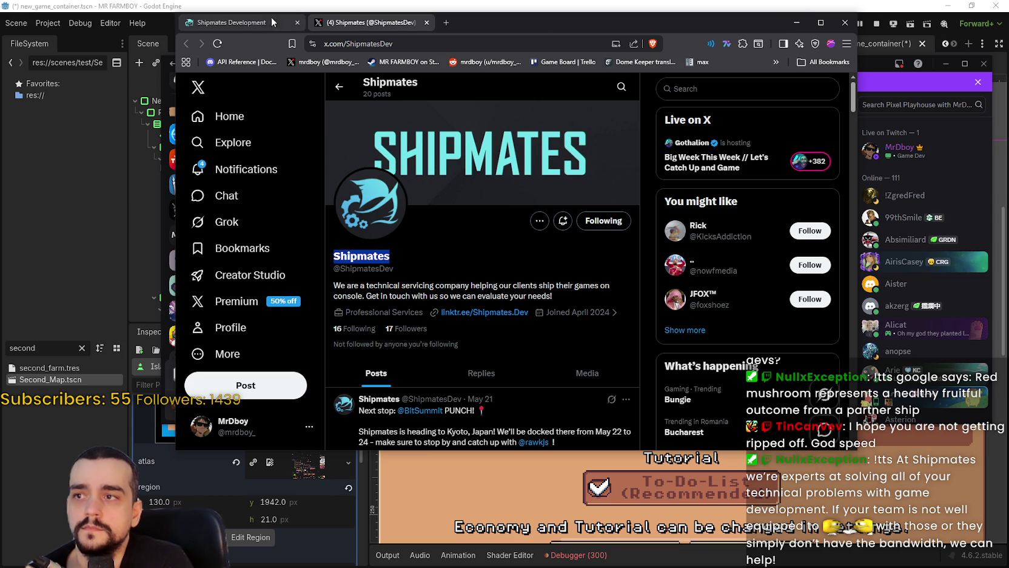
click(796, 22)
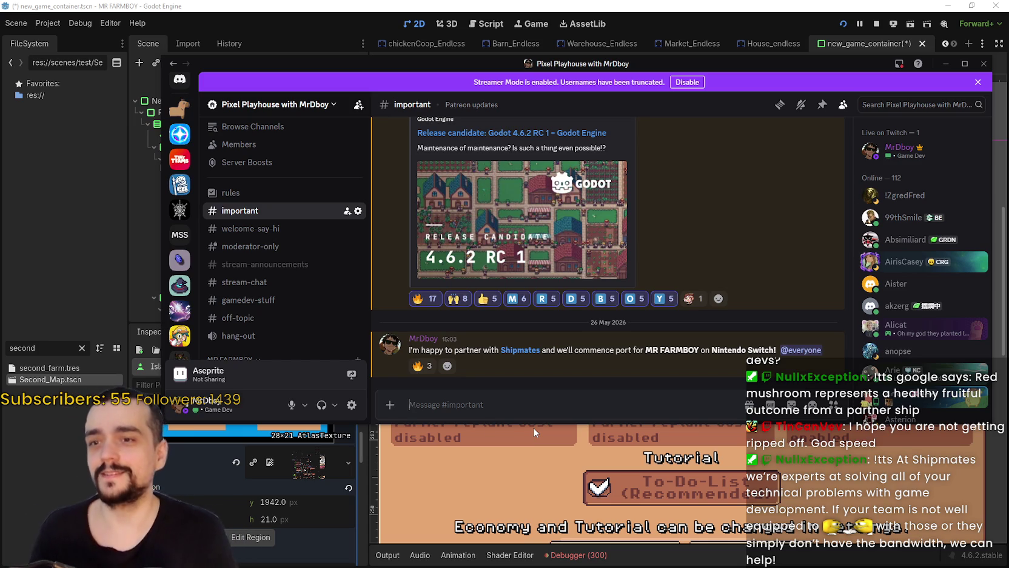
mouse_move(552, 350)
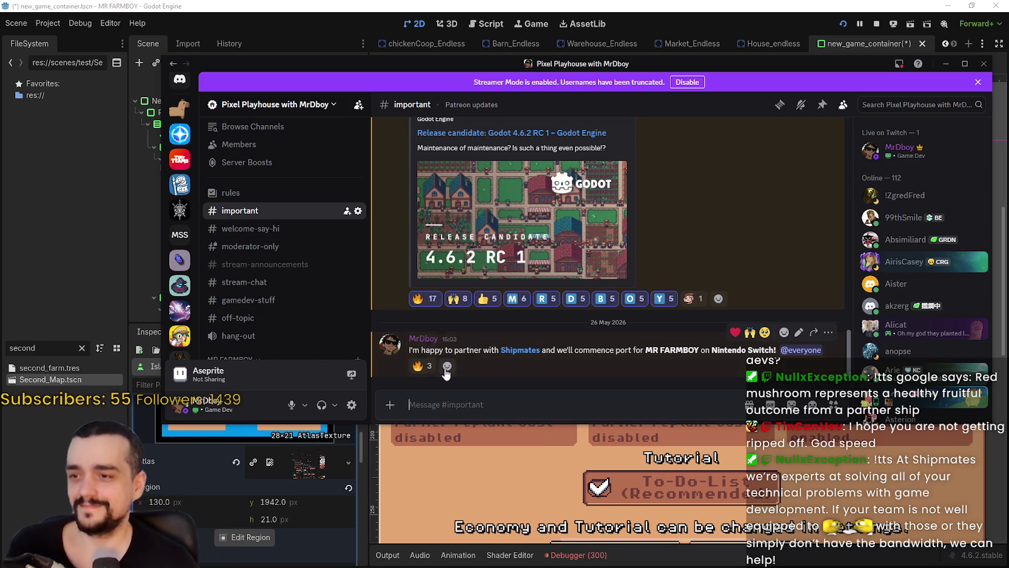
Add a 🔥 fire reaction to the Shipmates partnership announcement.
click(424, 369)
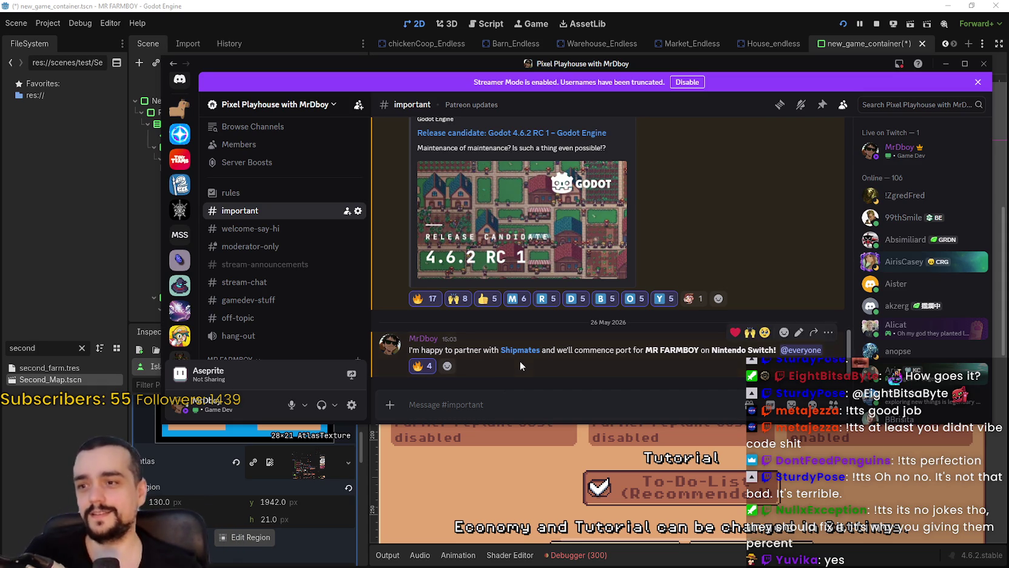
React to the Shipmates announcement with 🙌 from Frequently Used, then hide Discord.
click(447, 366)
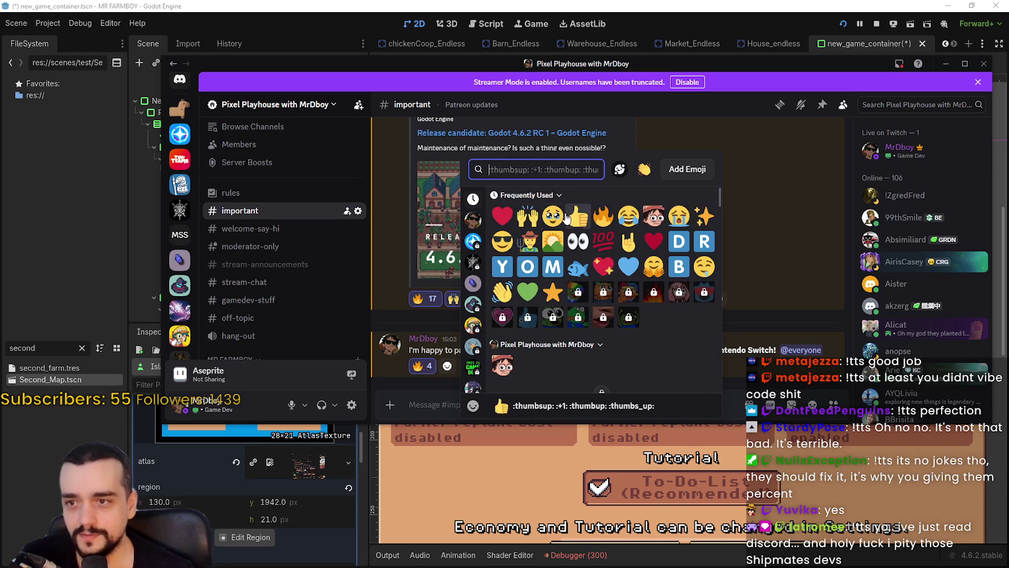
click(535, 219)
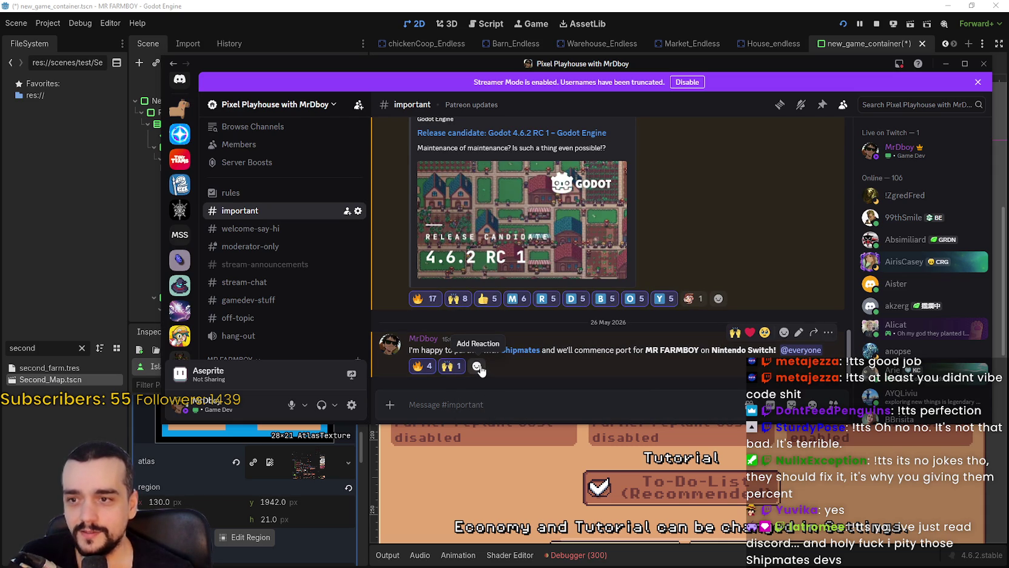
click(478, 366)
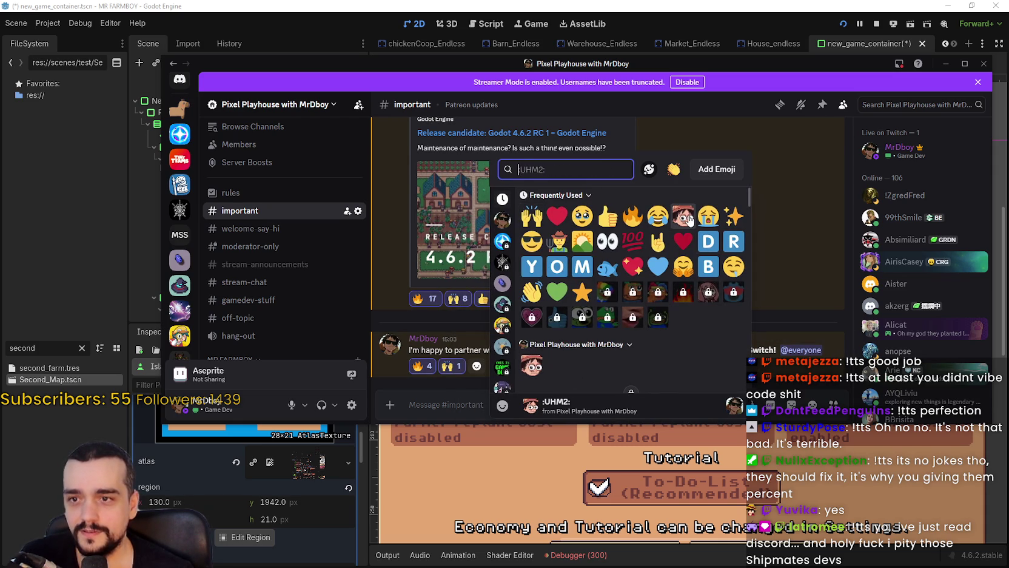
click(472, 401)
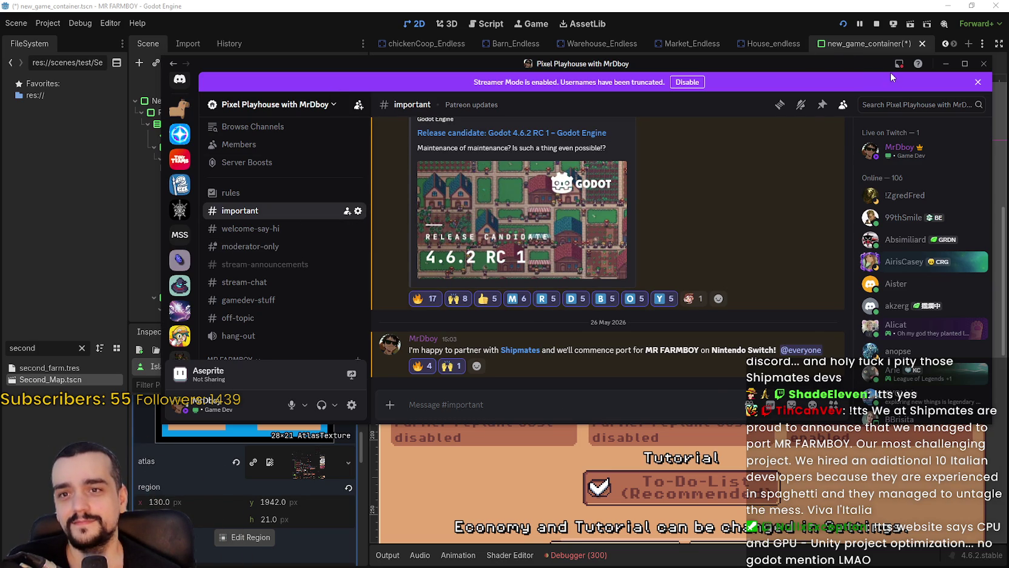
click(847, 49)
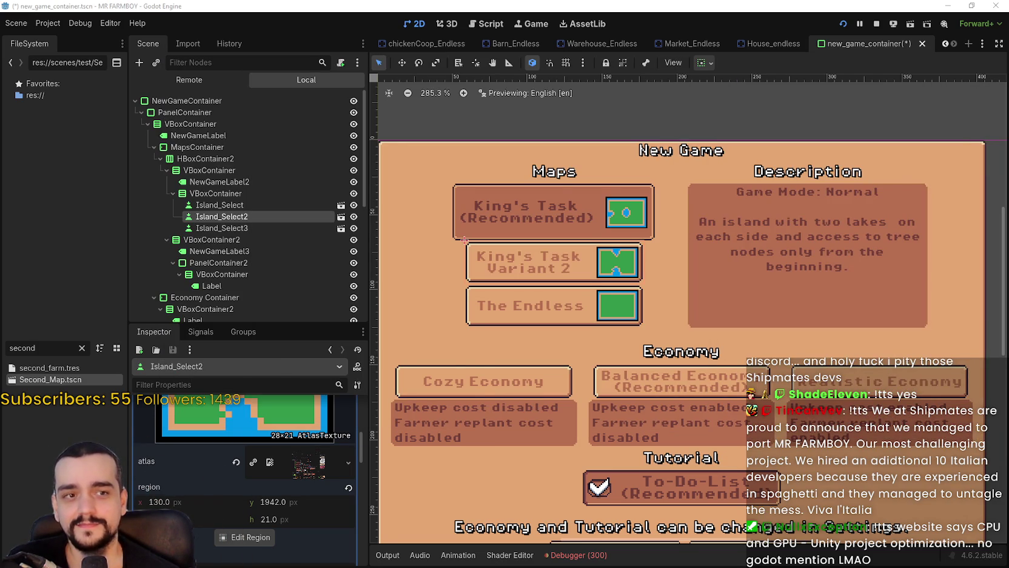
Select the Island_Select map button and open its icon texture's Region Editor.
scroll(610, 362, down, 2)
scroll(634, 279, up, 2)
scroll(592, 240, up, 2)
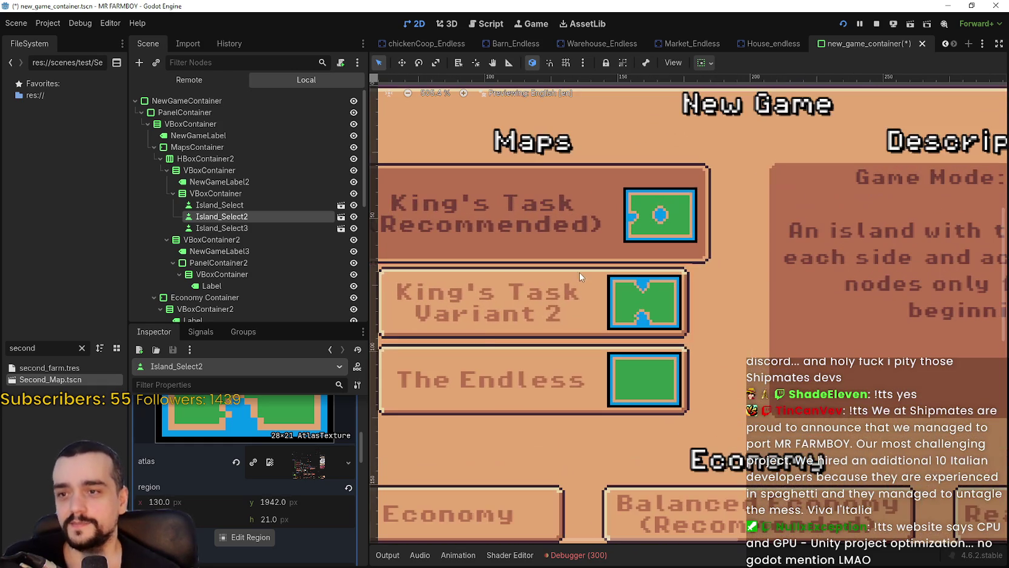
scroll(297, 406, down, 1)
scroll(292, 413, up, 1)
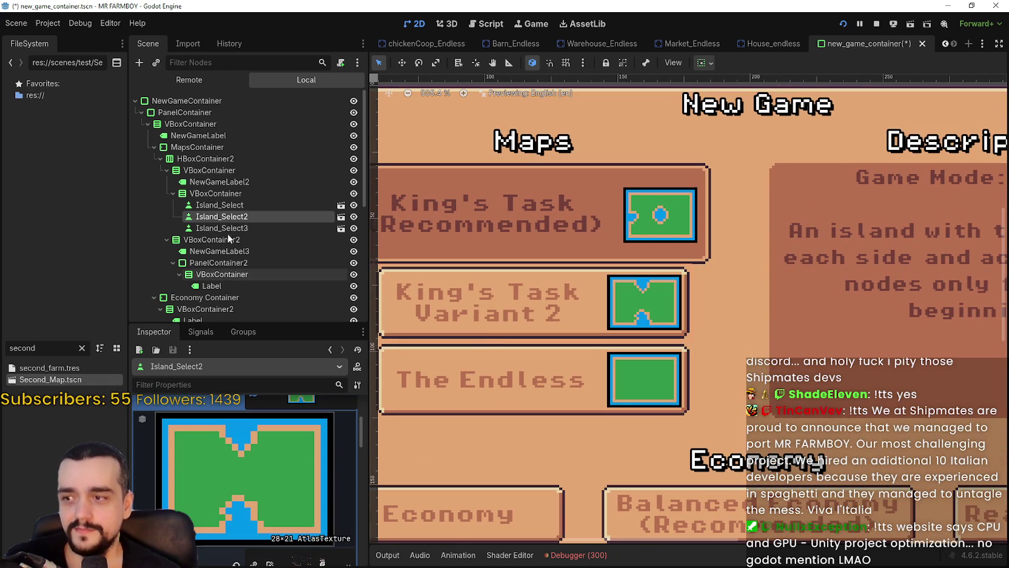
click(219, 205)
scroll(271, 487, down, 2)
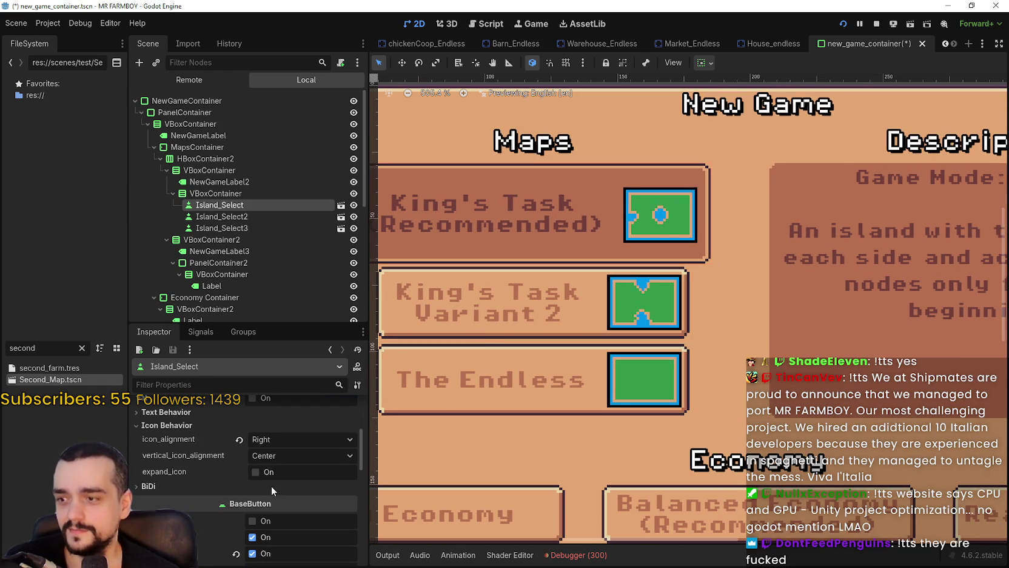
scroll(288, 450, up, 1)
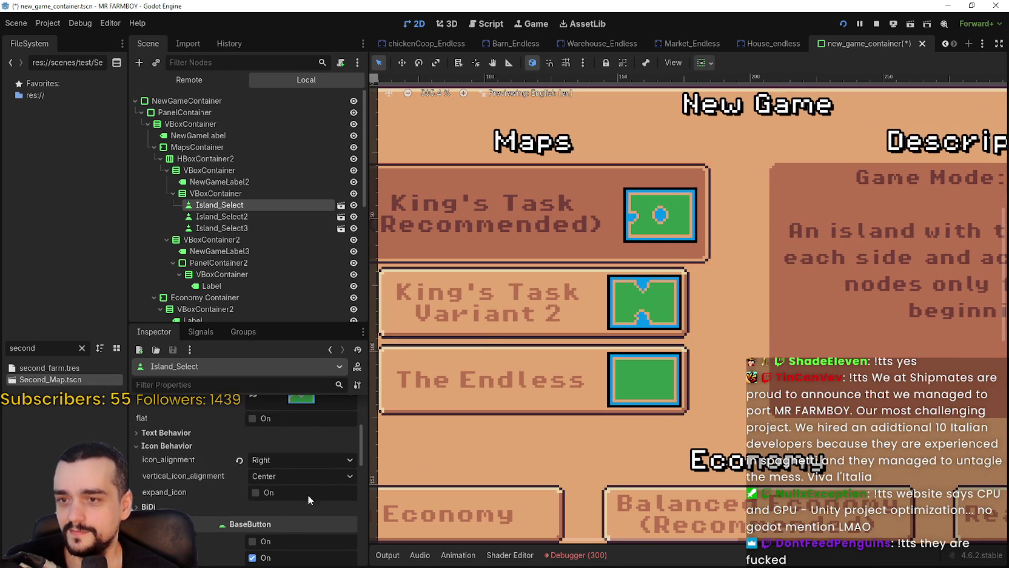
scroll(297, 513, up, 2)
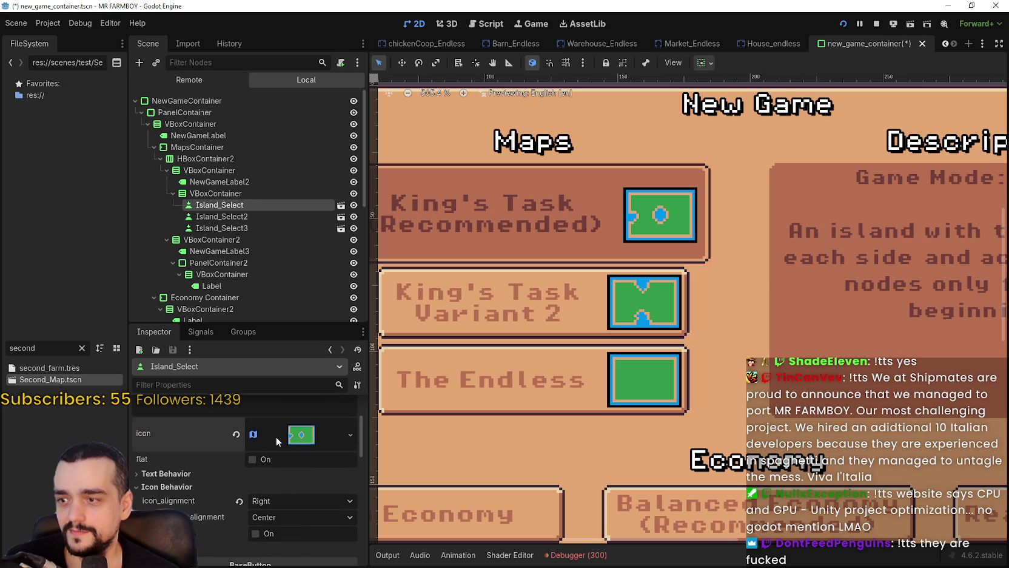
click(276, 436)
scroll(253, 522, down, 2)
click(254, 494)
Trim 2 px off the icon region's left and right edges.
scroll(469, 328, down, 1)
scroll(470, 328, down, 1)
scroll(469, 328, down, 1)
scroll(468, 328, down, 2)
scroll(515, 273, down, 1)
scroll(563, 212, down, 1)
scroll(562, 212, down, 1)
scroll(562, 212, left, 2)
scroll(576, 273, left, 2)
scroll(601, 353, left, 2)
scroll(483, 359, right, 1)
scroll(483, 358, up, 2)
scroll(483, 346, up, 1)
scroll(484, 333, up, 2)
scroll(483, 321, up, 1)
scroll(485, 321, down, 1)
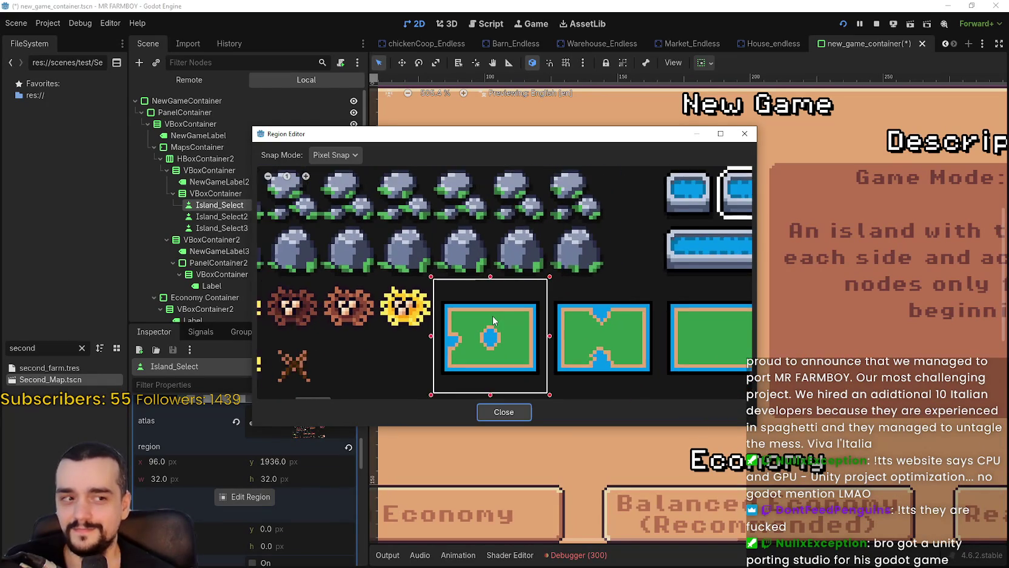
scroll(491, 319, down, 1)
scroll(492, 276, down, 1)
scroll(485, 274, up, 1)
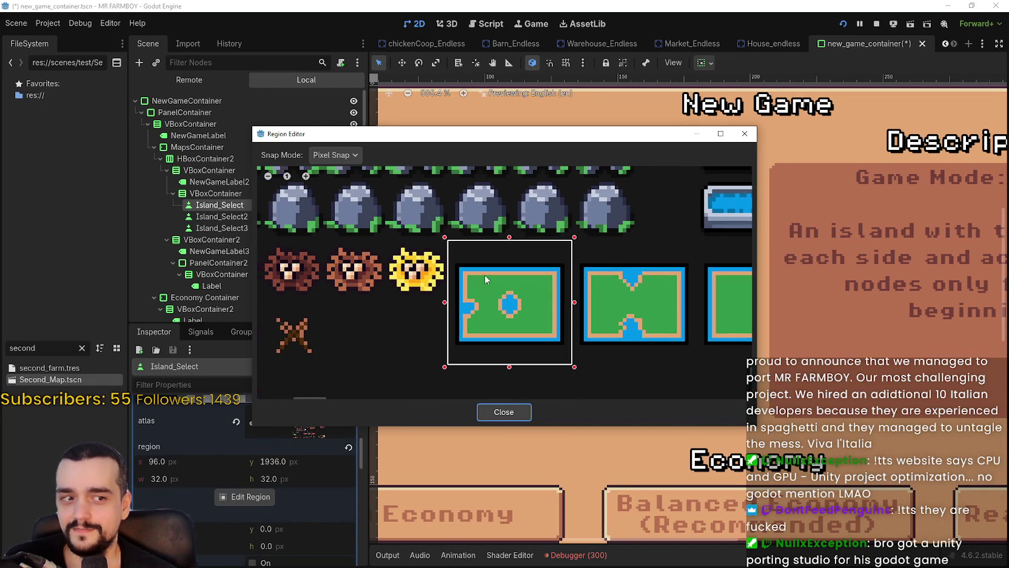
scroll(471, 273, up, 1)
drag(445, 318, 449, 317)
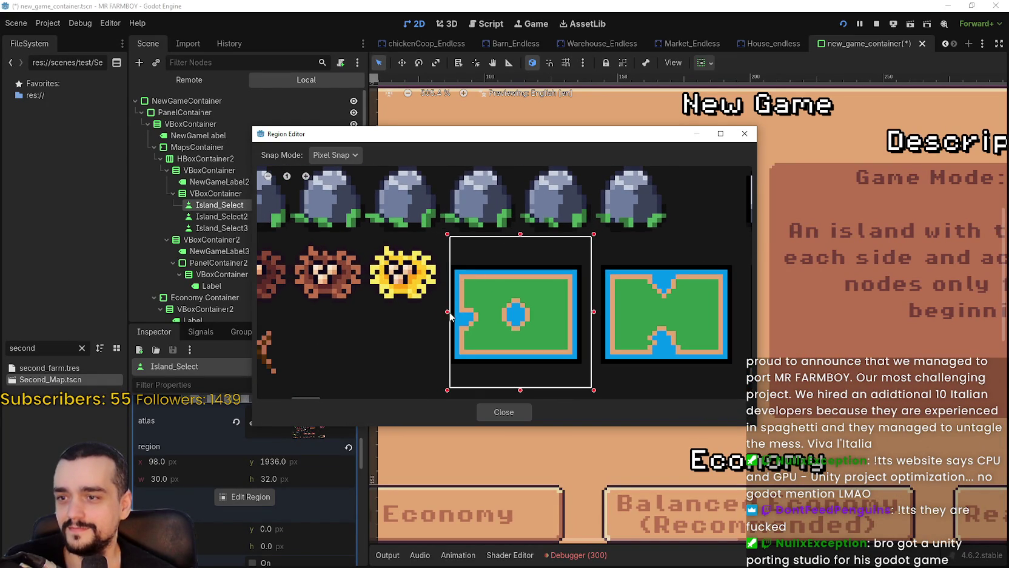
scroll(585, 306, up, 1)
drag(584, 311, 572, 310)
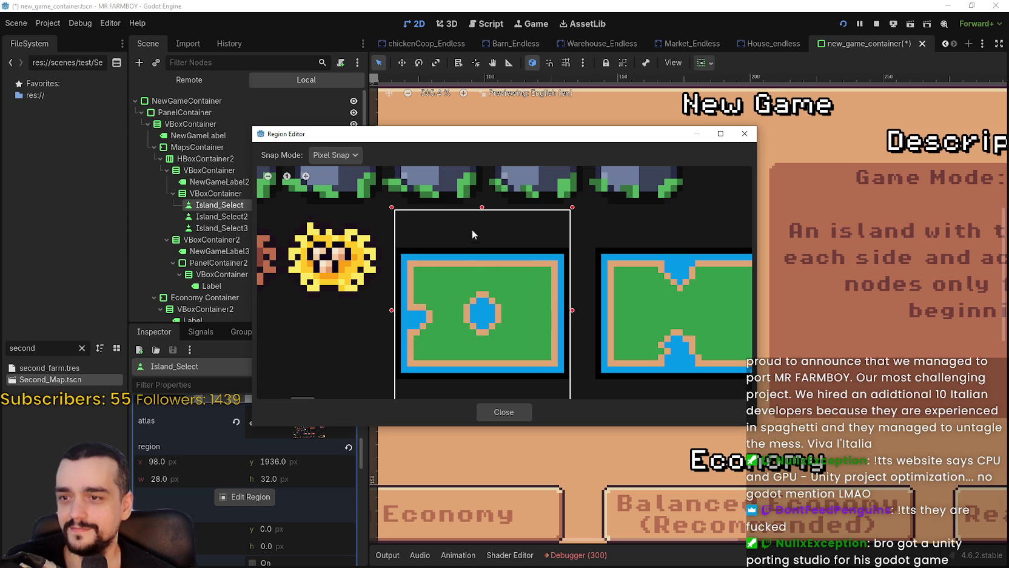
Crop the region's top and bottom to 28×21 at x 98, y 1942, then close the editor.
drag(483, 209, 484, 247)
scroll(491, 303, up, 1)
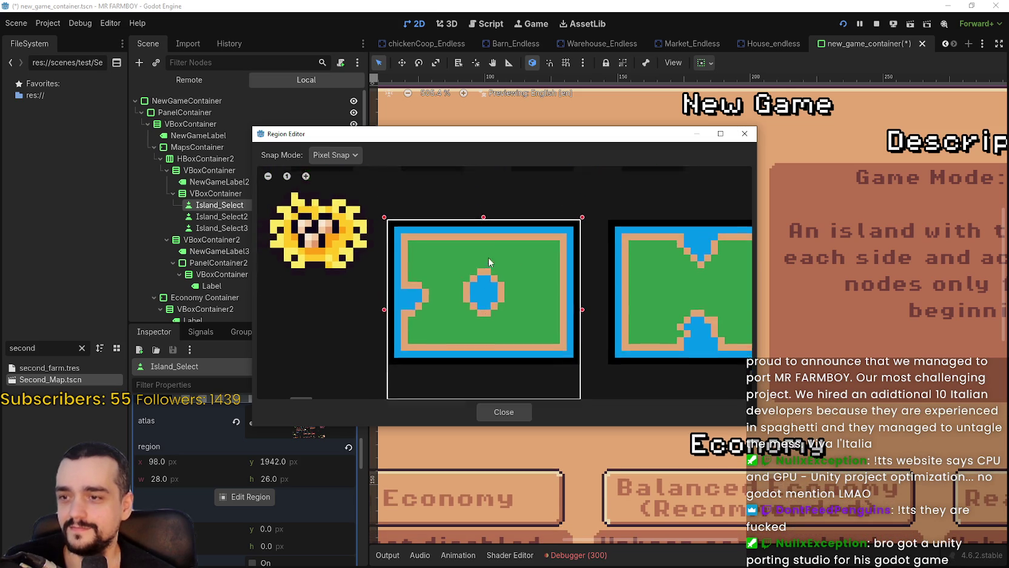
drag(496, 362, 500, 329)
scroll(506, 329, down, 1)
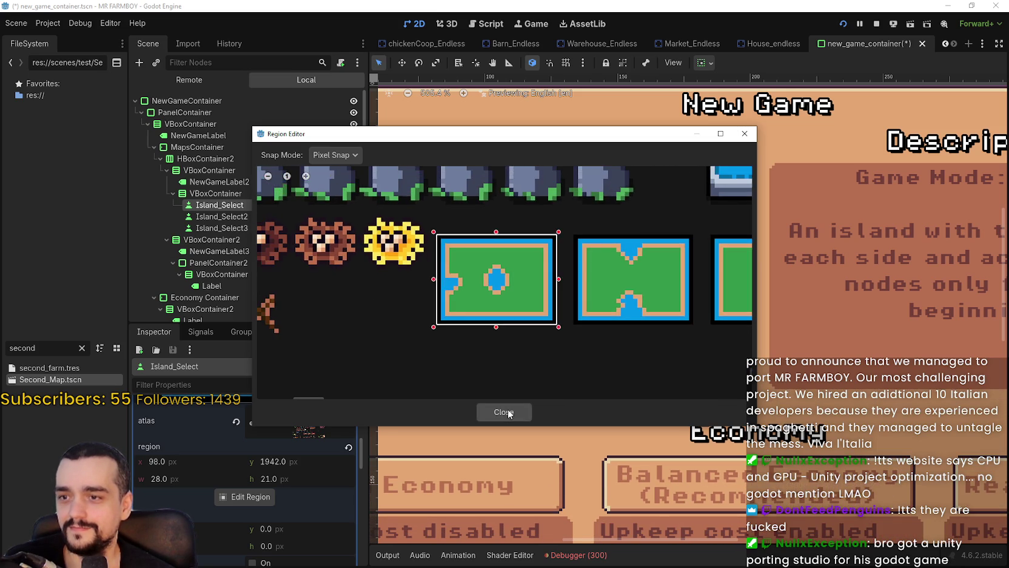
click(507, 412)
scroll(678, 299, down, 2)
Save new_game_container.tscn and reselect the Island_Select map button in the scene tree.
key(ctrl+s)
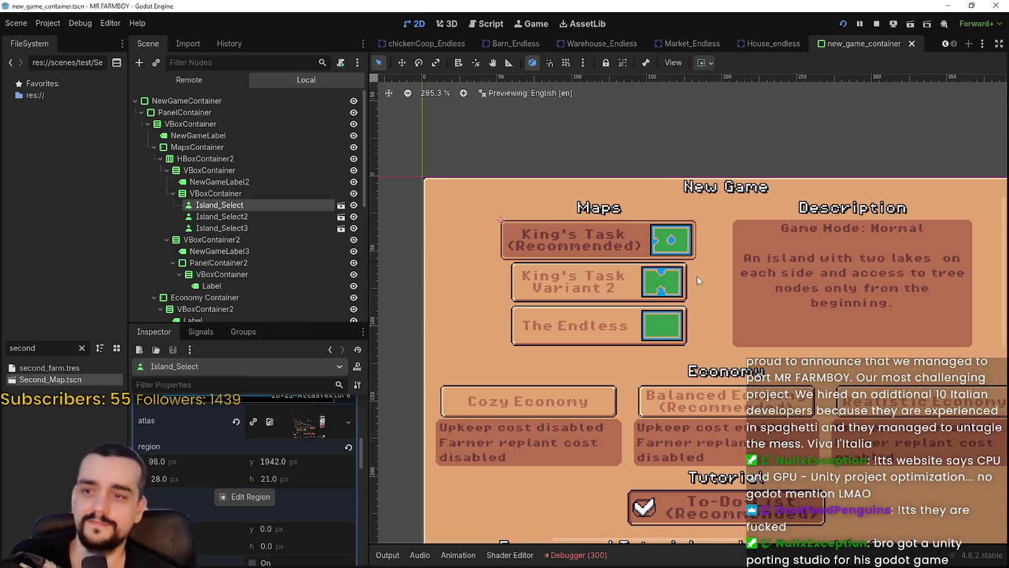
scroll(659, 317, up, 1)
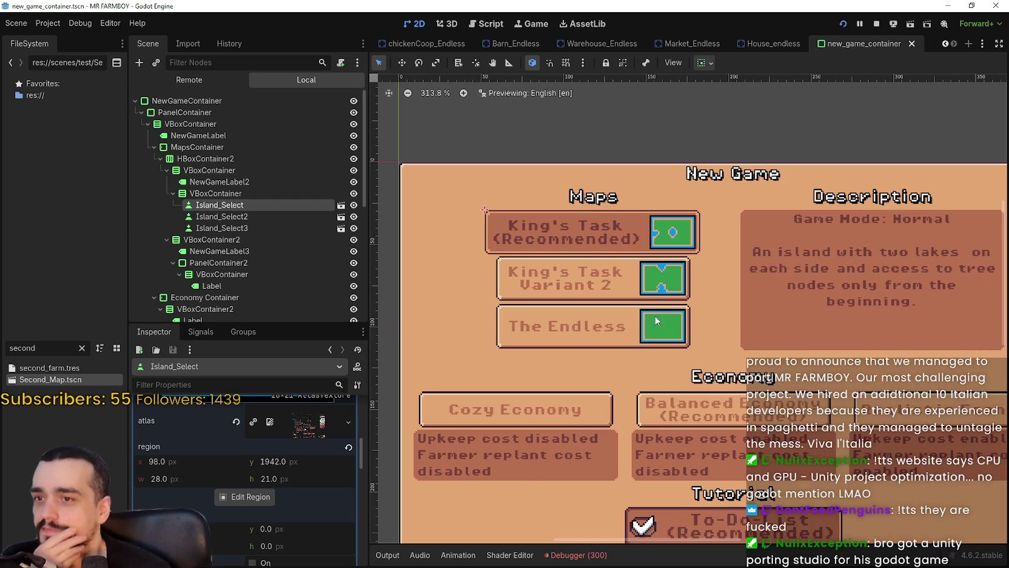
scroll(314, 270, down, 2)
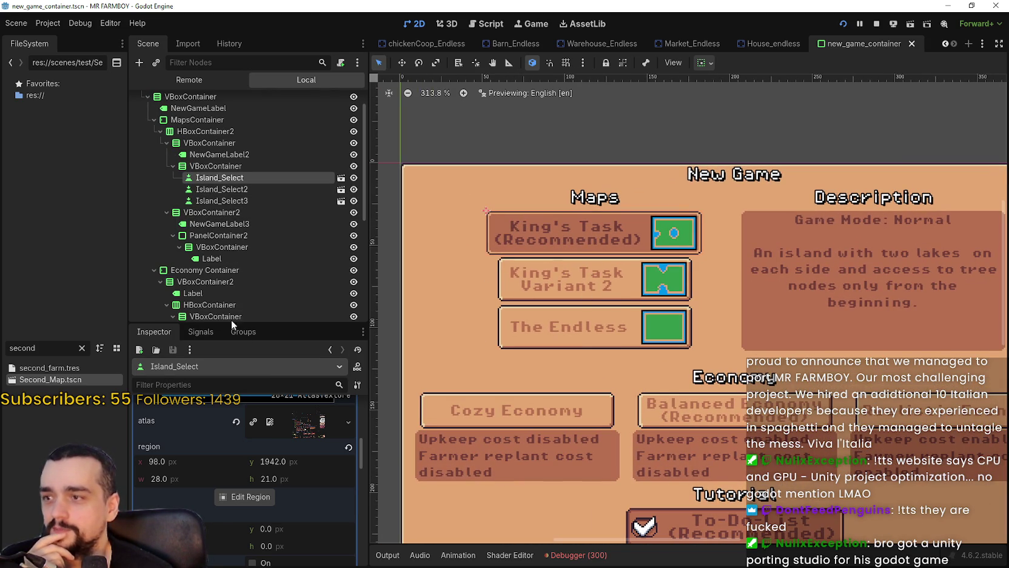
scroll(239, 517, up, 2)
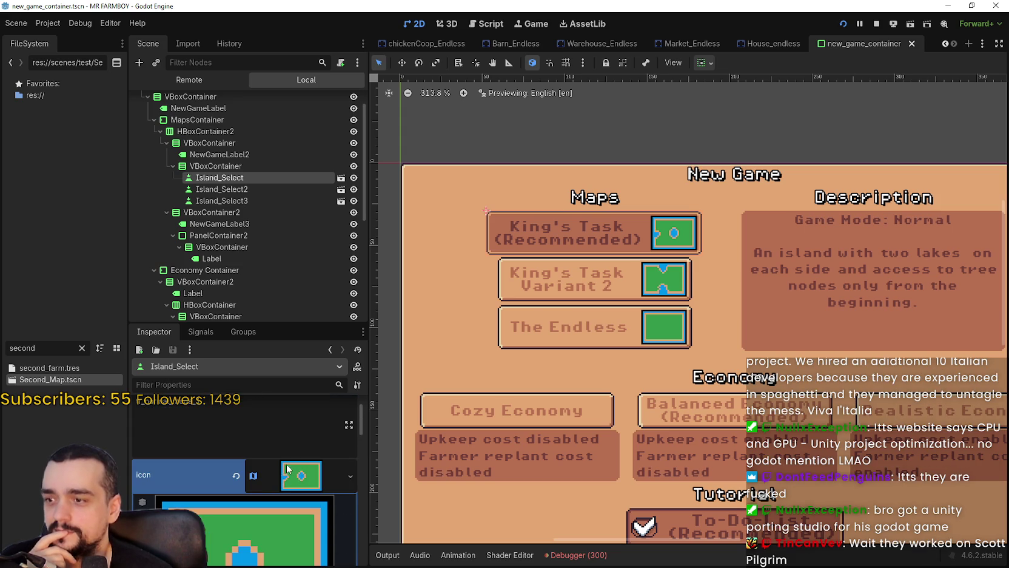
scroll(307, 488, down, 5)
scroll(308, 489, up, 2)
scroll(308, 486, down, 3)
scroll(308, 484, down, 2)
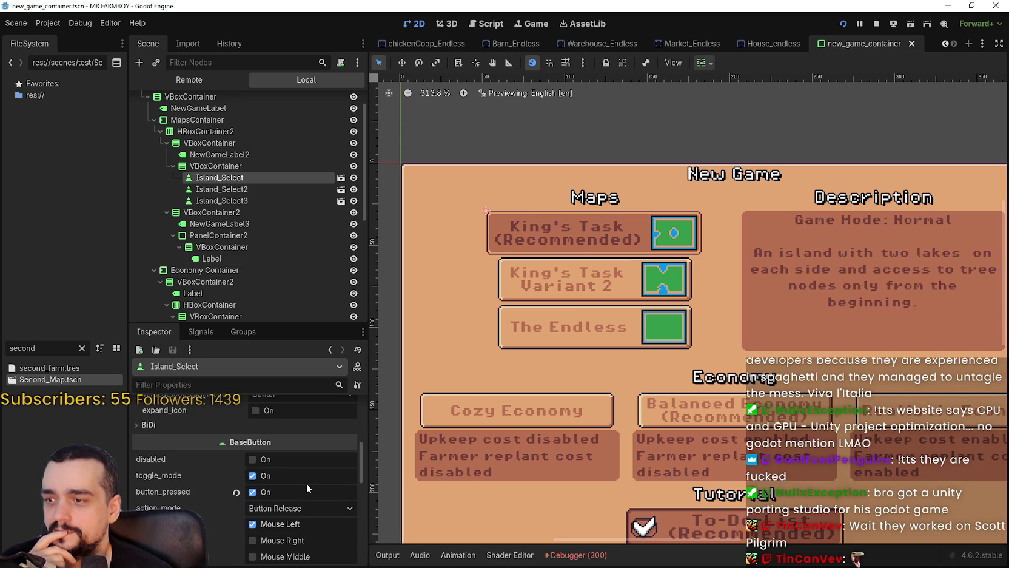
click(254, 165)
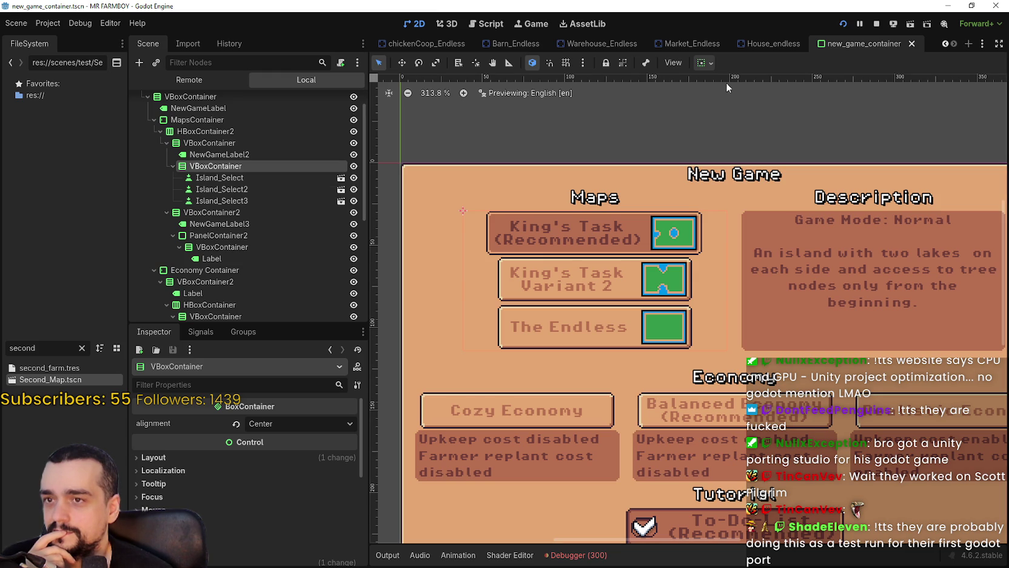
key(Down)
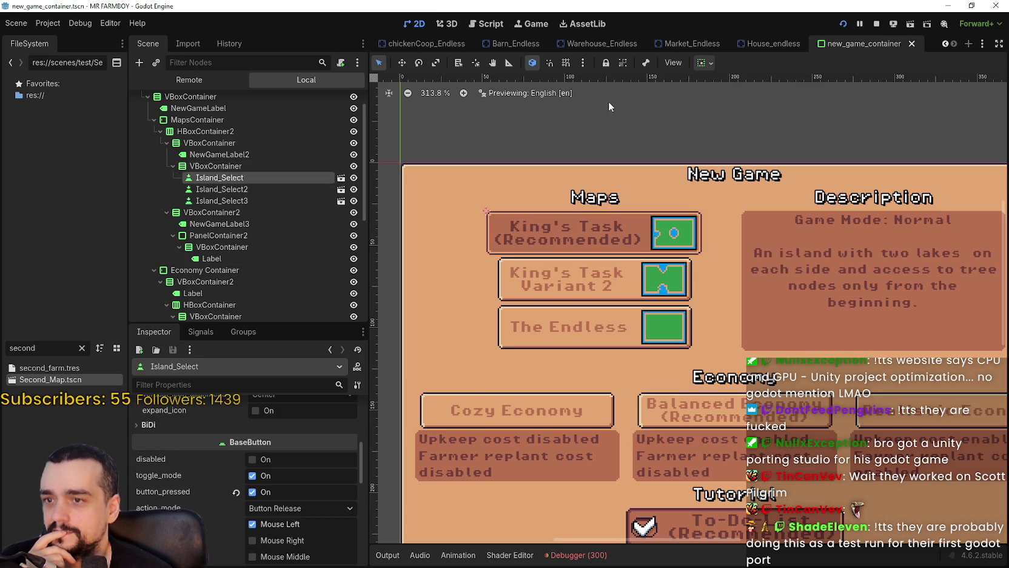
Set horizontal Container Sizing to Fill for Island_Select, Island_Select2 and Island_Select3.
click(700, 66)
click(767, 102)
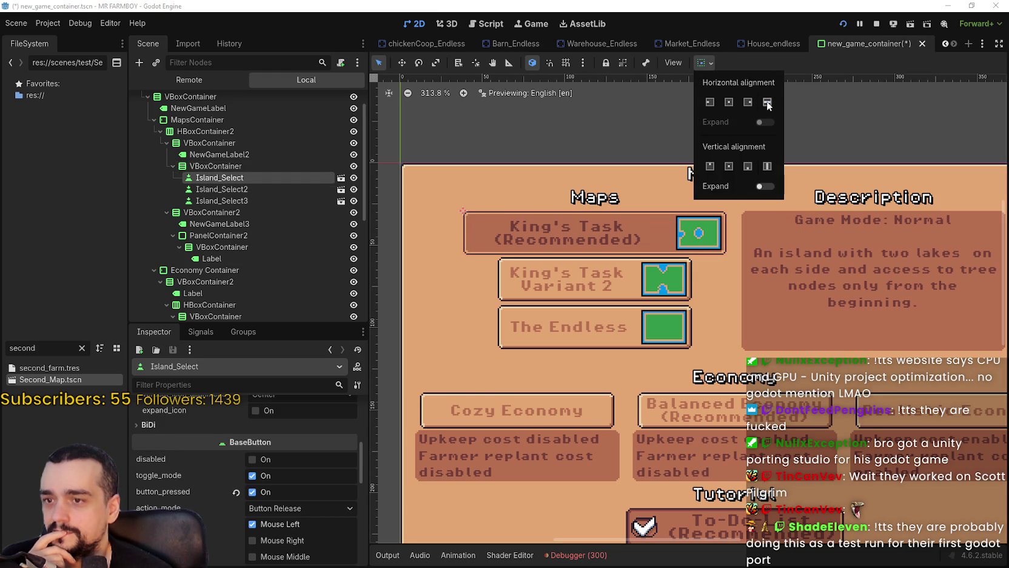
click(802, 59)
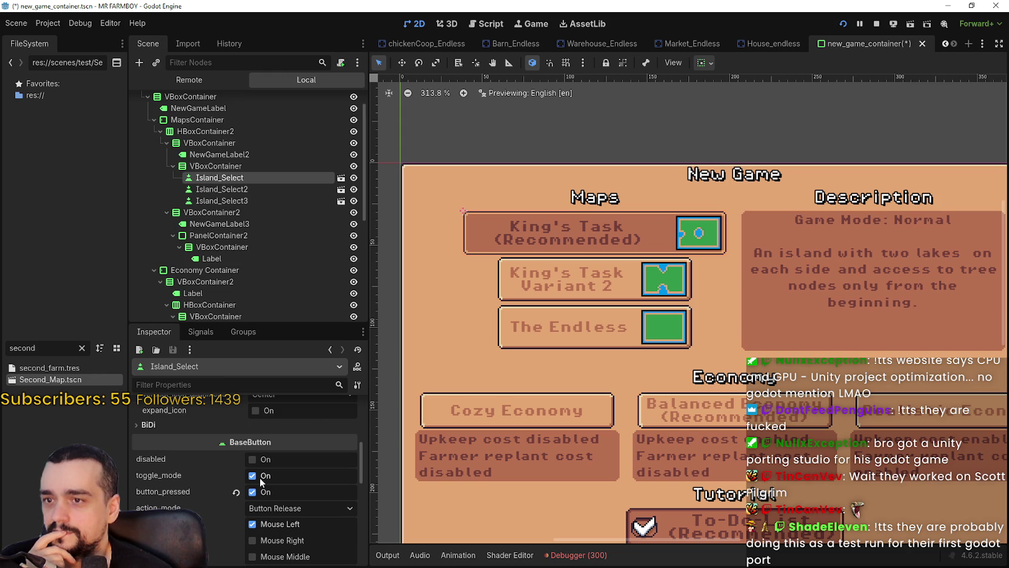
click(307, 185)
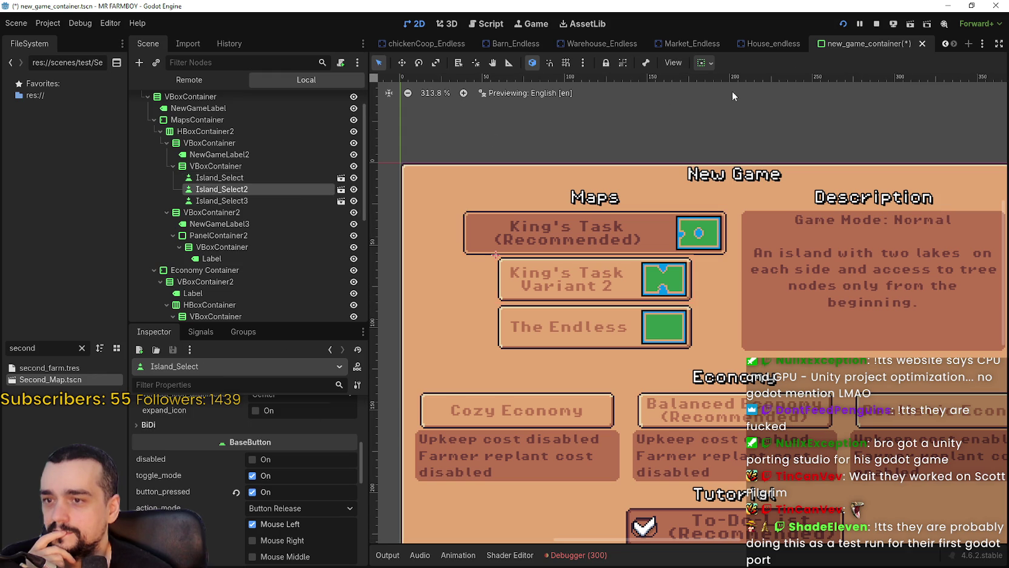
click(712, 63)
click(768, 102)
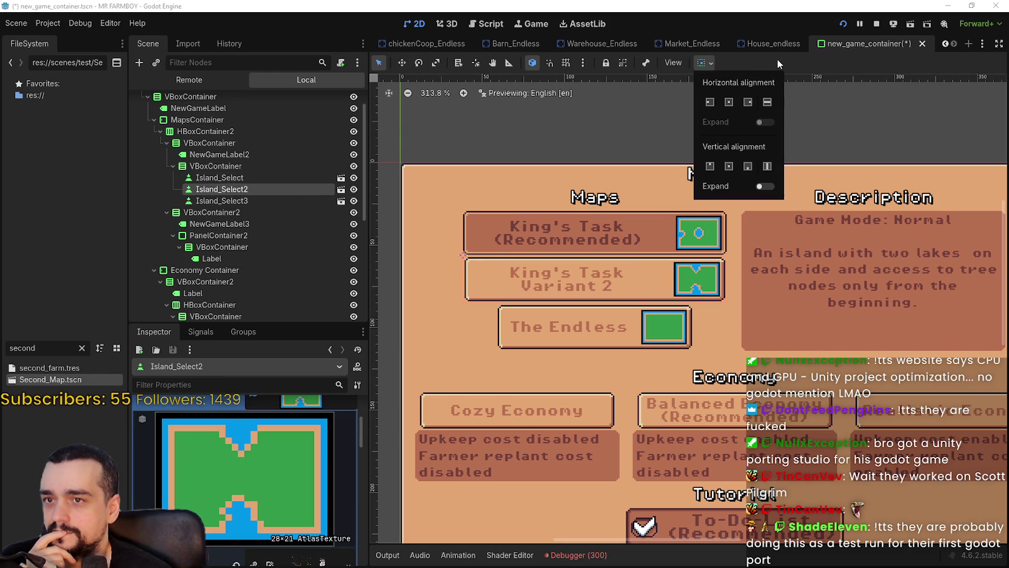
click(777, 60)
click(272, 202)
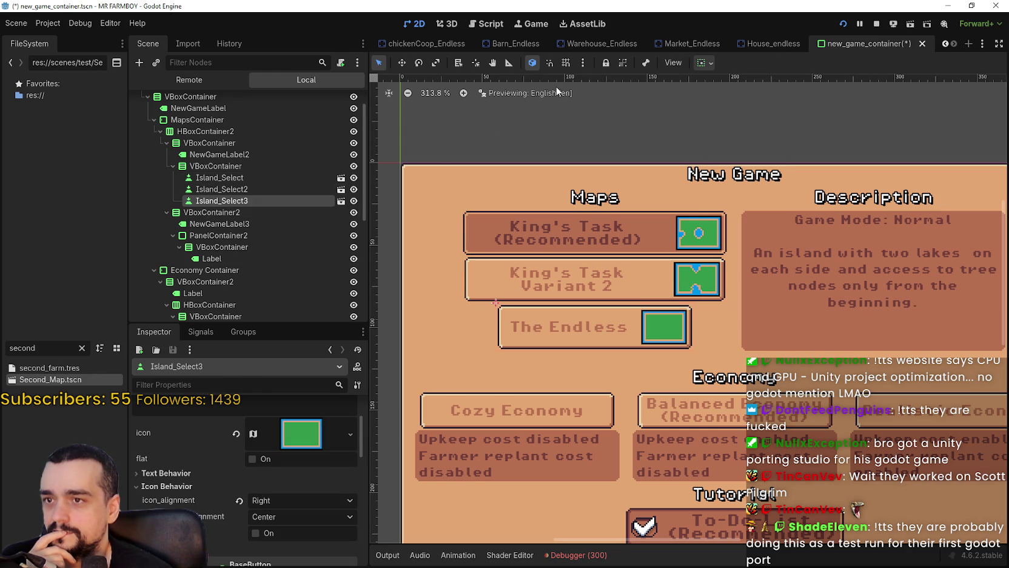
click(705, 63)
click(766, 102)
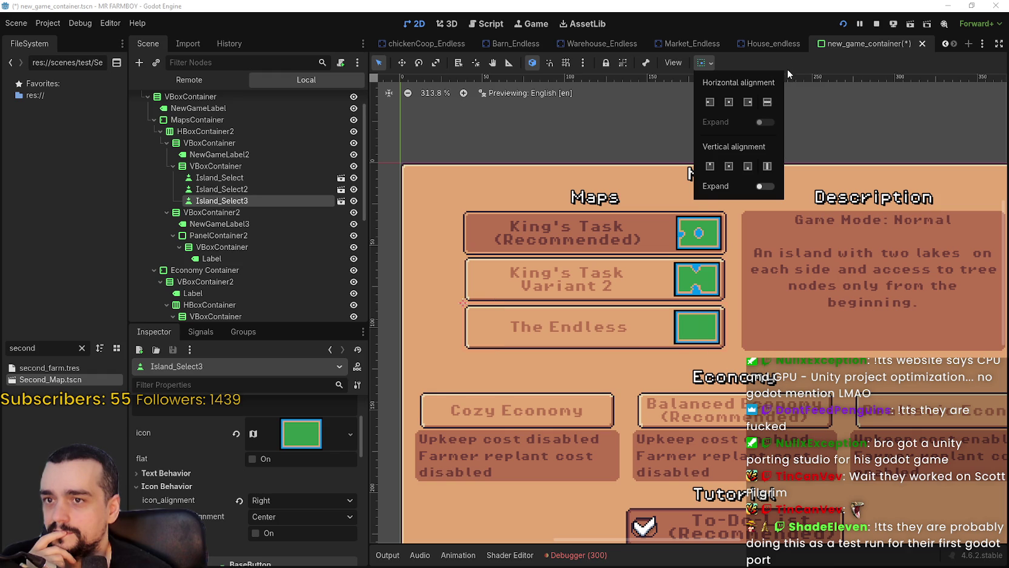
click(784, 71)
scroll(707, 267, down, 2)
scroll(699, 270, right, 3)
Save the scene and restart the game to test the widened buttons.
key(ctrl+s)
scroll(704, 294, left, 1)
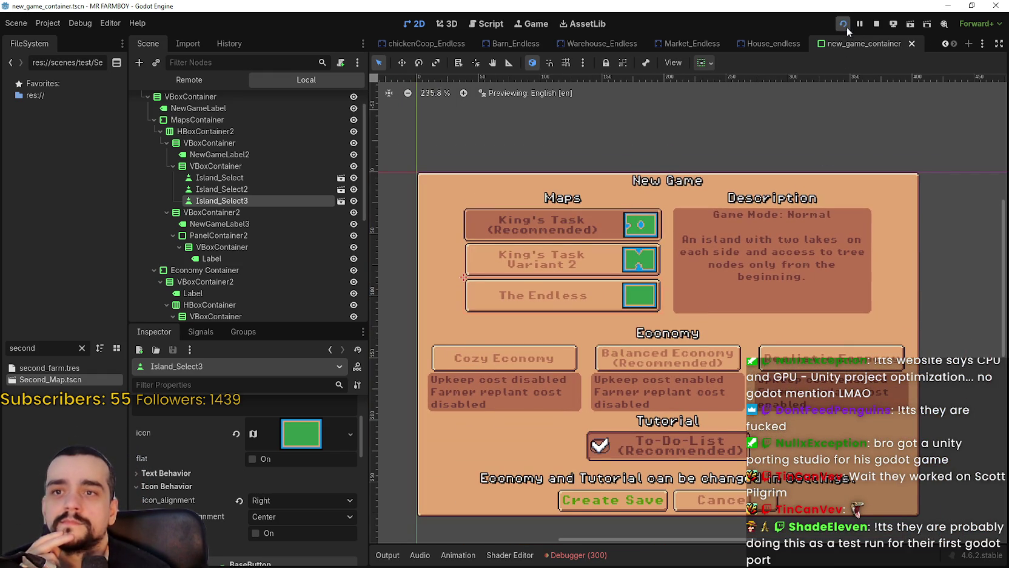
click(876, 24)
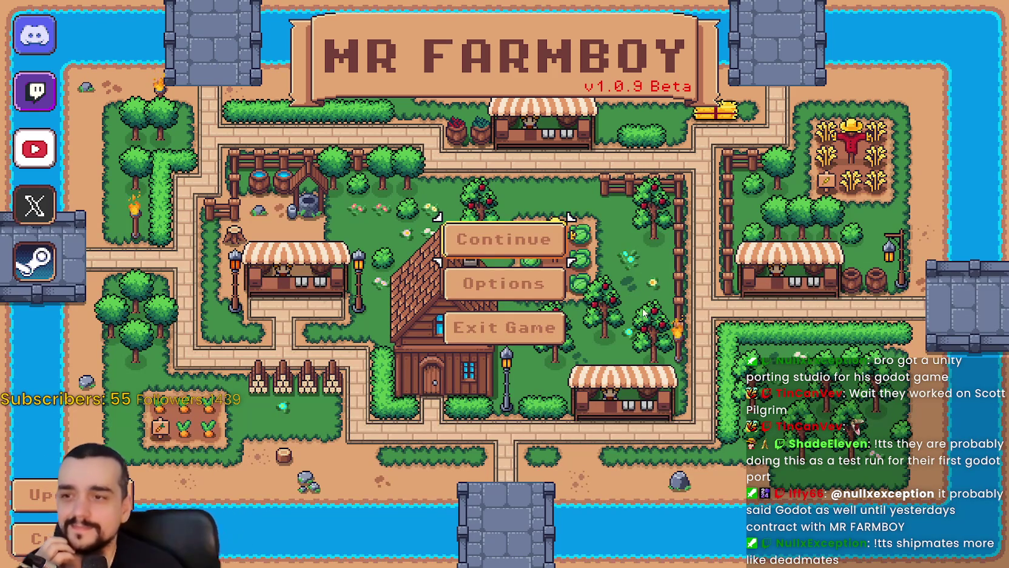
Bring up the Select Save Game list of three saves from the main menu.
key(Return)
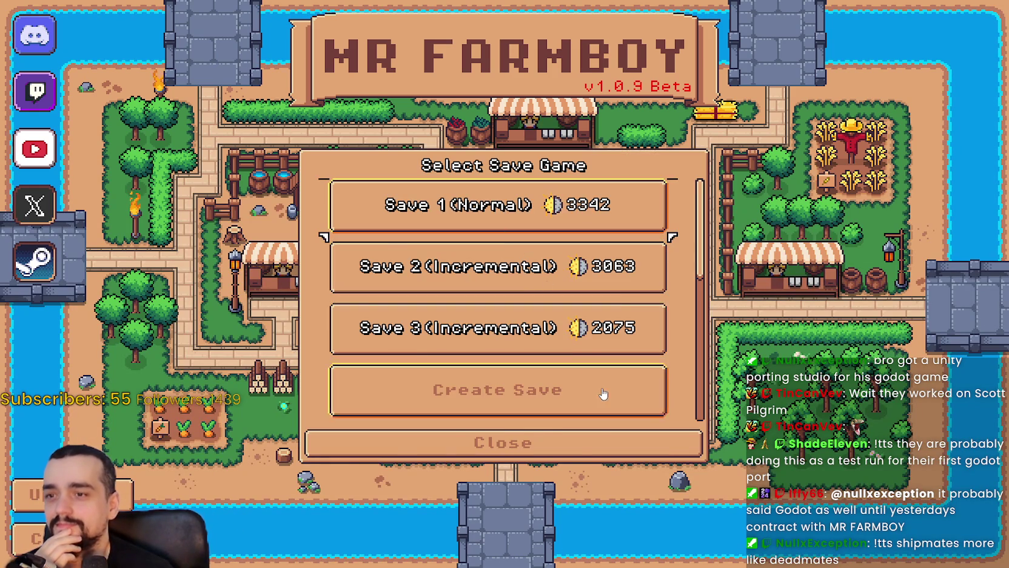
Choose Create Save to view the full-width map buttons, then return to the Godot editor.
click(603, 393)
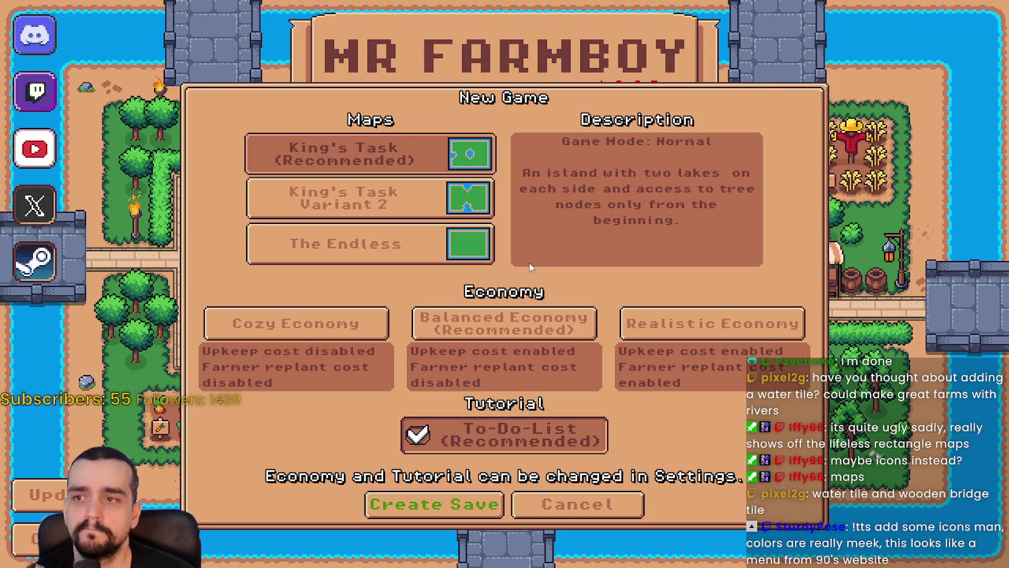
key(alt+Tab)
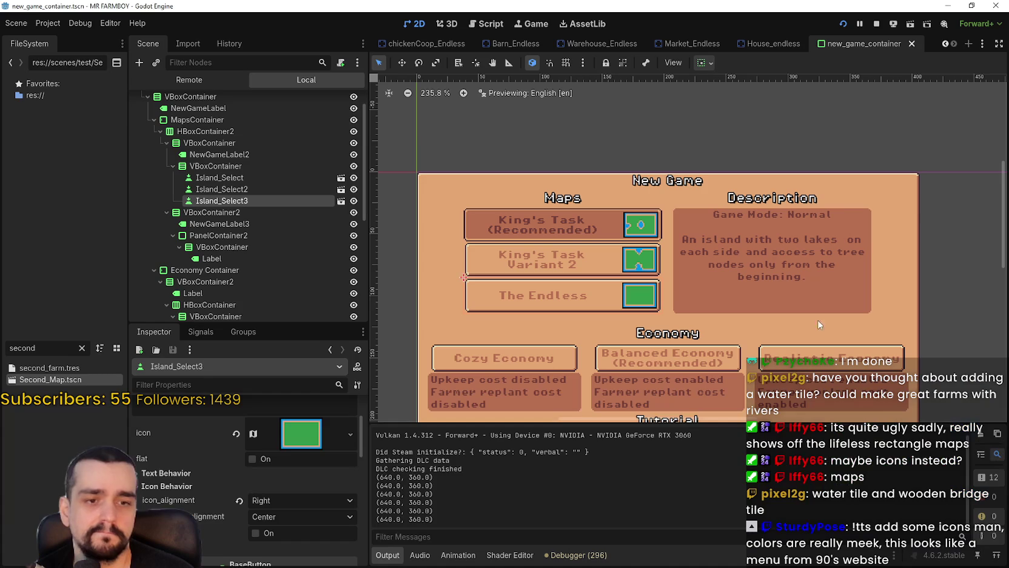
Select Island_Select and delete its Text label in the Inspector.
click(502, 223)
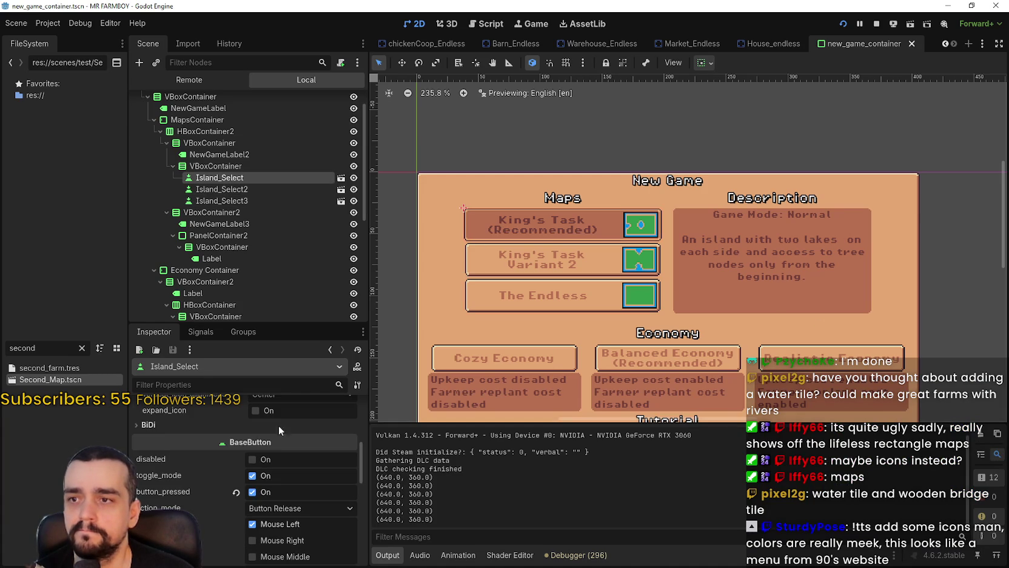
scroll(280, 424, up, 2)
scroll(285, 461, up, 2)
scroll(289, 467, up, 1)
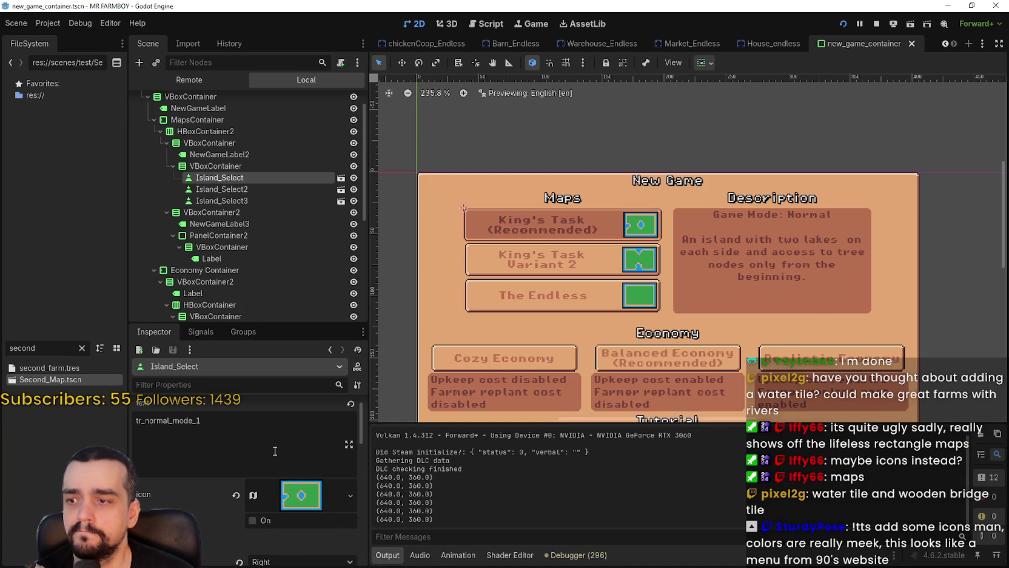
click(219, 432)
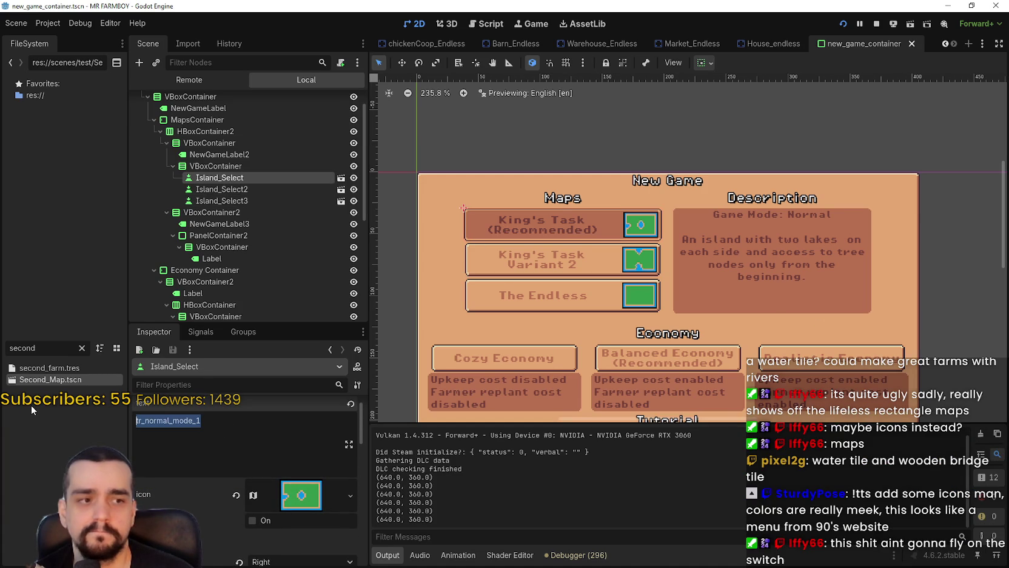
key(BackSpace)
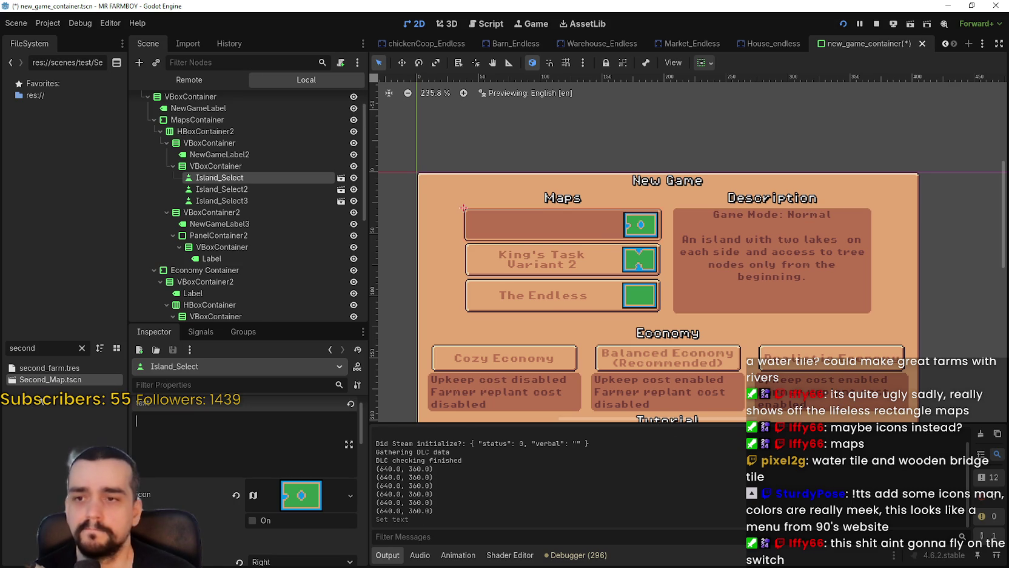
Set Island_Select's horizontal Container Sizing alignment to Center.
scroll(587, 255, up, 1)
scroll(588, 254, up, 2)
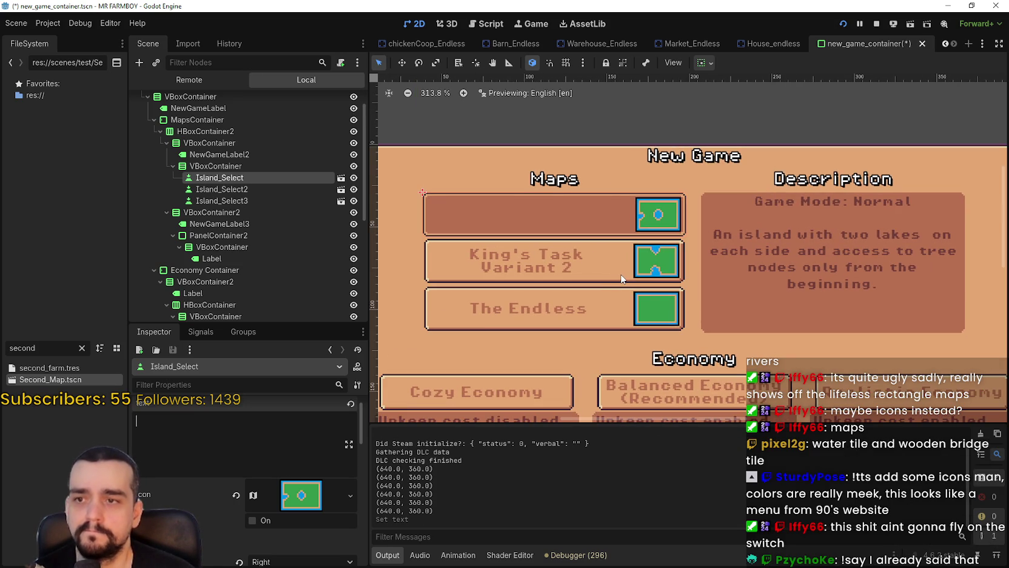
click(710, 66)
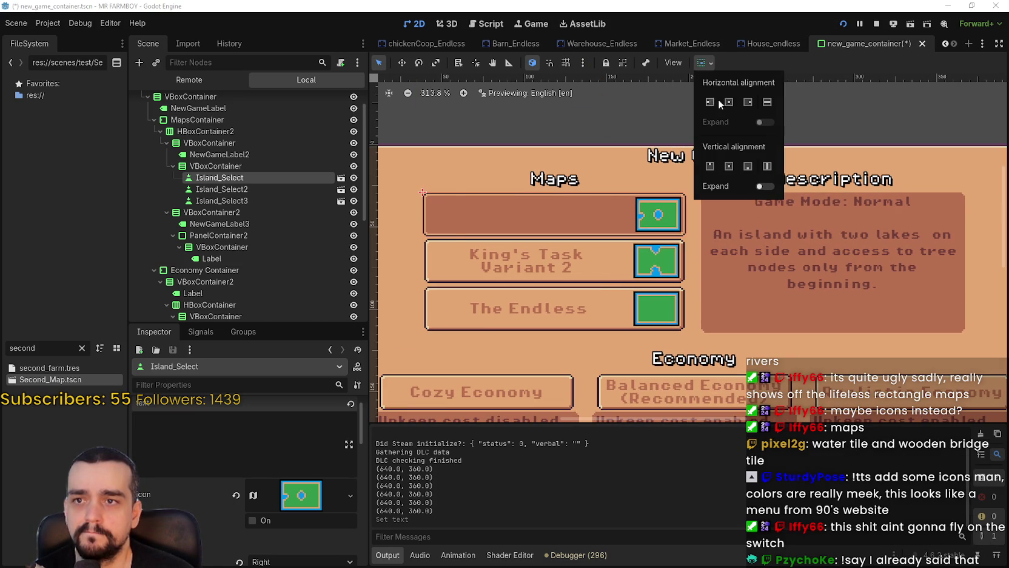
click(731, 102)
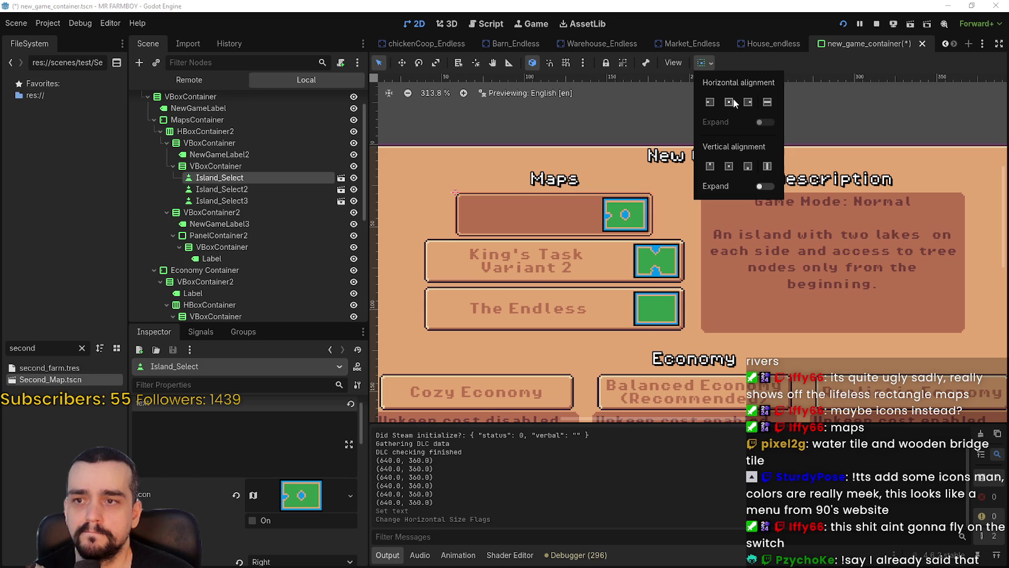
click(747, 62)
key(alt+Tab)
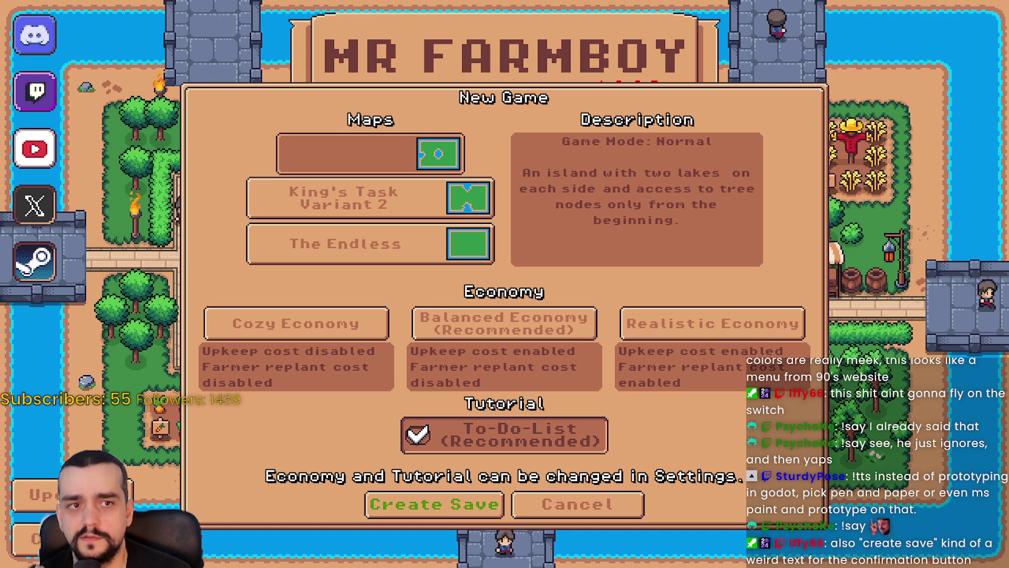
Bring Discord up over the running game, on the general channel's farm-menu screenshot.
key(alt+Tab)
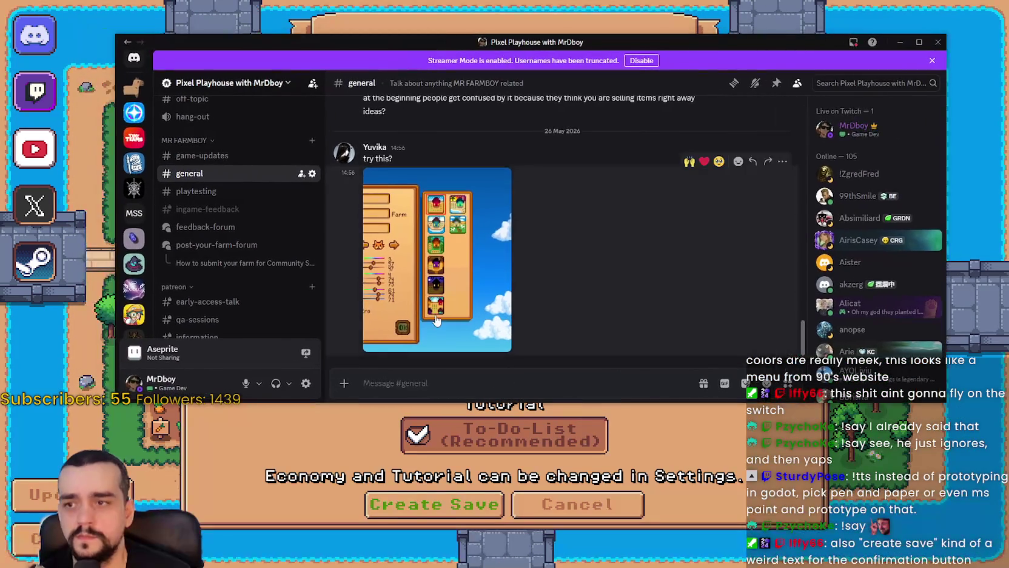
View the farm-menu screenshot full size, zooming into the farm house icons, then close the viewer.
click(439, 188)
click(557, 119)
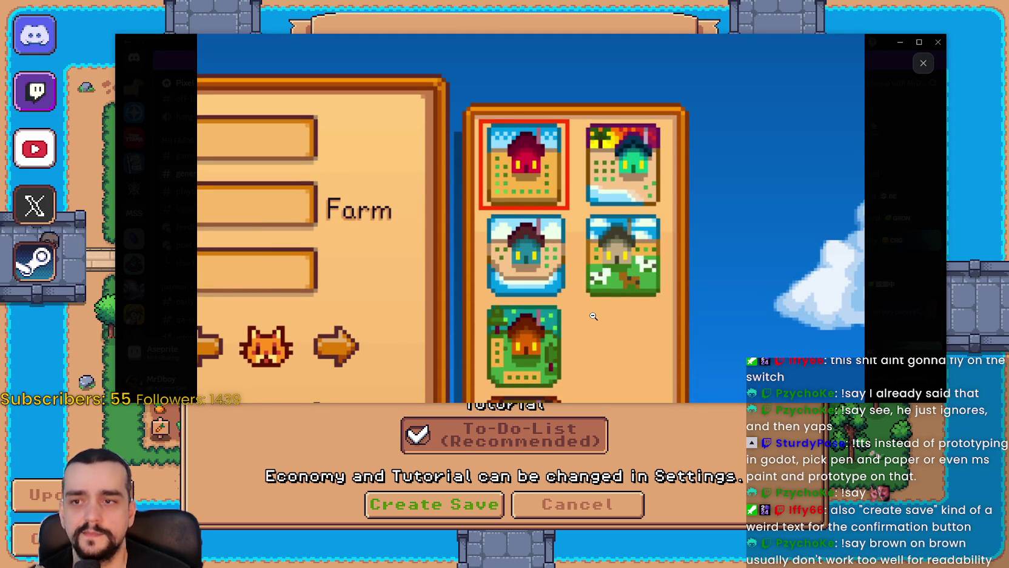
drag(593, 316, 590, 347)
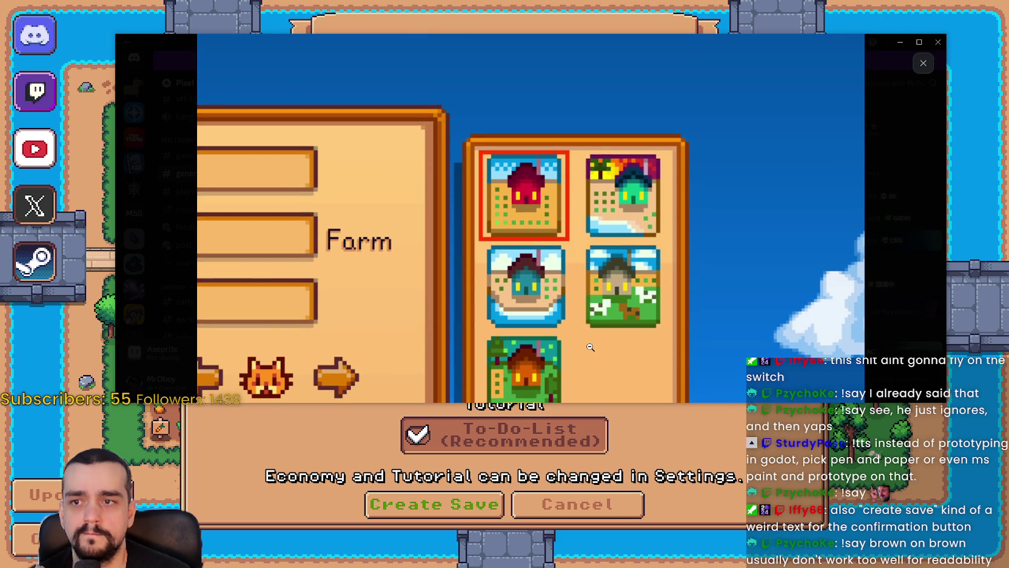
scroll(590, 347, down, 3)
scroll(603, 352, up, 2)
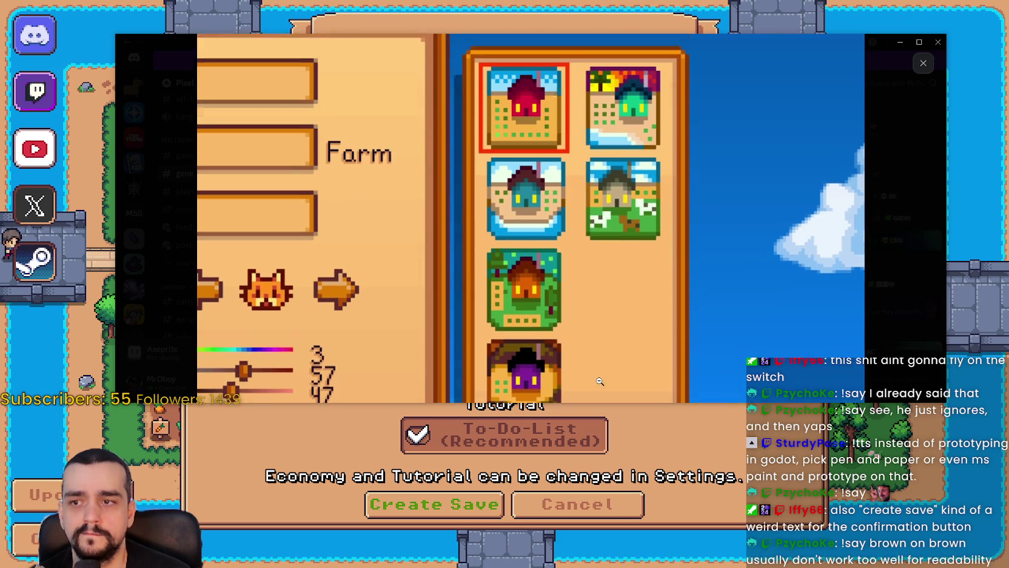
click(800, 151)
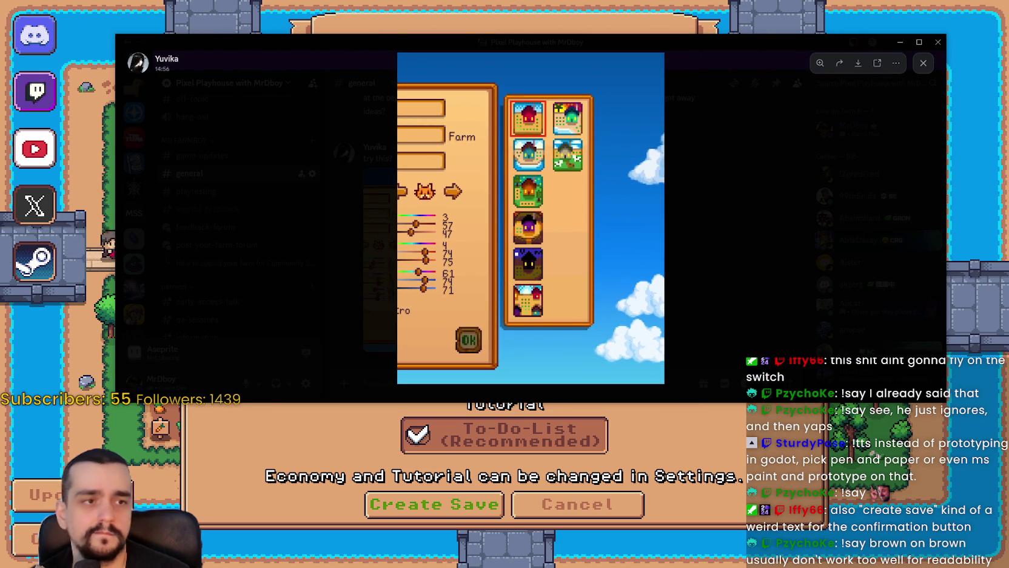
drag(947, 137, 779, 129)
click(788, 130)
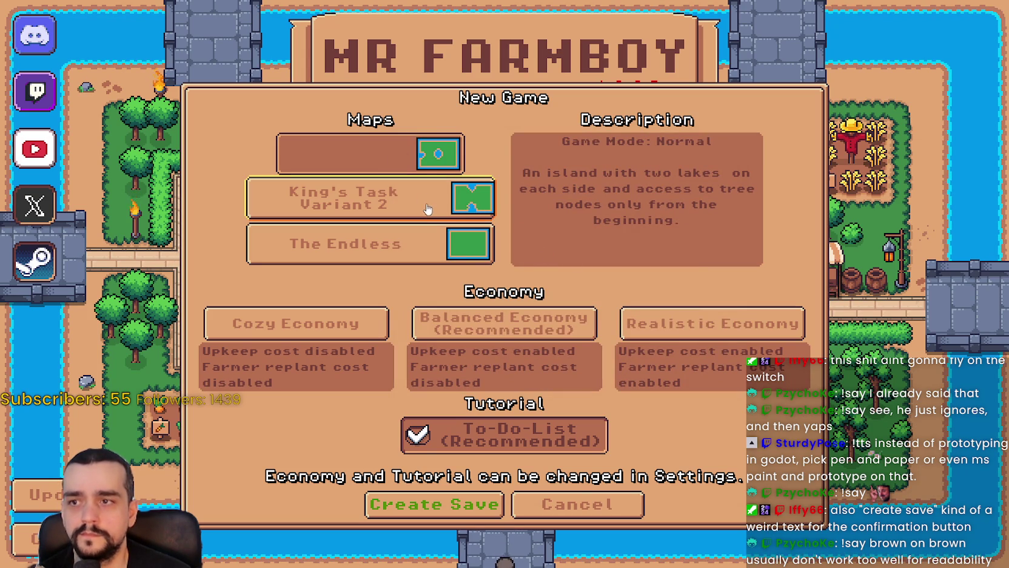
Clear the label text of the Island_Select2 and Island_Select3 map buttons.
key(alt+Tab)
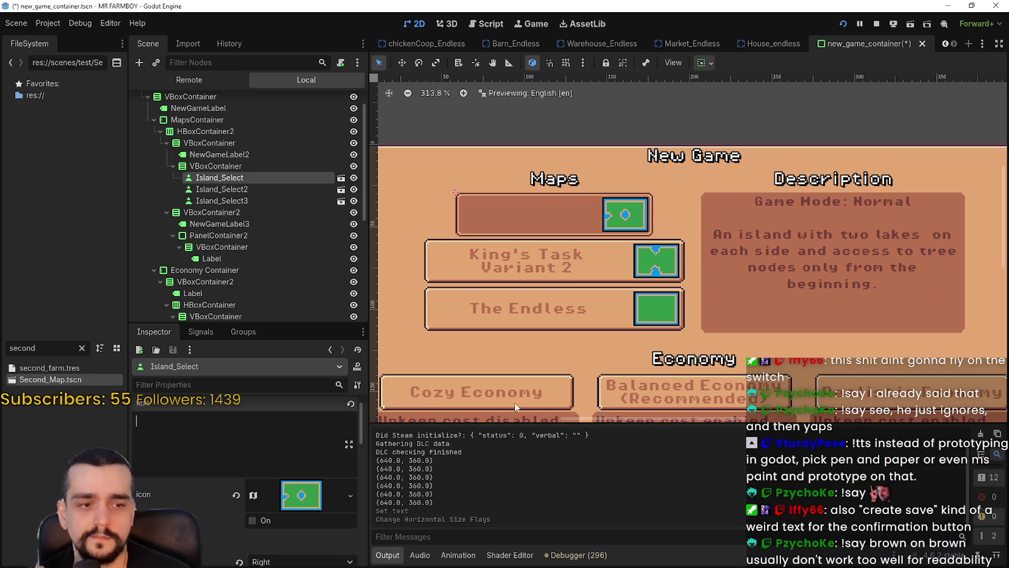
click(222, 188)
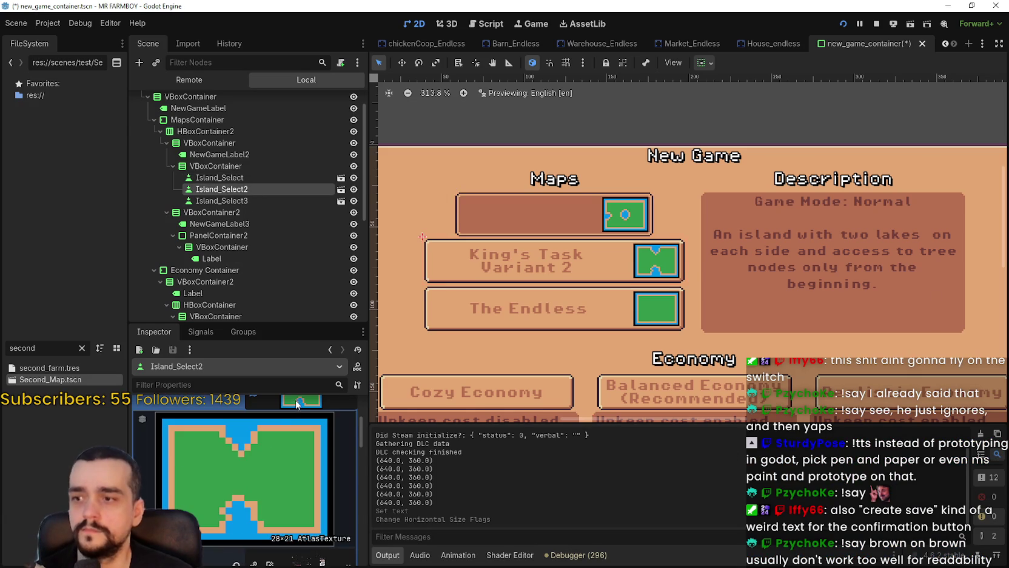
scroll(245, 449, up, 4)
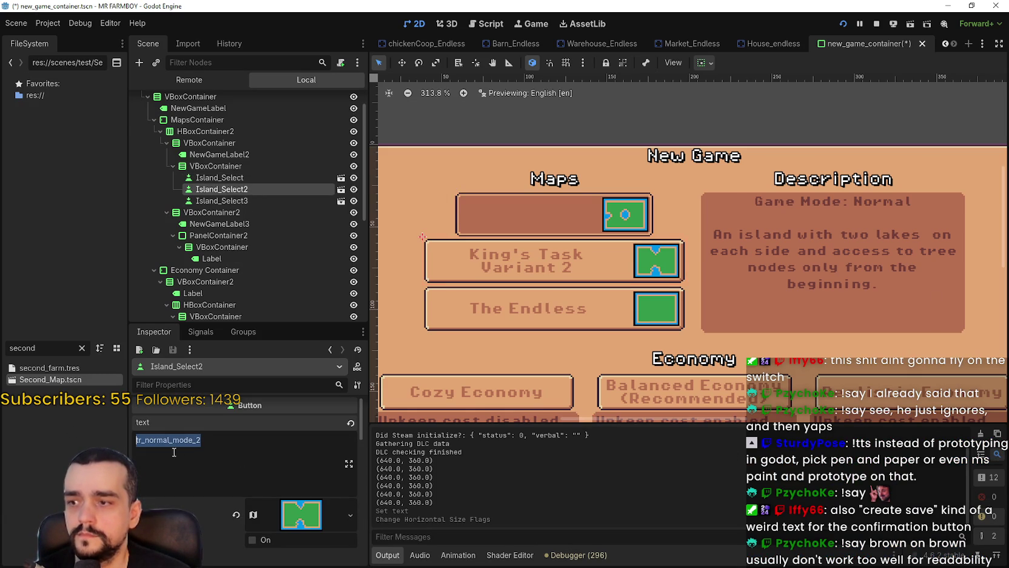
key(BackSpace)
click(221, 201)
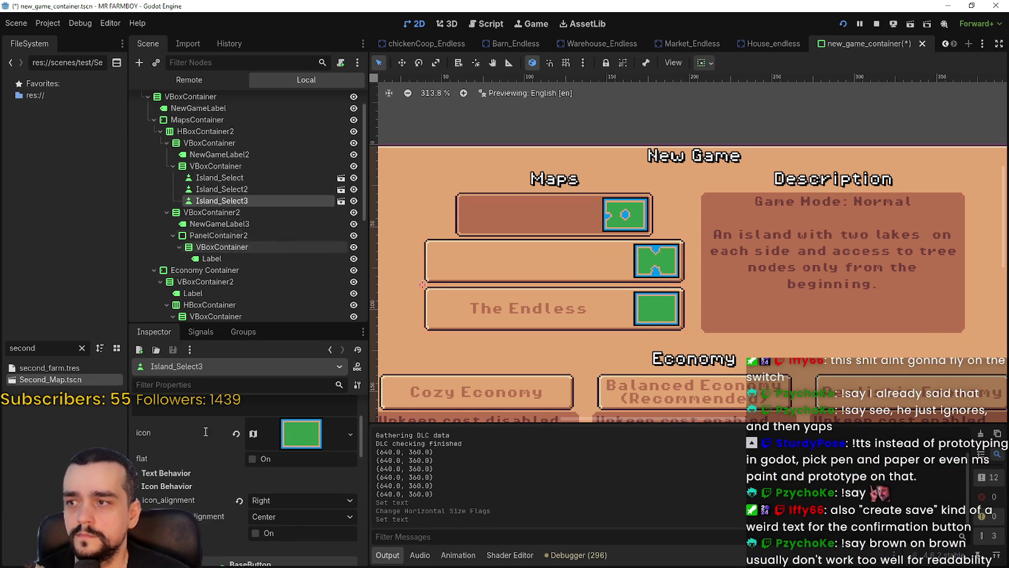
scroll(254, 439, up, 4)
double_click(252, 441)
key(BackSpace)
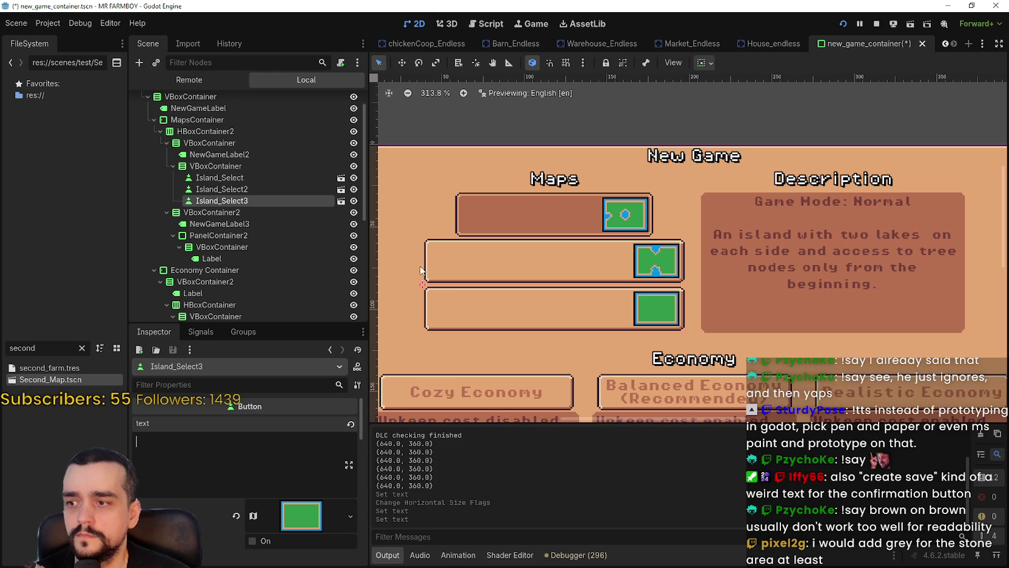
Set horizontal sizing of both map buttons to Shrink Begin.
click(705, 63)
click(711, 102)
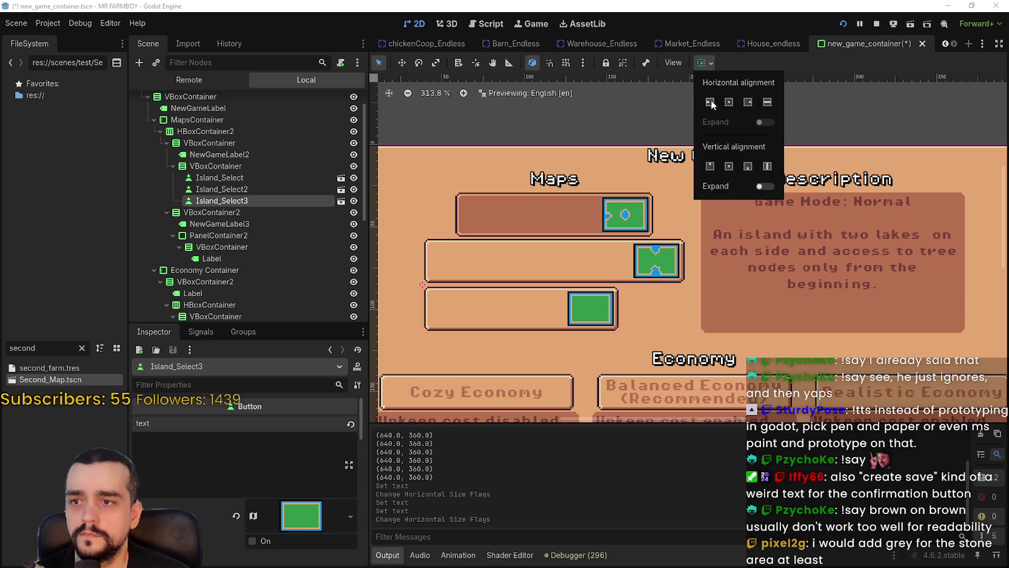
click(285, 188)
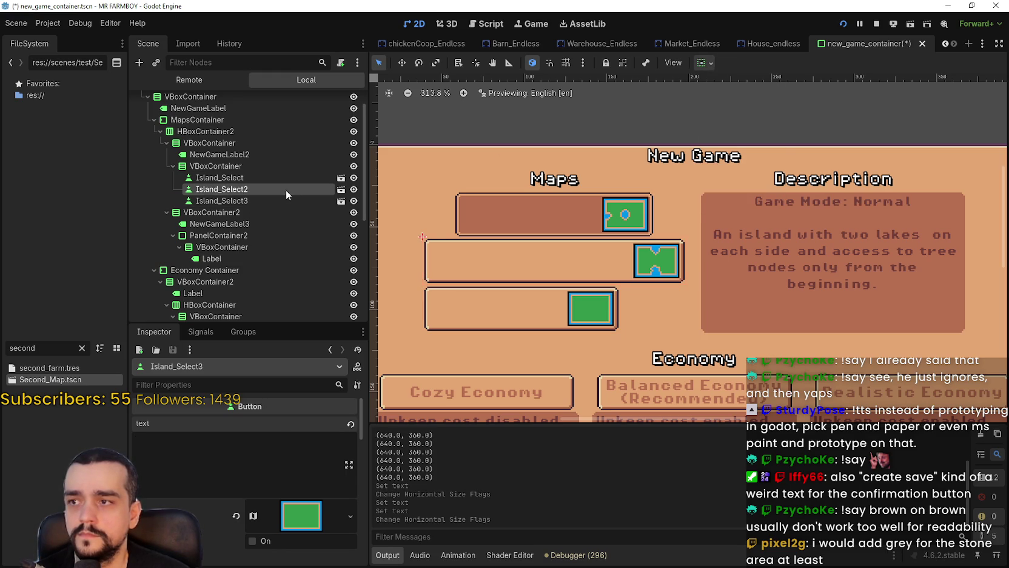
click(709, 64)
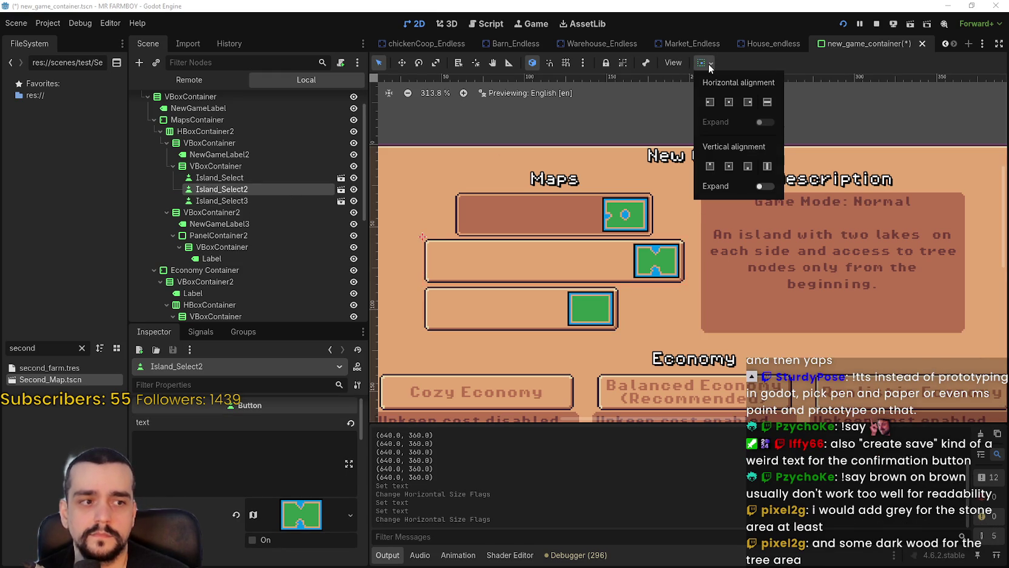
click(709, 102)
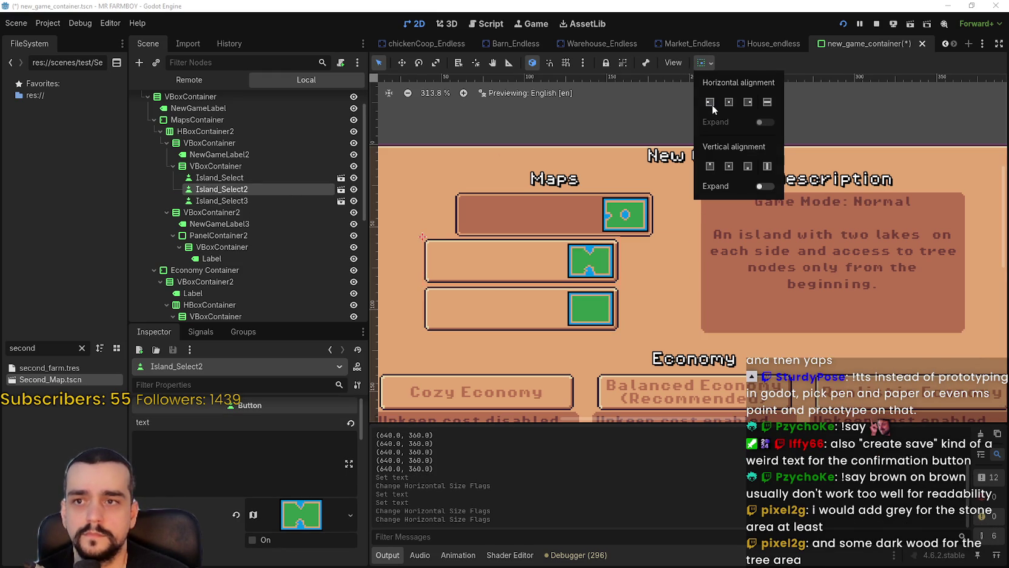
click(751, 66)
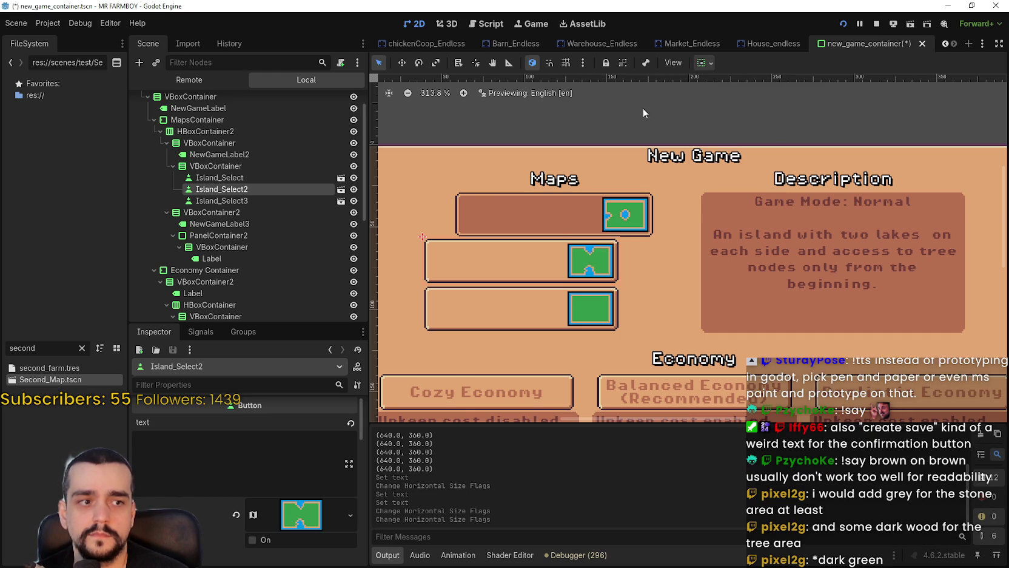
Save the new_game_container scene.
scroll(565, 216, up, 1)
scroll(649, 204, up, 6)
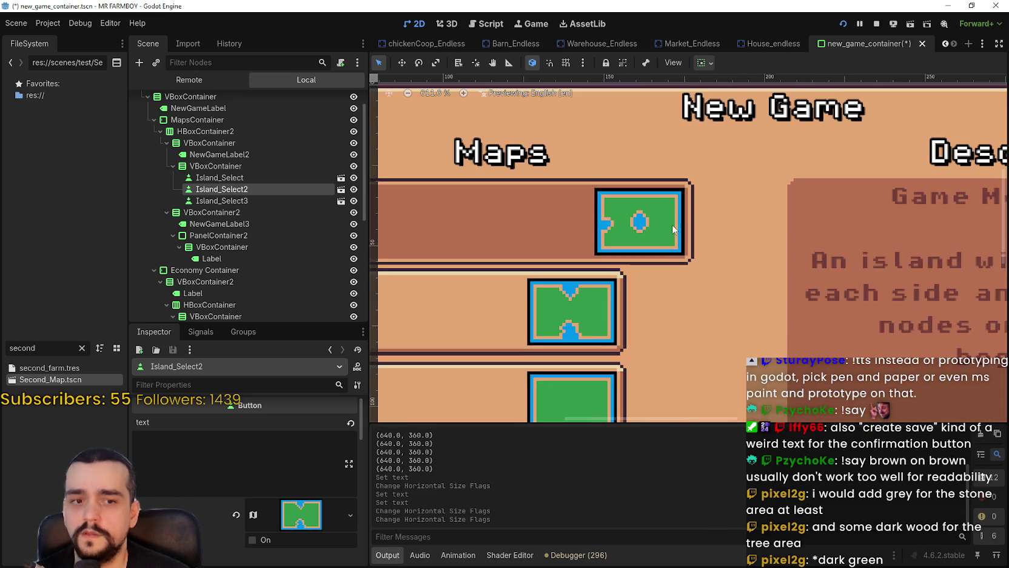
scroll(668, 212, up, 1)
scroll(668, 212, up, 2)
scroll(678, 208, down, 4)
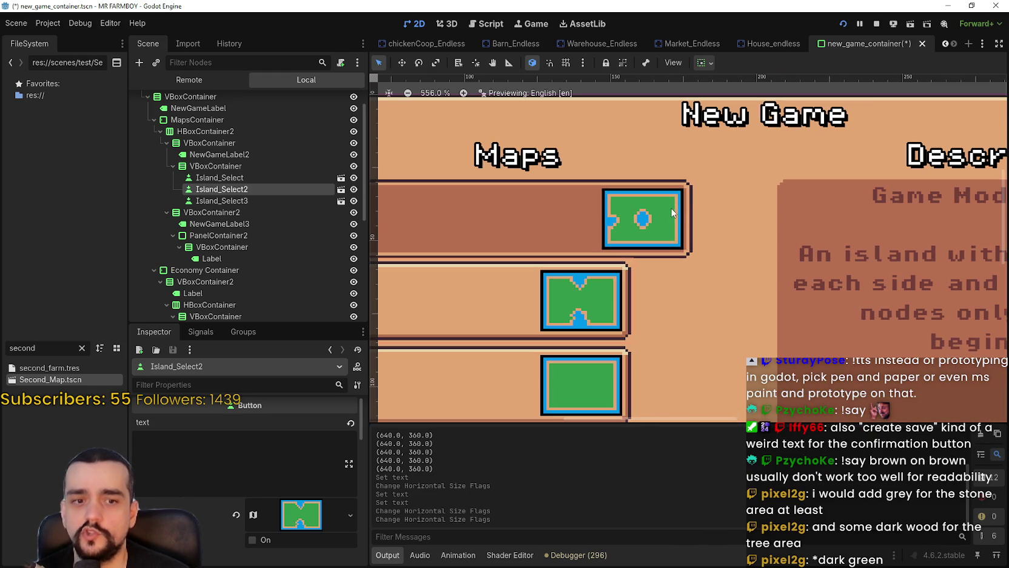
scroll(665, 218, down, 3)
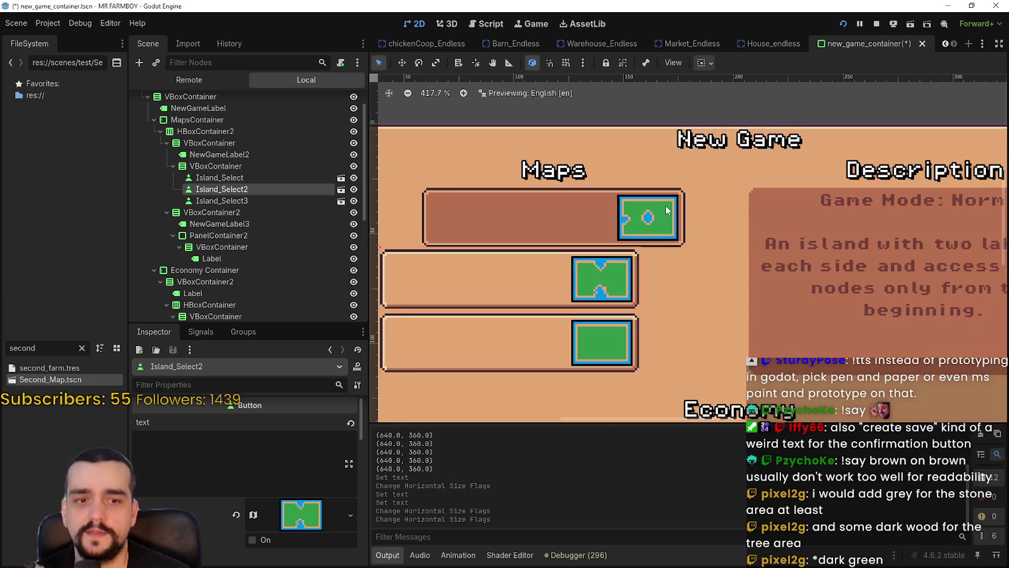
scroll(666, 194, down, 3)
key(ctrl+s)
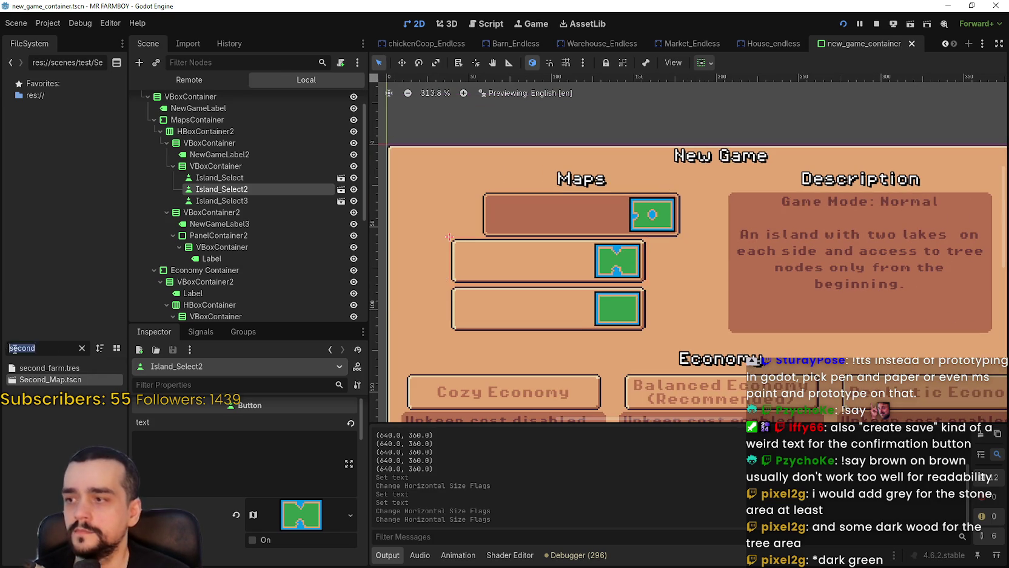
Filter the FileSystem for 'test', open test_scene_everything.tscn and frame the island map.
text(test)
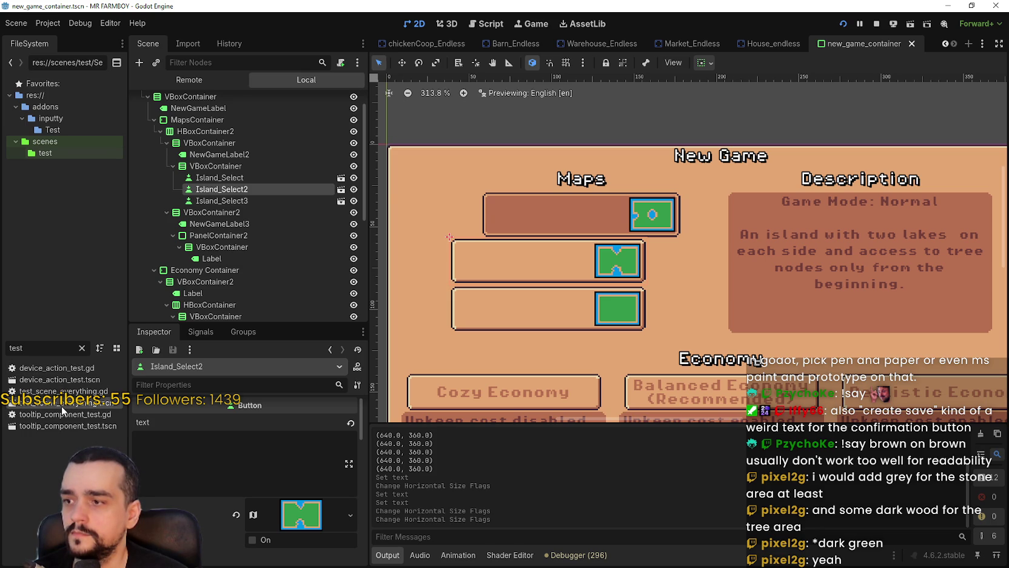
double_click(61, 402)
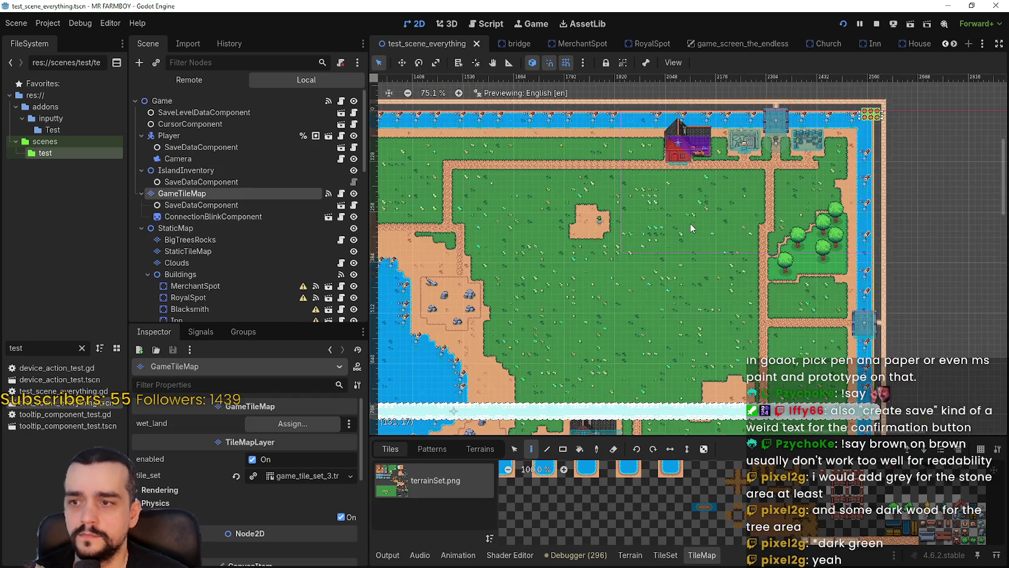
scroll(690, 223, up, 3)
mouse_move(666, 274)
mouse_down()
mouse_move(747, 208)
mouse_move(829, 207)
mouse_up()
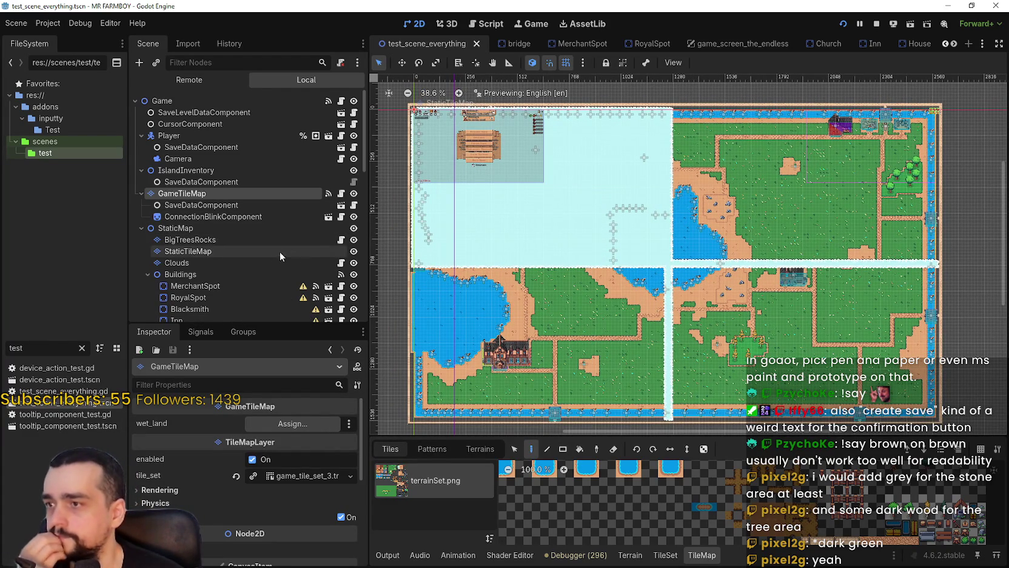
Turn off visibility of the Clouds and GameScreen nodes in the Scene tree.
click(353, 264)
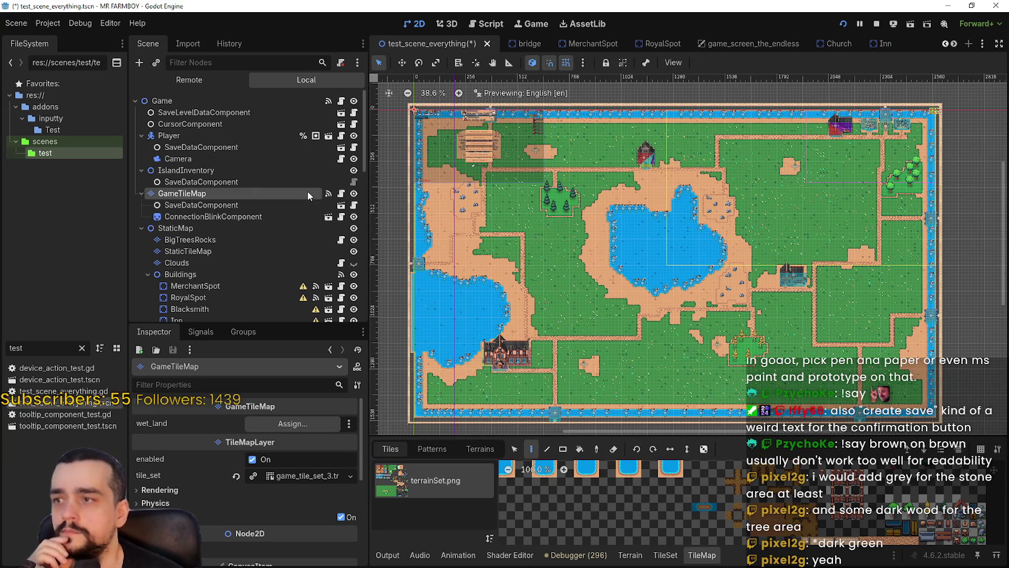
drag(363, 143, 367, 310)
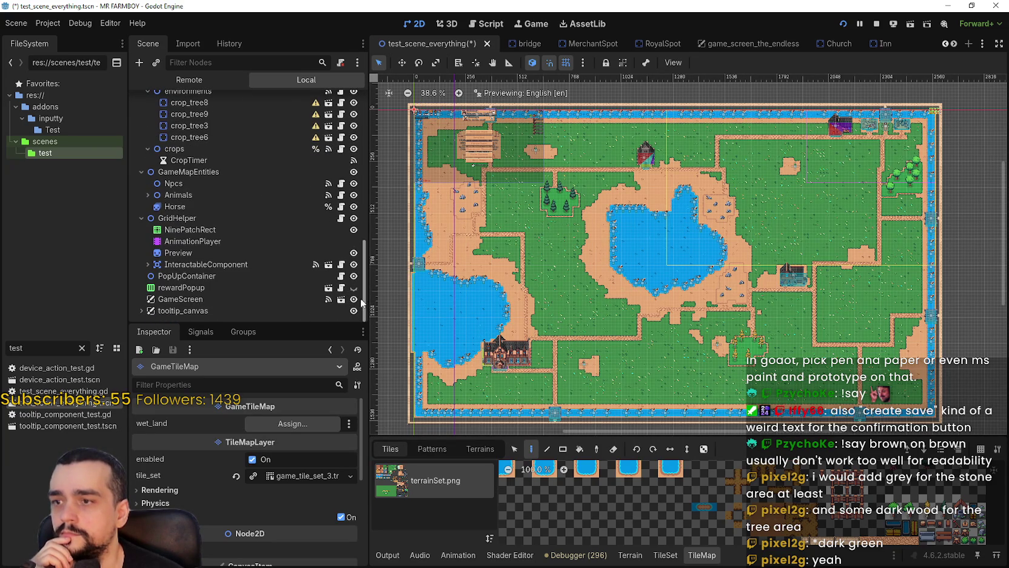
click(354, 299)
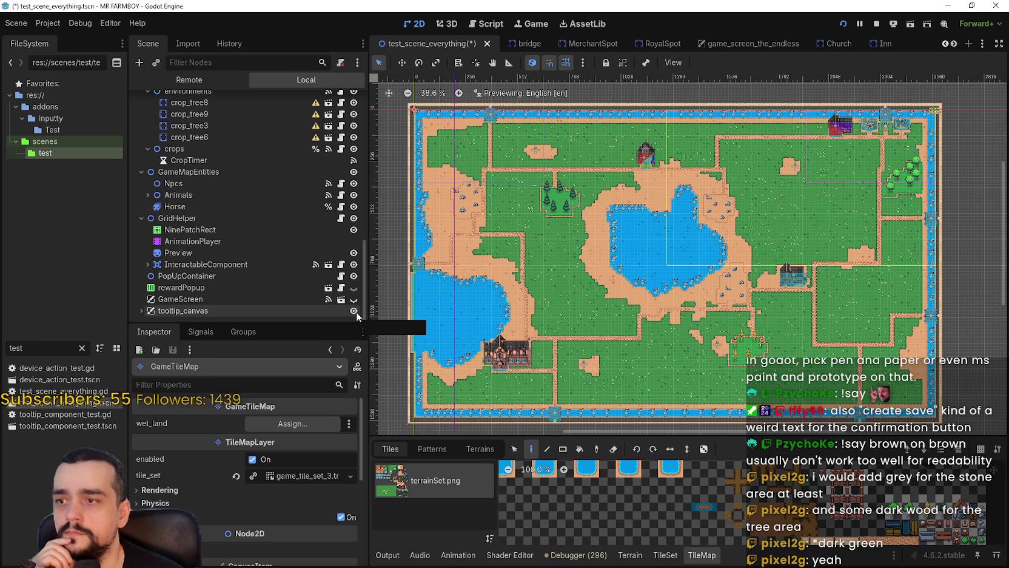
scroll(355, 303, up, 3)
scroll(354, 302, up, 2)
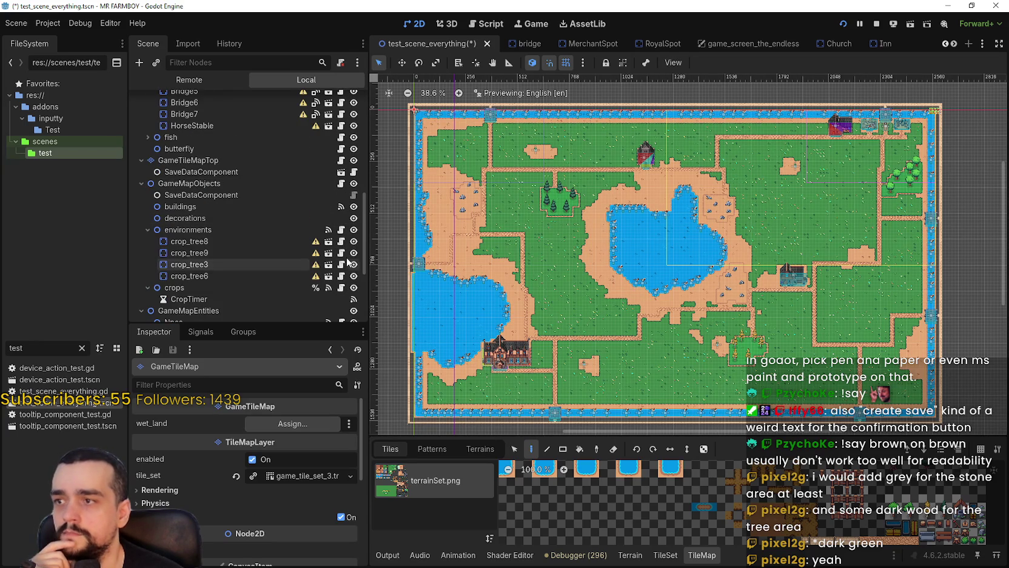
scroll(349, 262, up, 2)
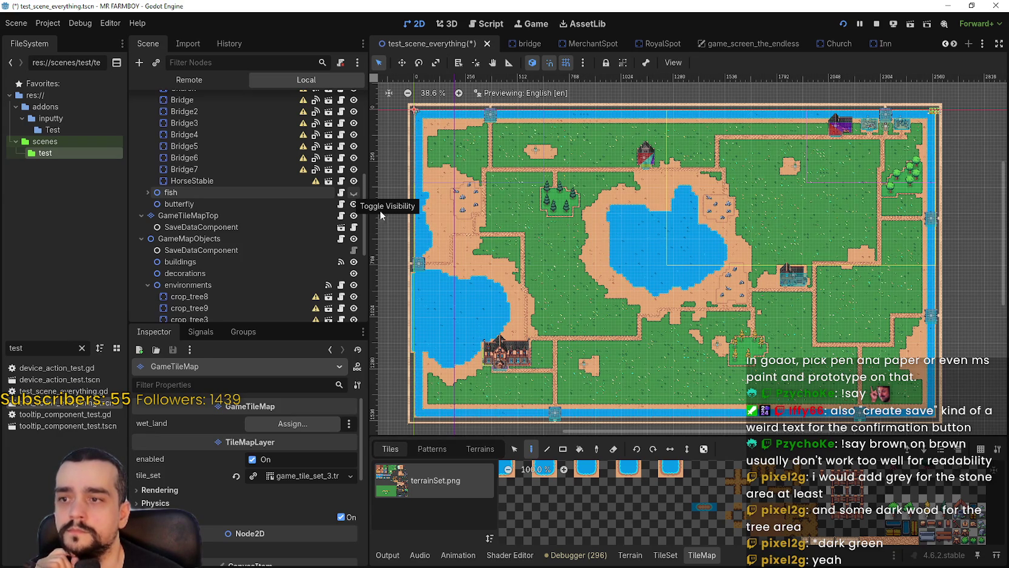
scroll(425, 230, down, 1)
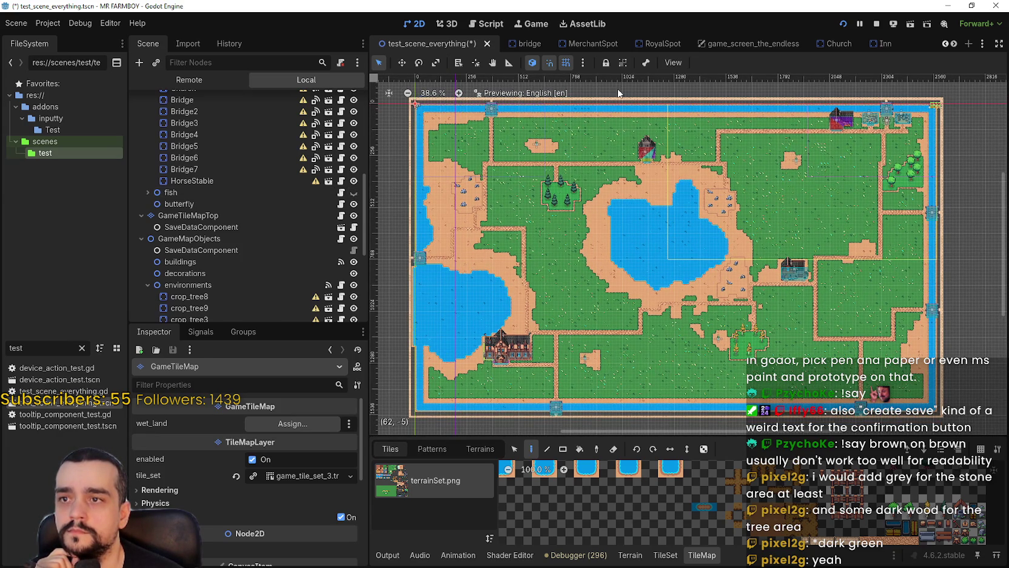
click(566, 62)
click(549, 62)
drag(567, 170, 580, 182)
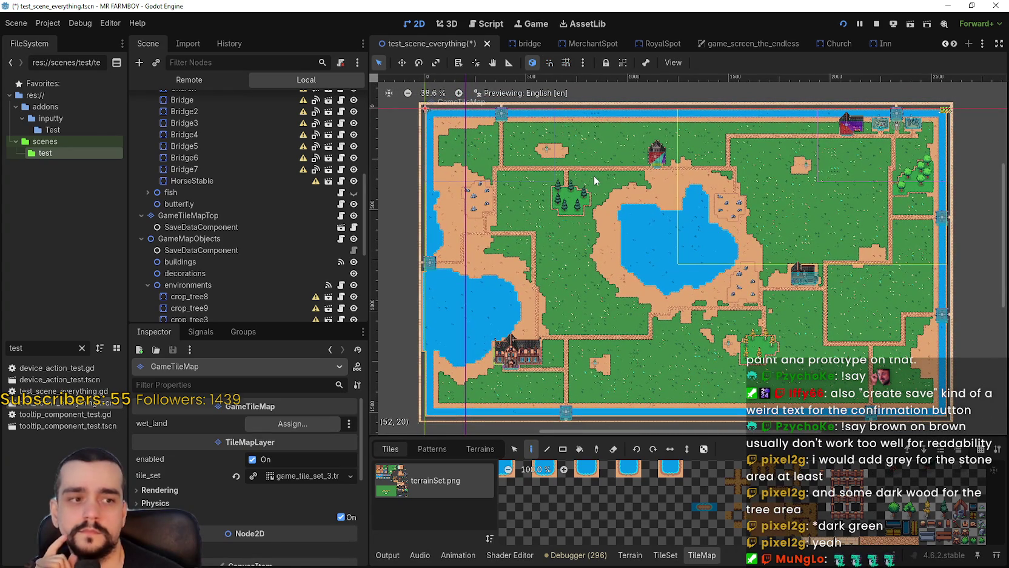
scroll(337, 256, down, 3)
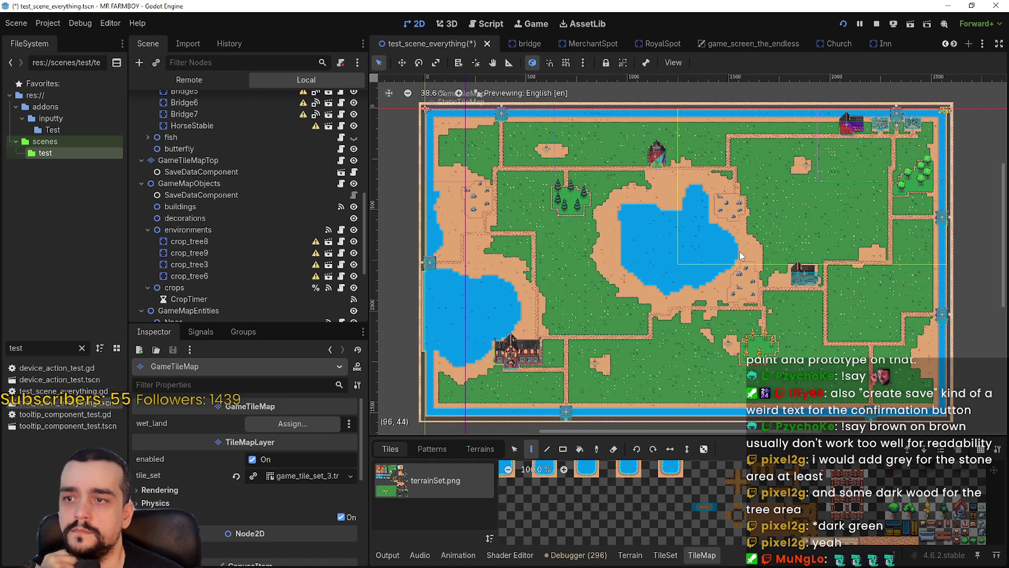
drag(698, 271, 692, 267)
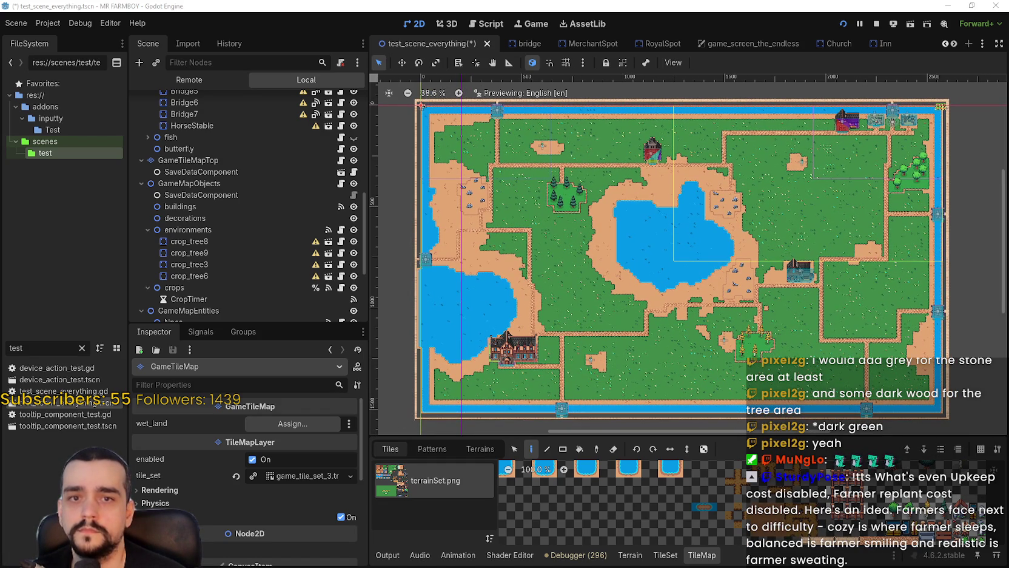
scroll(364, 277, down, 2)
scroll(575, 274, down, 3)
scroll(315, 255, down, 5)
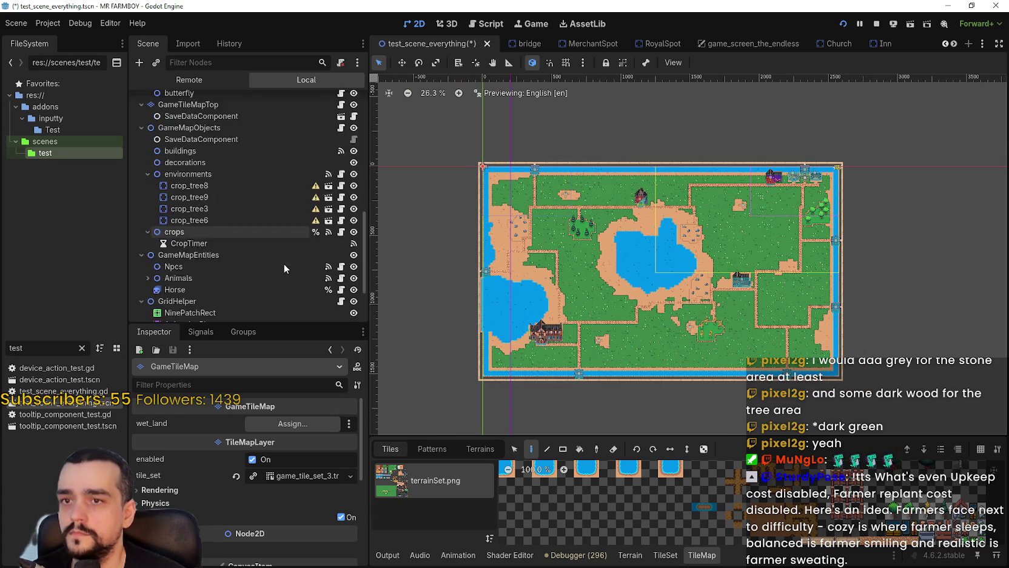
scroll(315, 255, down, 5)
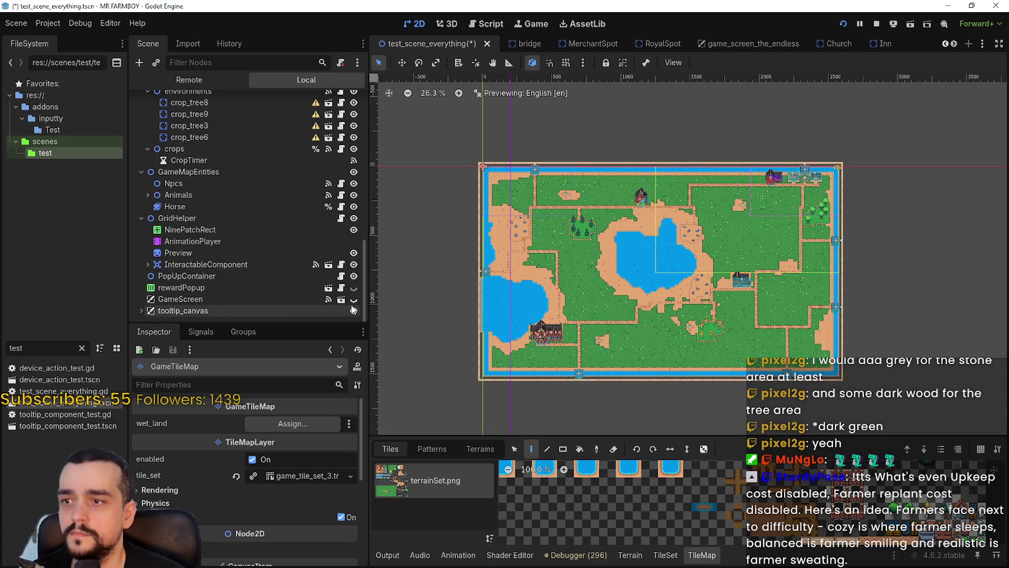
scroll(357, 292, up, 2)
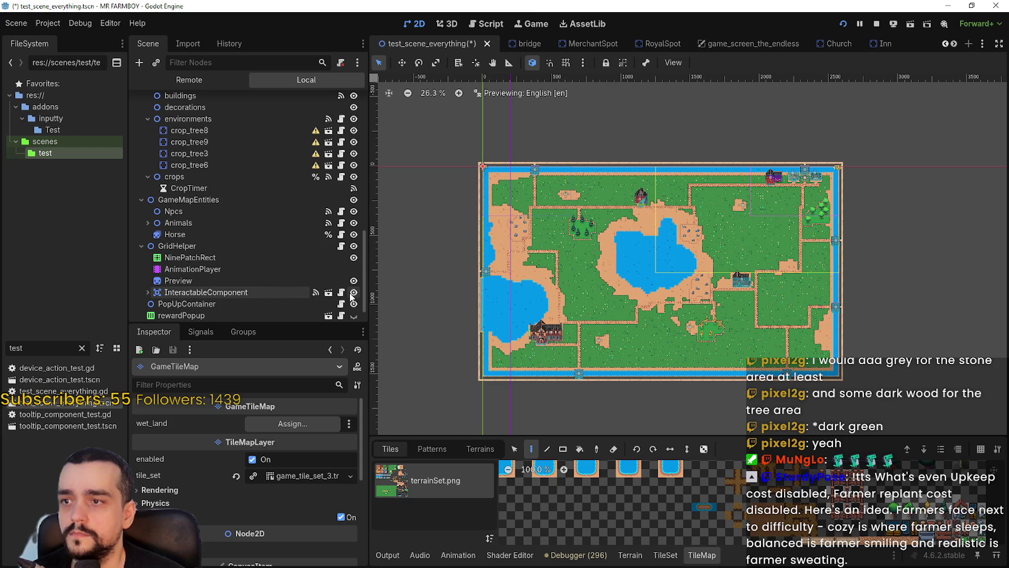
scroll(352, 297, up, 3)
scroll(352, 297, up, 5)
scroll(352, 297, up, 5)
scroll(351, 297, up, 3)
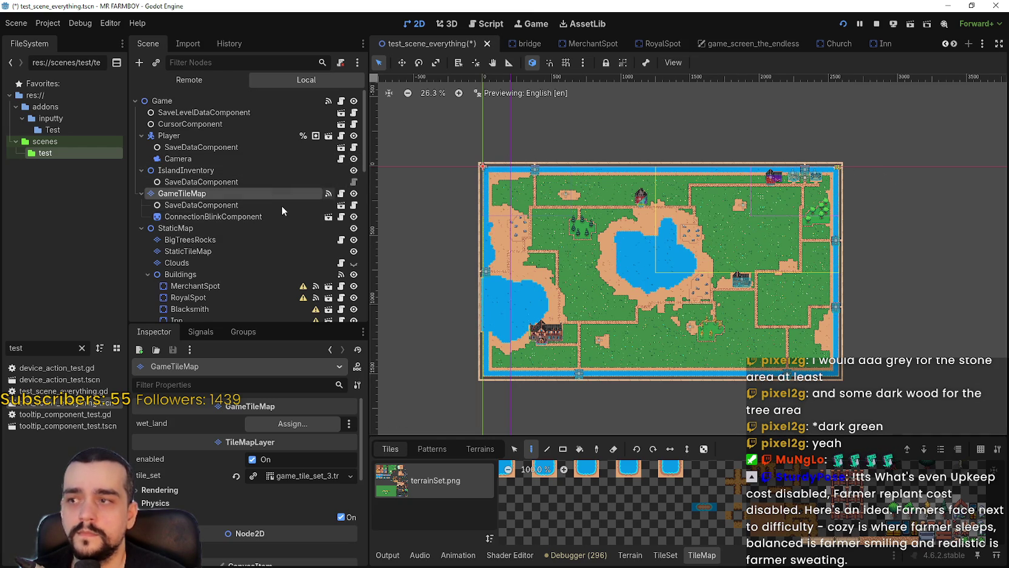
Toggle the GridHelper node's visibility in the Scene tree.
scroll(296, 205, down, 5)
scroll(304, 218, down, 5)
scroll(317, 251, down, 5)
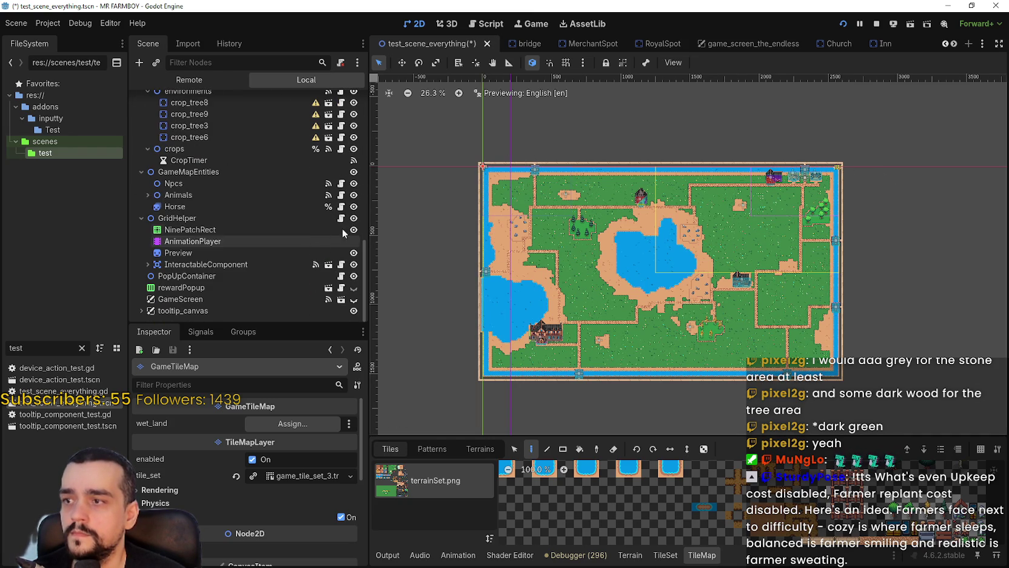
click(354, 218)
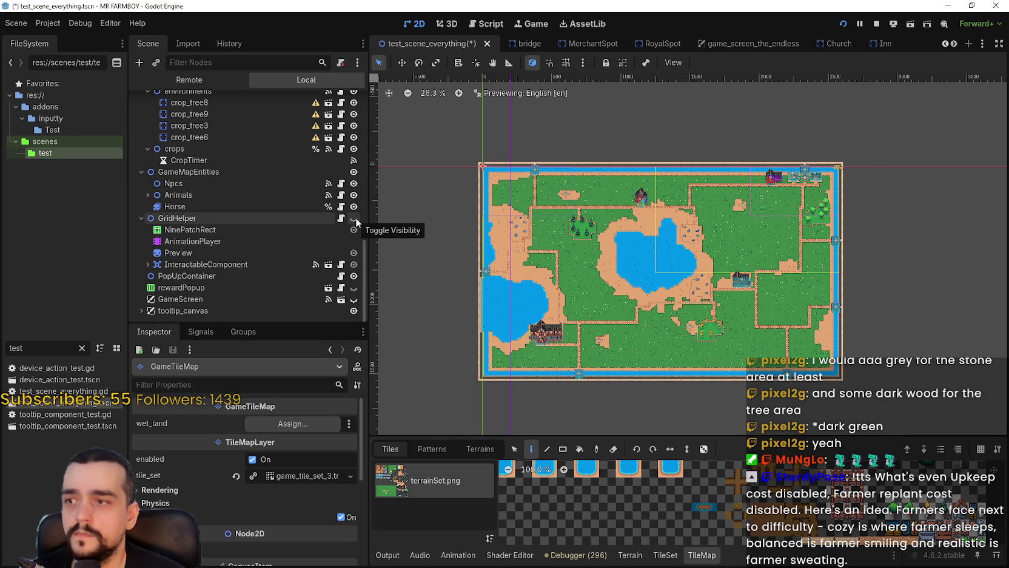
click(354, 219)
click(355, 229)
click(354, 218)
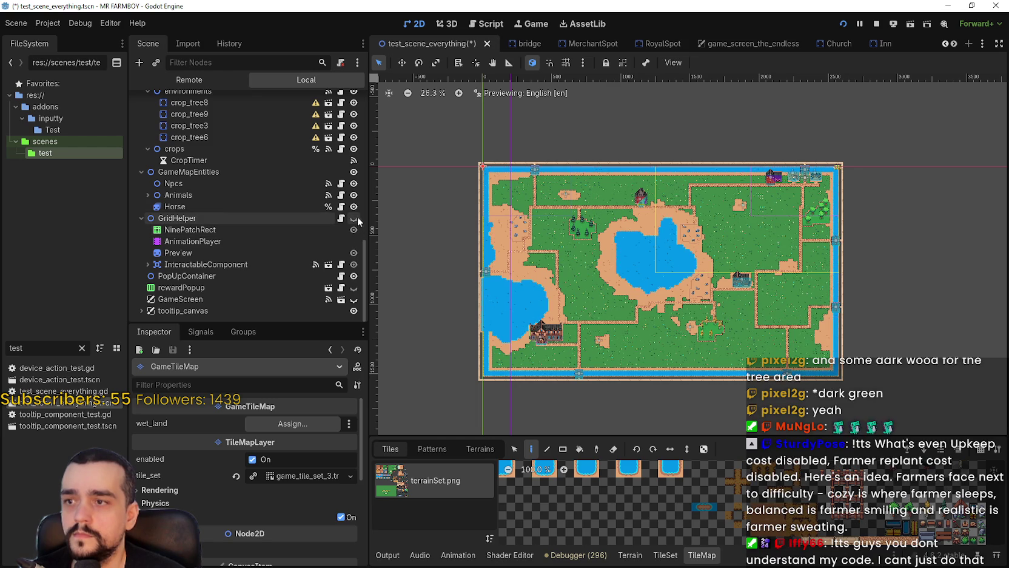
scroll(891, 163, up, 6)
scroll(744, 161, up, 3)
scroll(746, 164, up, 3)
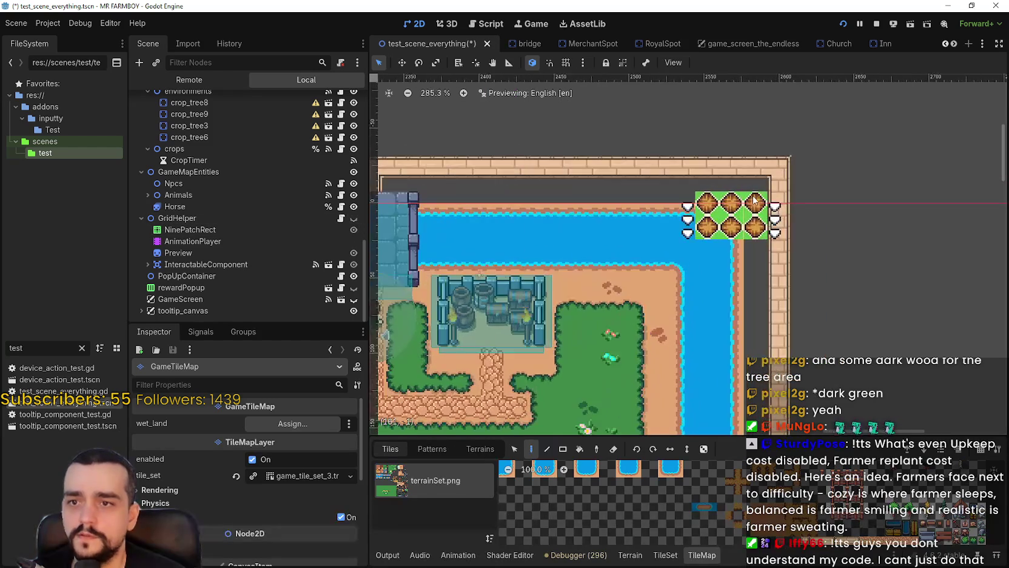
scroll(749, 176, up, 4)
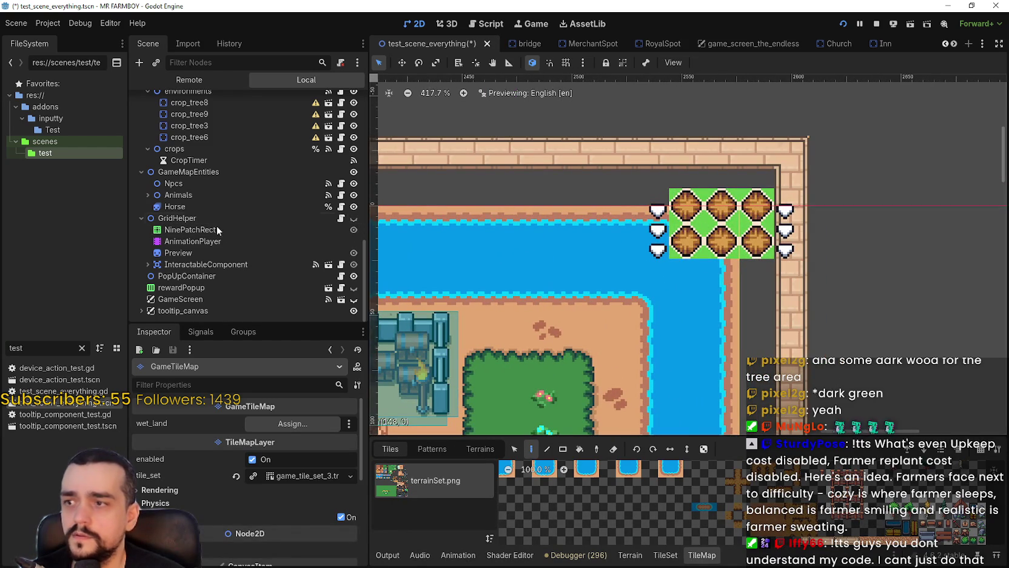
scroll(603, 224, down, 2)
scroll(603, 224, down, 2)
scroll(601, 222, down, 3)
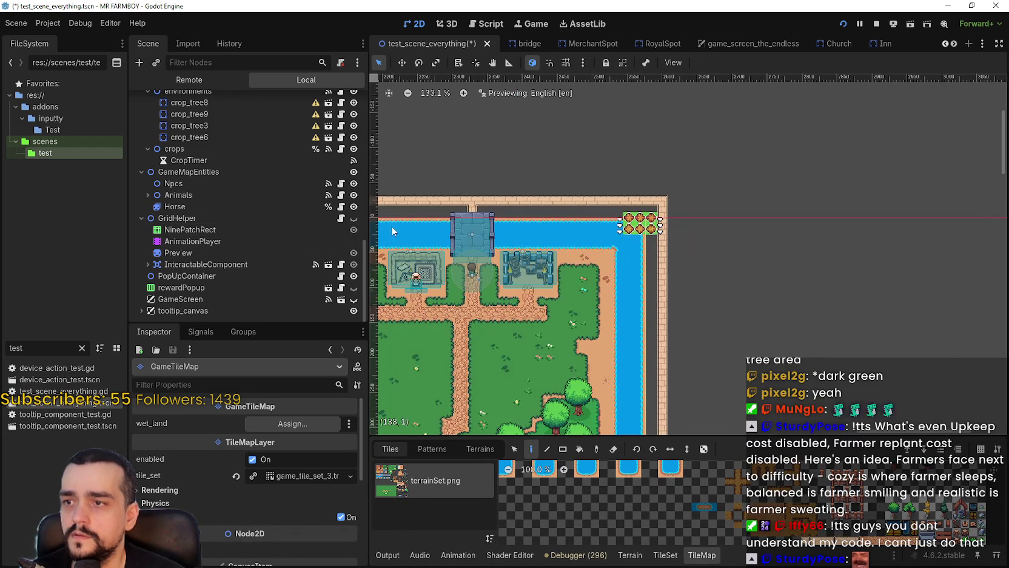
click(354, 218)
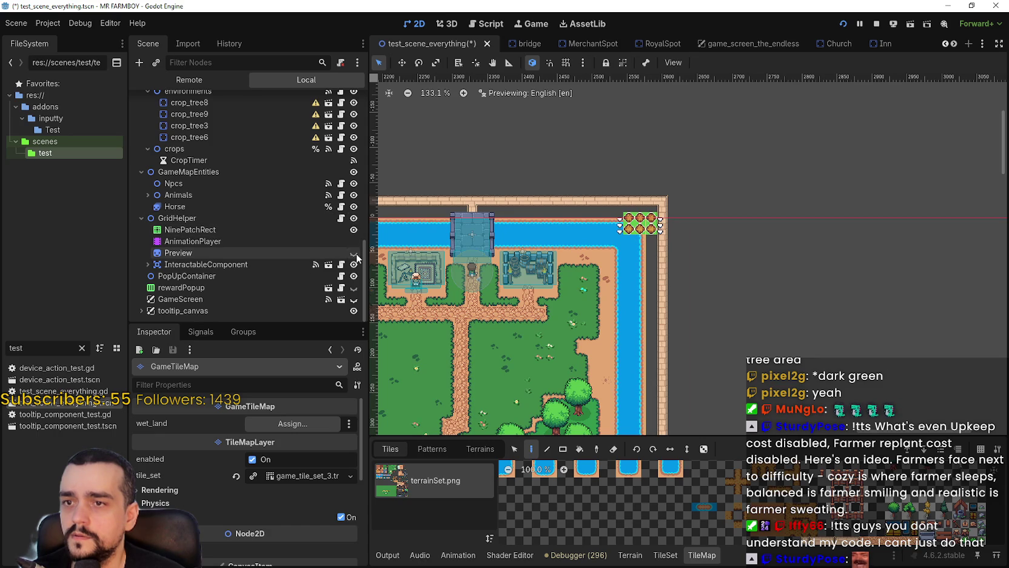
Zoom and pan the viewport so the whole island map is centred.
scroll(509, 268, down, 2)
drag(575, 236, 716, 180)
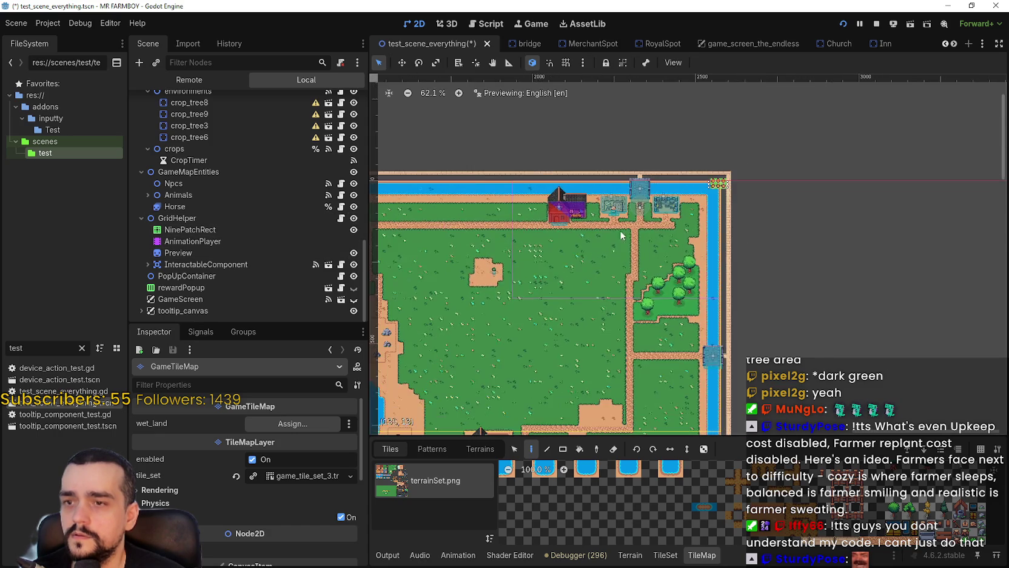
scroll(716, 181, down, 4)
scroll(686, 225, down, 5)
scroll(668, 254, down, 5)
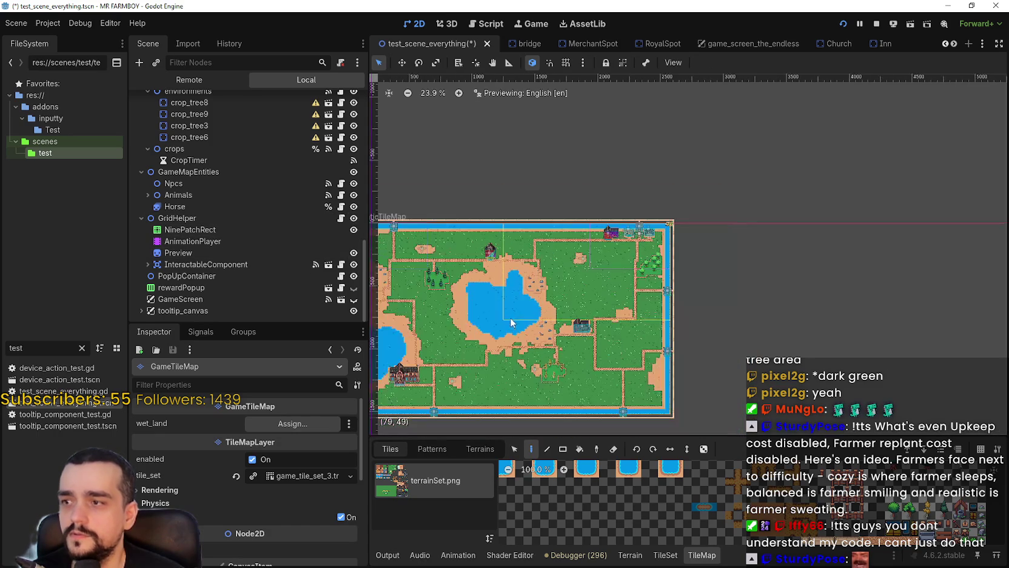
drag(660, 267, 743, 257)
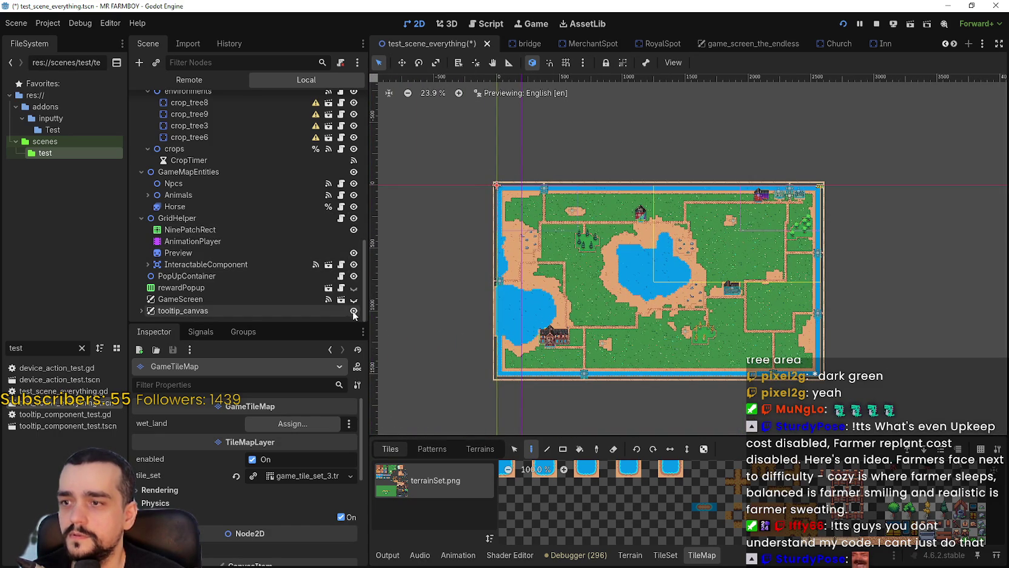
scroll(303, 260, up, 5)
scroll(303, 261, up, 5)
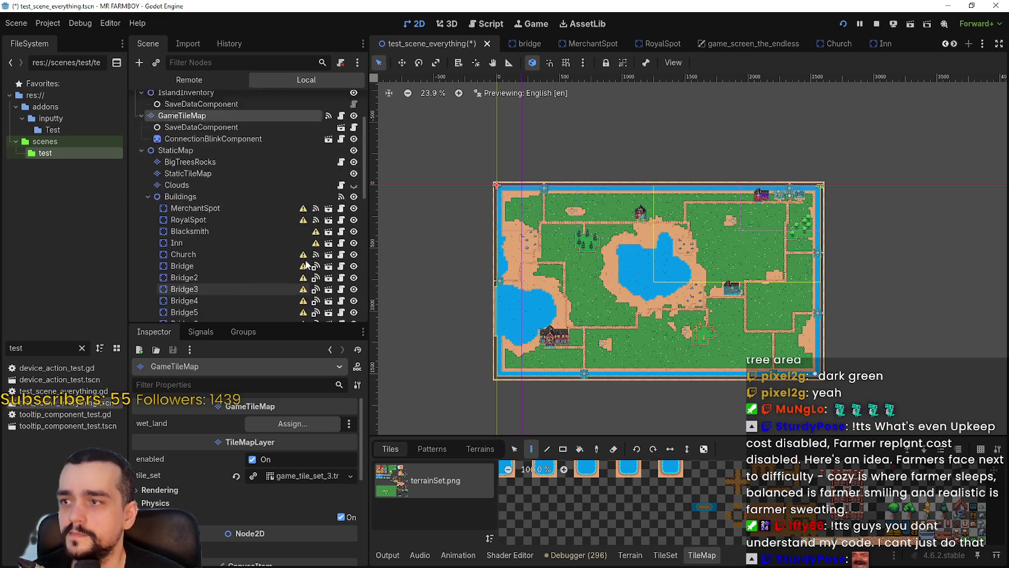
scroll(305, 262, up, 5)
drag(794, 317, 790, 310)
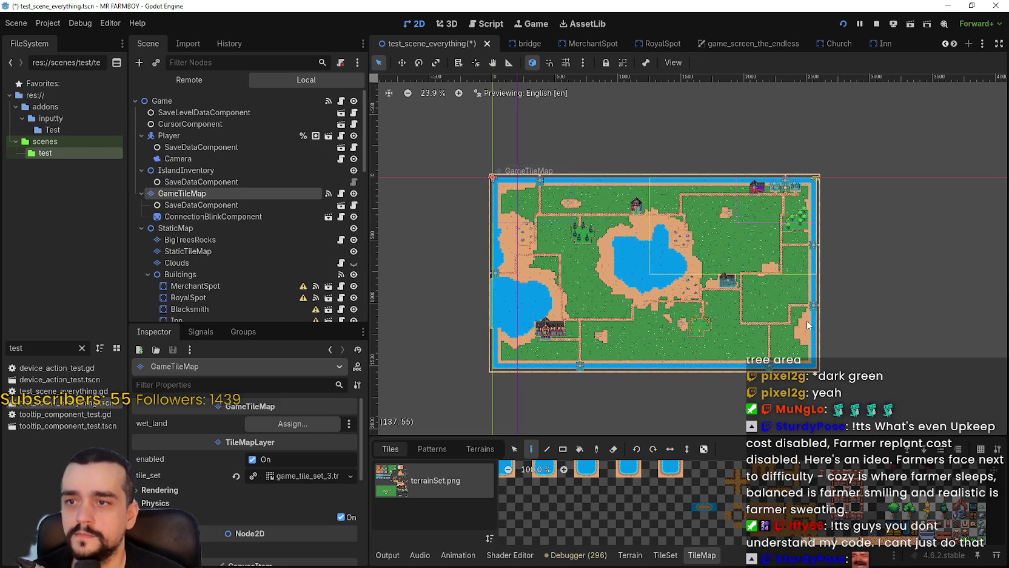
scroll(916, 316, right, 3)
scroll(906, 321, left, 4)
scroll(906, 321, right, 2)
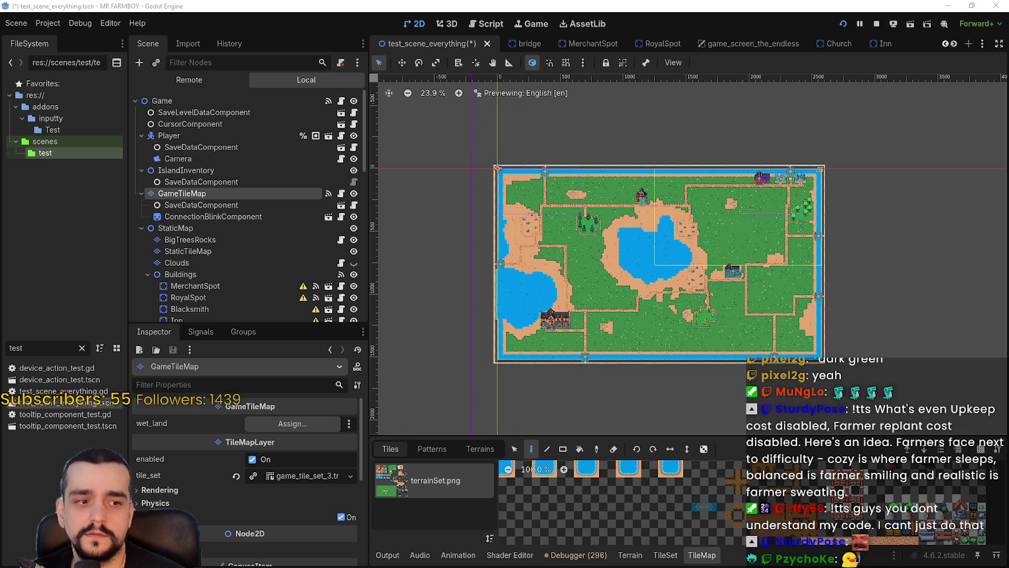
Snip the island map with Snipping Tool, copy it, and switch to Aseprite.
key(super+shift+s)
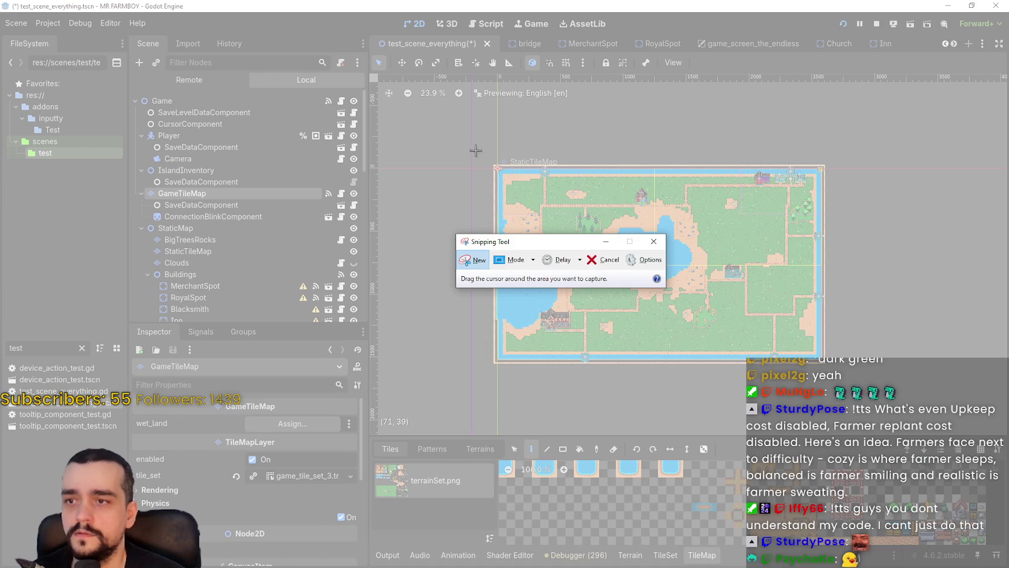
drag(843, 381, 843, 382)
click(449, 79)
click(461, 89)
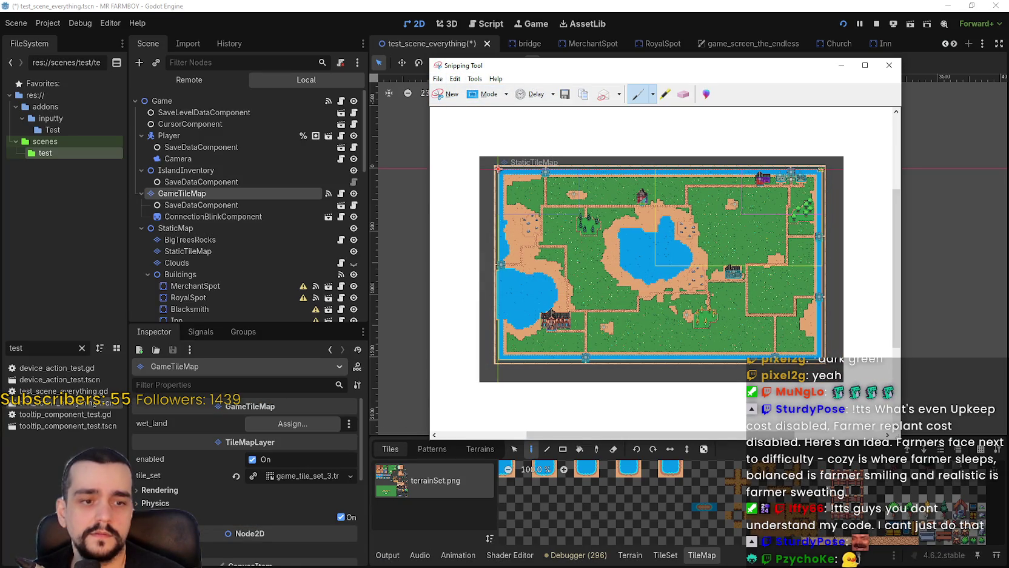
key(alt+Tab)
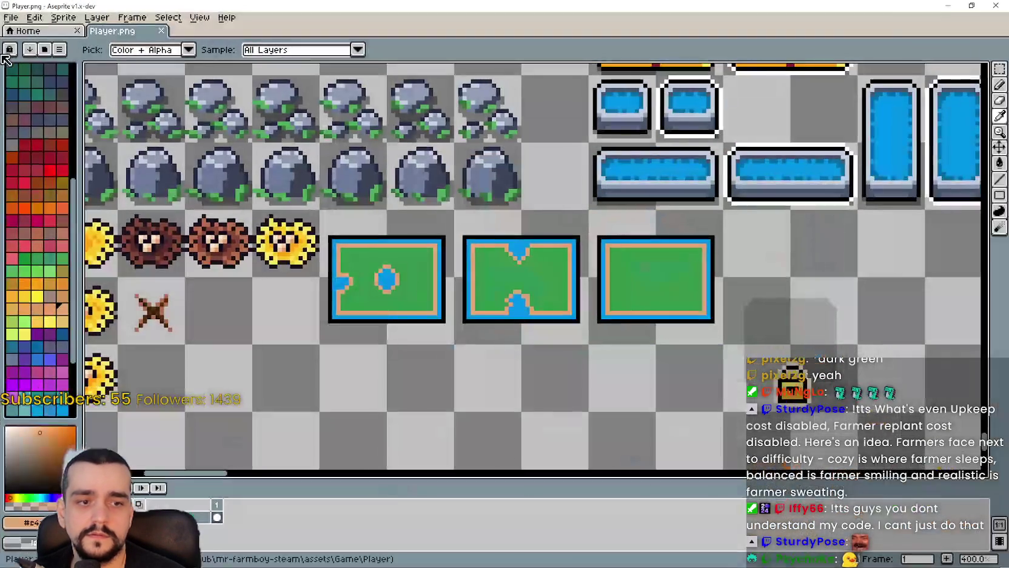
Create a new 693×430 sprite and paste the captured map into it.
click(11, 17)
click(19, 27)
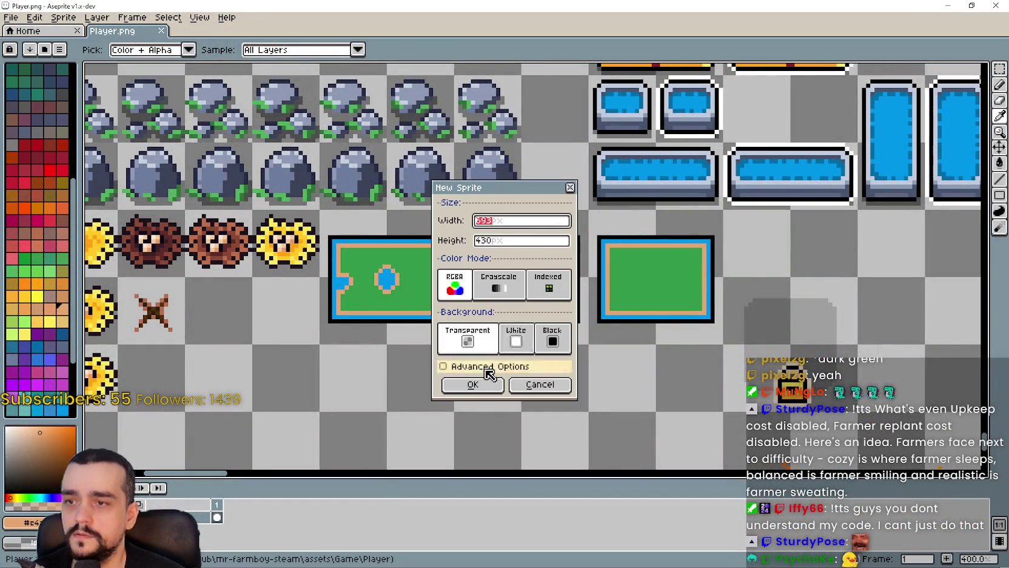
click(472, 385)
key(ctrl+v)
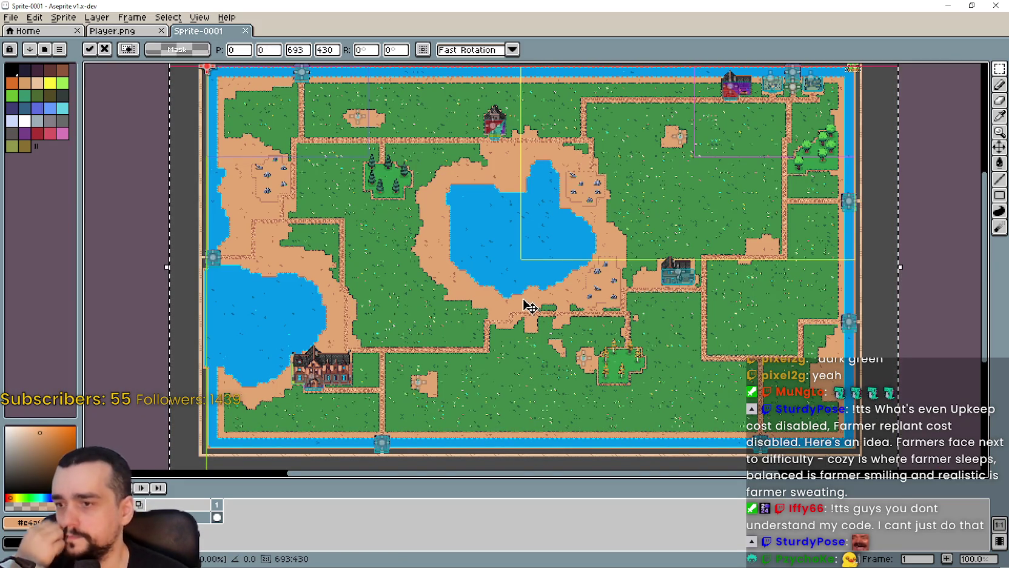
Zoom to 200% and commit the pasted map image in place.
scroll(646, 164, up, 3)
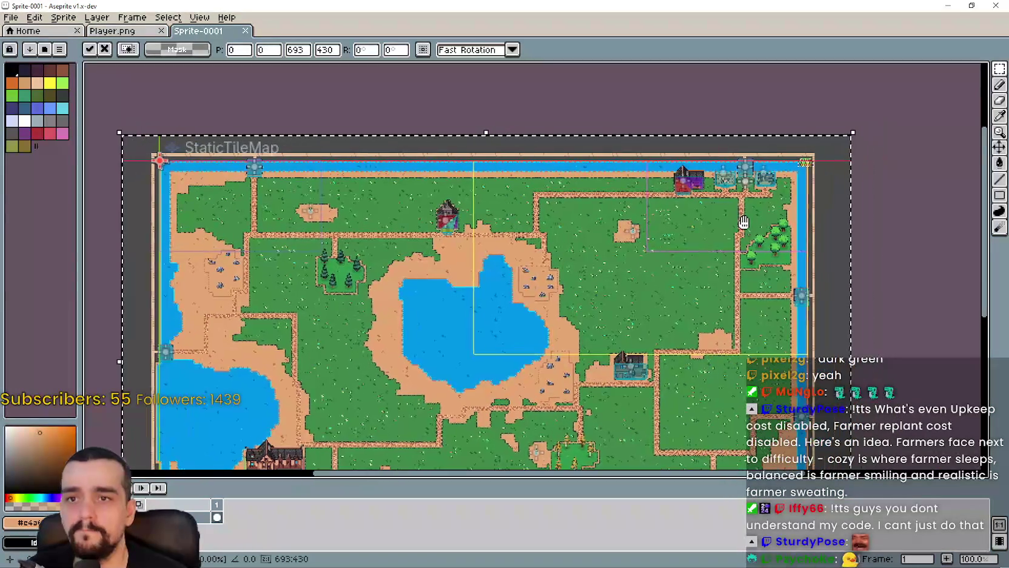
key(2)
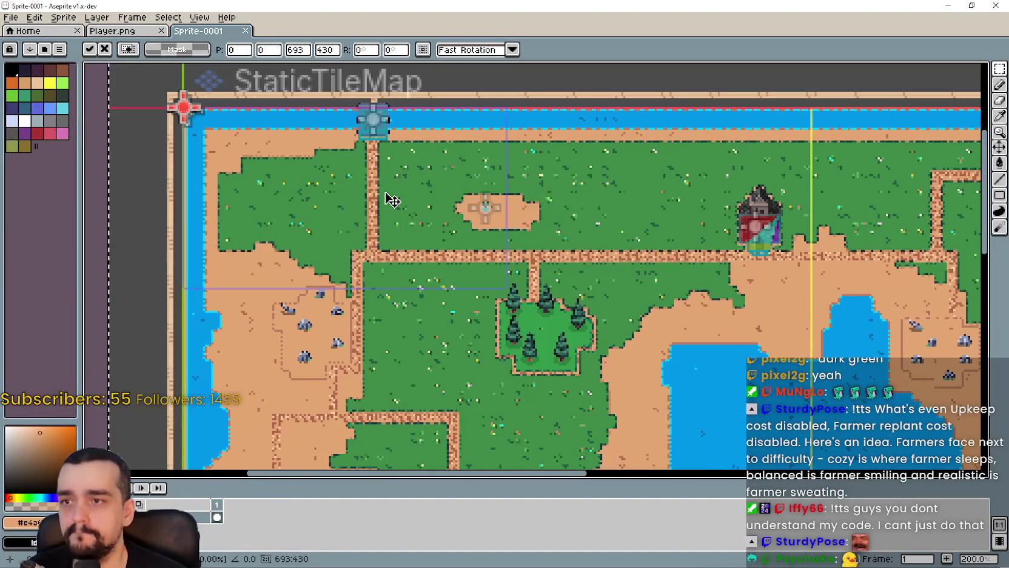
scroll(388, 202, down, 3)
scroll(435, 236, down, 2)
scroll(434, 236, down, 1)
scroll(443, 241, down, 2)
scroll(442, 240, down, 1)
scroll(442, 240, up, 2)
scroll(443, 240, up, 5)
scroll(461, 242, down, 4)
scroll(473, 244, up, 2)
scroll(320, 166, up, 1)
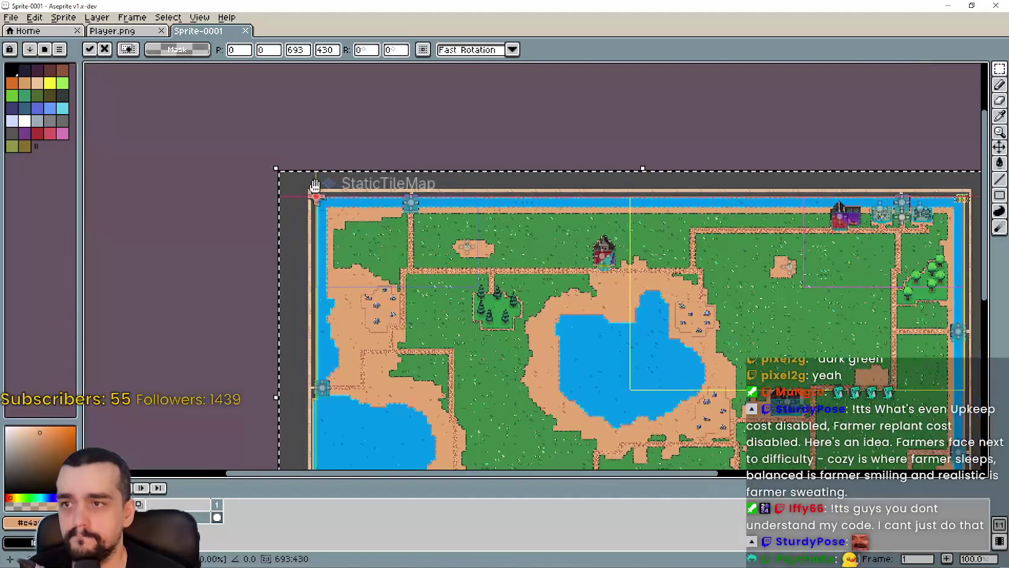
scroll(320, 166, up, 1)
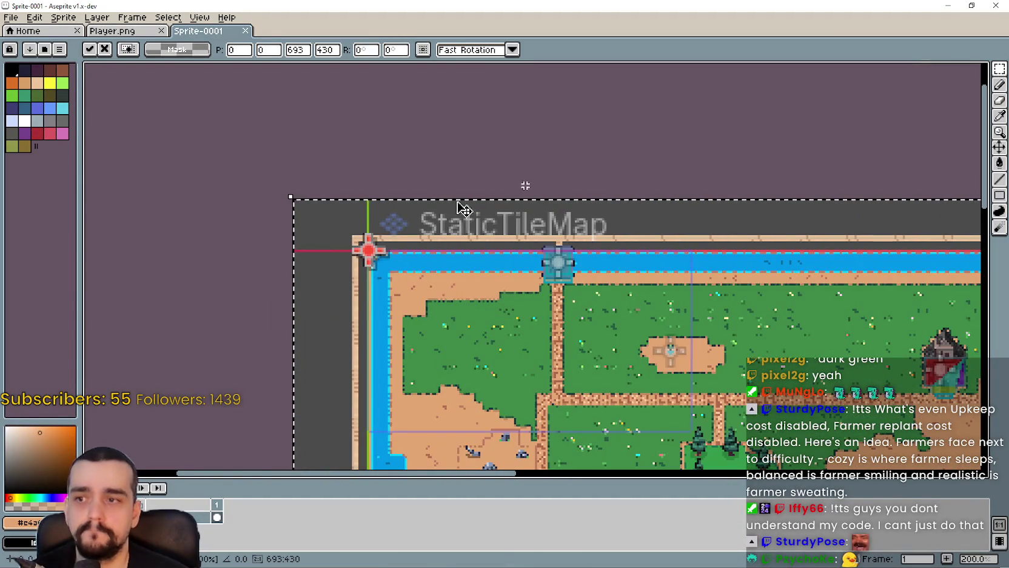
scroll(364, 159, up, 1)
key(Return)
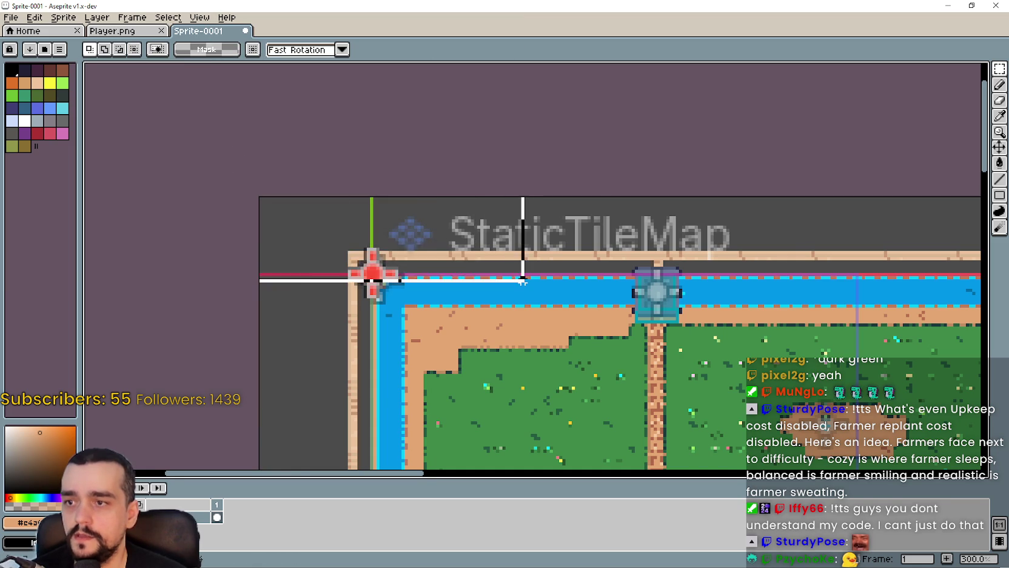
Erase the dark strips above and left of the map's top-left corner to transparency.
scroll(516, 271, up, 2)
scroll(664, 262, up, 2)
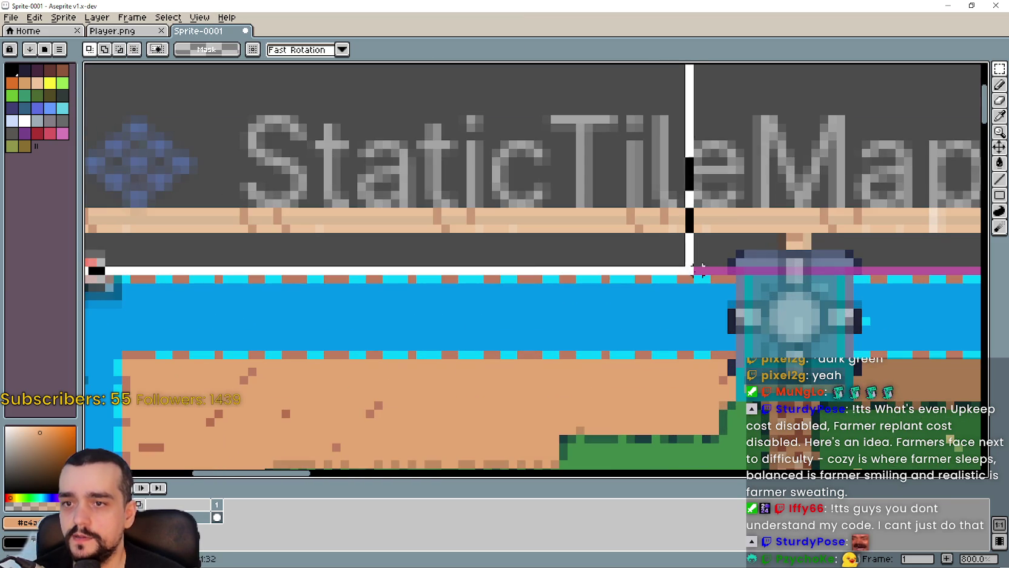
drag(664, 262, 700, 274)
key(Delete)
scroll(421, 275, down, 2)
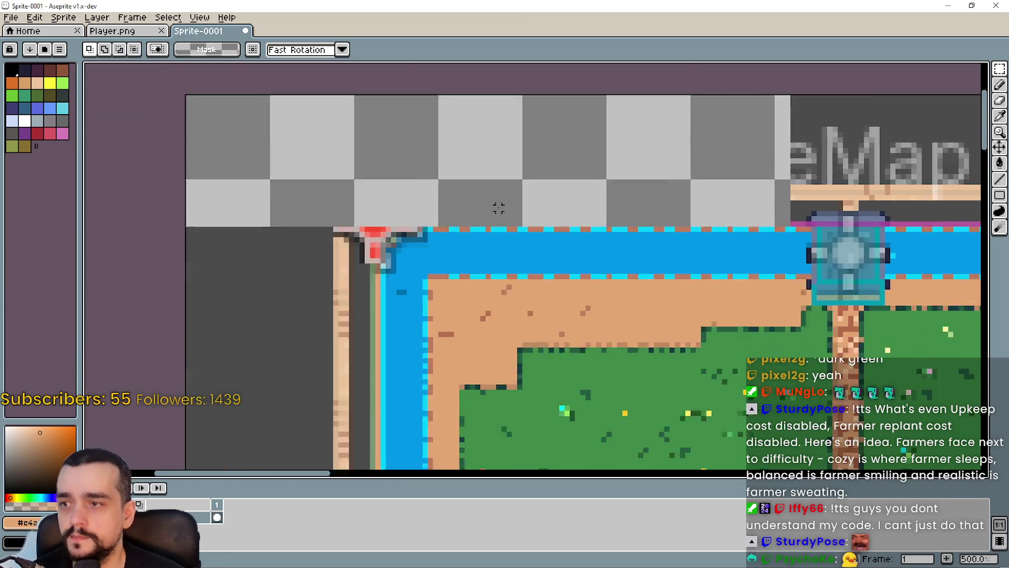
scroll(420, 274, down, 1)
mouse_move(336, 93)
mouse_down()
mouse_move(421, 223)
mouse_move(484, 382)
mouse_up()
key(Delete)
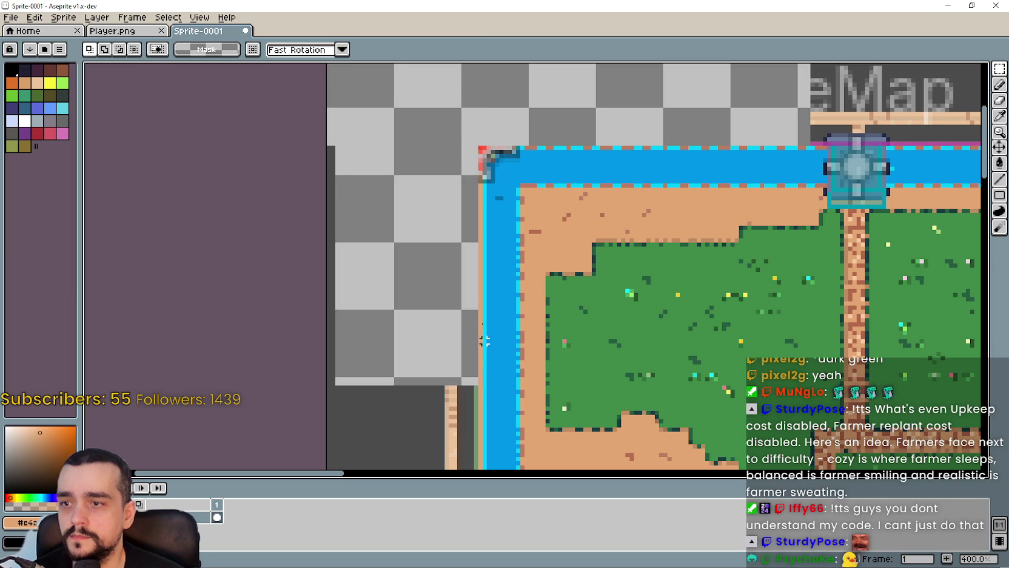
Inspect the lower map edge, then minimise Aseprite to return to Godot.
scroll(418, 205, down, 3)
drag(418, 205, 436, 108)
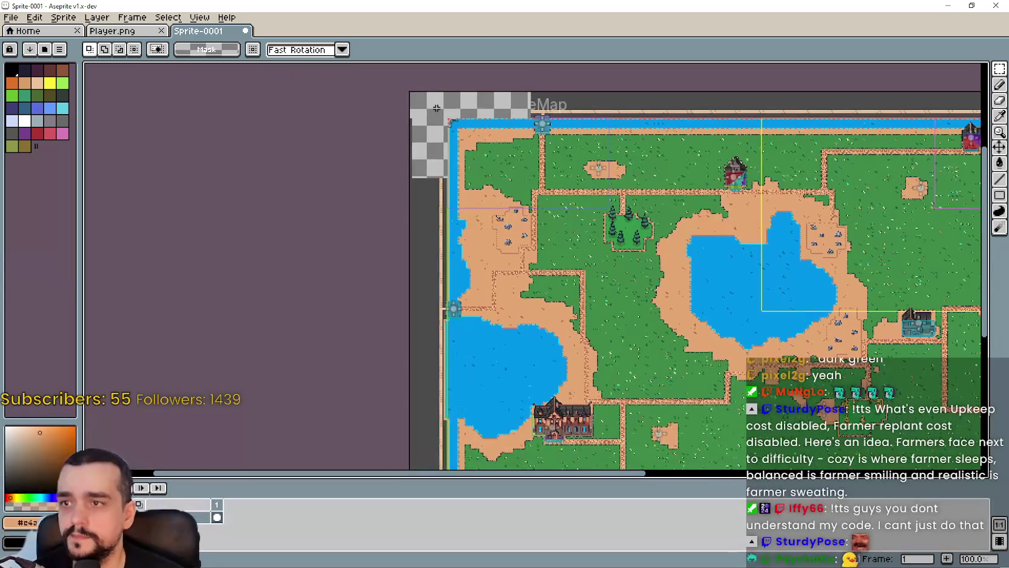
drag(360, 300, 365, 233)
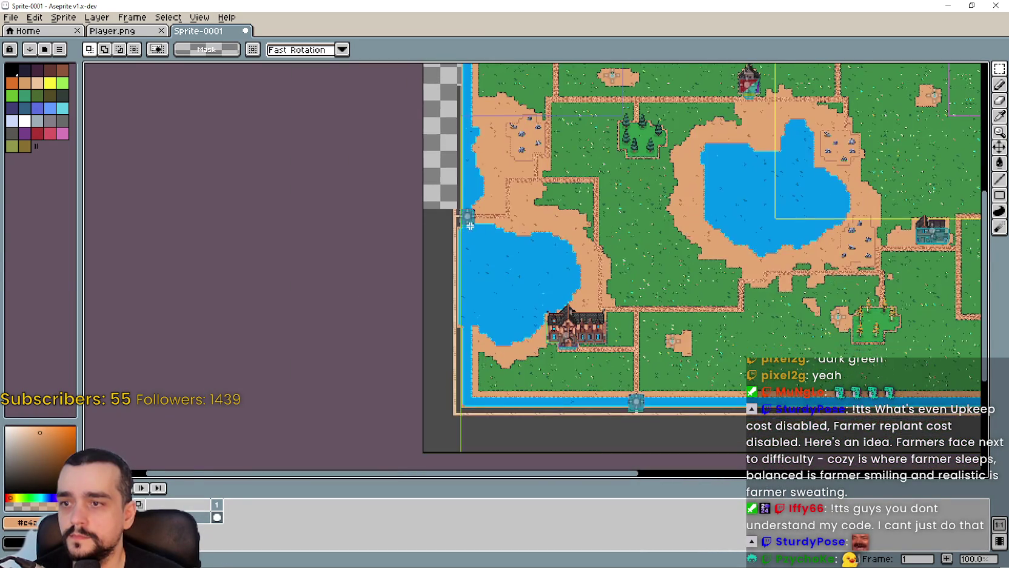
scroll(460, 194, up, 1)
scroll(461, 194, up, 2)
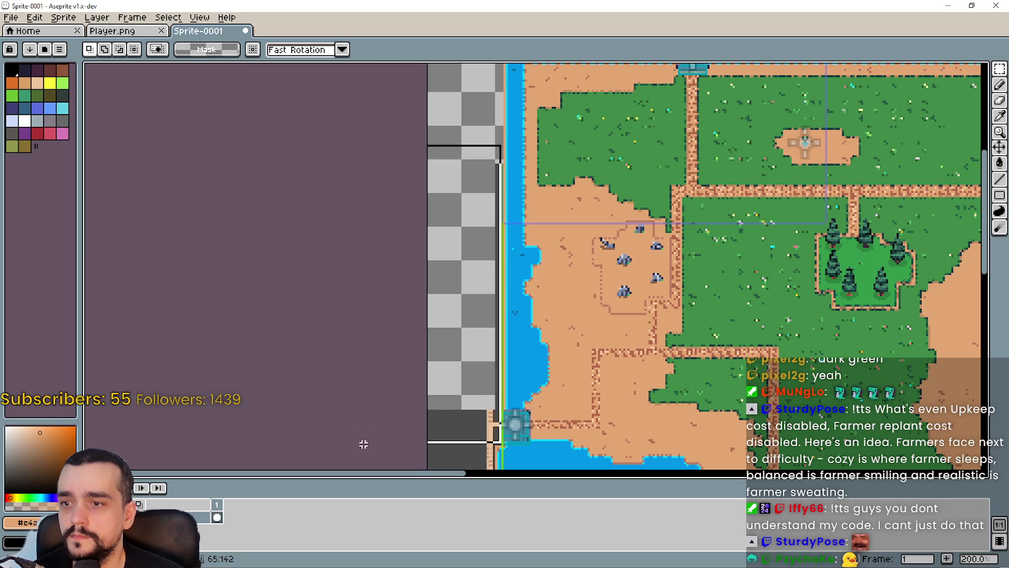
scroll(527, 360, down, 4)
scroll(527, 359, down, 2)
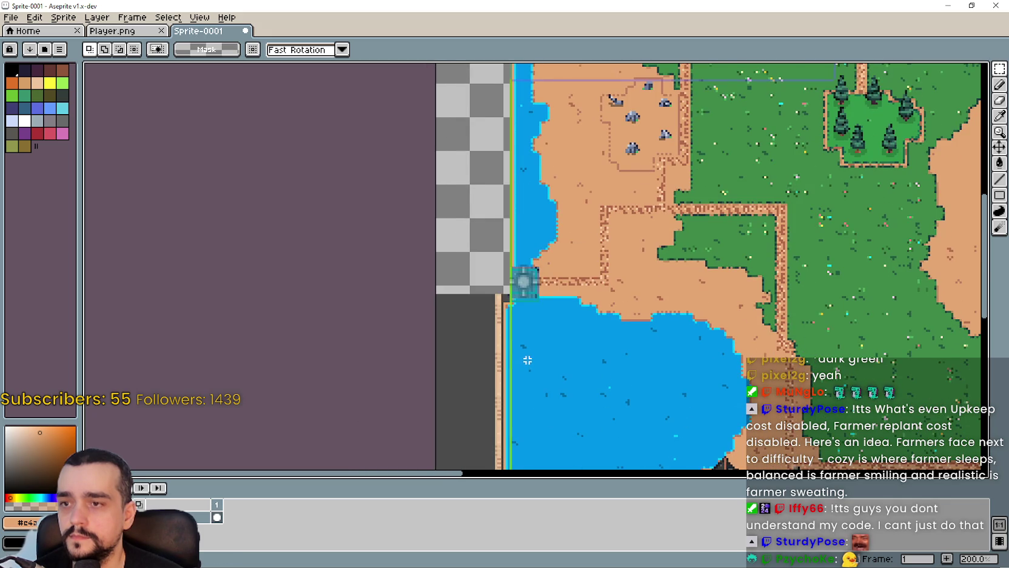
scroll(506, 282, down, 1)
scroll(504, 287, up, 1)
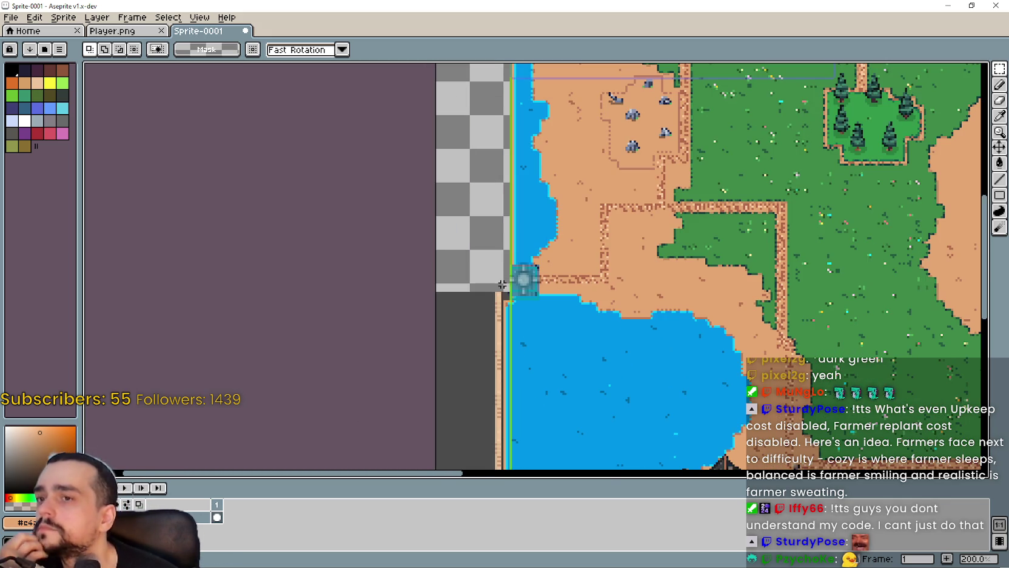
scroll(502, 284, down, 2)
scroll(502, 284, up, 1)
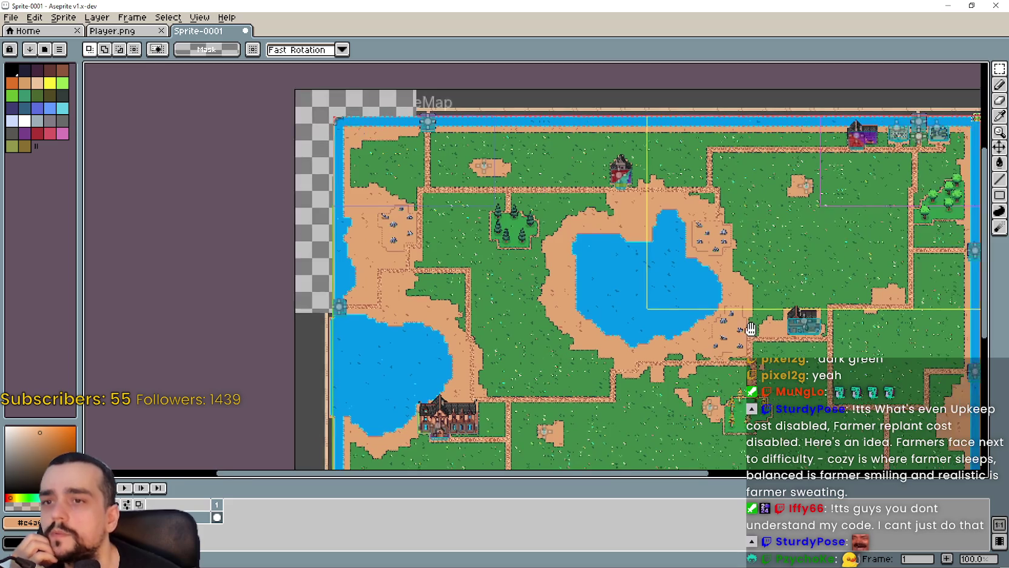
scroll(503, 284, up, 1)
scroll(711, 343, left, 1)
scroll(495, 257, left, 2)
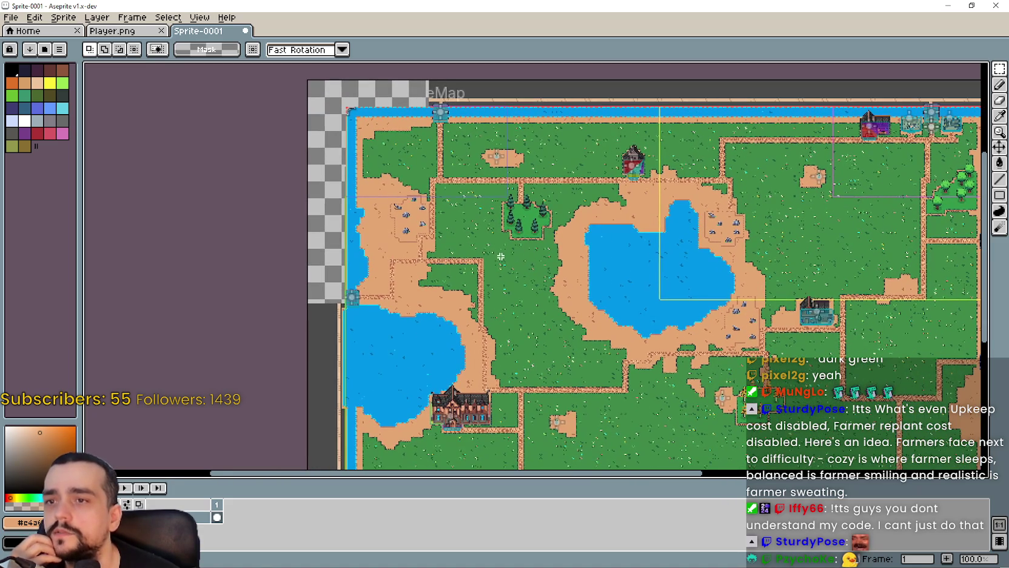
scroll(502, 255, left, 2)
scroll(425, 261, up, 1)
scroll(473, 215, up, 1)
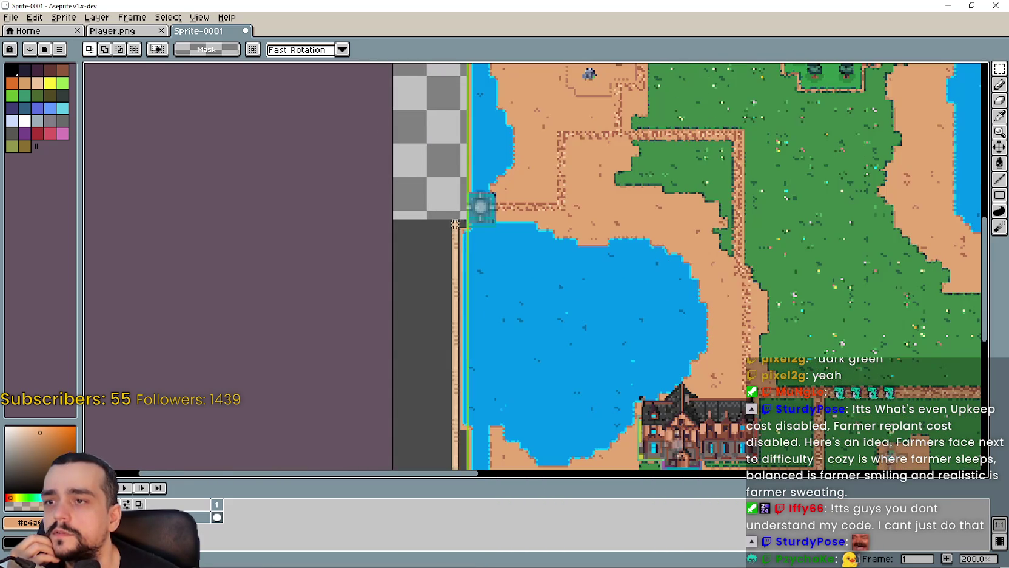
scroll(462, 224, down, 2)
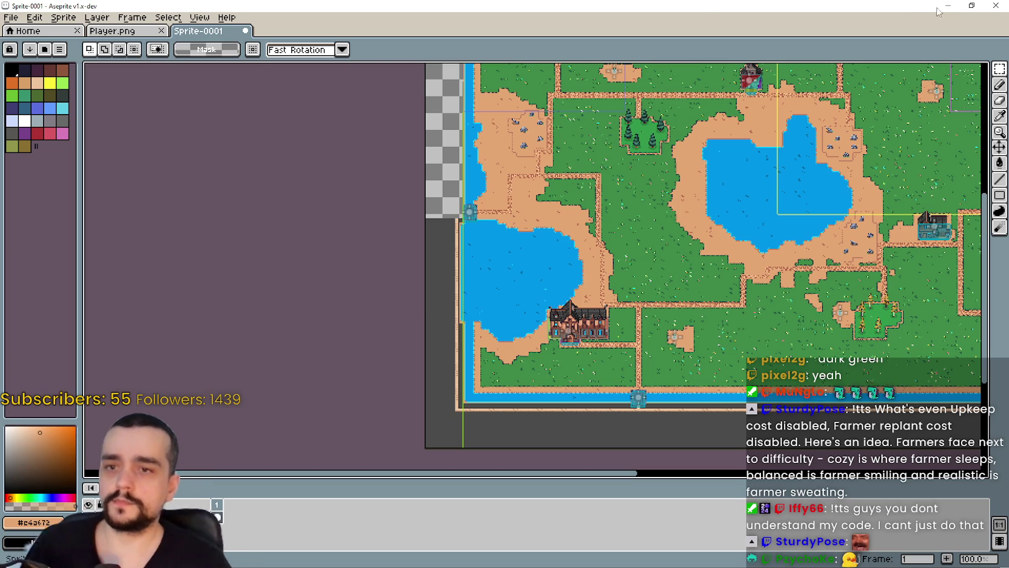
scroll(613, 282, down, 1)
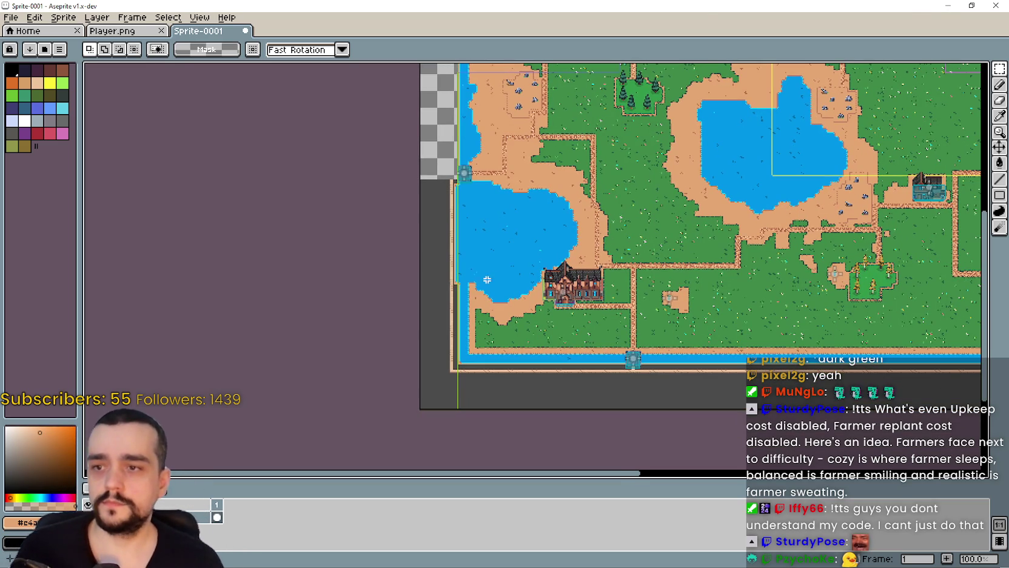
click(964, 5)
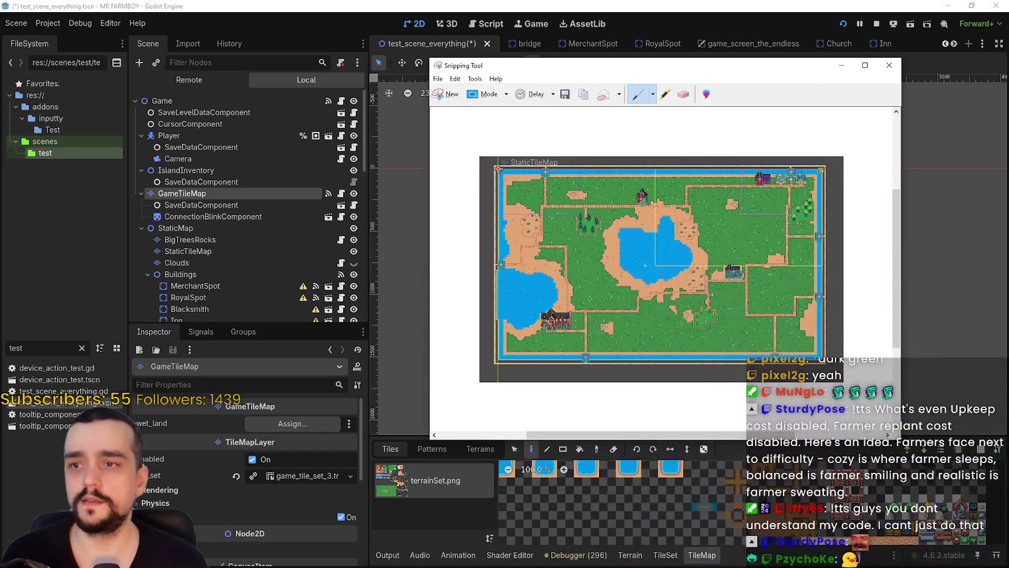
Close the old capture, hide the Buildings and Player nodes, and centre the enlarged map.
click(853, 63)
scroll(340, 194, down, 3)
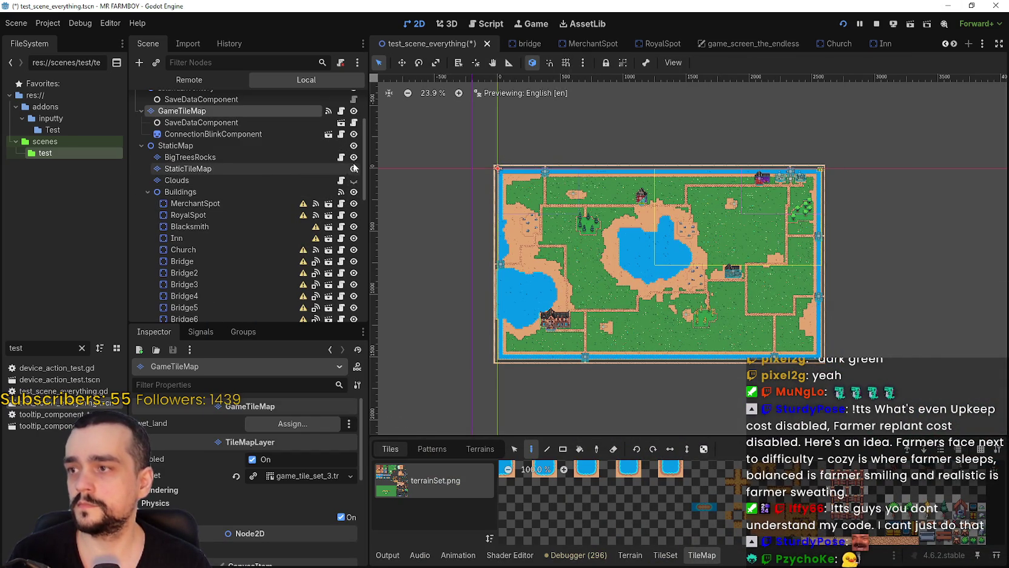
click(355, 192)
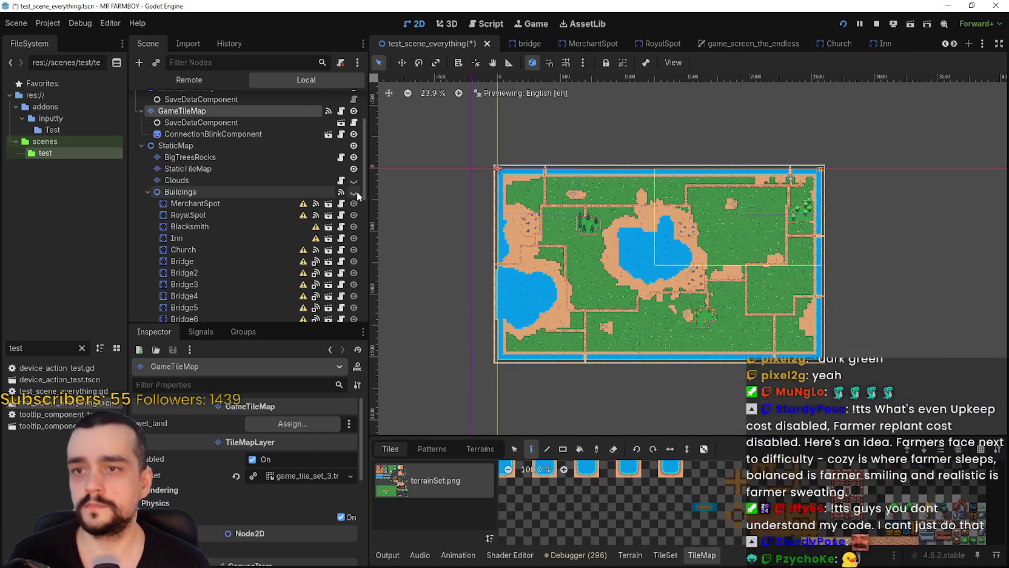
scroll(819, 188, up, 1)
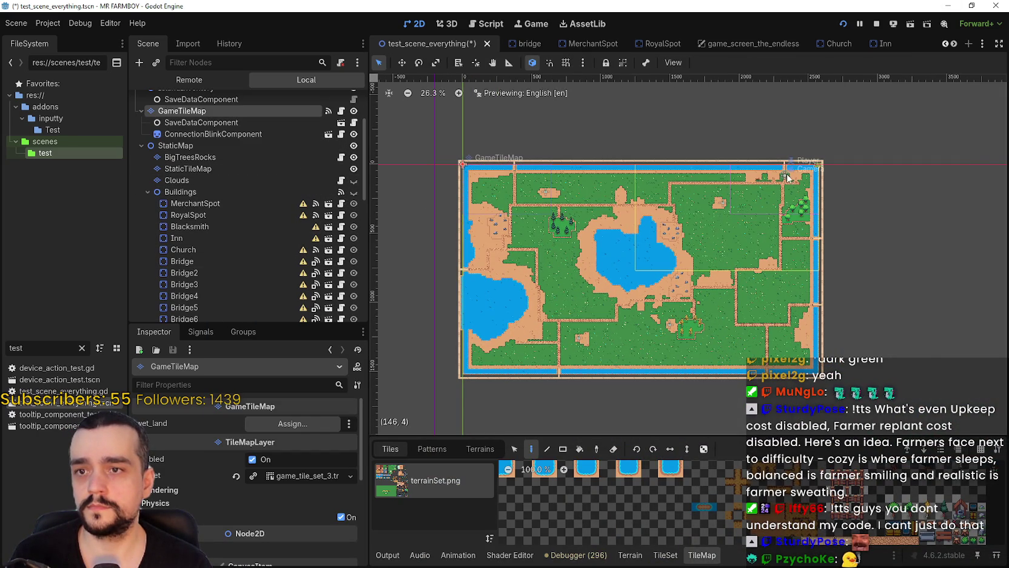
scroll(273, 243, up, 3)
click(354, 136)
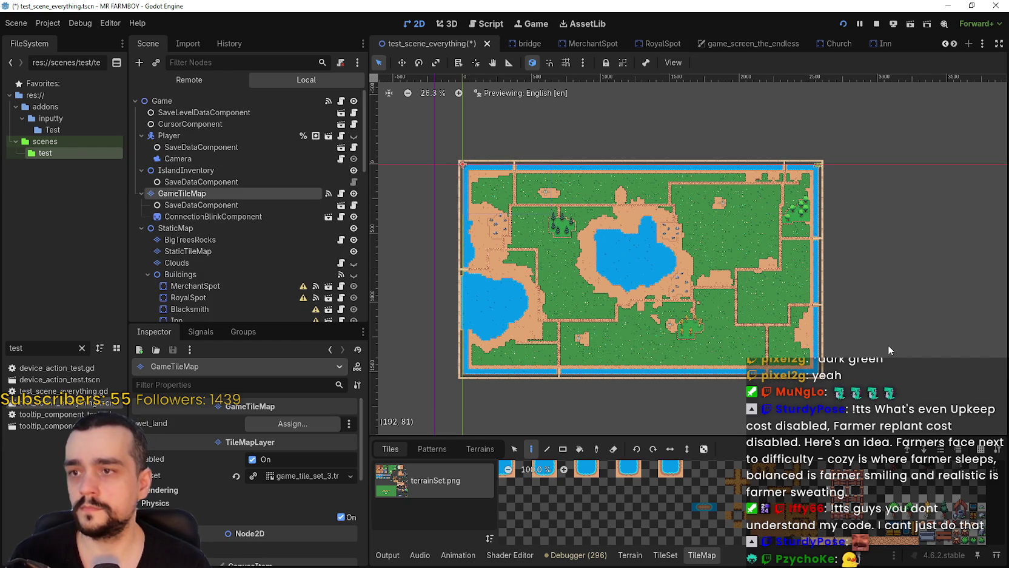
scroll(880, 341, up, 2)
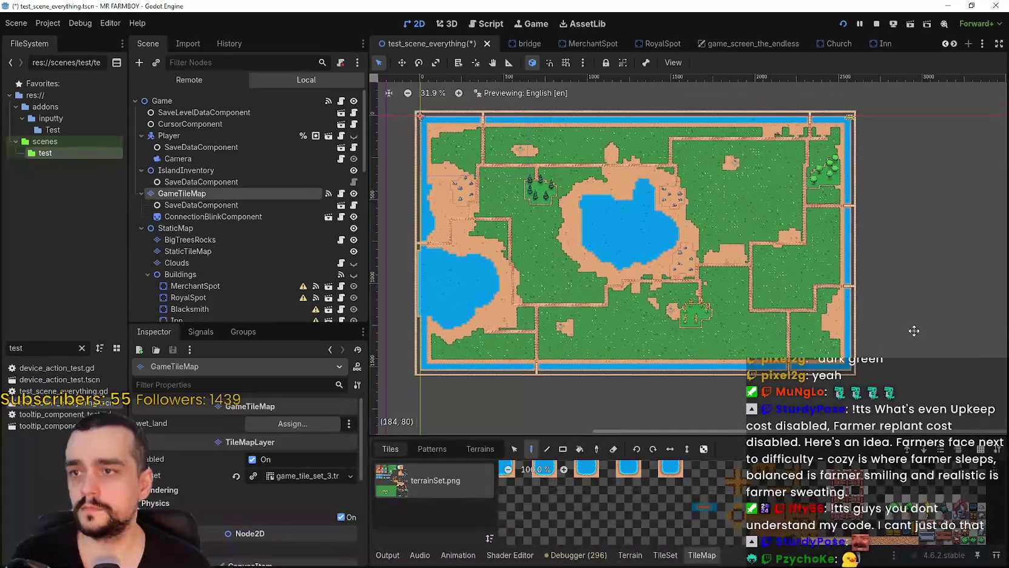
scroll(911, 335, up, 1)
drag(901, 333, 963, 353)
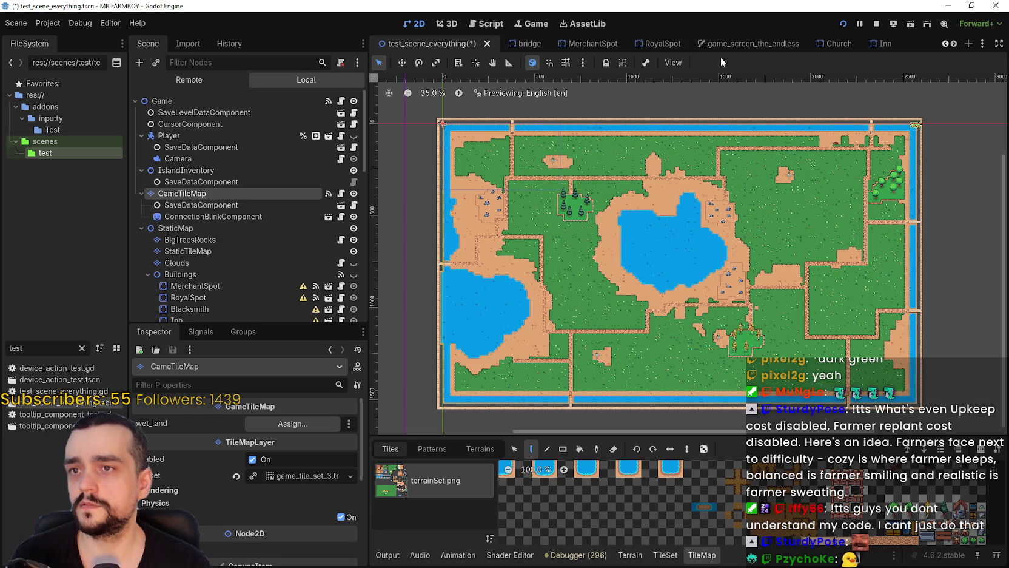
click(671, 63)
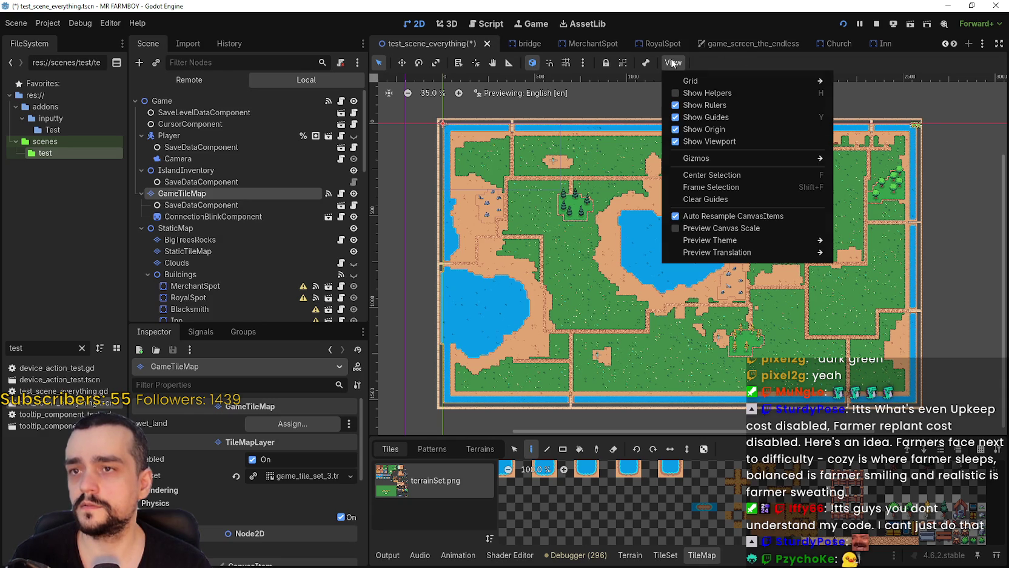
Hide the canvas grid, then snip the whole island map and copy it.
click(729, 60)
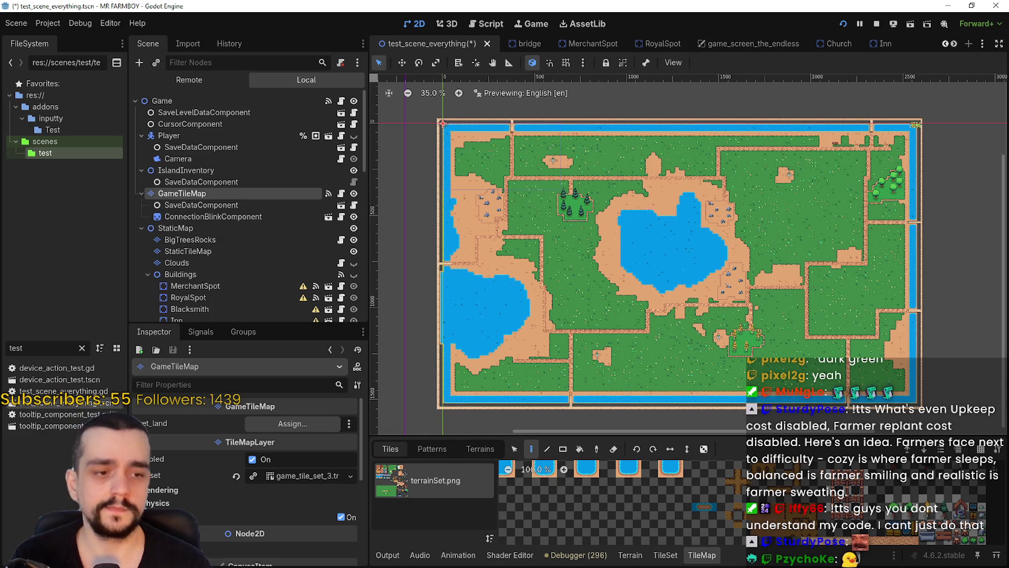
key(alt+Tab)
click(449, 95)
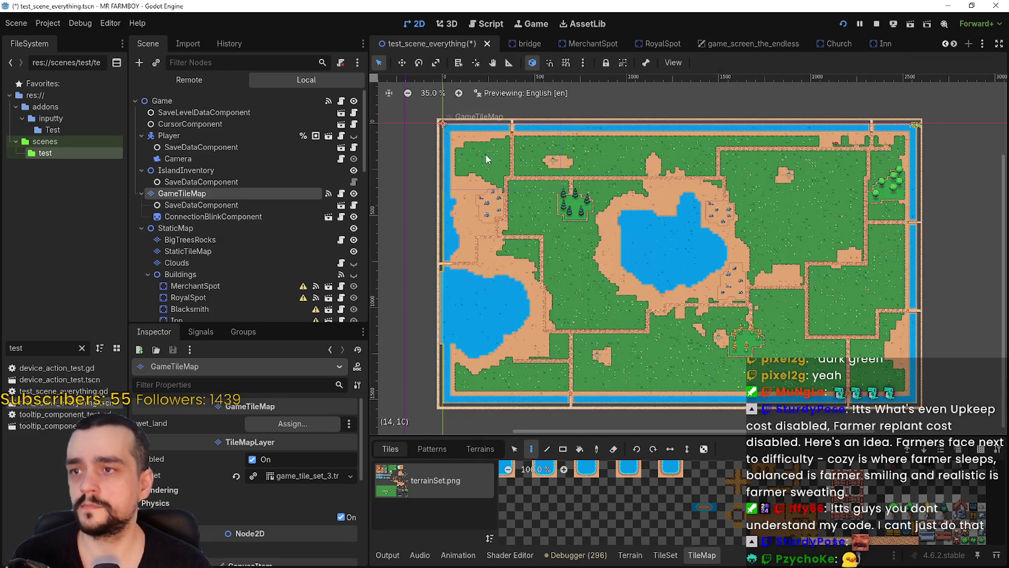
drag(424, 110, 938, 417)
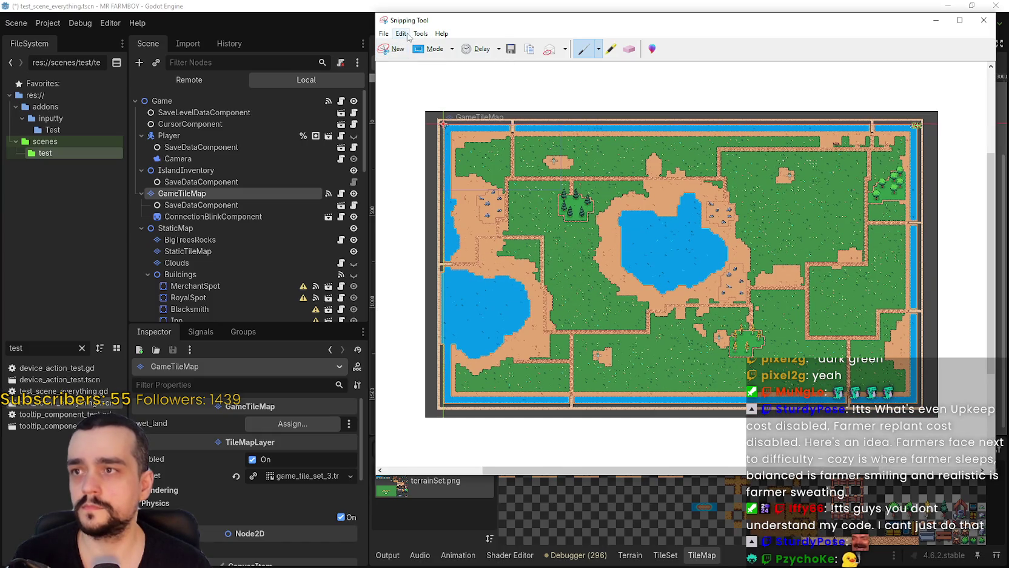
click(403, 34)
click(413, 45)
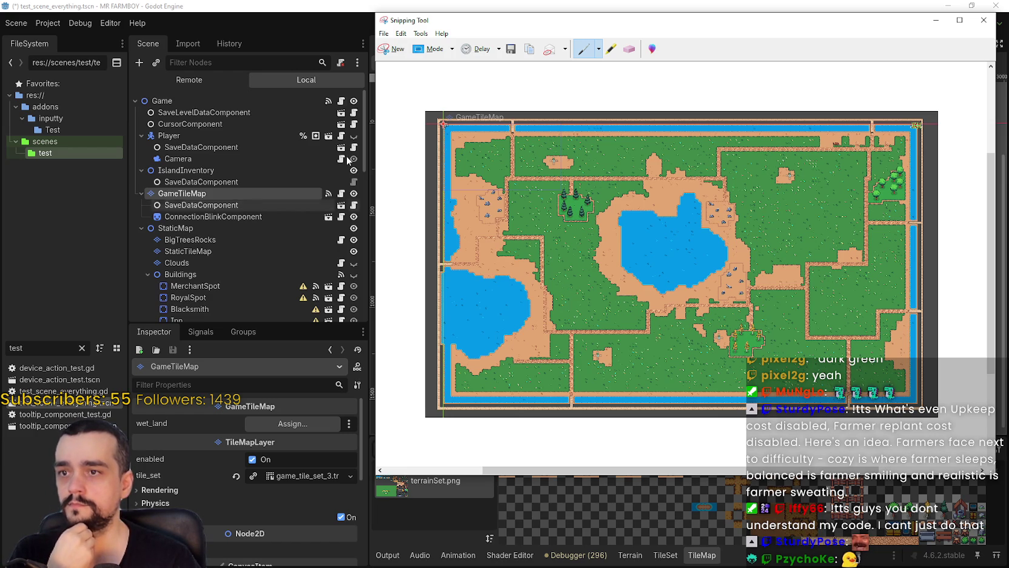
click(330, 4)
Toggle the StaticTileMap layer off and back on so the tile map is visible.
scroll(330, 198, down, 3)
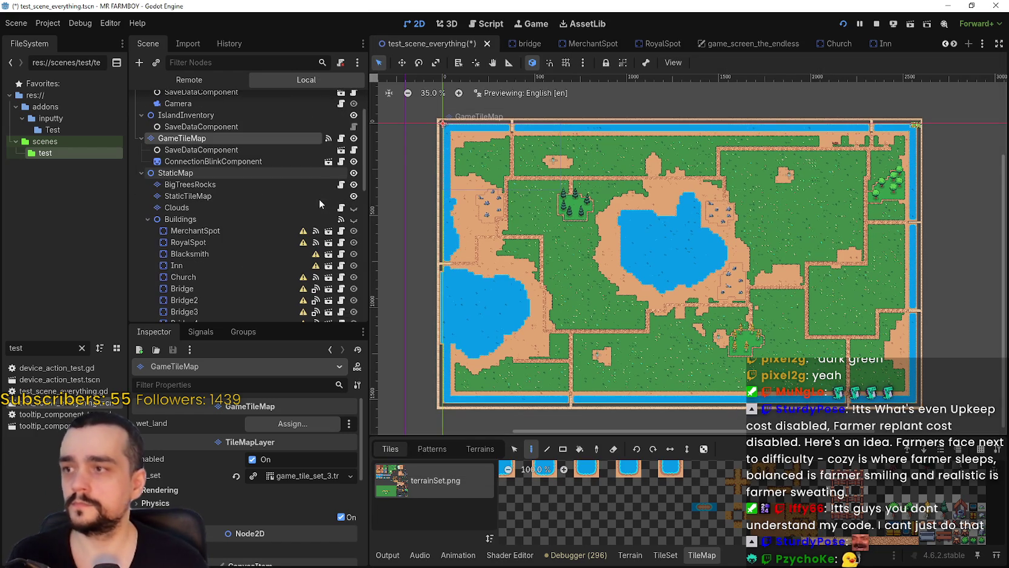
click(354, 196)
click(353, 196)
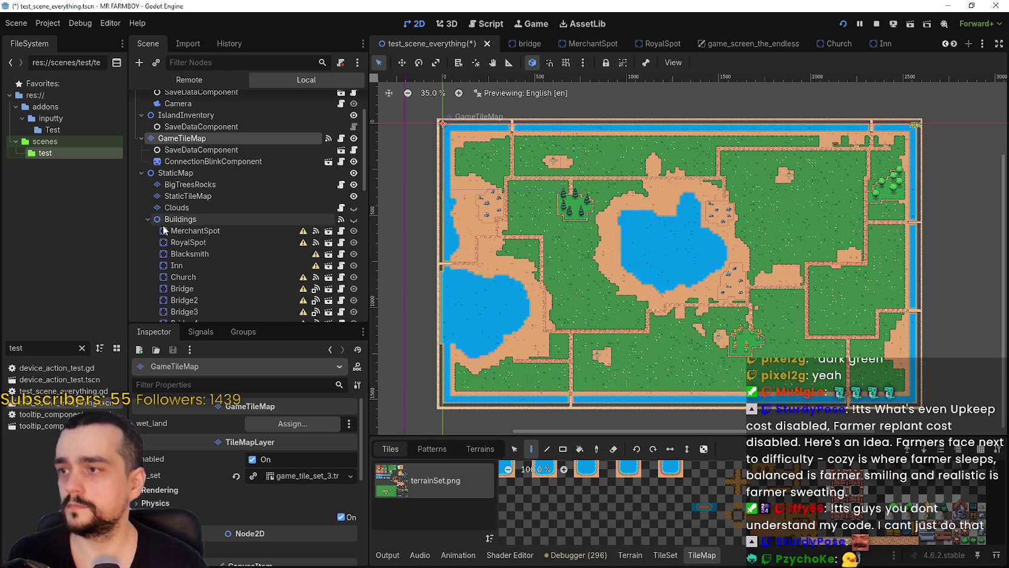
scroll(239, 259, down, 5)
scroll(222, 243, down, 3)
scroll(223, 234, down, 2)
scroll(217, 225, down, 2)
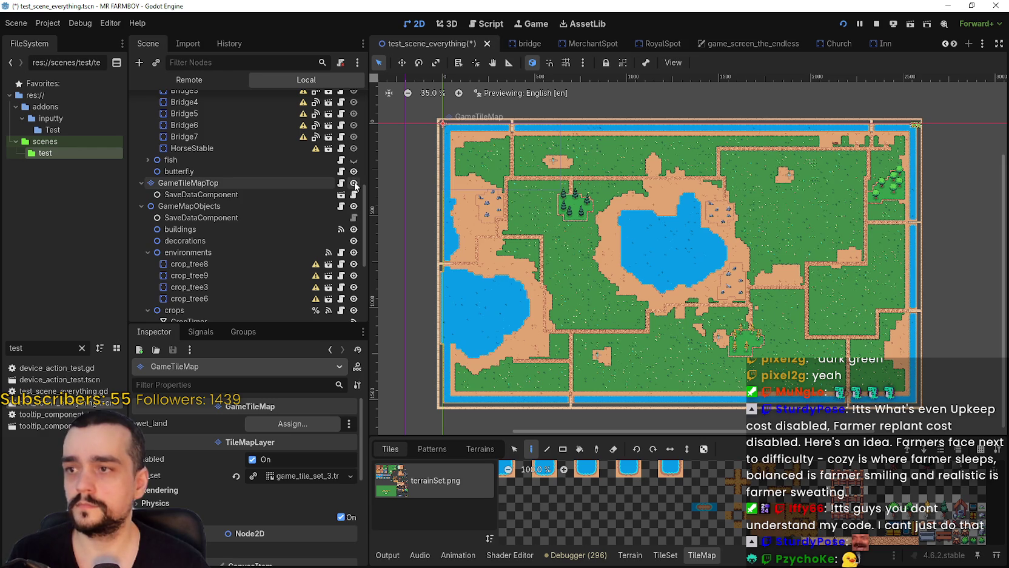
scroll(264, 243, up, 3)
scroll(264, 240, up, 2)
scroll(282, 198, up, 3)
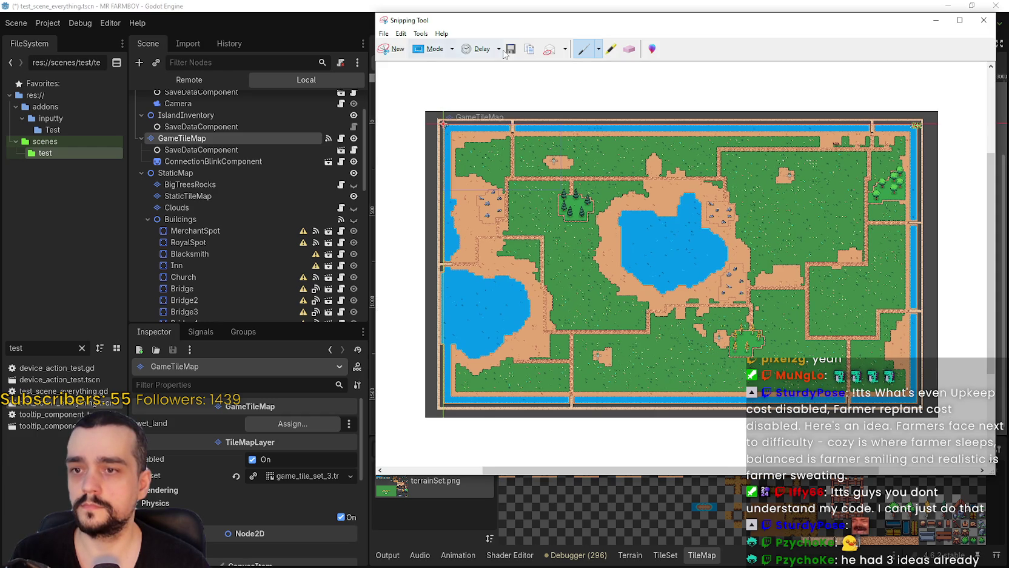
Dismiss the earlier capture window and hide the environment crop trees.
click(939, 23)
scroll(257, 264, down, 2)
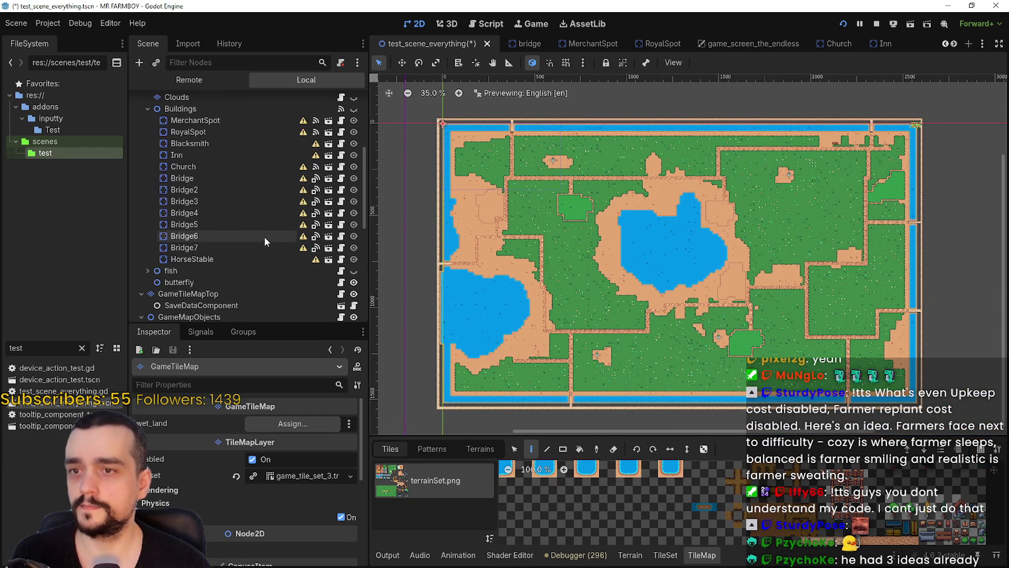
scroll(310, 243, down, 5)
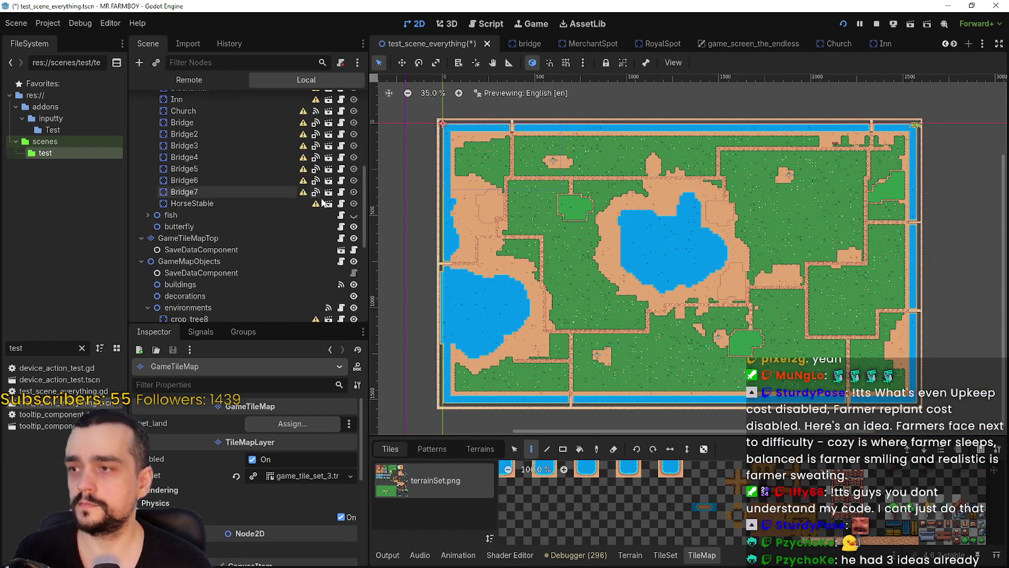
mouse_move(315, 203)
scroll(322, 210, down, 1)
scroll(327, 225, down, 3)
scroll(330, 236, down, 1)
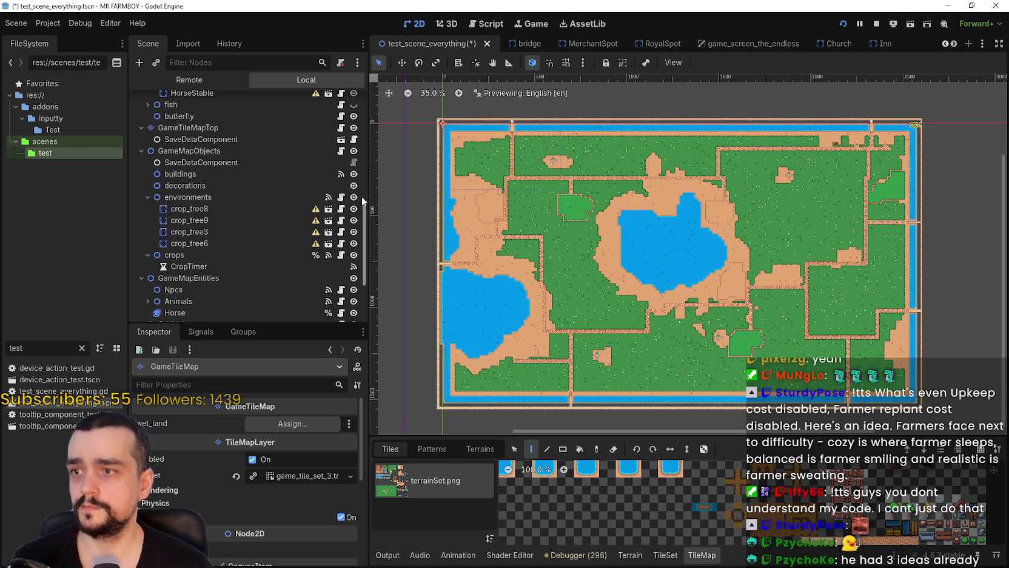
click(353, 197)
Snip the whole map viewport, copy it, and paste it into Aseprite.
key(super+shift+s)
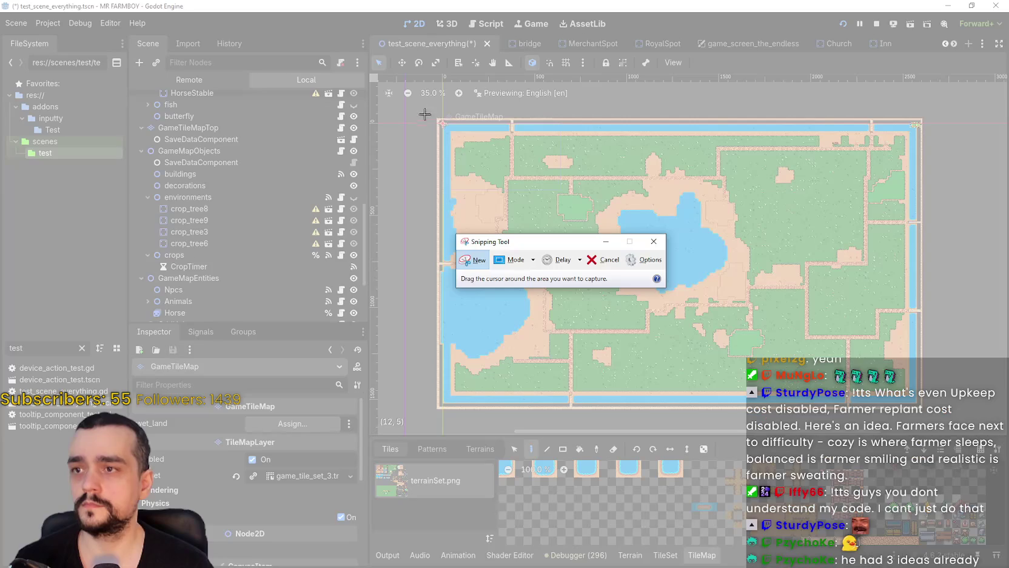
mouse_move(423, 105)
mouse_down()
mouse_move(716, 293)
mouse_move(965, 428)
mouse_move(935, 416)
mouse_up()
click(398, 28)
click(425, 41)
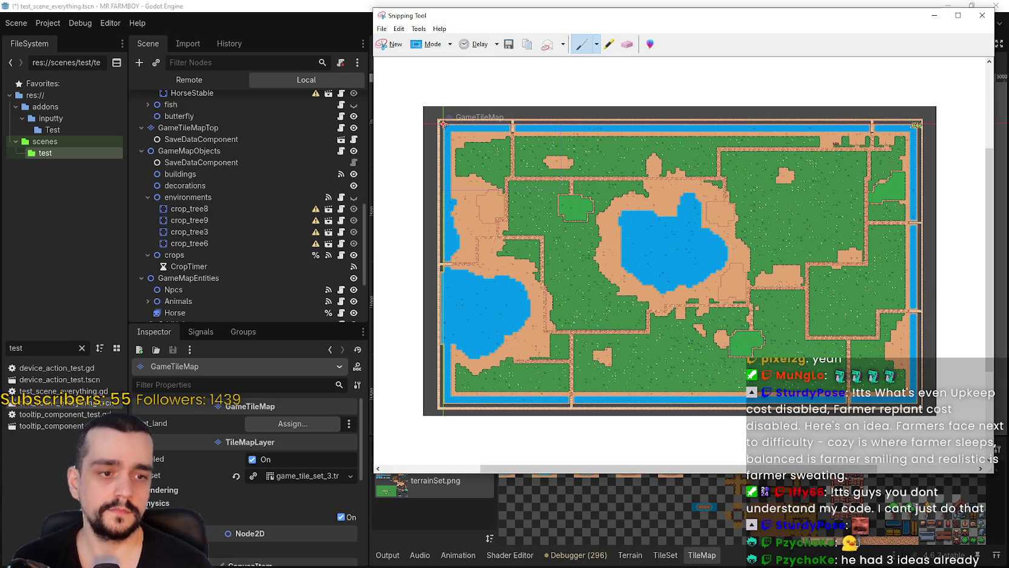
key(alt+Tab)
key(ctrl+v)
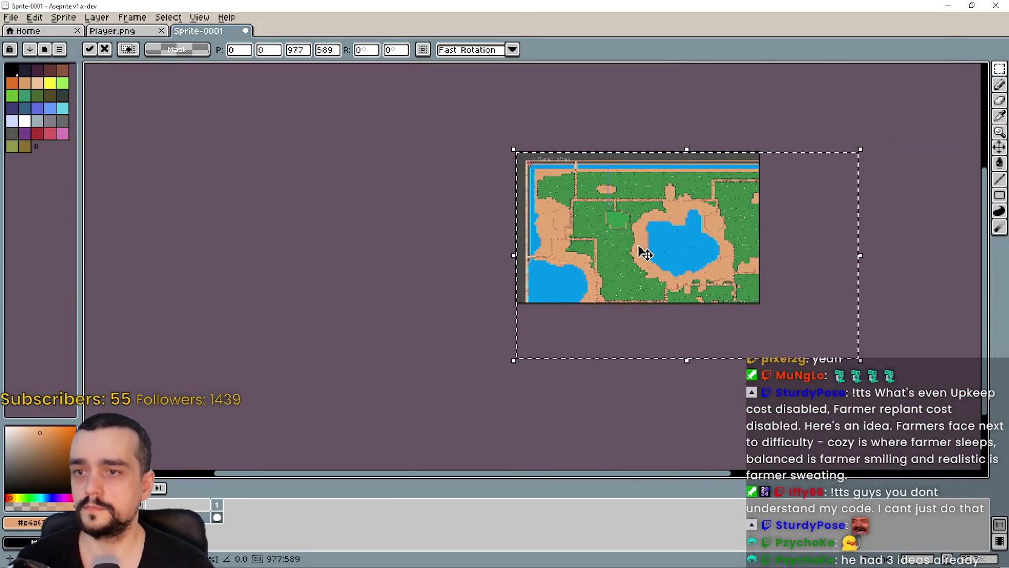
Undo the paste into the old sprite and create a new 977×589 sprite.
key(ctrl+z)
click(34, 18)
click(18, 28)
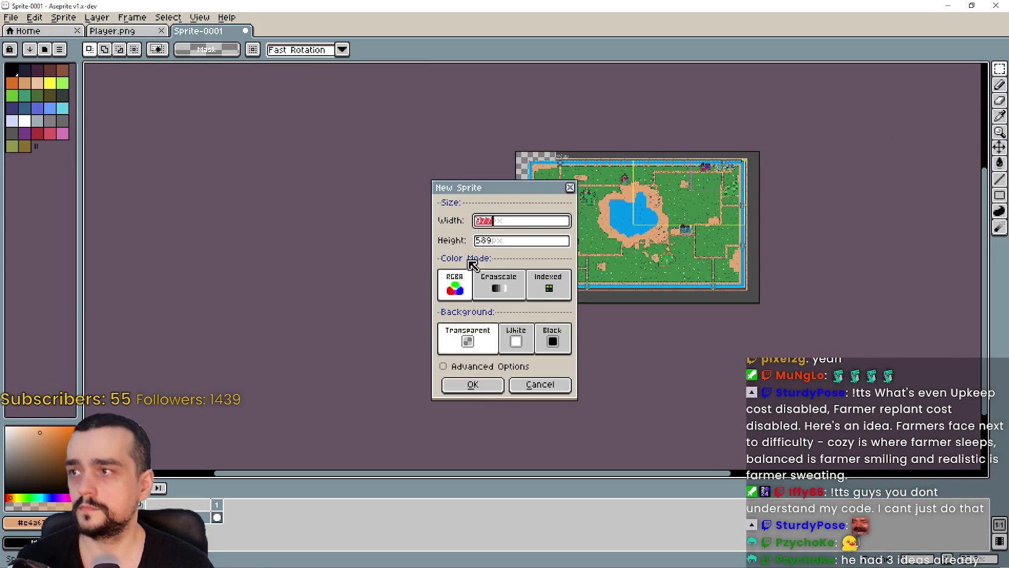
click(476, 385)
Paste the captured map into Sprite-0002 and commit it in place.
key(ctrl+v)
scroll(552, 304, down, 3)
scroll(527, 267, up, 4)
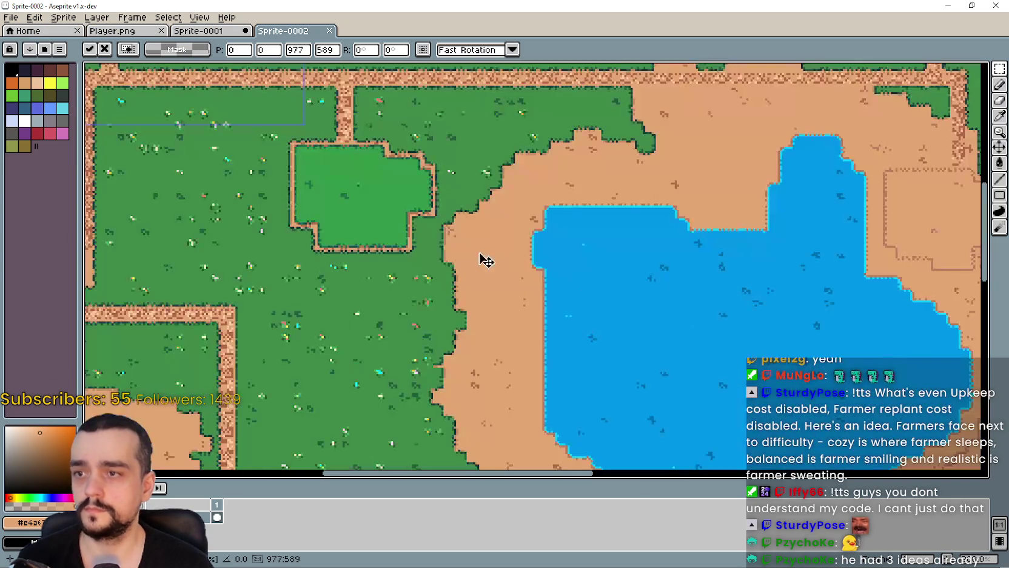
scroll(533, 285, up, 1)
scroll(561, 302, down, 2)
scroll(613, 282, down, 2)
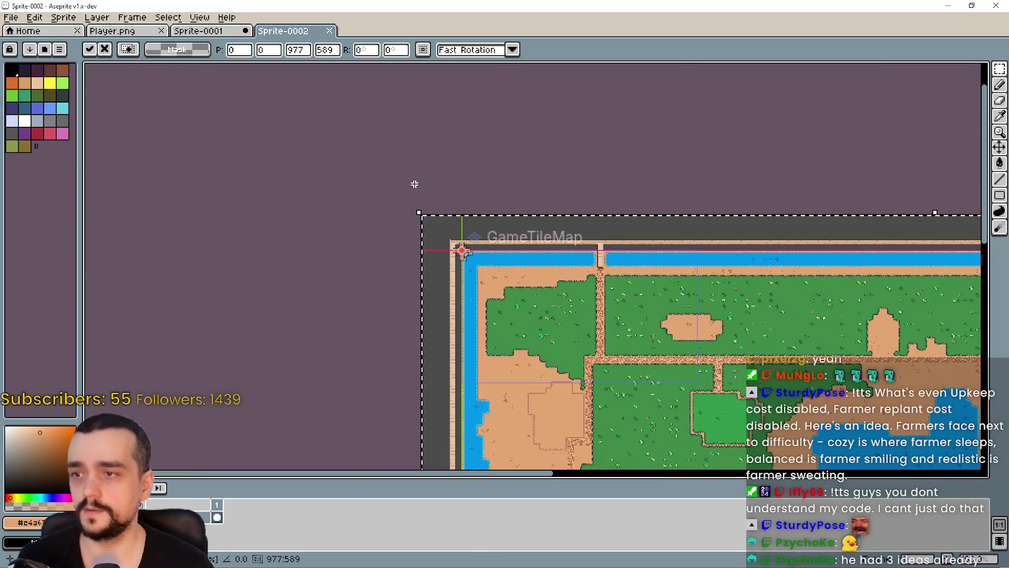
key(Return)
scroll(449, 234, up, 3)
scroll(400, 194, down, 1)
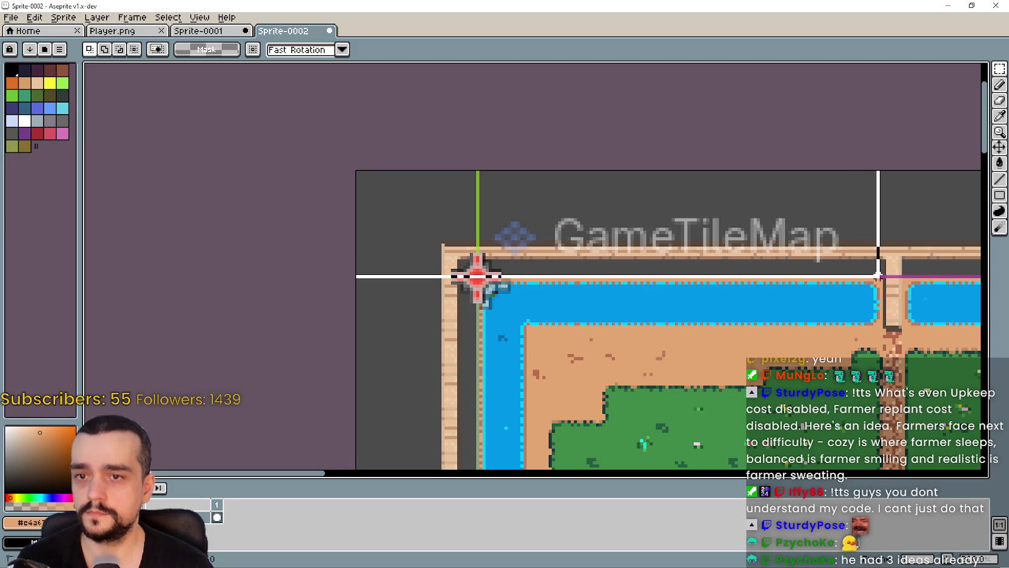
Erase the dark strip above the map and the top-left margin to transparency.
drag(877, 276, 356, 171)
key(Delete)
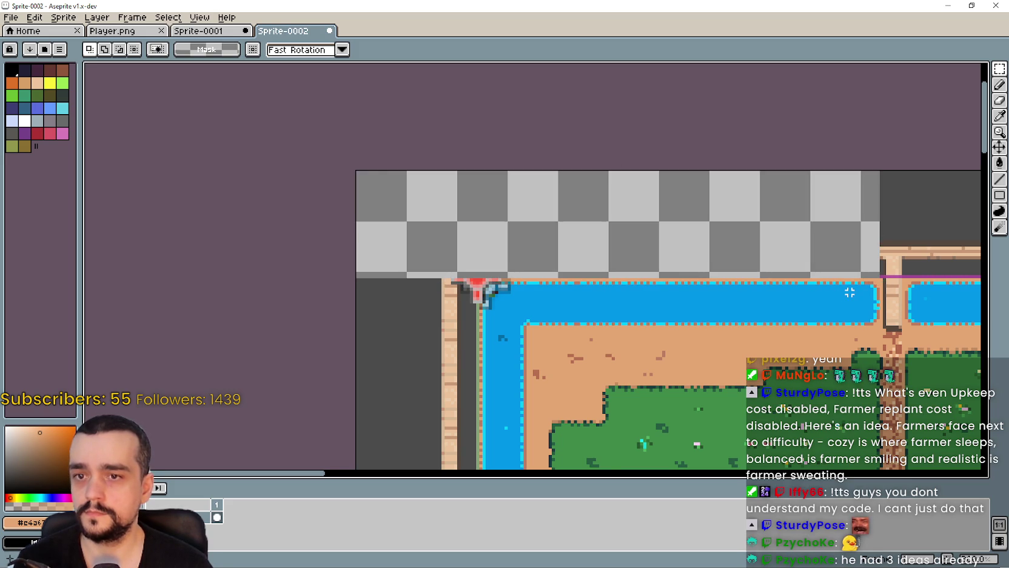
scroll(618, 282, left, 2)
scroll(530, 225, down, 2)
drag(462, 99, 599, 313)
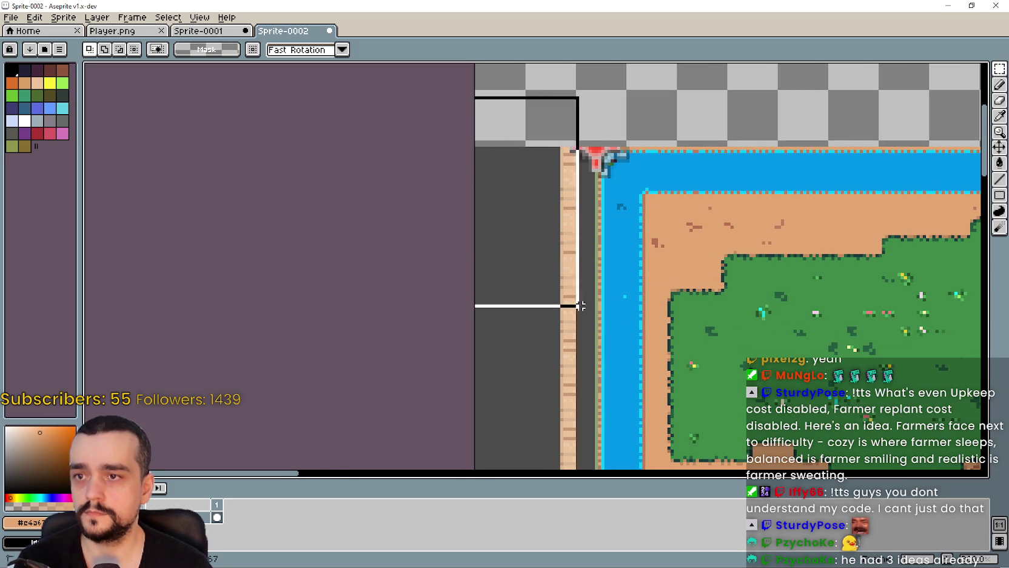
key(Delete)
Select the thin strips above the top river and along the bridge top.
scroll(477, 188, right, 2)
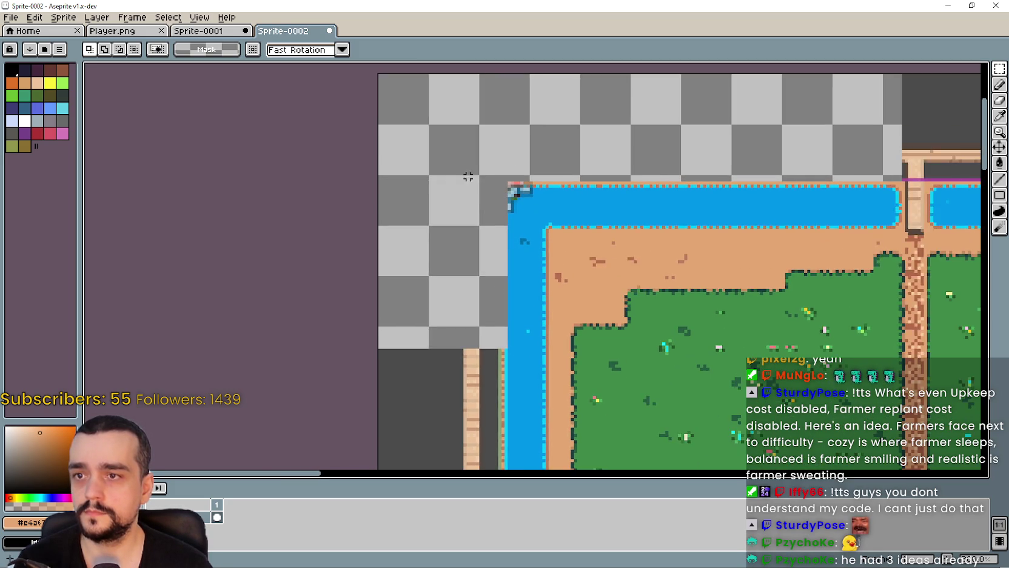
scroll(485, 154, up, 1)
scroll(492, 145, right, 1)
drag(414, 150, 887, 207)
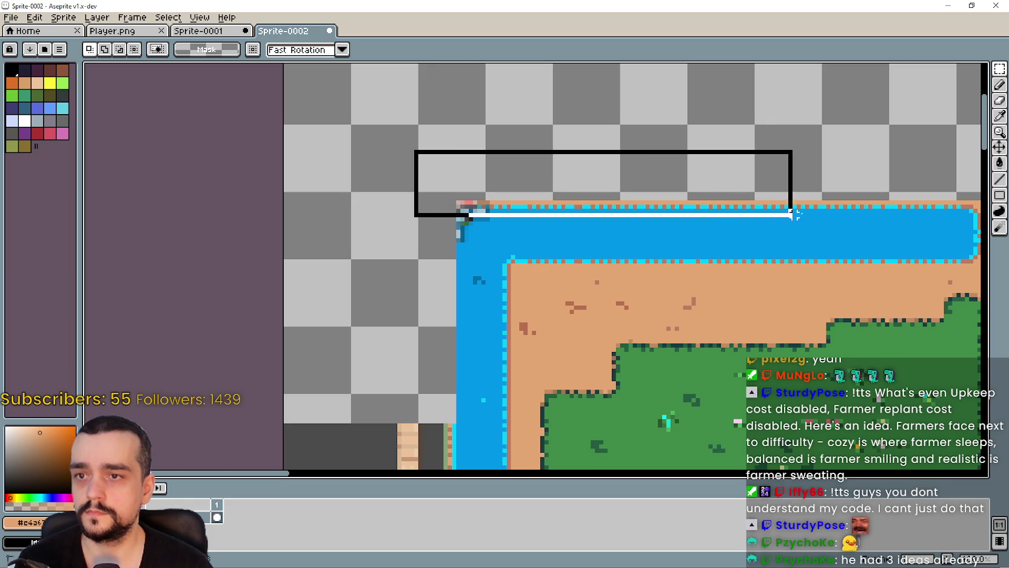
scroll(667, 209, right, 3)
drag(608, 192, 899, 222)
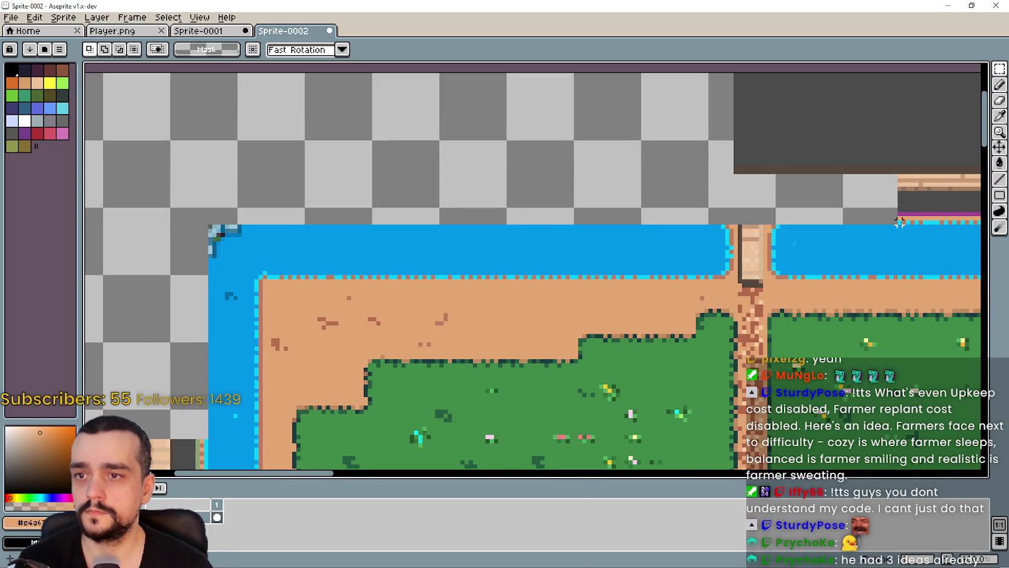
Select the dark column along the map's left edge and inspect it up close.
scroll(899, 222, down, 1)
scroll(582, 267, right, 3)
scroll(462, 192, down, 2)
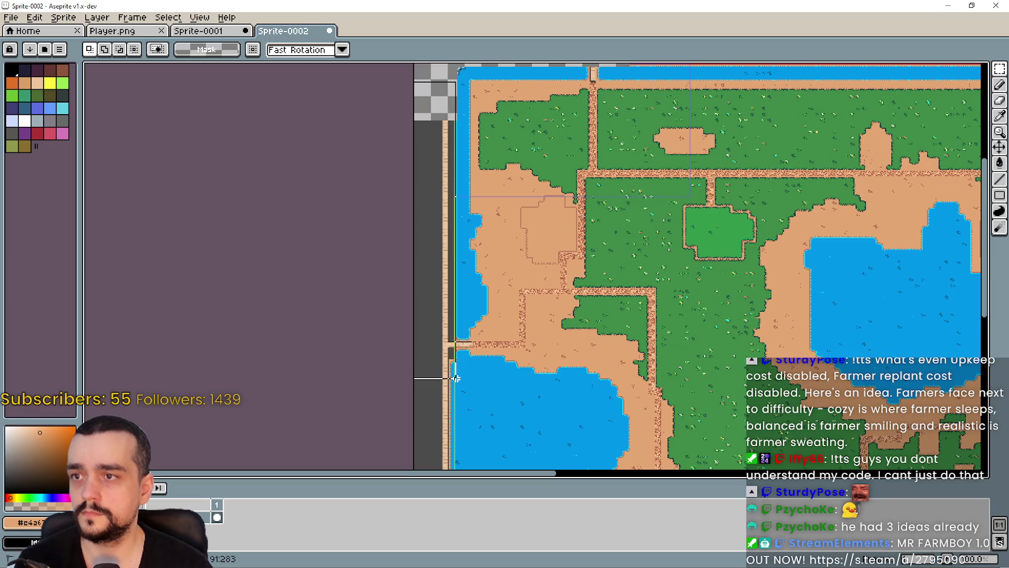
scroll(444, 349, up, 3)
drag(428, 276, 440, 279)
scroll(514, 244, down, 1)
scroll(582, 399, down, 3)
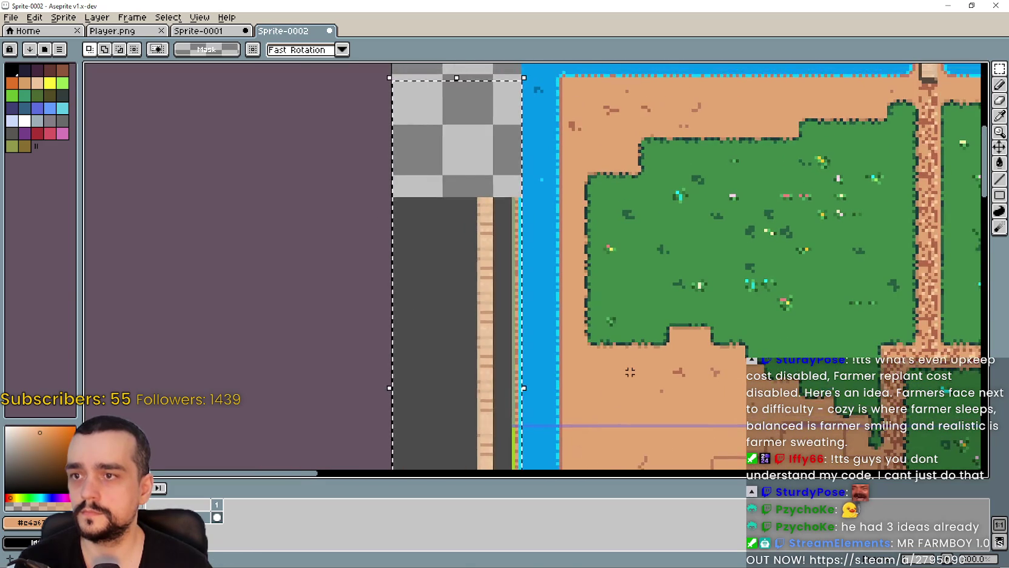
scroll(564, 406, down, 3)
scroll(494, 446, up, 2)
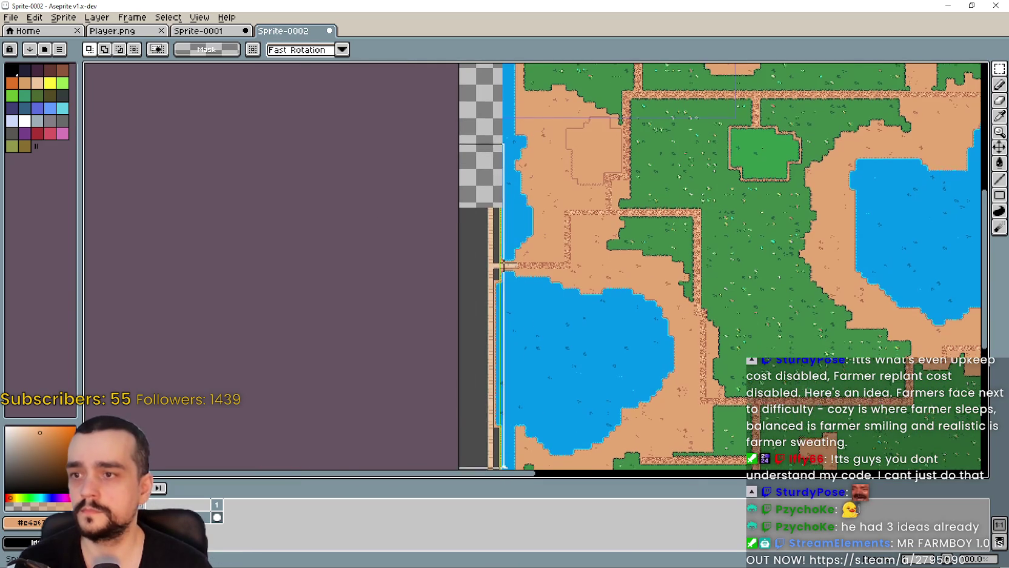
scroll(492, 425, up, 2)
scroll(485, 405, up, 1)
scroll(488, 350, down, 1)
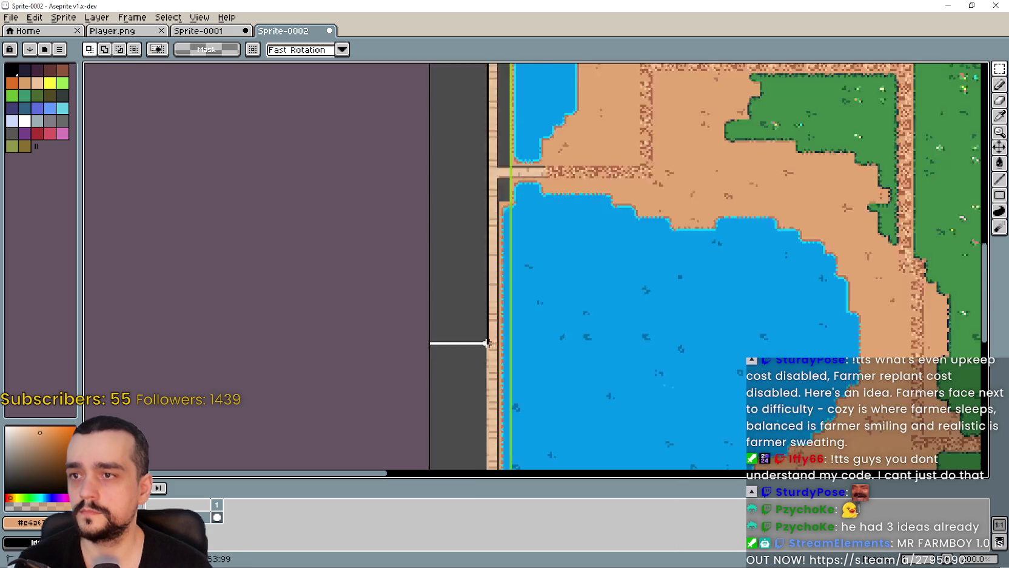
scroll(489, 349, up, 1)
scroll(524, 201, down, 1)
scroll(528, 212, down, 2)
scroll(509, 206, up, 1)
scroll(502, 204, up, 1)
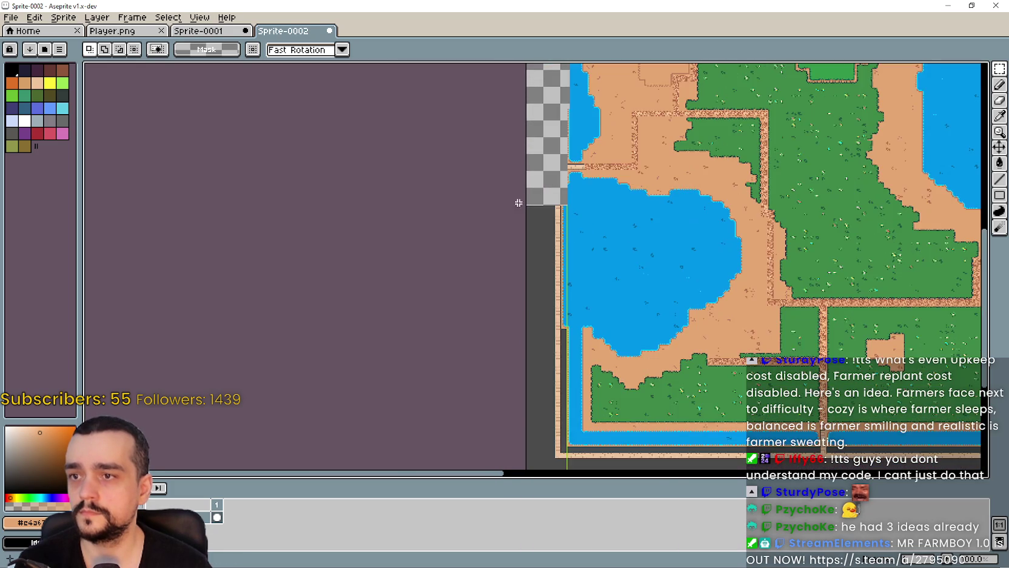
scroll(503, 204, up, 1)
scroll(516, 154, down, 1)
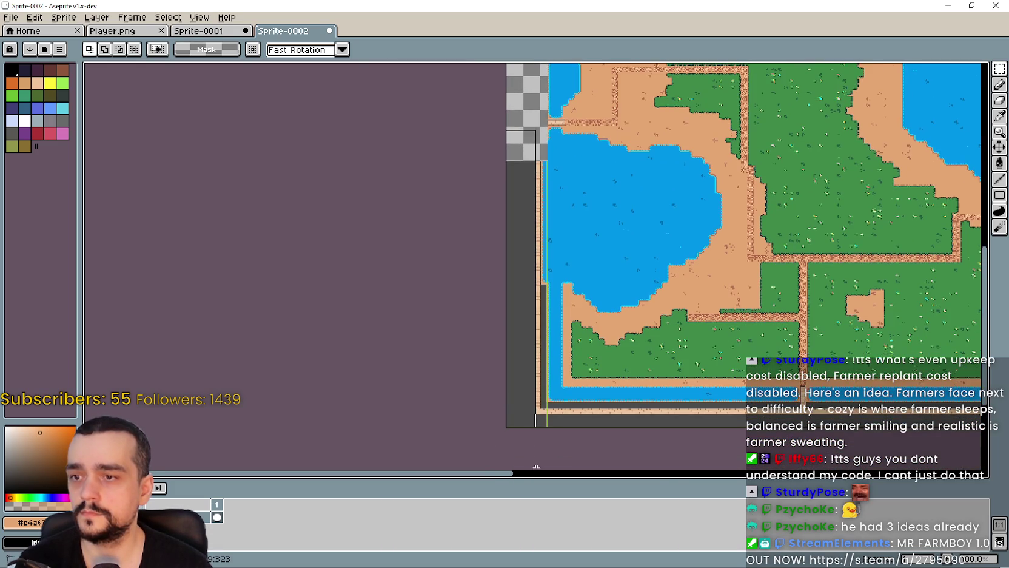
scroll(539, 433, up, 1)
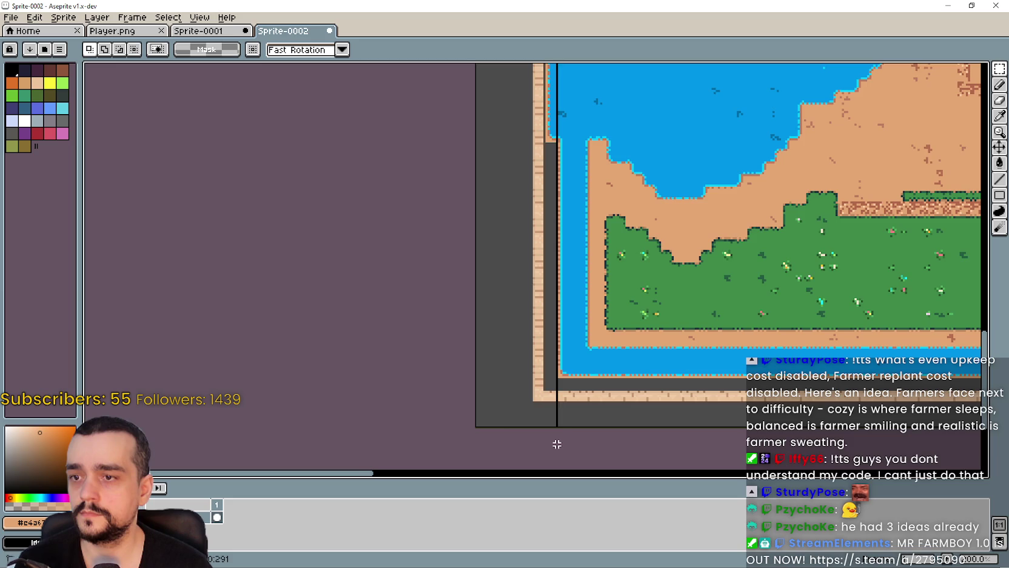
Erase the dark strip below the bottom river to transparency.
mouse_move(574, 176)
mouse_down()
mouse_move(570, 449)
mouse_move(528, 271)
mouse_up()
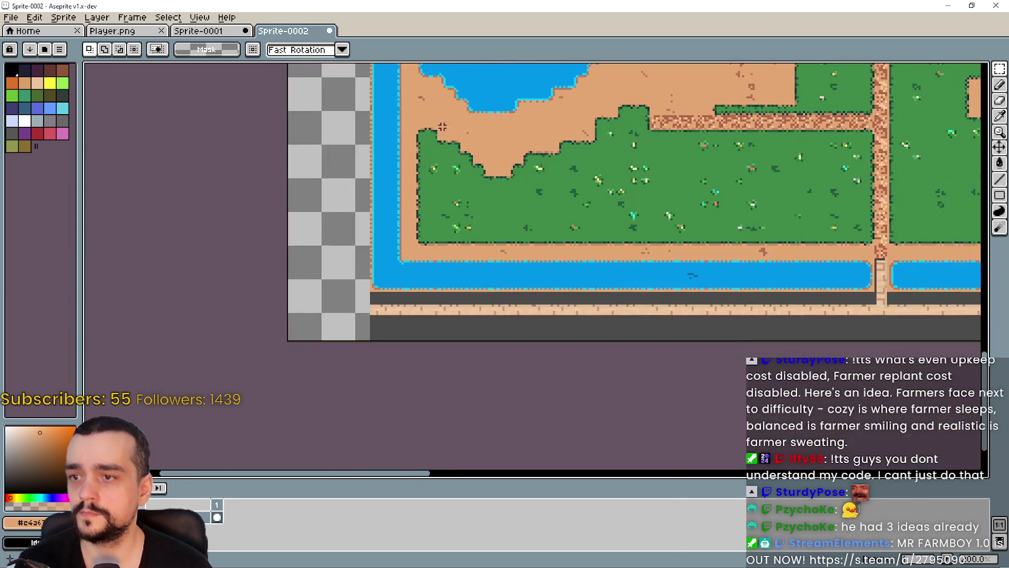
drag(524, 322, 274, 279)
drag(241, 346, 576, 281)
scroll(500, 303, up, 1)
scroll(500, 299, up, 1)
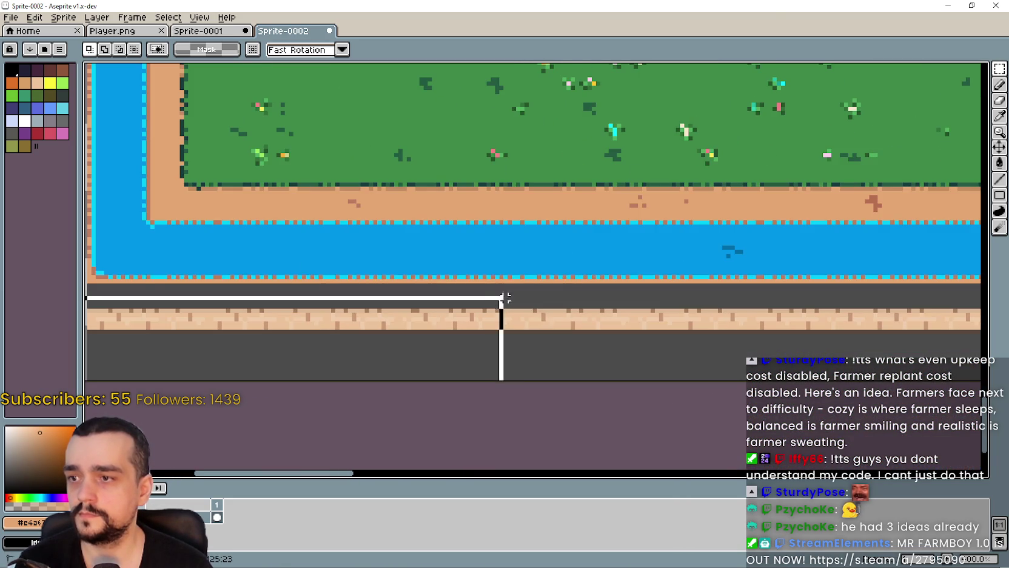
key(Delete)
scroll(552, 295, down, 2)
scroll(322, 286, up, 1)
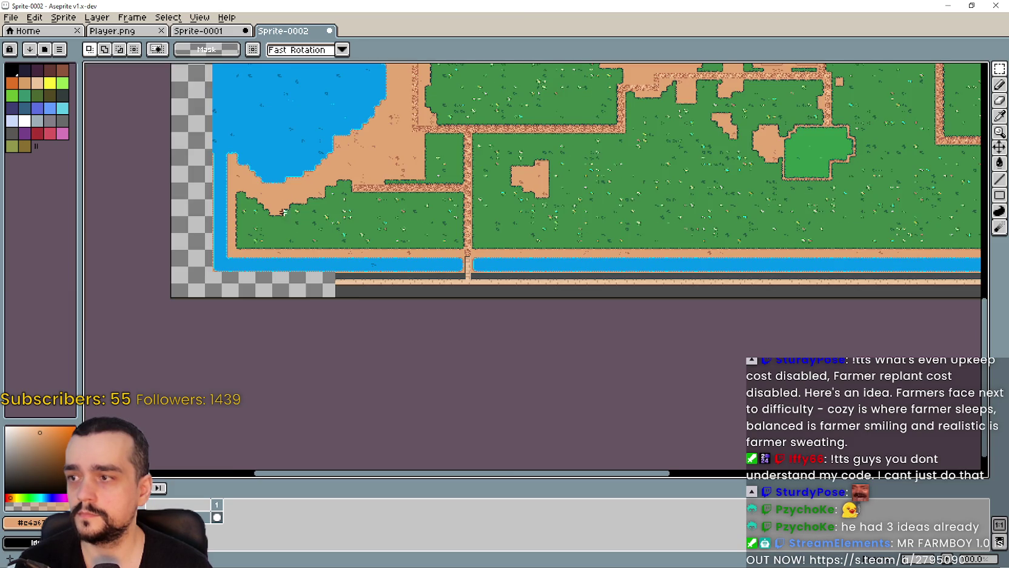
drag(332, 271, 492, 391)
scroll(501, 446, up, 5)
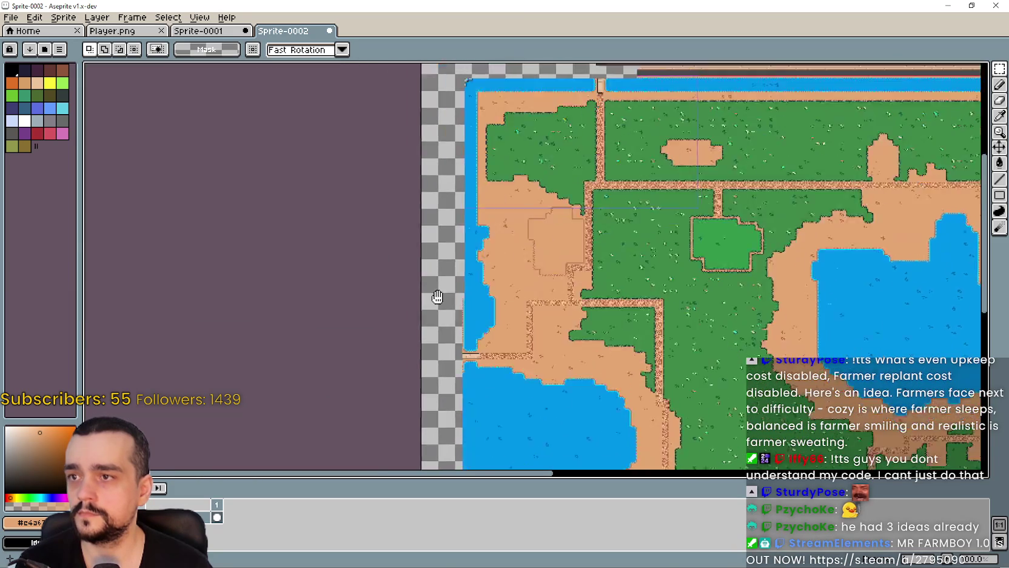
Try several marquee selections of the dark strip along the map's left edge.
scroll(474, 251, up, 1)
scroll(467, 243, up, 1)
scroll(473, 239, up, 1)
scroll(427, 156, up, 1)
mouse_move(424, 88)
mouse_down()
mouse_move(496, 471)
mouse_move(523, 391)
mouse_up()
scroll(522, 394, down, 1)
scroll(630, 461, down, 1)
scroll(667, 443, down, 2)
scroll(553, 124, up, 2)
scroll(499, 182, up, 1)
scroll(484, 135, up, 1)
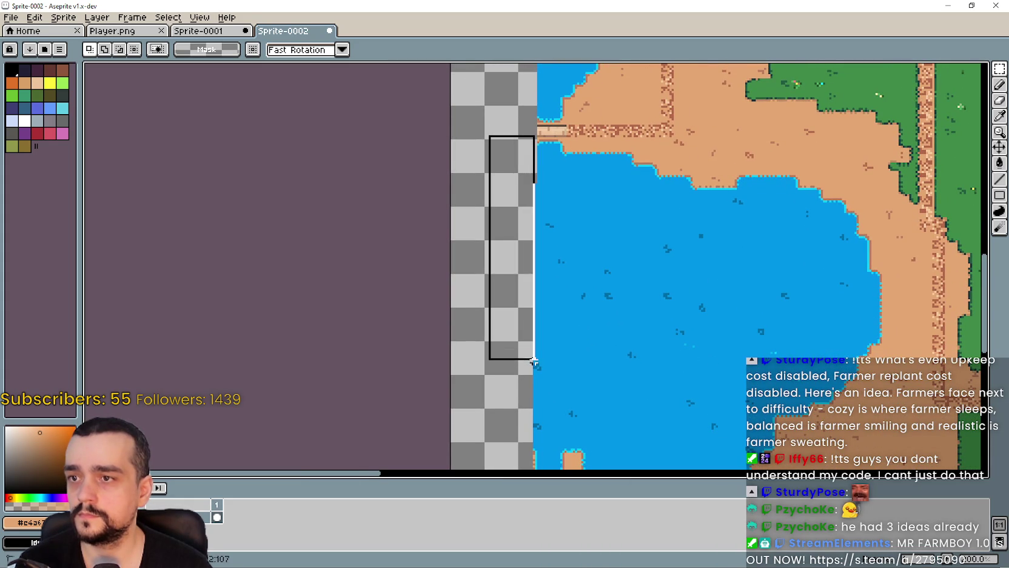
drag(527, 335, 534, 392)
drag(558, 348, 545, 166)
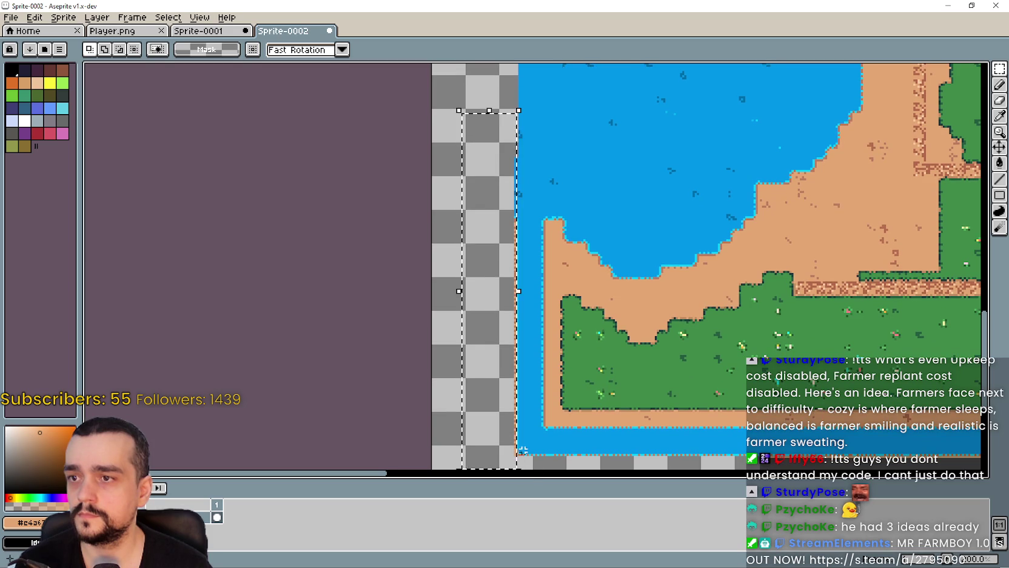
drag(574, 236, 568, 179)
drag(467, 84, 496, 425)
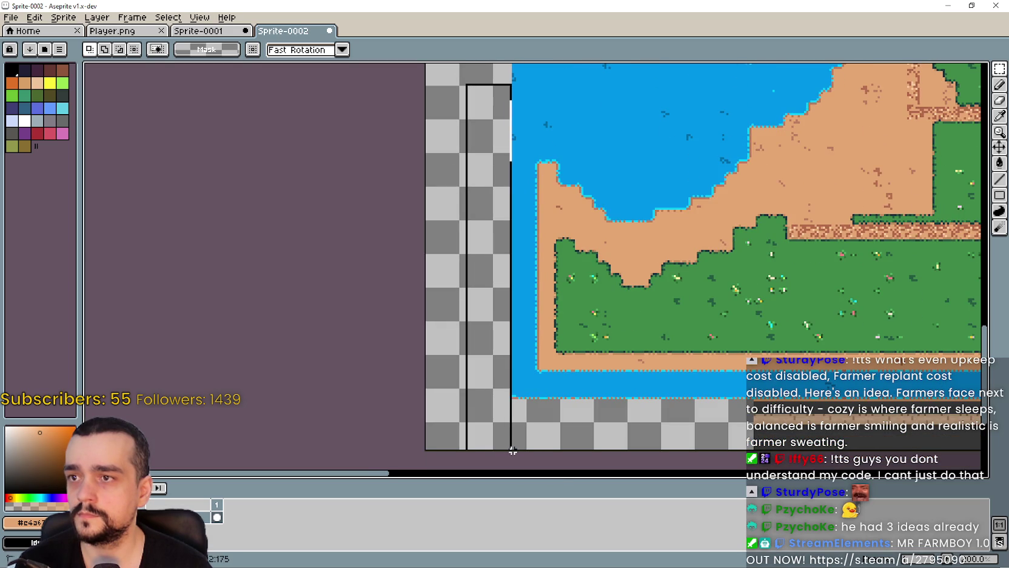
scroll(491, 338, up, 2)
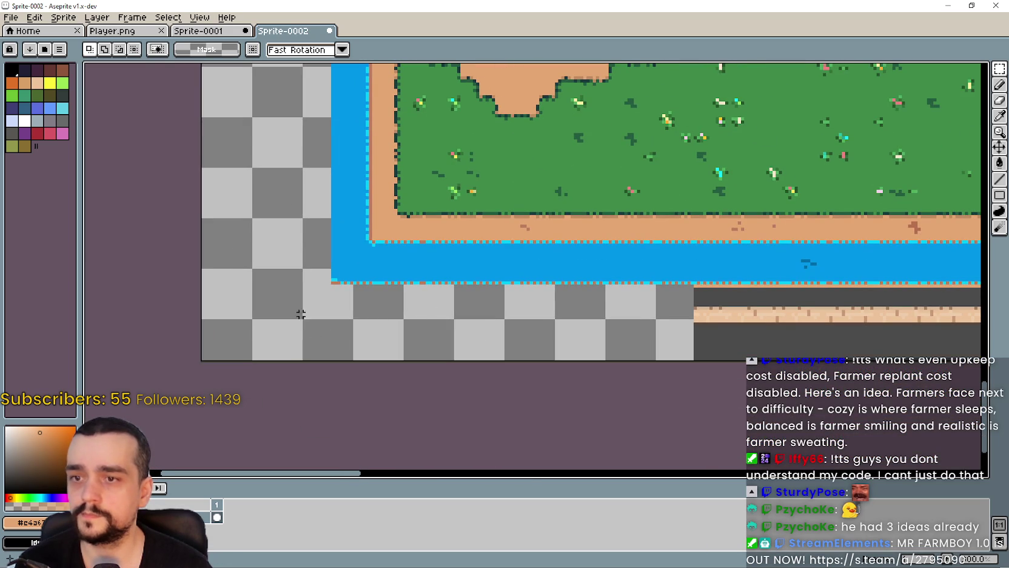
Erase the strip below the lake and the right-edge road column to transparency.
mouse_move(294, 279)
mouse_down()
mouse_move(569, 354)
mouse_move(788, 360)
mouse_up()
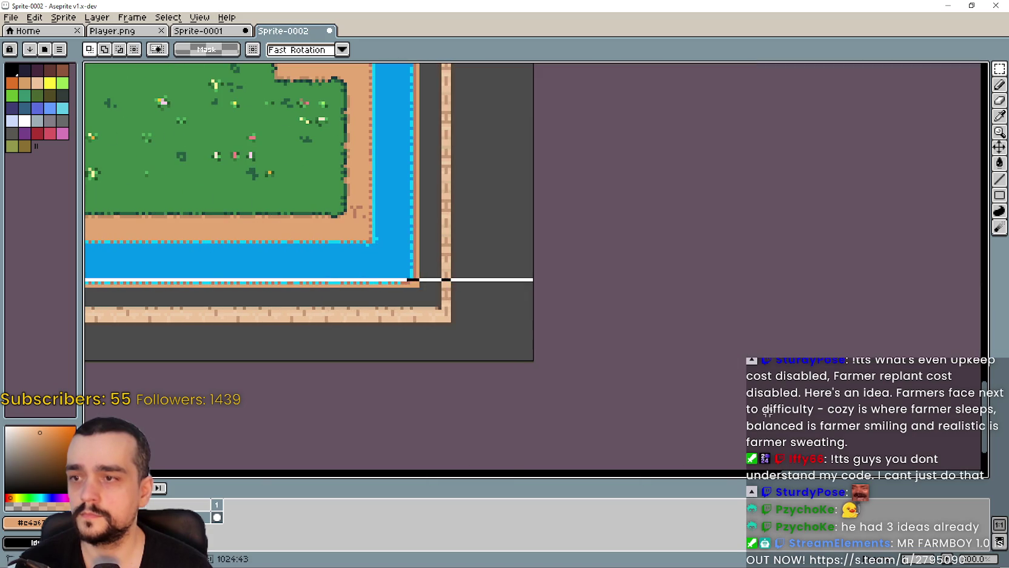
key(Delete)
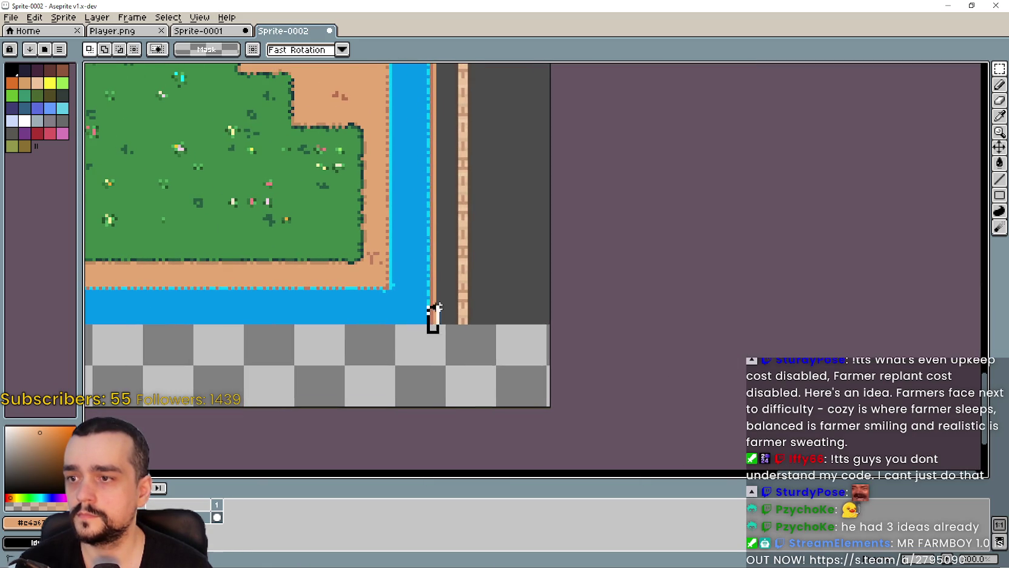
drag(428, 327, 631, 65)
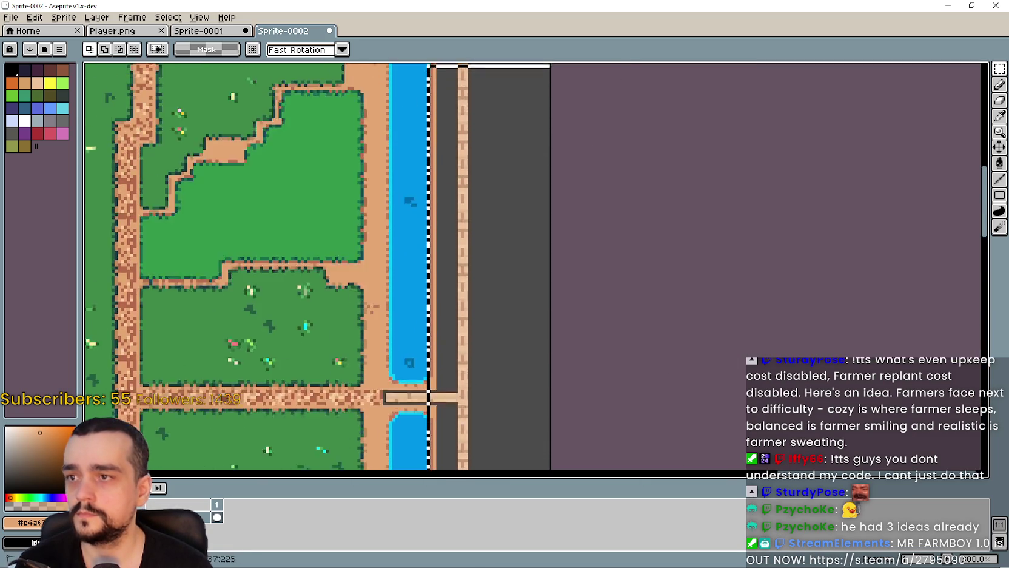
scroll(428, 278, up, 5)
key(Delete)
Deselect, then select the top-left stray block and a nearby water patch.
scroll(748, 298, left, 3)
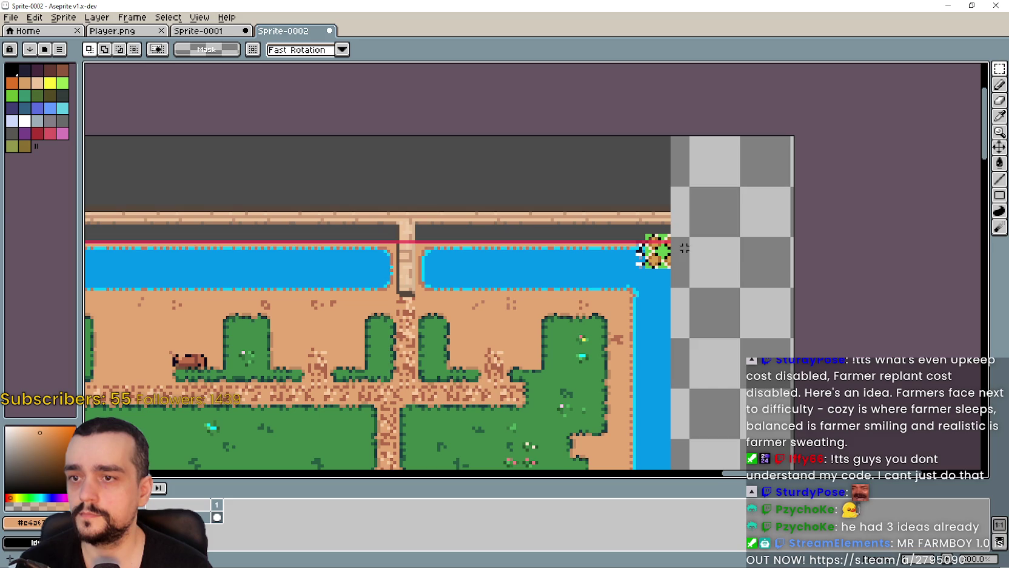
drag(605, 245, 506, 219)
click(738, 260)
scroll(655, 241, up, 5)
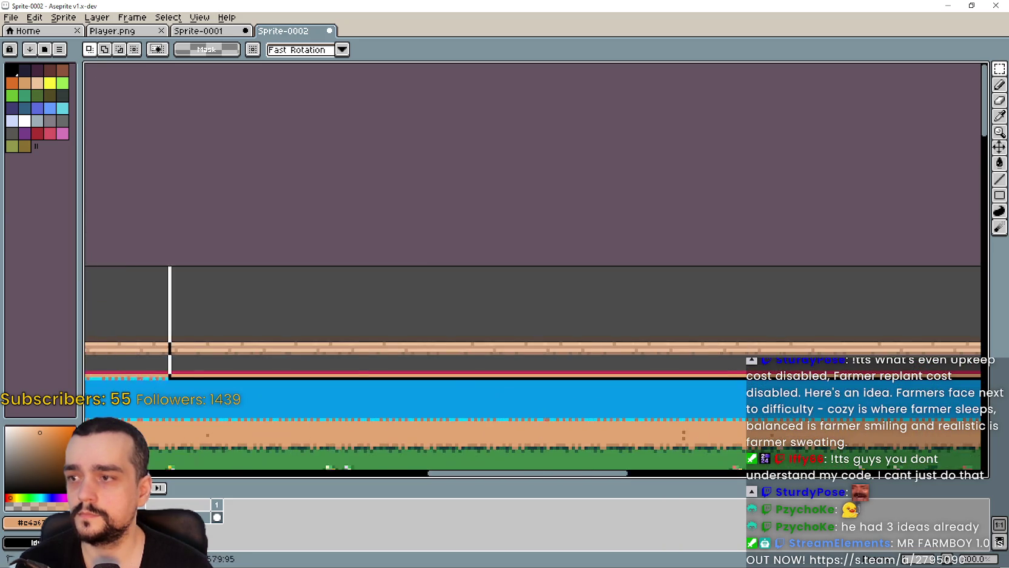
scroll(215, 91, left, 5)
scroll(592, 242, down, 1)
scroll(400, 198, down, 3)
scroll(400, 198, right, 4)
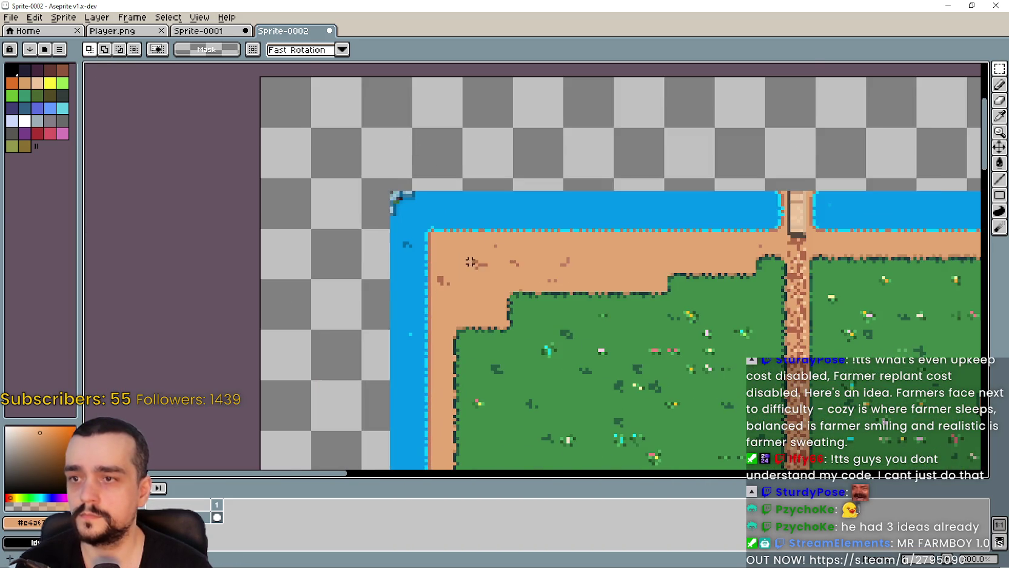
scroll(434, 198, up, 2)
drag(402, 181, 435, 208)
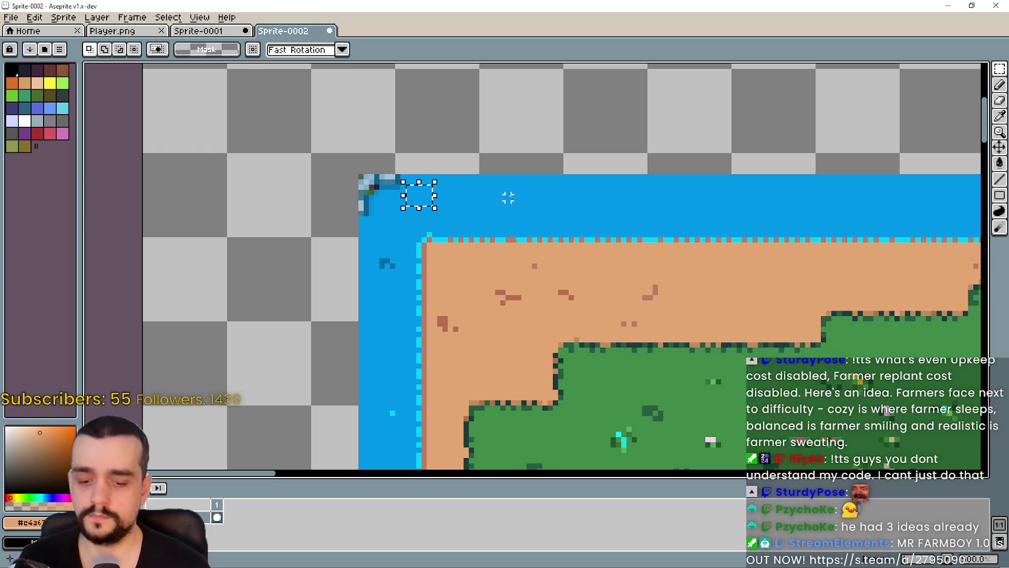
mouse_move(492, 181)
mouse_down()
mouse_move(441, 217)
mouse_move(374, 202)
mouse_up()
Nudge the selected water patch one pixel down and pan around the map.
key(Down)
scroll(518, 224, down, 3)
scroll(540, 273, up, 2)
scroll(558, 308, up, 2)
scroll(593, 306, down, 3)
scroll(523, 268, up, 1)
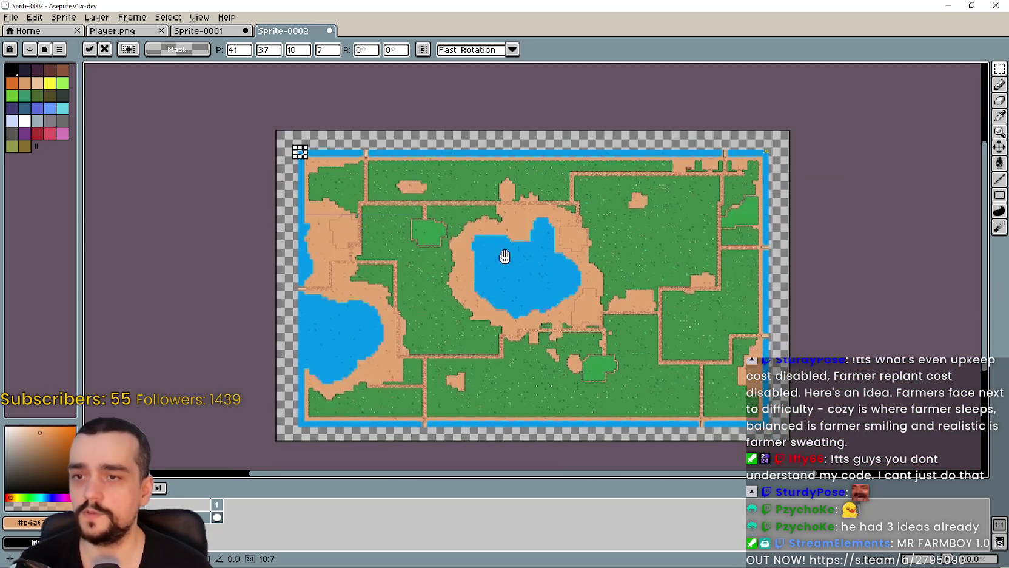
scroll(504, 257, up, 1)
scroll(394, 208, up, 2)
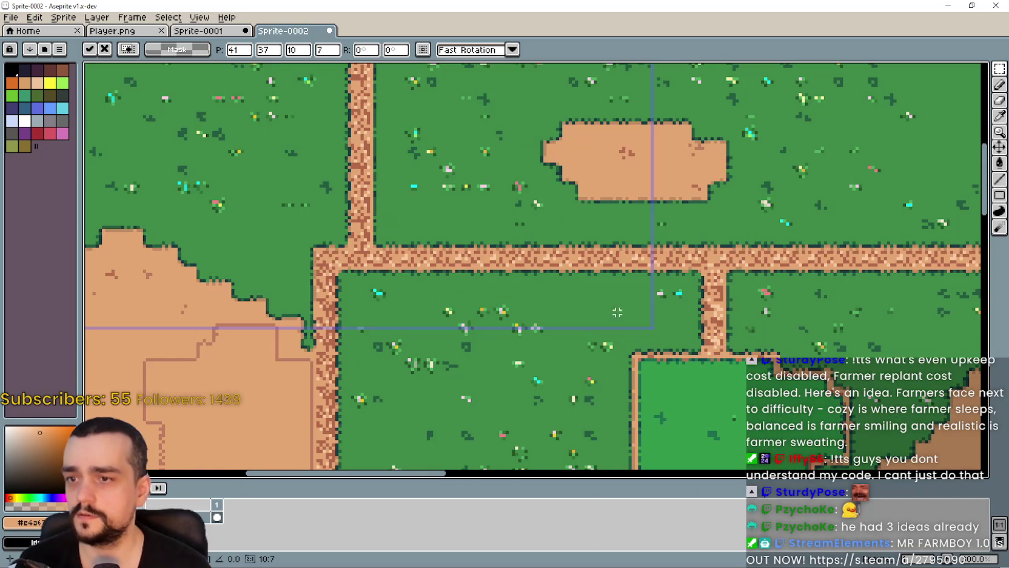
scroll(611, 322, right, 2)
scroll(630, 298, up, 5)
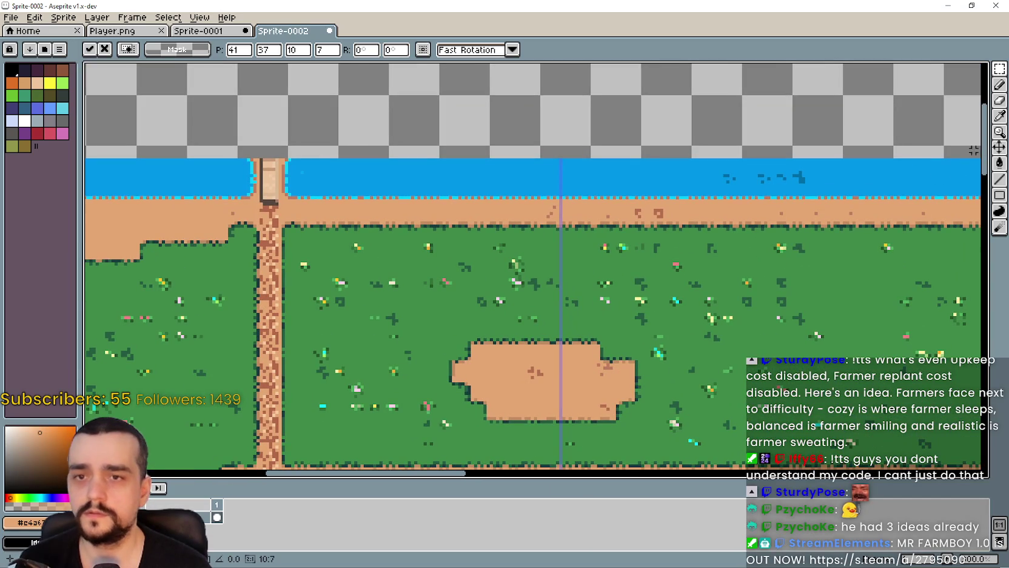
scroll(606, 172, up, 1)
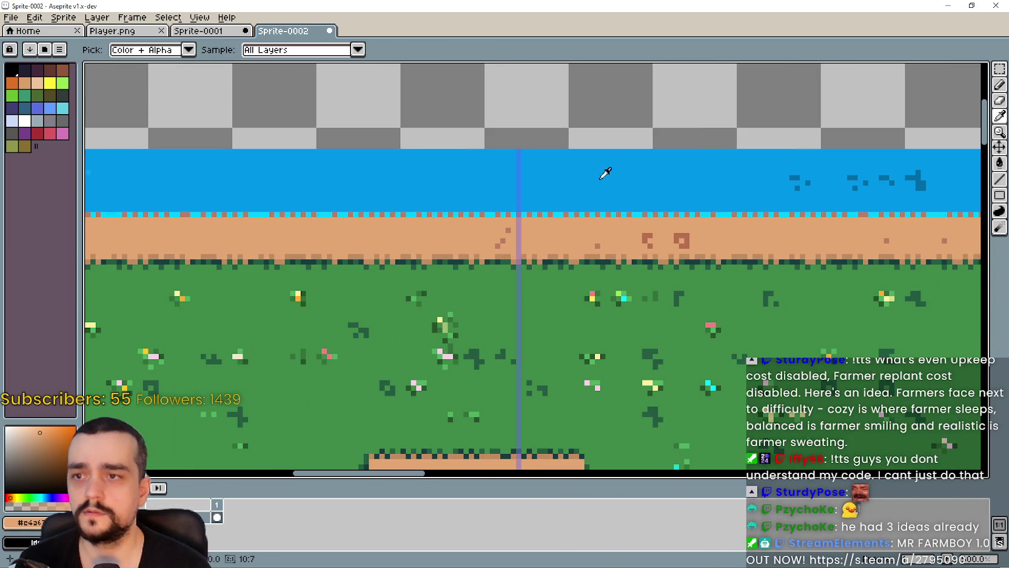
Bucket-fill the purple line and leftover purple pixels in the sand with sand colour.
click(1000, 162)
scroll(511, 165, up, 1)
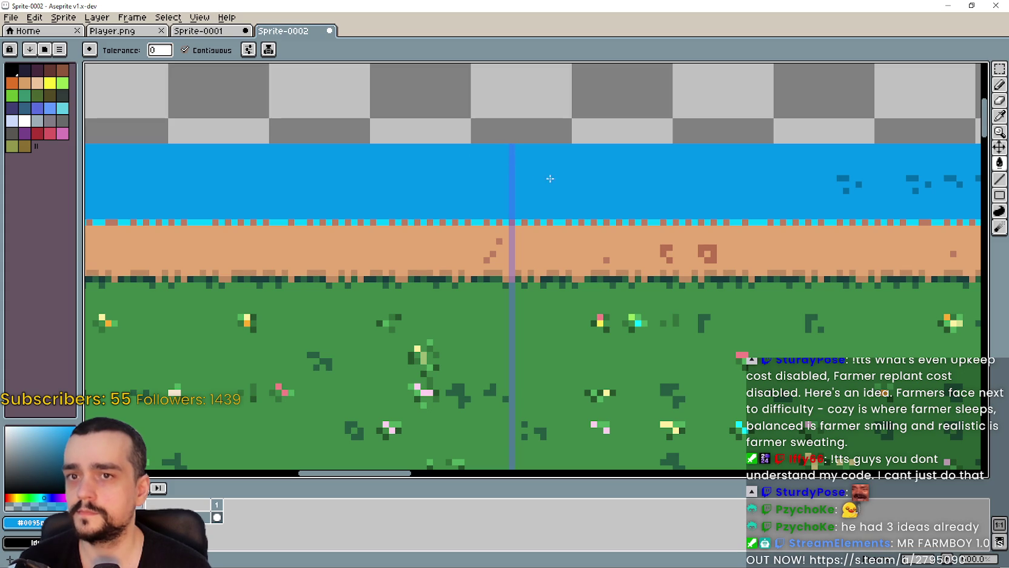
scroll(544, 156, down, 2)
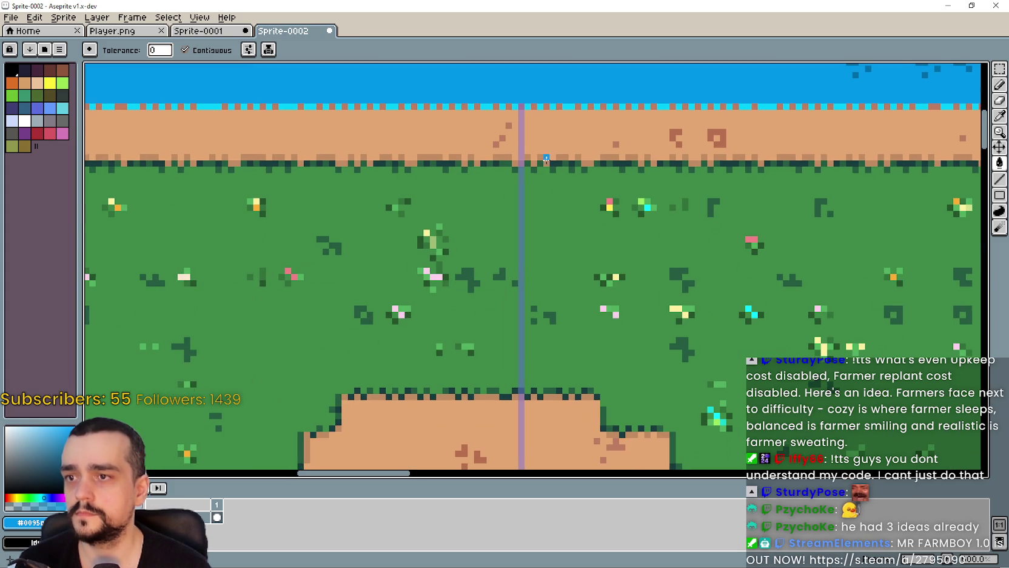
click(999, 115)
scroll(537, 128, up, 1)
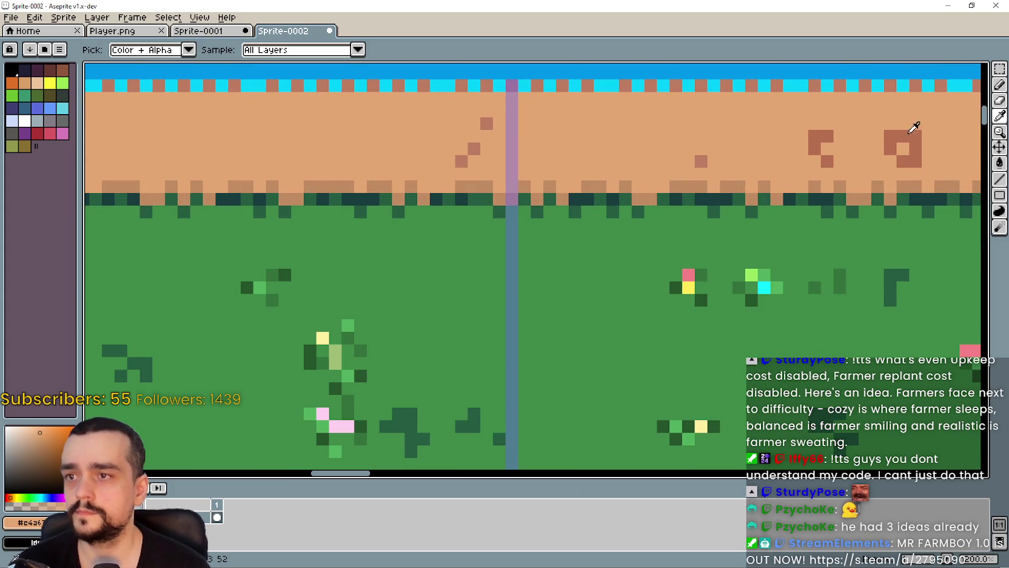
click(1000, 163)
click(513, 145)
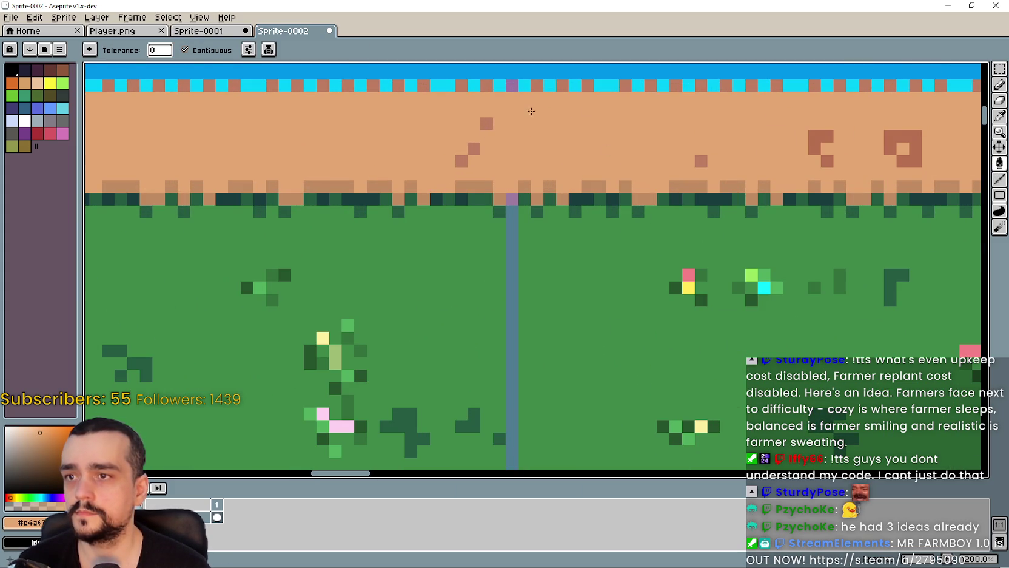
Sample the brown shoreline tile colour while trying the eraser and pencil tools.
click(1000, 115)
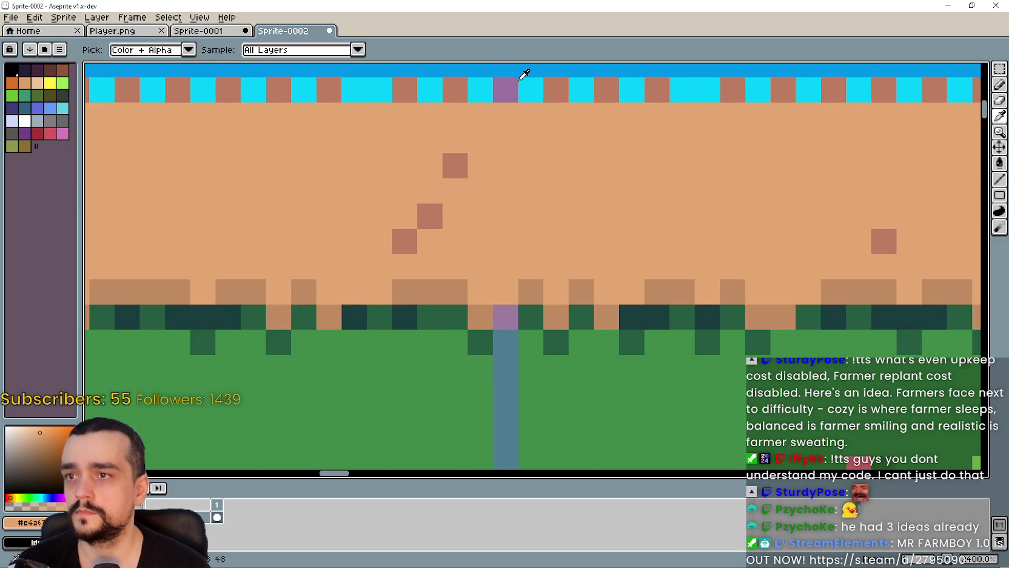
scroll(520, 77, up, 1)
click(557, 91)
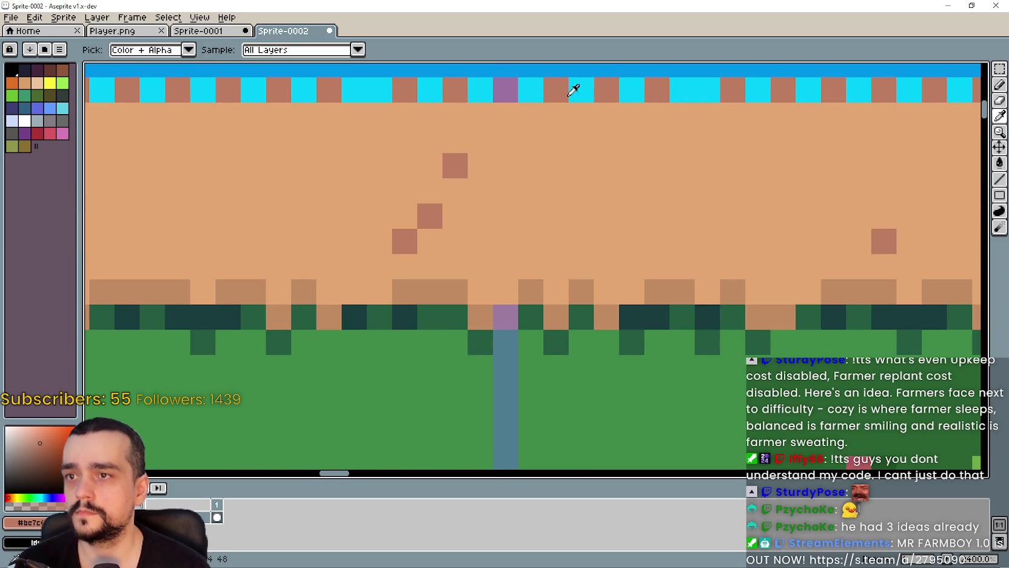
click(1000, 100)
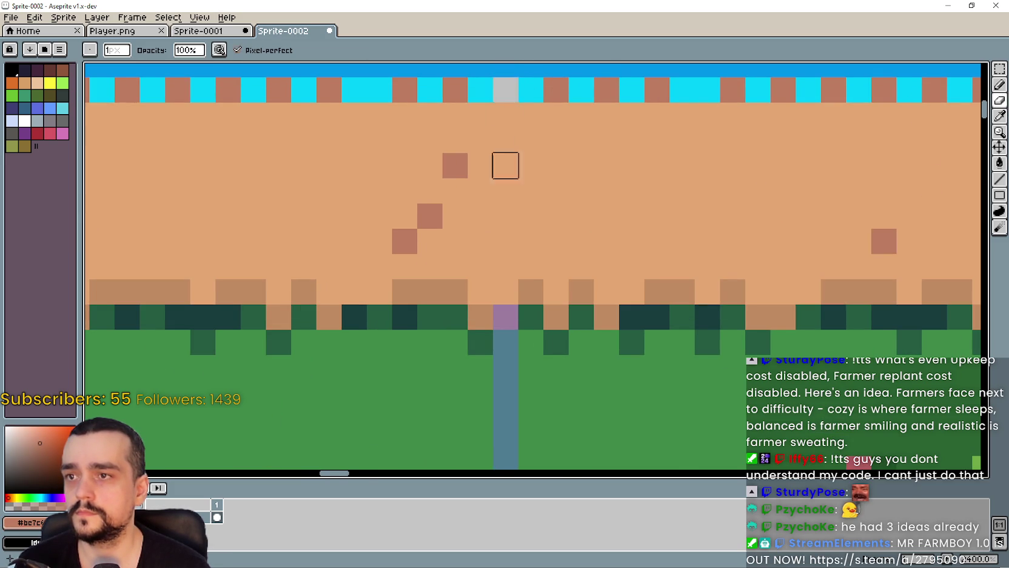
scroll(513, 161, down, 2)
scroll(519, 182, up, 1)
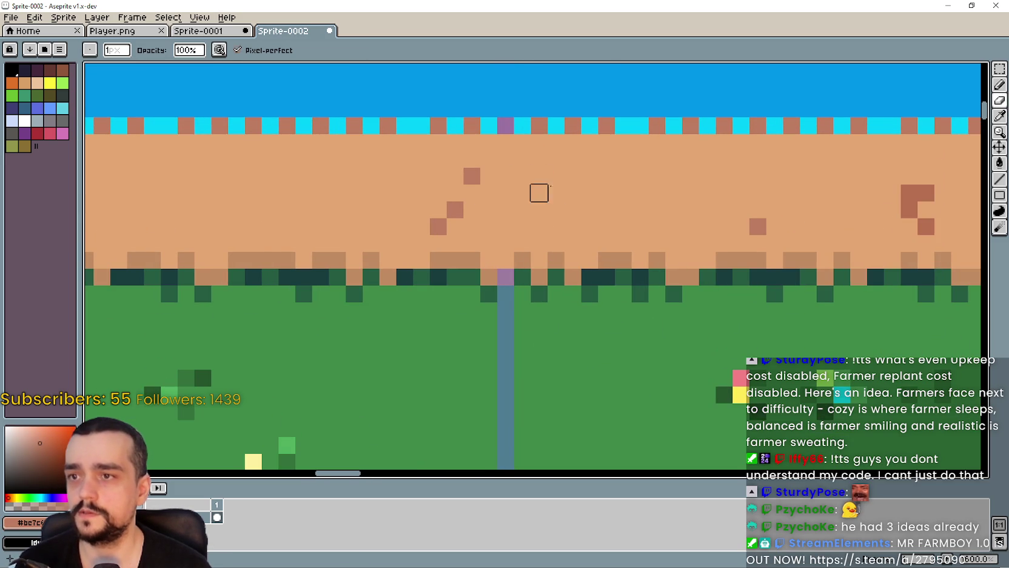
click(1000, 115)
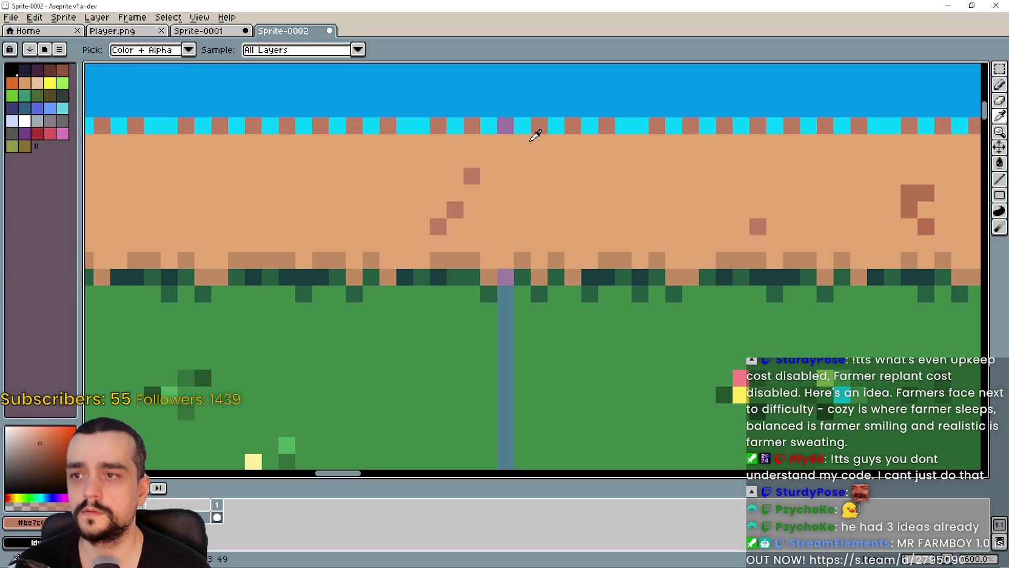
click(999, 85)
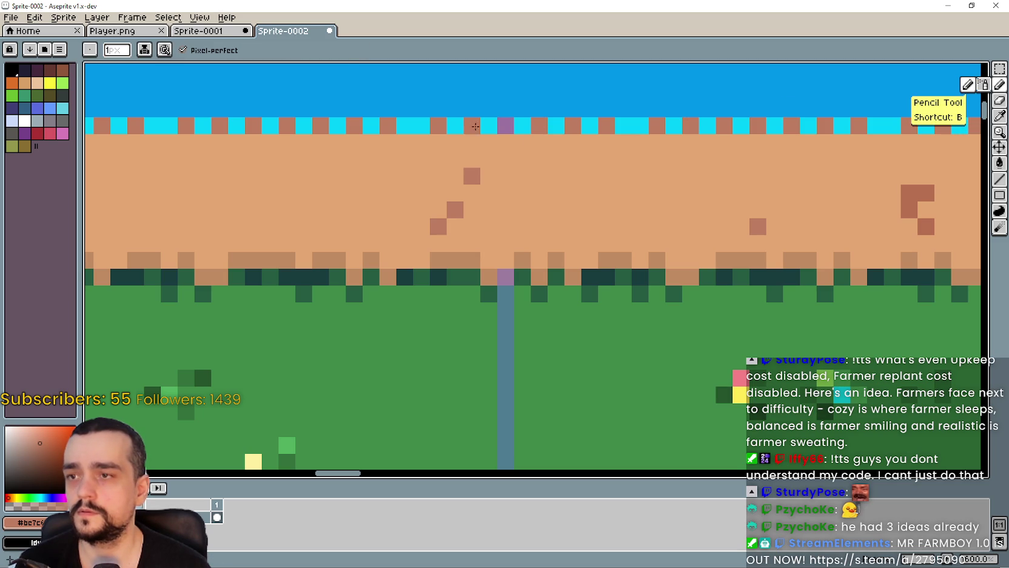
scroll(561, 308, down, 2)
scroll(549, 279, up, 1)
scroll(537, 218, up, 3)
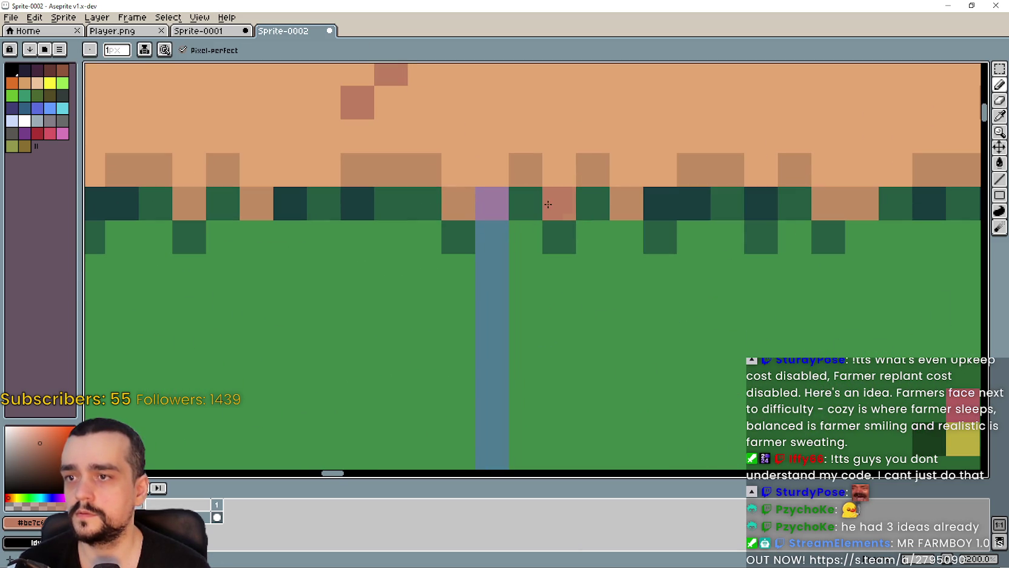
click(999, 115)
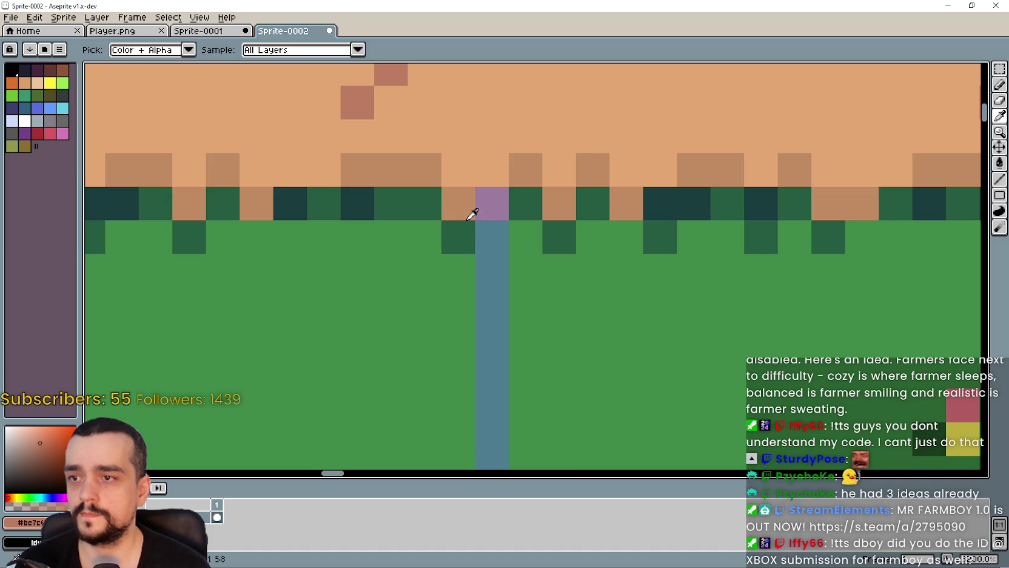
Paint the purple grass-edge pixel with the sampled dark teal edge colour.
drag(472, 213, 561, 212)
click(408, 190)
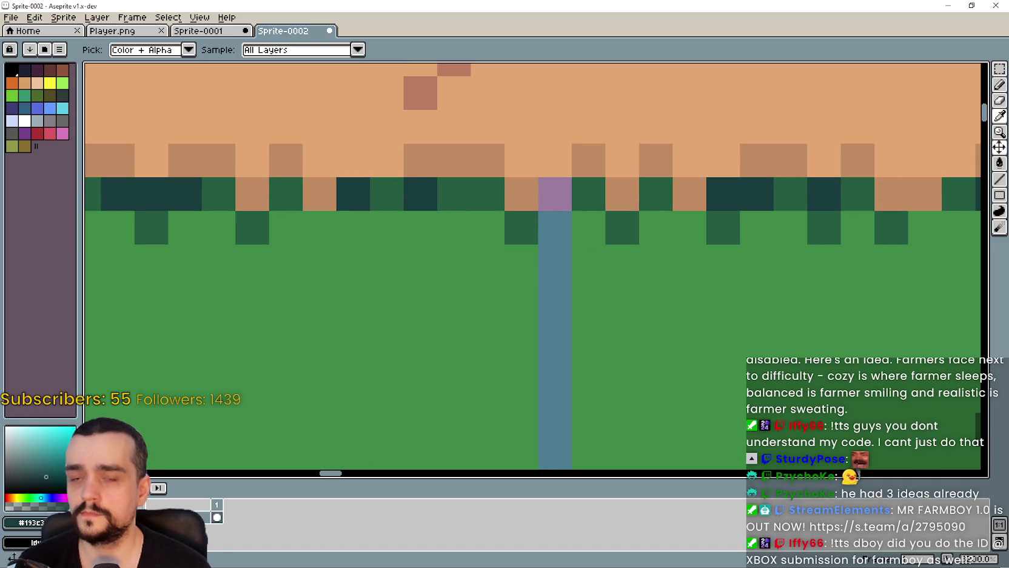
key(b)
mouse_move(586, 191)
mouse_down()
mouse_move(563, 225)
mouse_move(611, 214)
mouse_up()
scroll(613, 217, down, 3)
Sample the meadow's grass green and ready the Paint Bucket, zoomed out.
alt+click(902, 214)
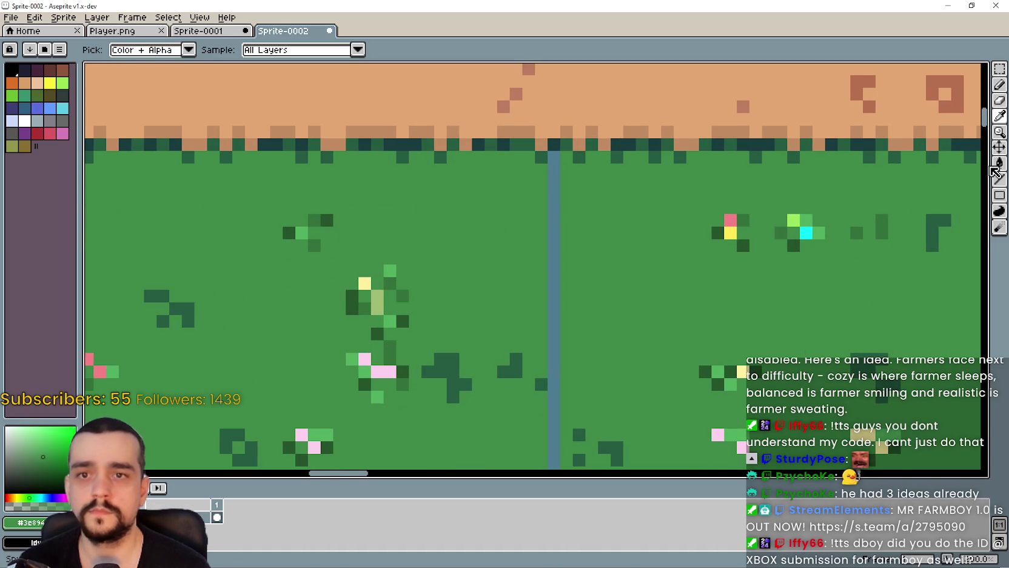
click(999, 163)
scroll(553, 249, down, 3)
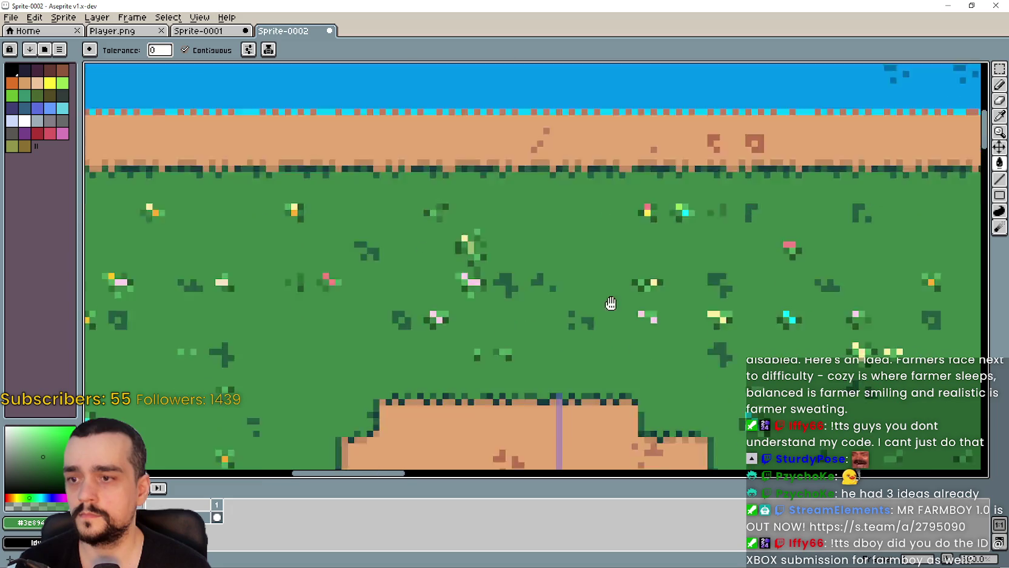
Pan to the dirt patch and sample the blue water colour for the pencil.
drag(598, 340, 593, 165)
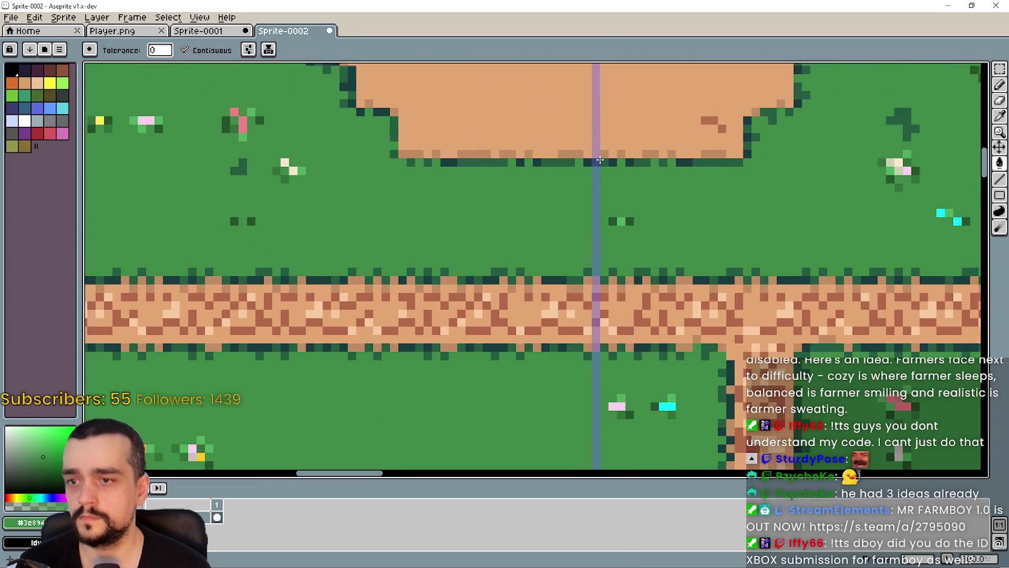
scroll(583, 261, down, 5)
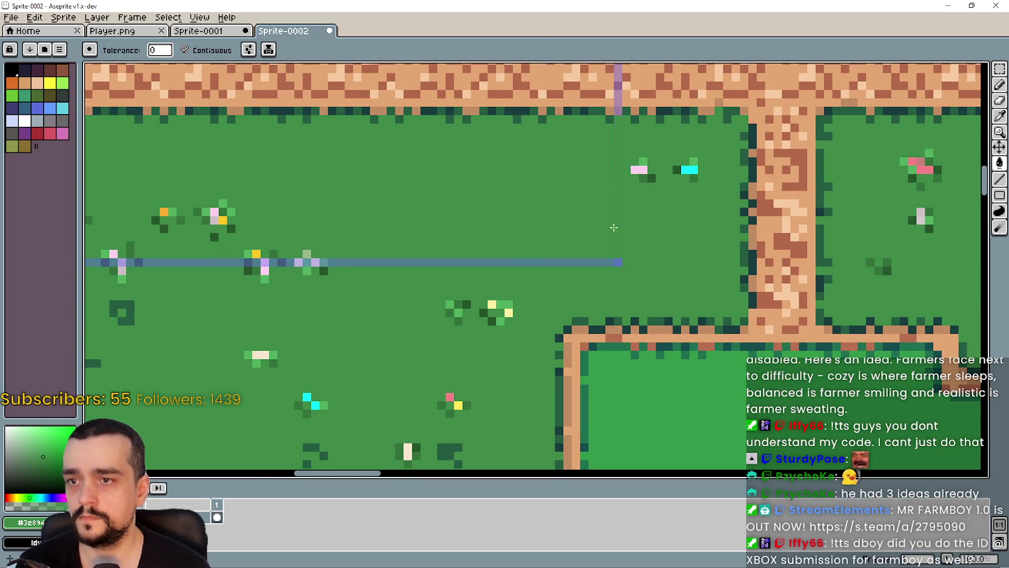
scroll(281, 251, left, 5)
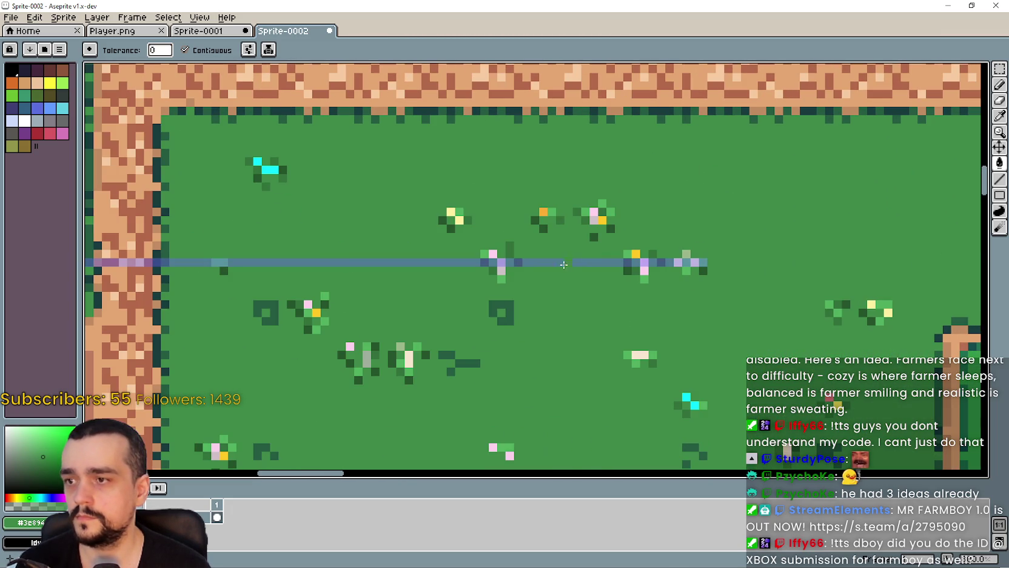
scroll(378, 262, left, 4)
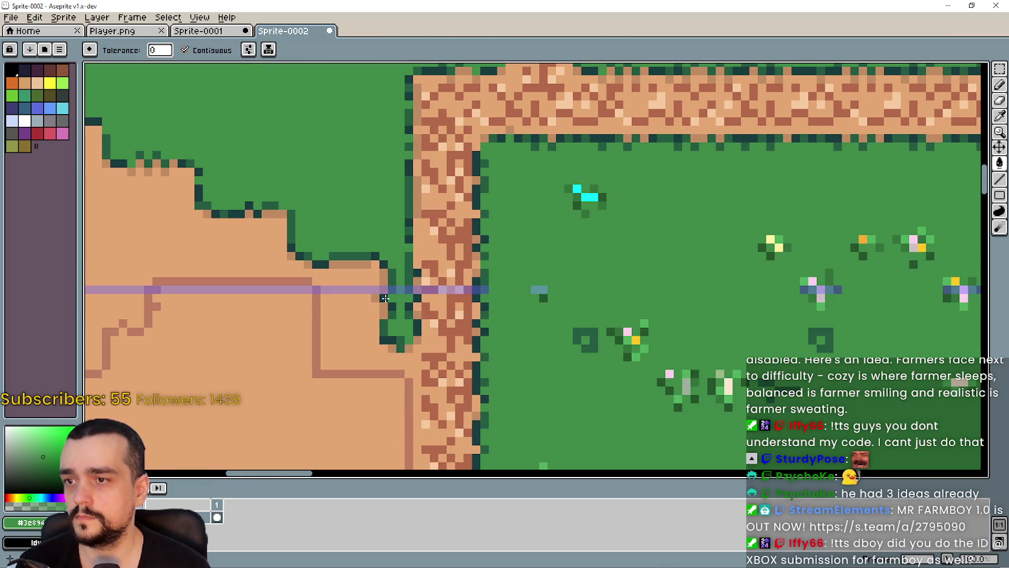
scroll(427, 297, left, 4)
scroll(597, 279, up, 1)
scroll(593, 278, down, 2)
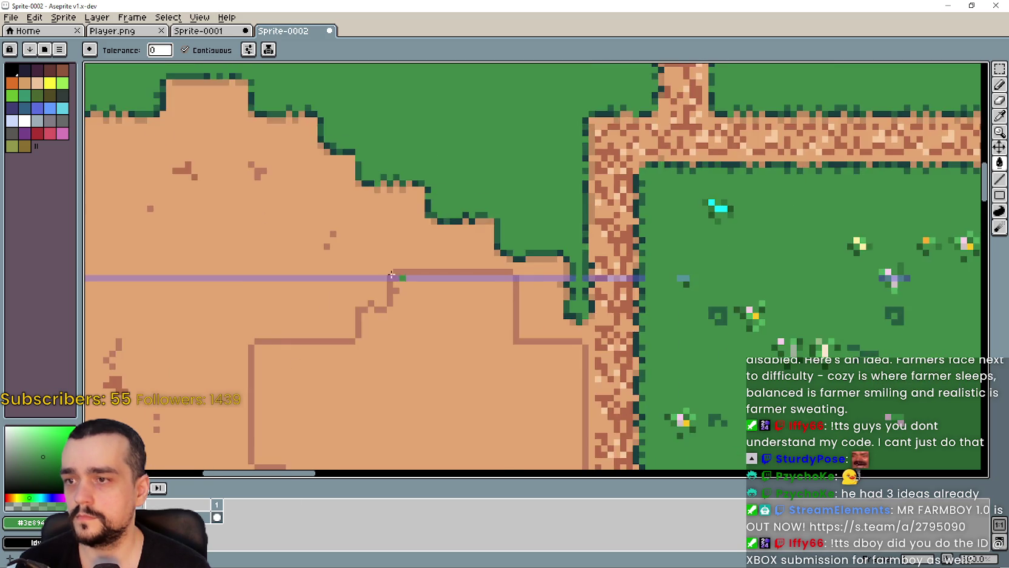
scroll(618, 239, left, 3)
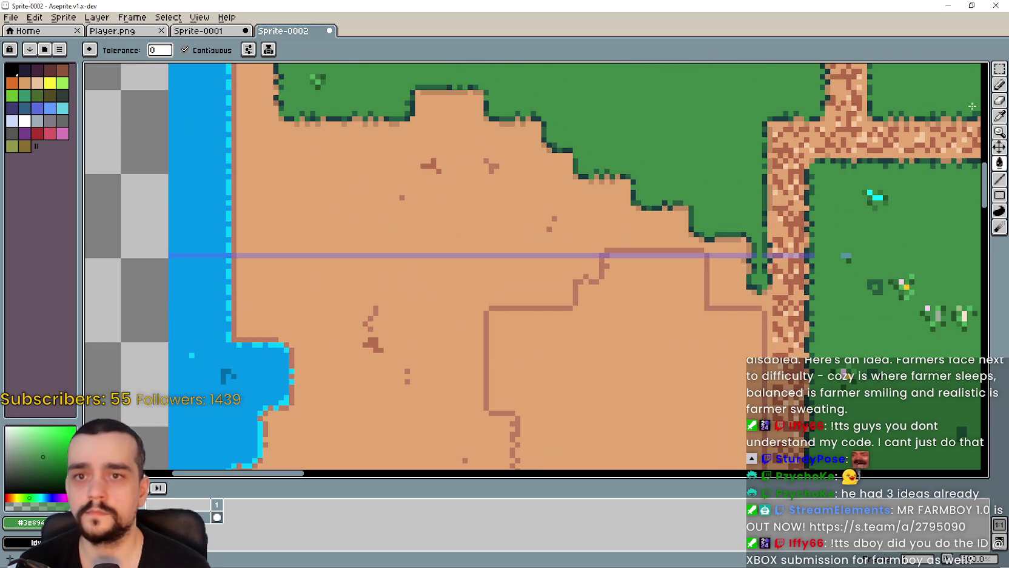
click(999, 115)
scroll(687, 198, up, 1)
scroll(553, 207, up, 1)
scroll(579, 182, up, 1)
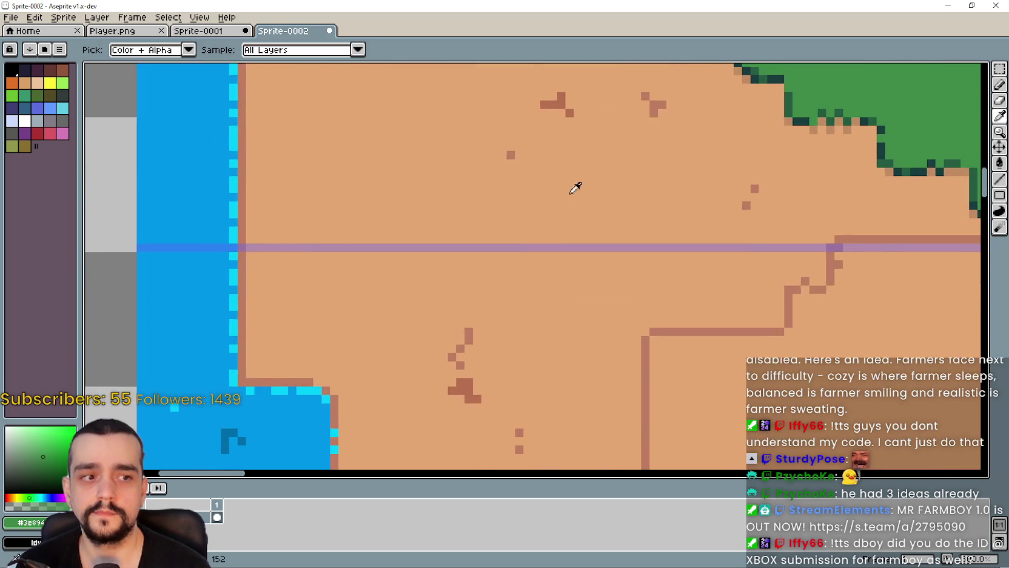
scroll(579, 182, down, 1)
click(296, 197)
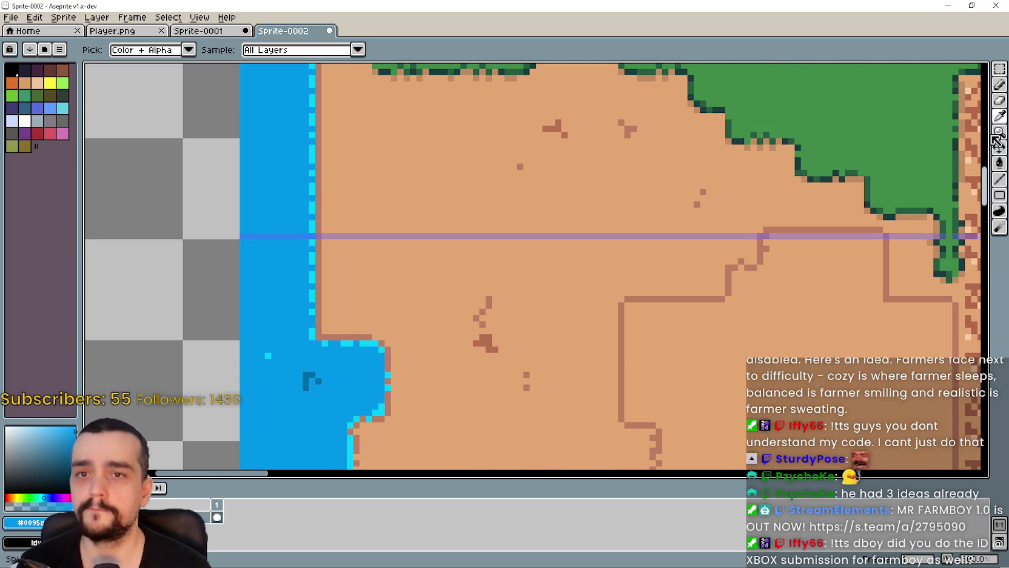
click(1000, 84)
Sample the brown shoreline outline colour for pencil drawing.
scroll(234, 257, up, 1)
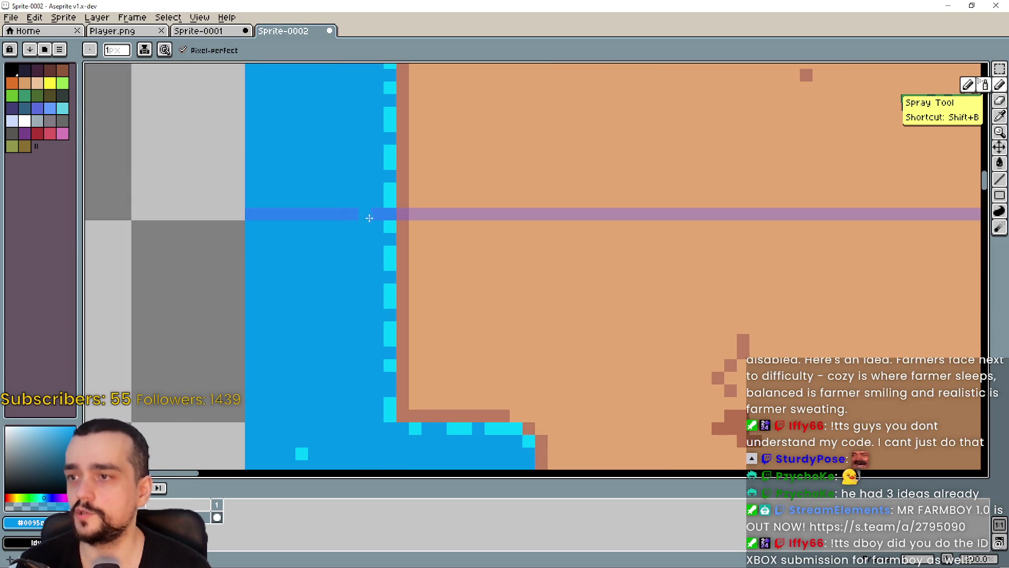
scroll(354, 217, up, 1)
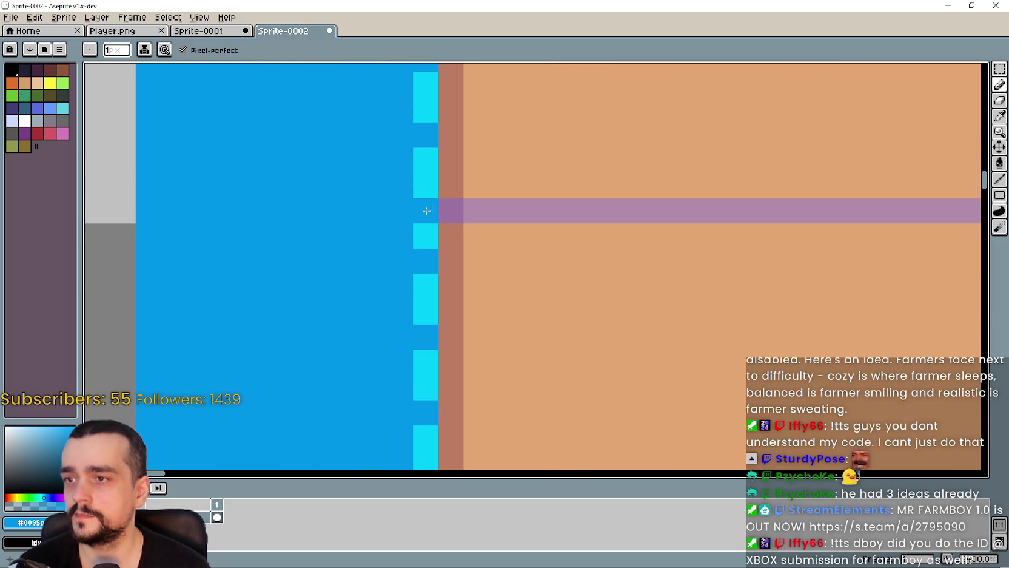
scroll(423, 207, down, 1)
scroll(586, 218, up, 1)
click(999, 118)
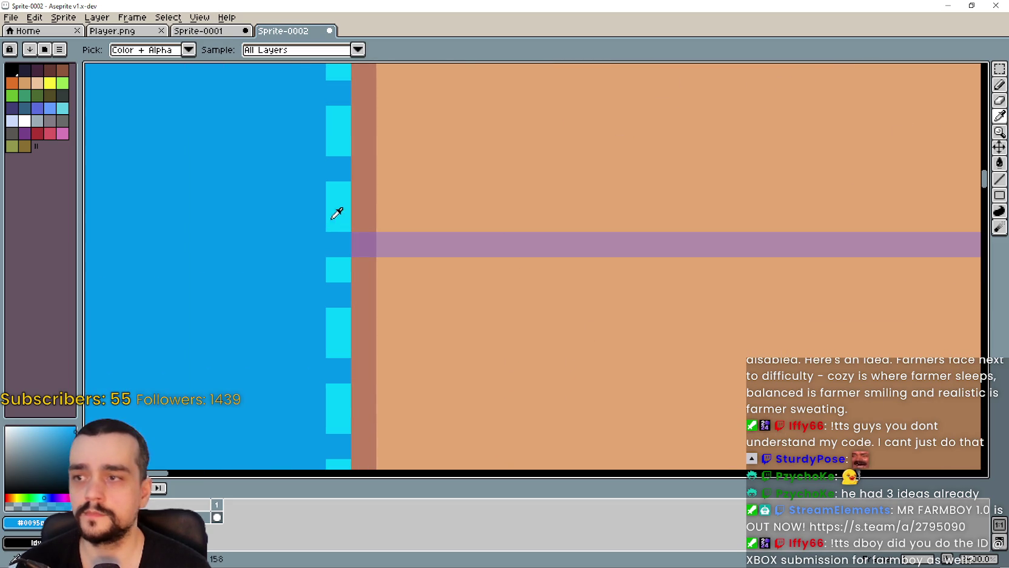
click(366, 204)
click(1000, 85)
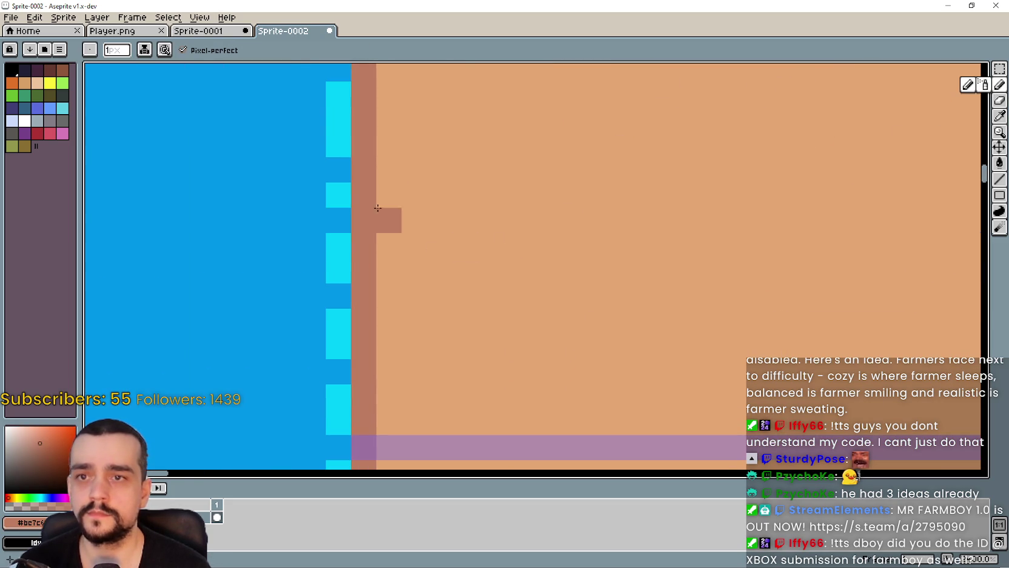
Sample tan sand and bucket-fill the purple line across the sand with it.
scroll(386, 255, down, 1)
drag(525, 252, 475, 228)
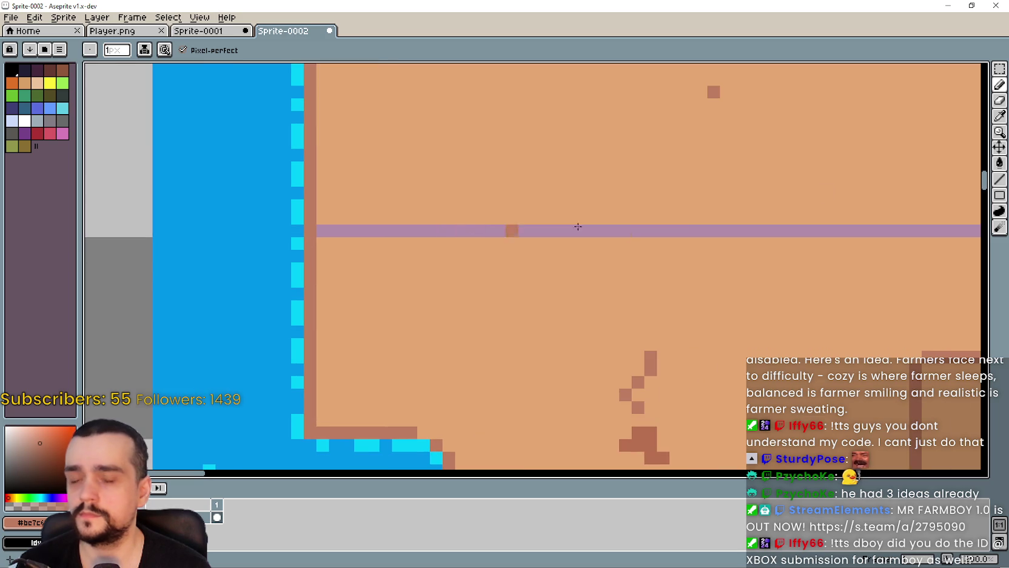
click(1000, 116)
click(564, 218)
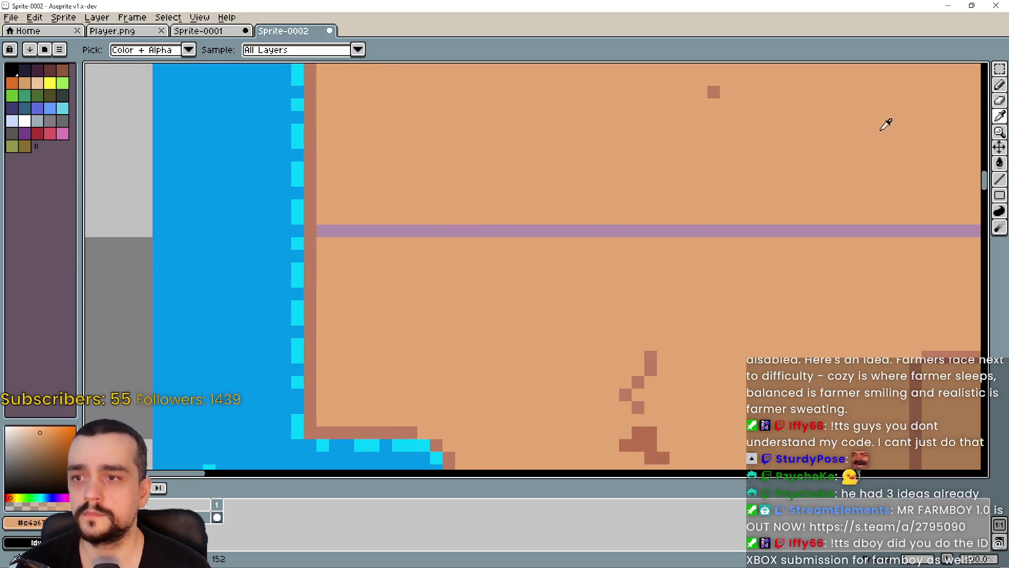
click(995, 90)
scroll(468, 243, down, 1)
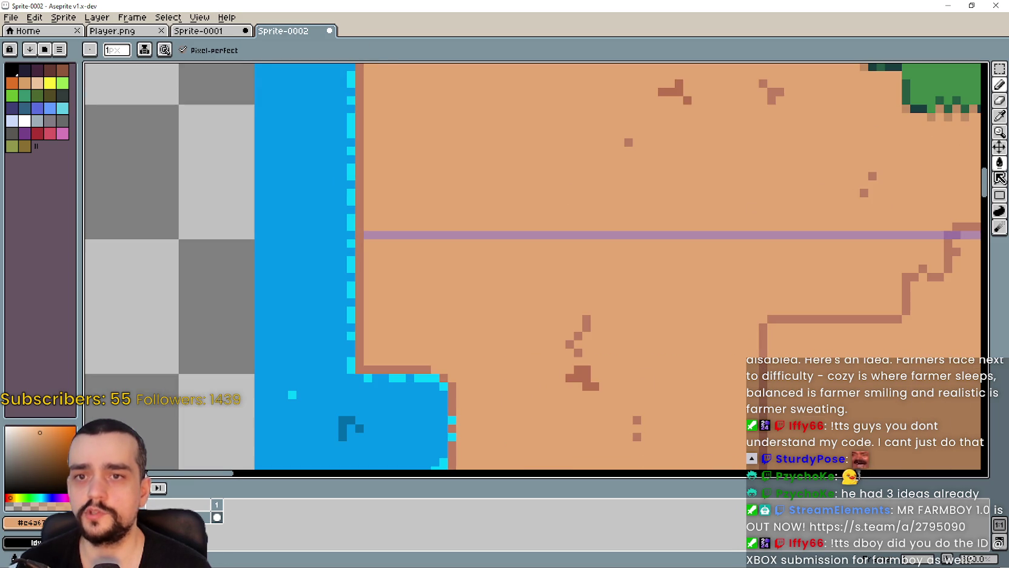
click(999, 163)
click(650, 237)
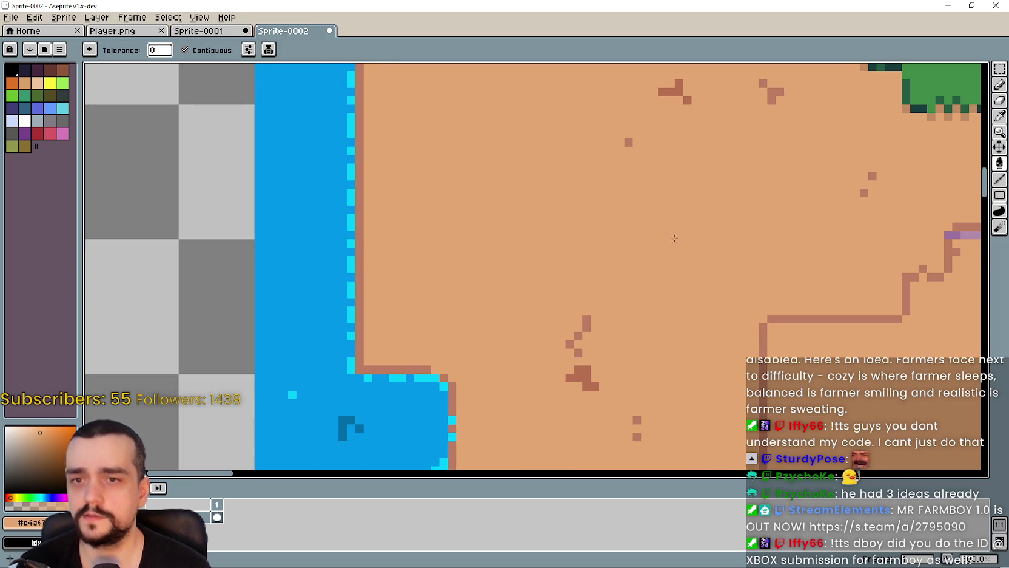
Bucket-fill the remaining purple line segments beside the dirt outline with tan.
drag(650, 238, 171, 260)
click(539, 256)
click(631, 256)
click(677, 257)
scroll(687, 273, down, 1)
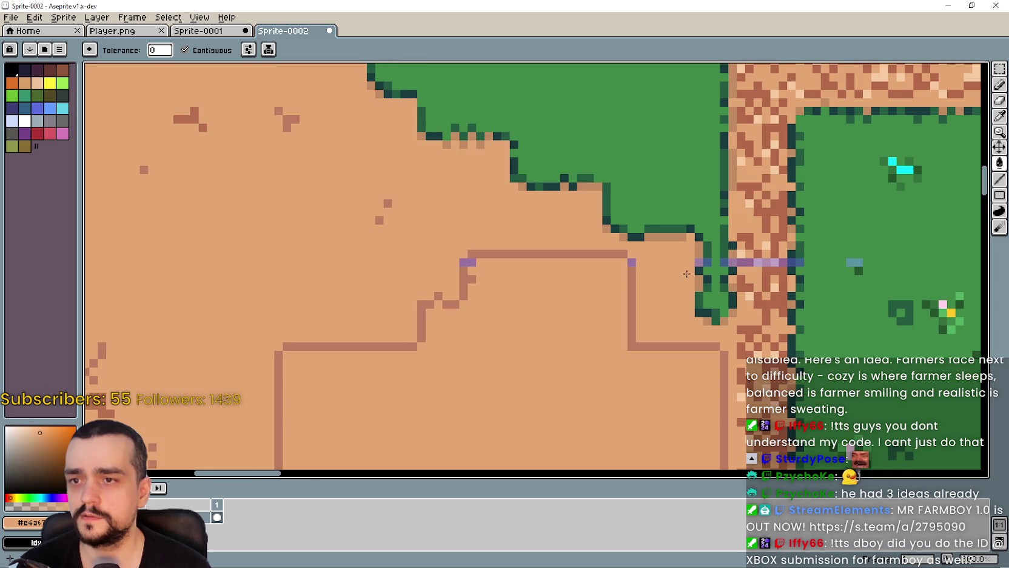
scroll(883, 270, down, 3)
scroll(883, 270, up, 1)
scroll(892, 231, up, 2)
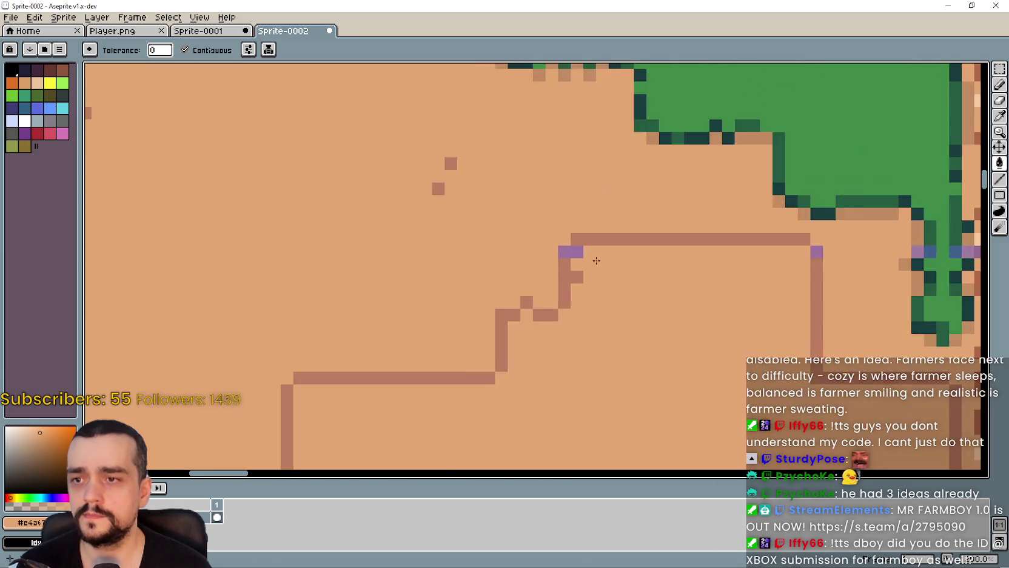
scroll(901, 183, up, 3)
Pencil three purple corner pixels of the dirt plot outline in sampled brown.
click(998, 116)
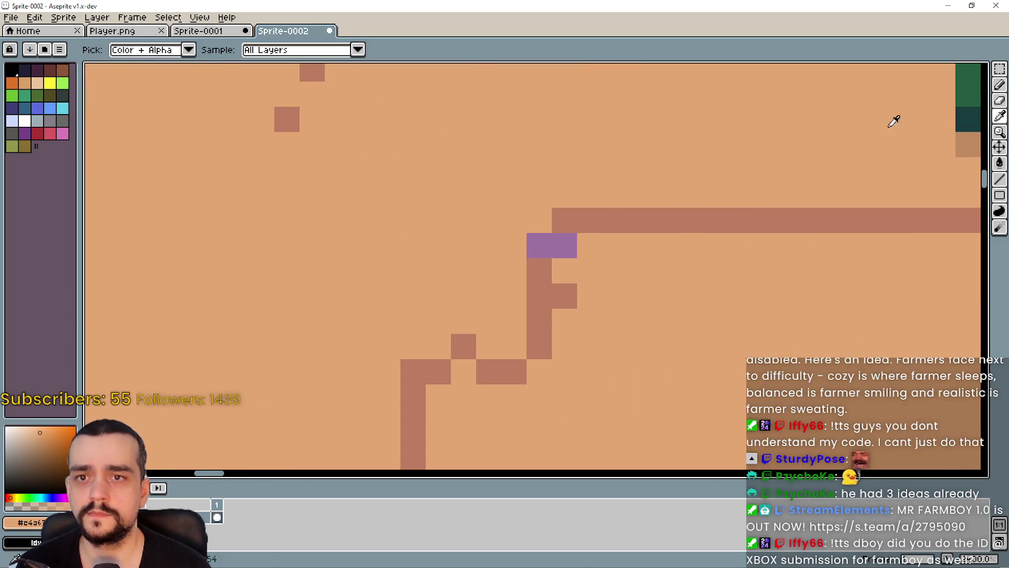
click(605, 209)
key(b)
click(564, 245)
click(539, 245)
drag(716, 276, 570, 264)
click(596, 263)
scroll(742, 226, right, 5)
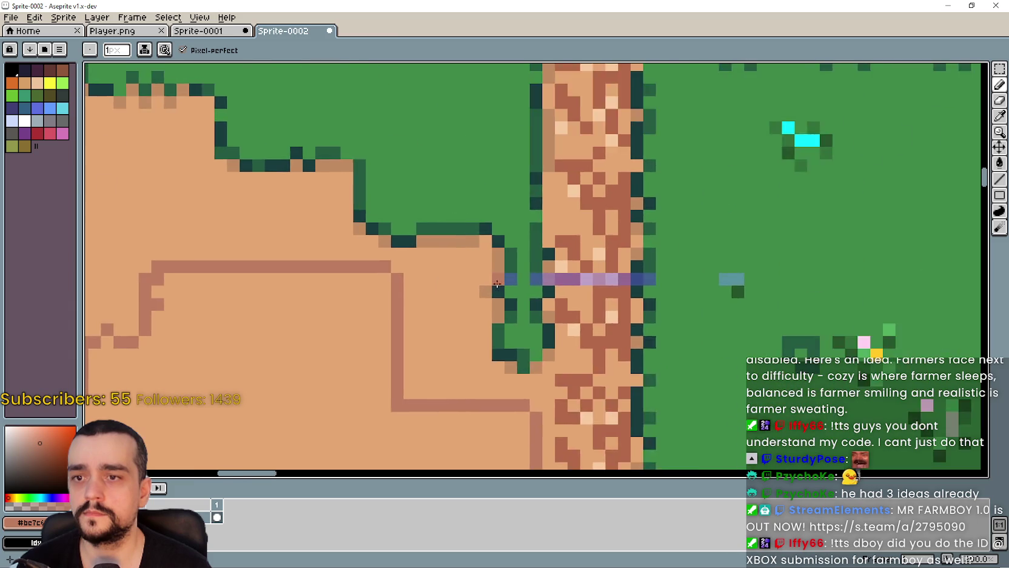
Paint a light brown pixel beside the purple band, undoing one misplaced pixel.
click(999, 116)
scroll(475, 272, up, 1)
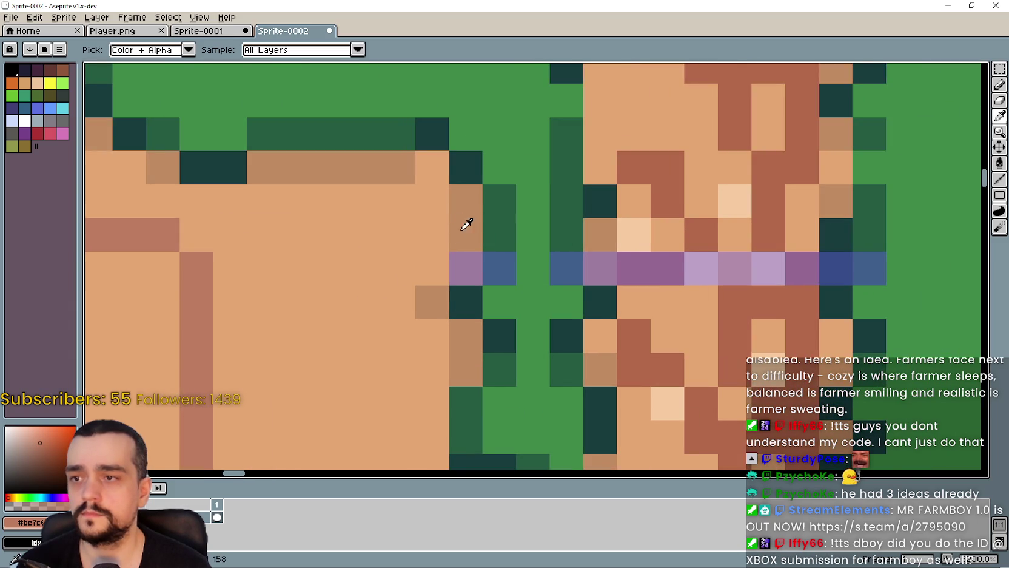
click(1000, 100)
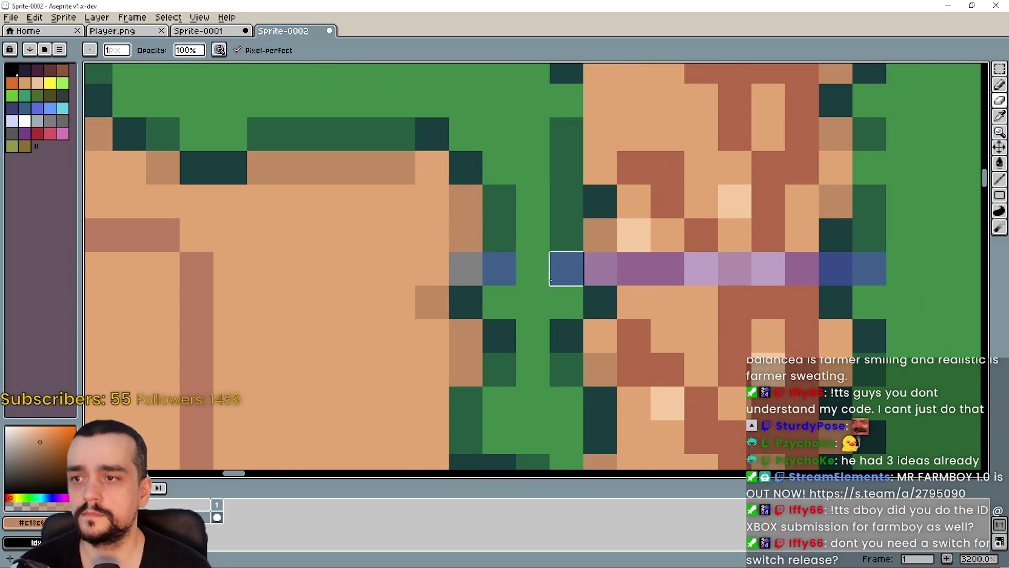
click(999, 84)
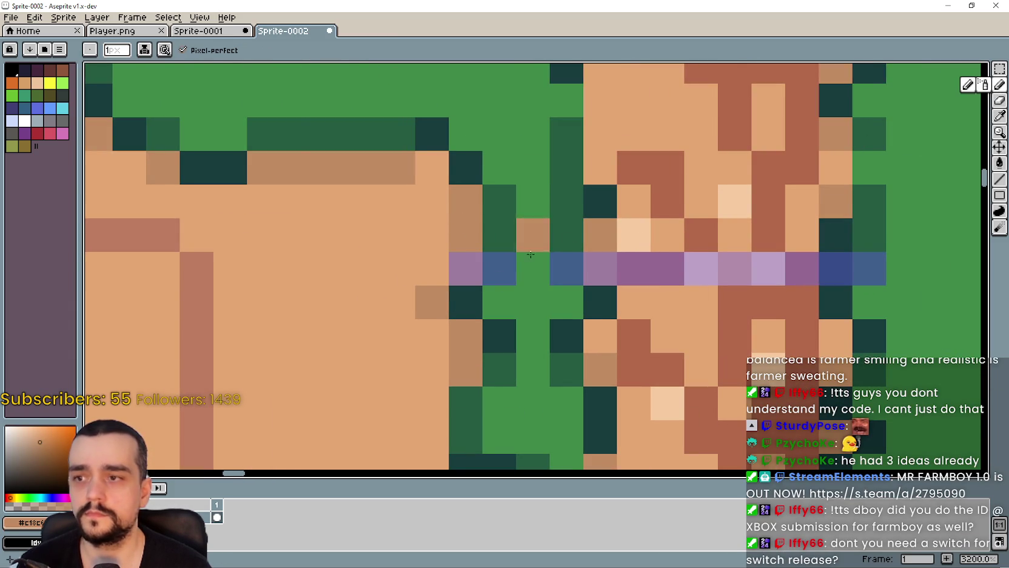
click(488, 267)
scroll(478, 260, down, 1)
key(ctrl+z)
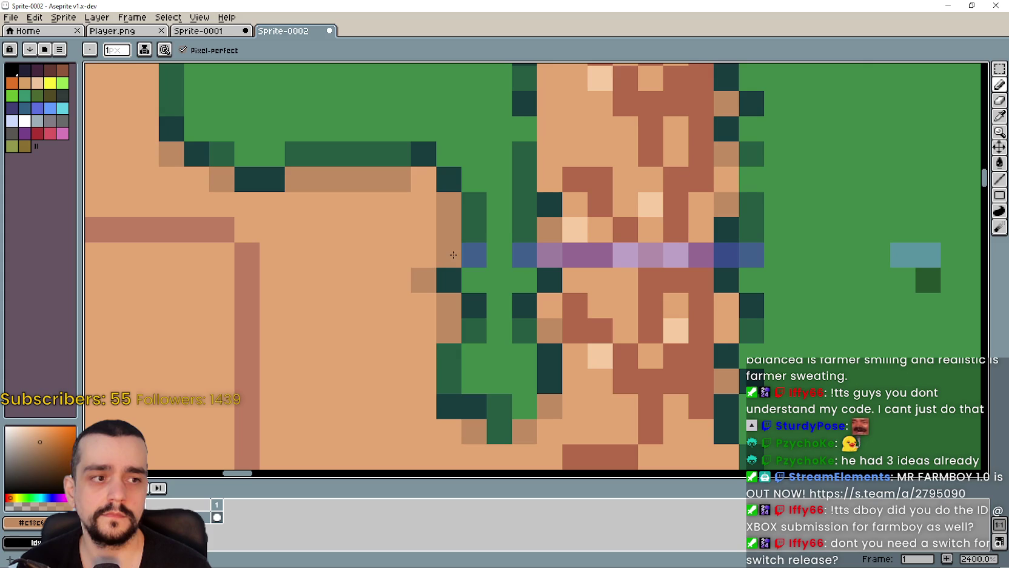
click(581, 287)
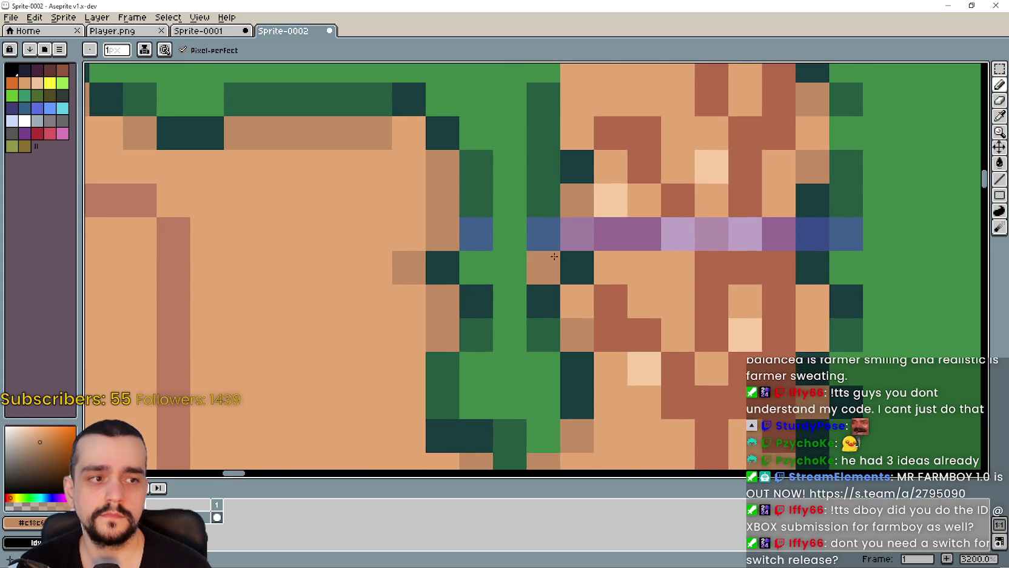
scroll(523, 247, up, 1)
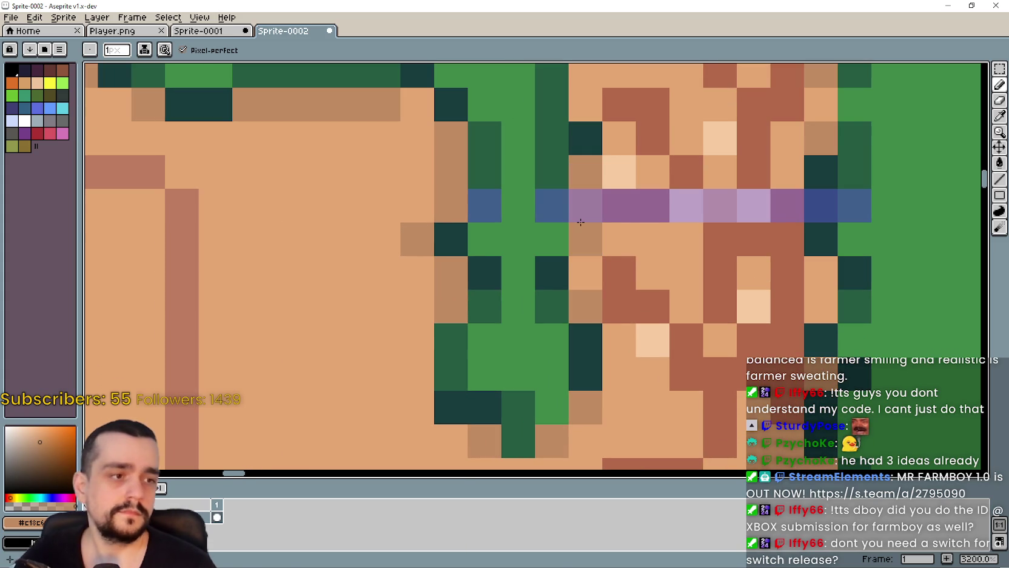
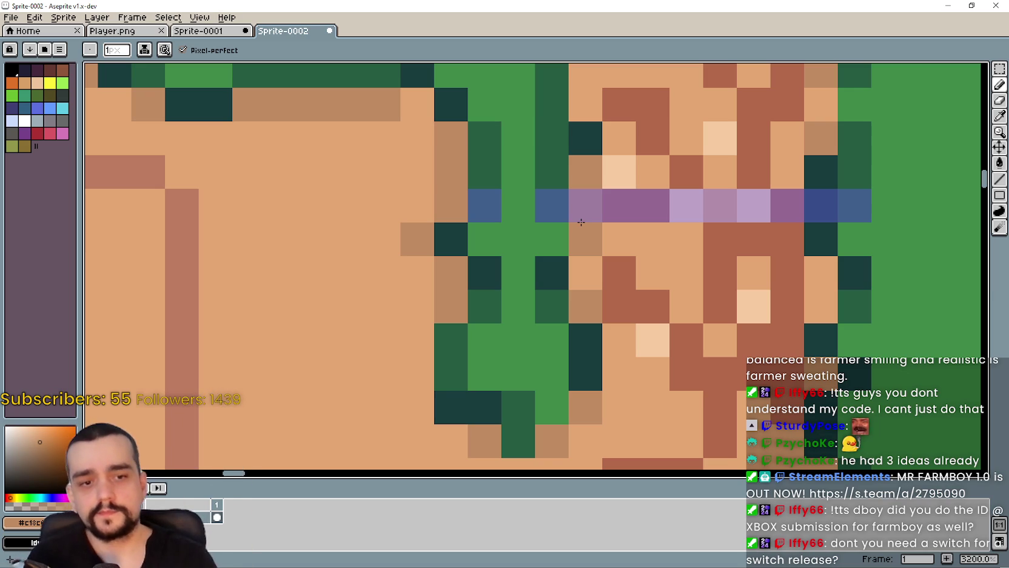
Darken a grass-edge dirt pixel and paint three purple stripe pixels on the path tan.
click(581, 223)
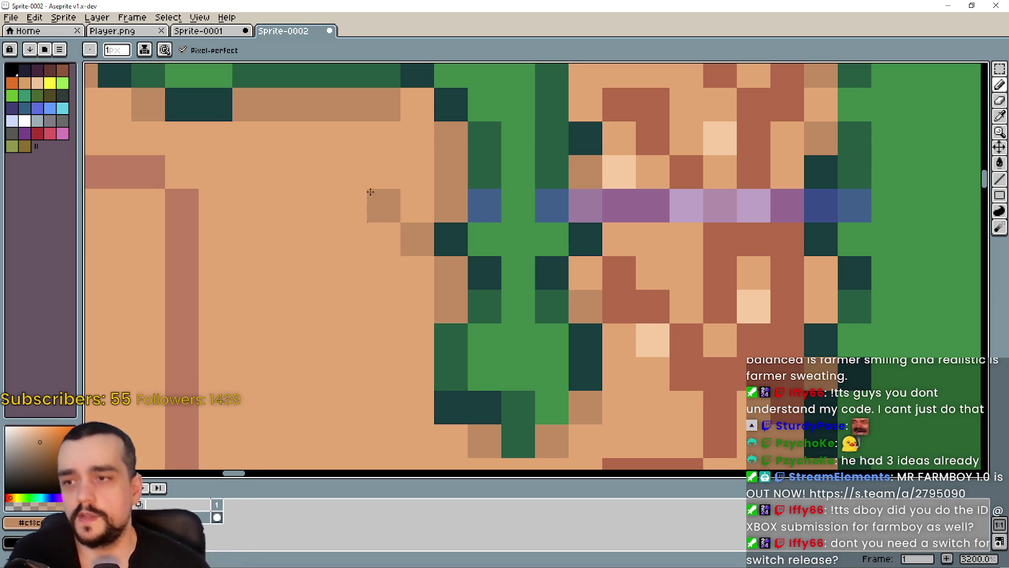
scroll(554, 283, down, 1)
scroll(553, 283, down, 1)
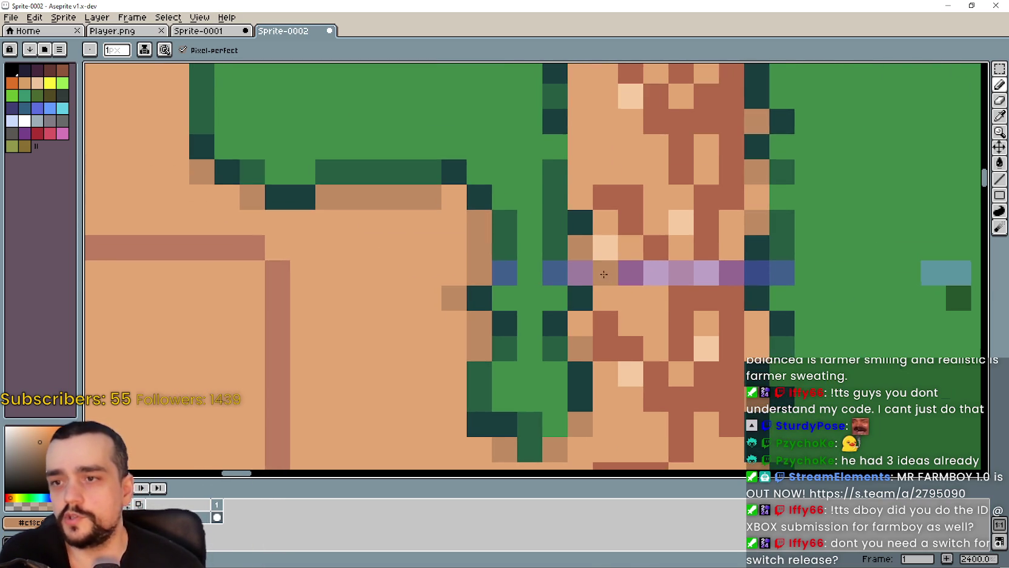
scroll(553, 283, down, 1)
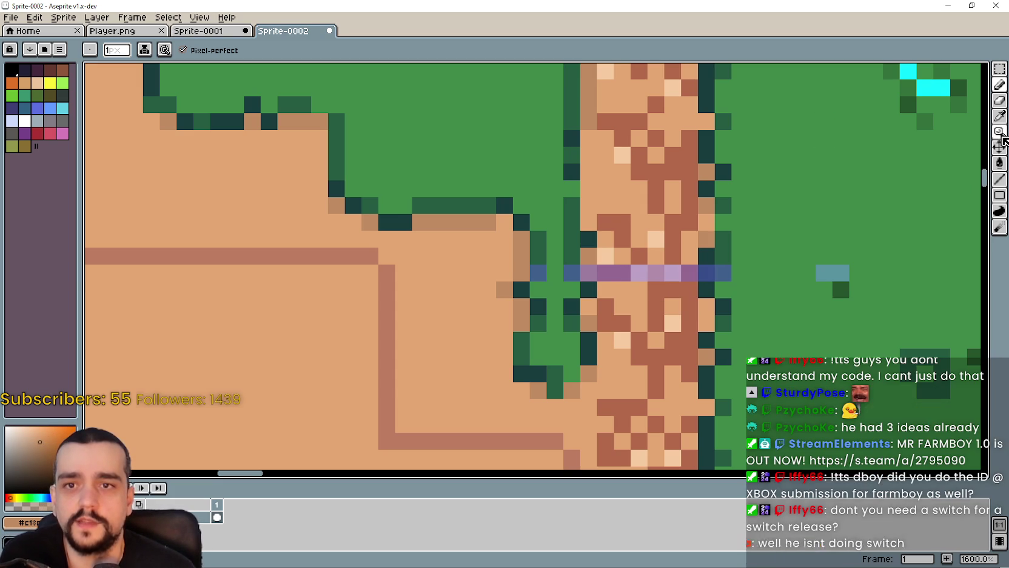
click(1000, 115)
scroll(518, 302, up, 3)
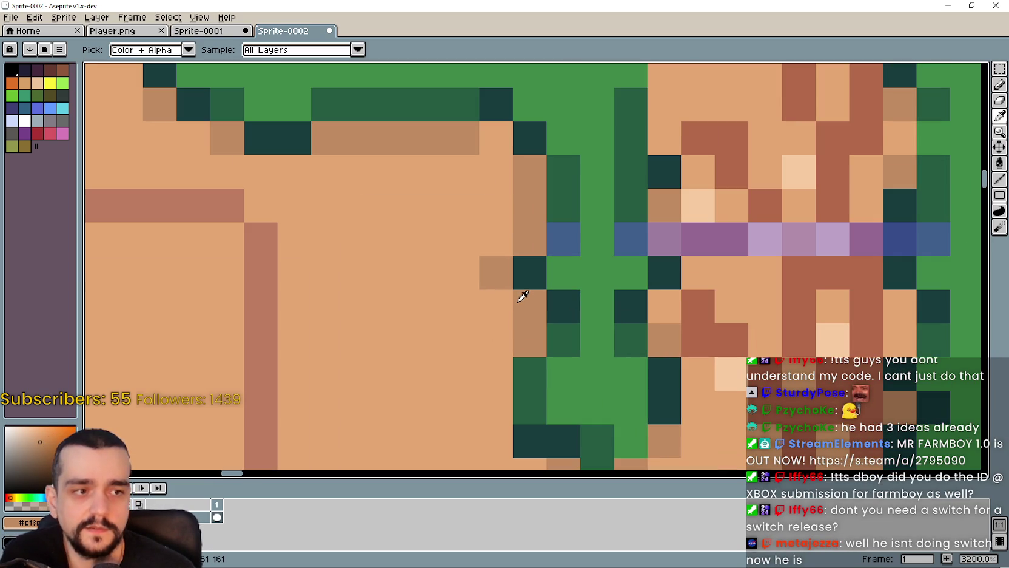
scroll(524, 292, down, 1)
scroll(534, 309, down, 1)
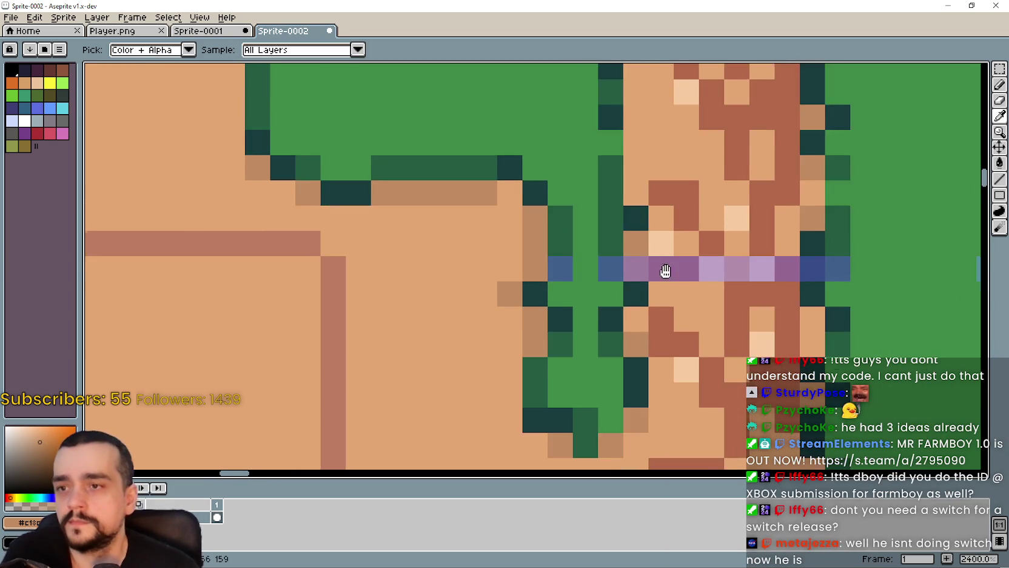
scroll(610, 298, up, 1)
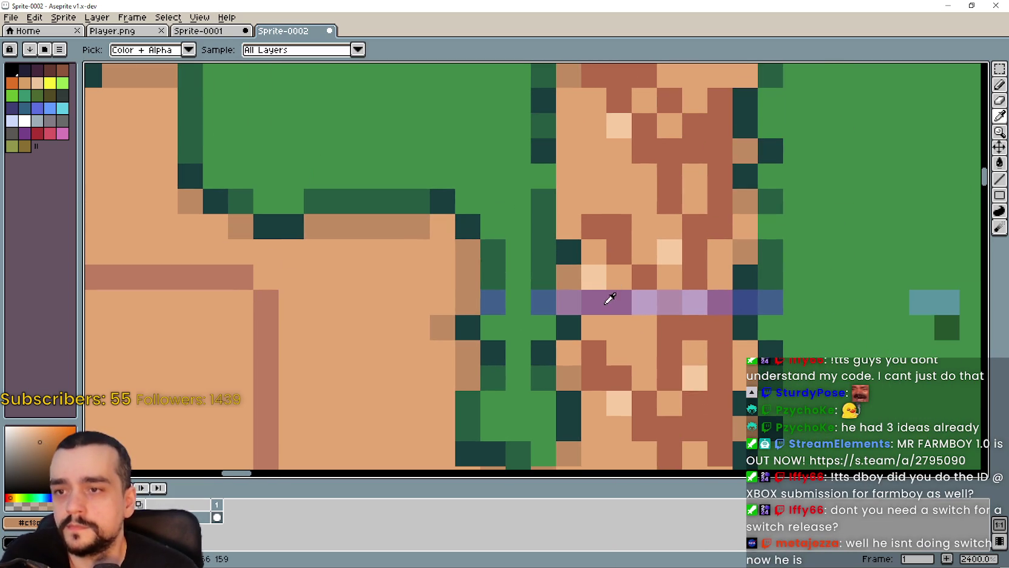
click(1000, 85)
click(618, 302)
click(596, 307)
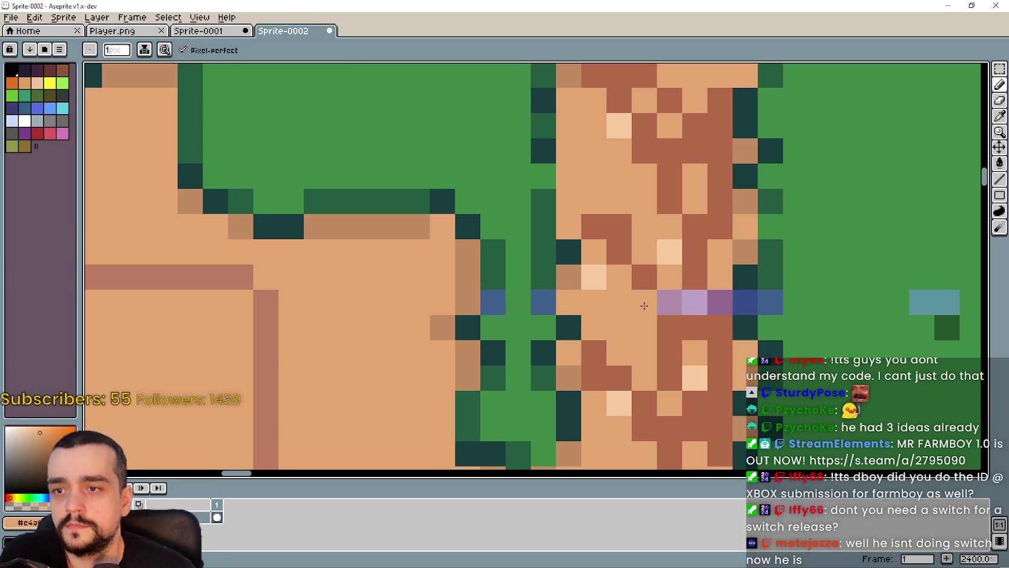
scroll(667, 304, right, 2)
click(665, 303)
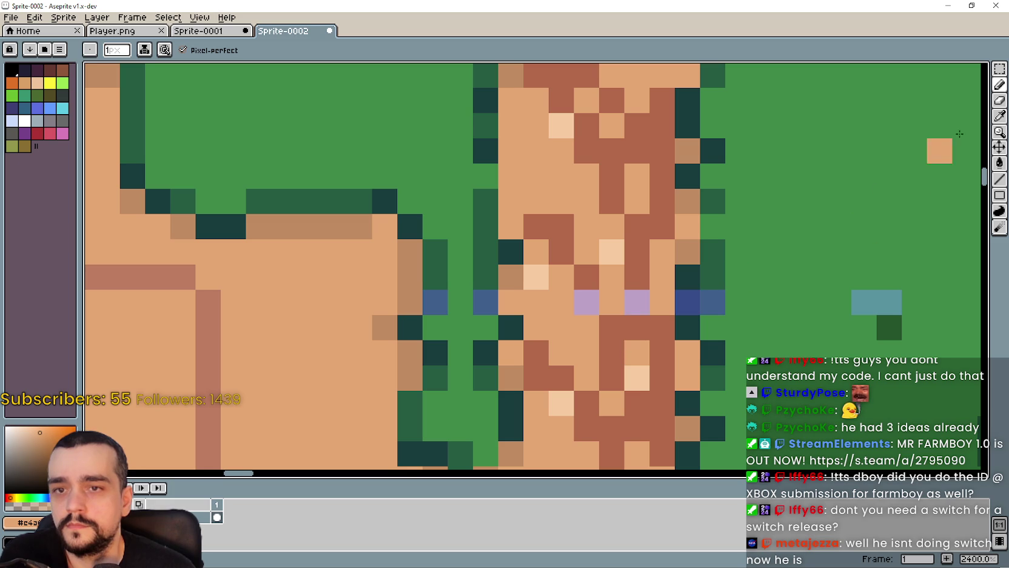
Sample the teal, green and light tan dirt colours; paint the last purple path pixel tan.
click(1000, 117)
click(686, 278)
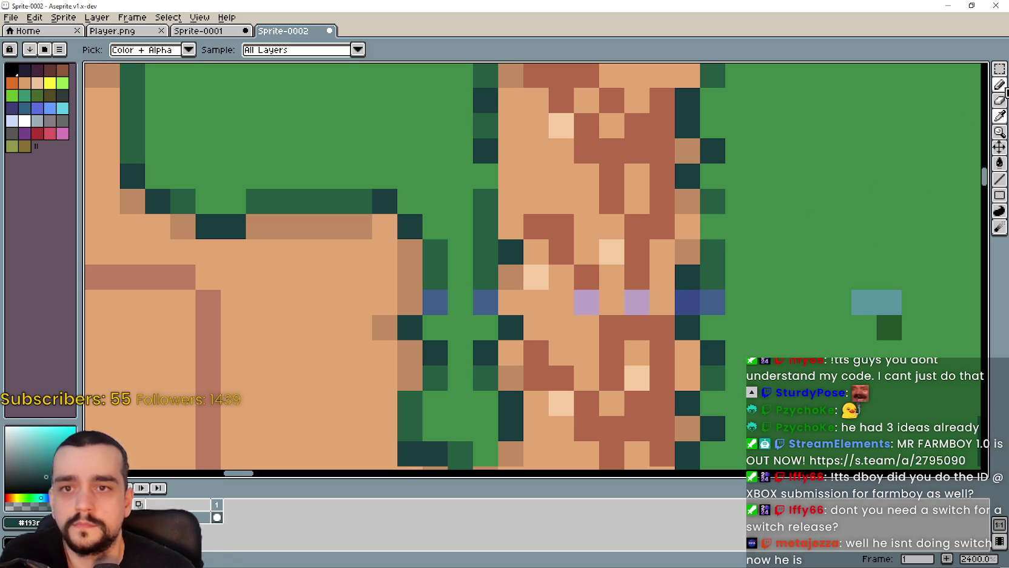
click(1000, 86)
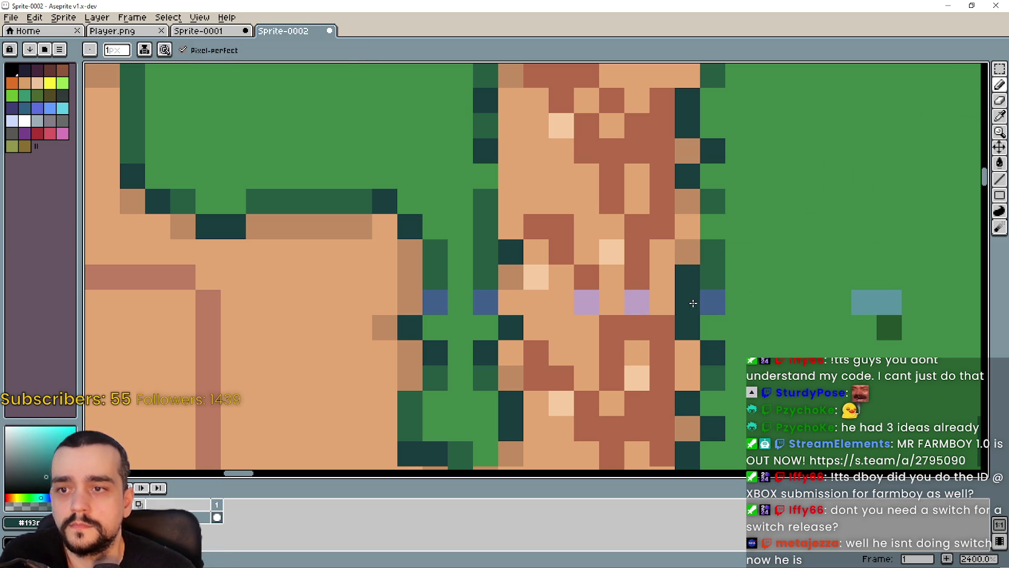
click(999, 117)
click(715, 271)
click(998, 100)
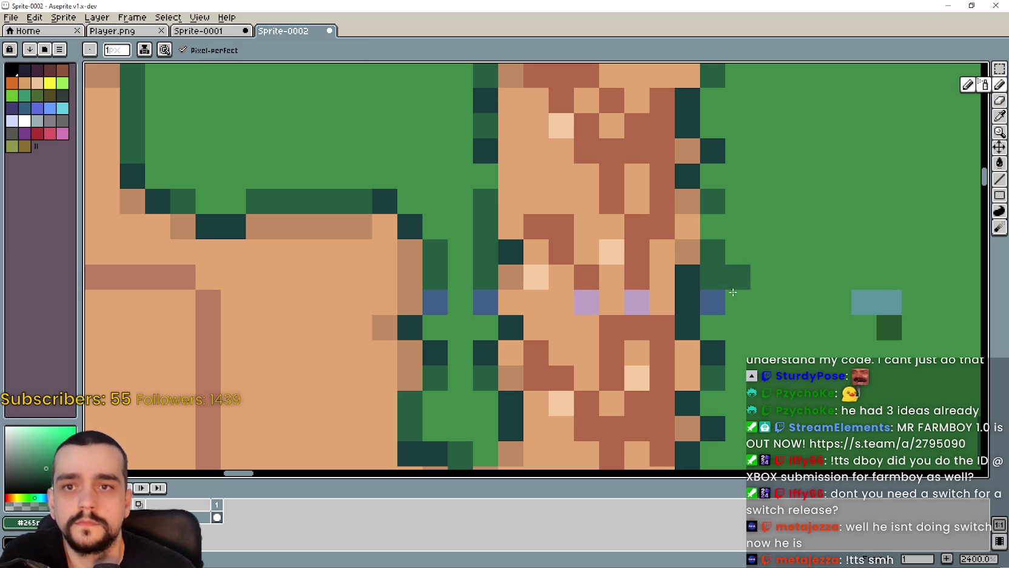
click(1000, 118)
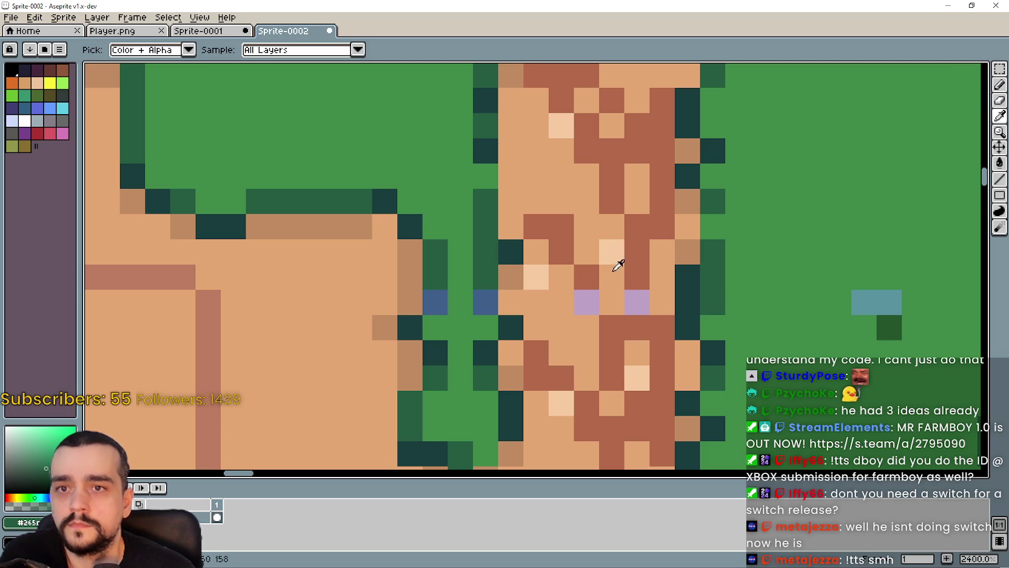
click(592, 279)
click(540, 310)
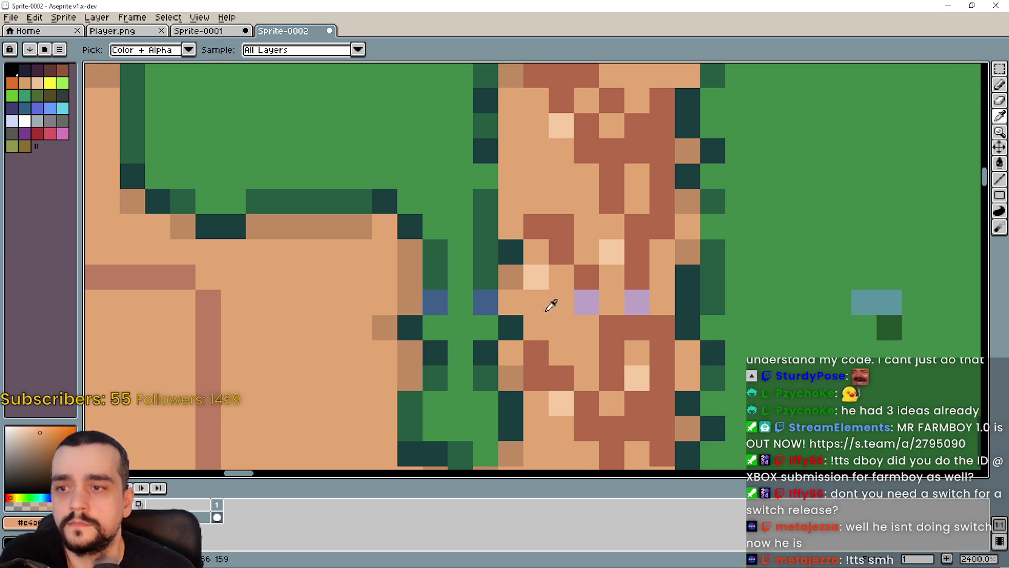
click(1001, 85)
click(581, 306)
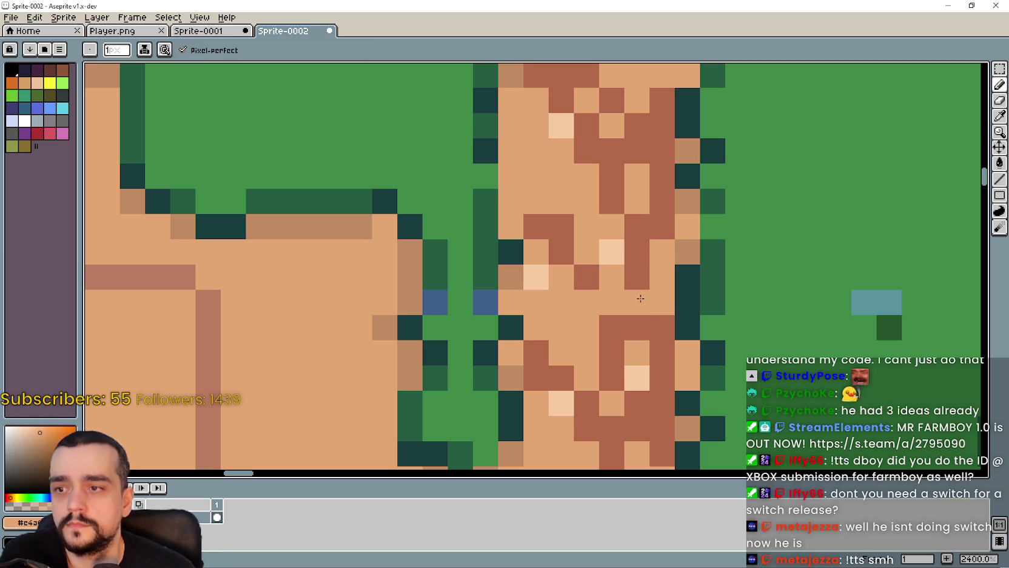
Paint the two blue stripe pixels with the sampled dark green grass colour.
key(i)
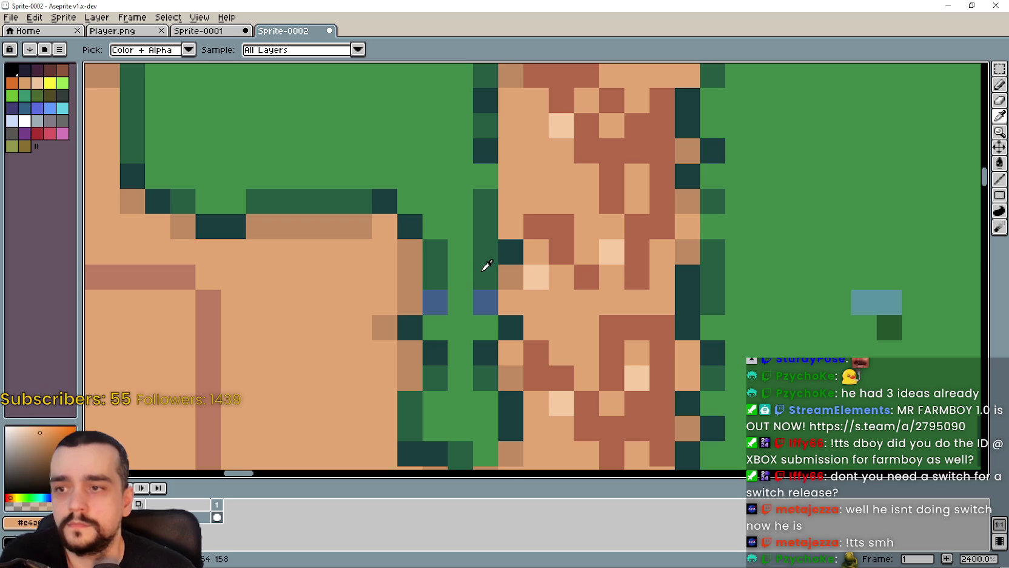
click(486, 267)
click(1000, 85)
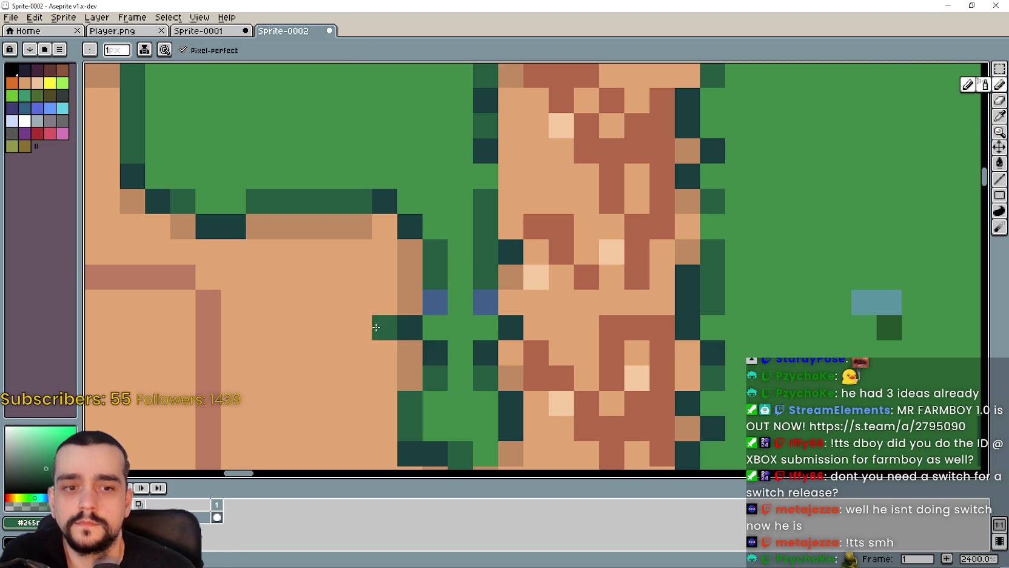
click(485, 302)
click(435, 301)
Bucket-fill the purple column in the dirt patch with the tan dirt colour.
scroll(484, 307, down, 3)
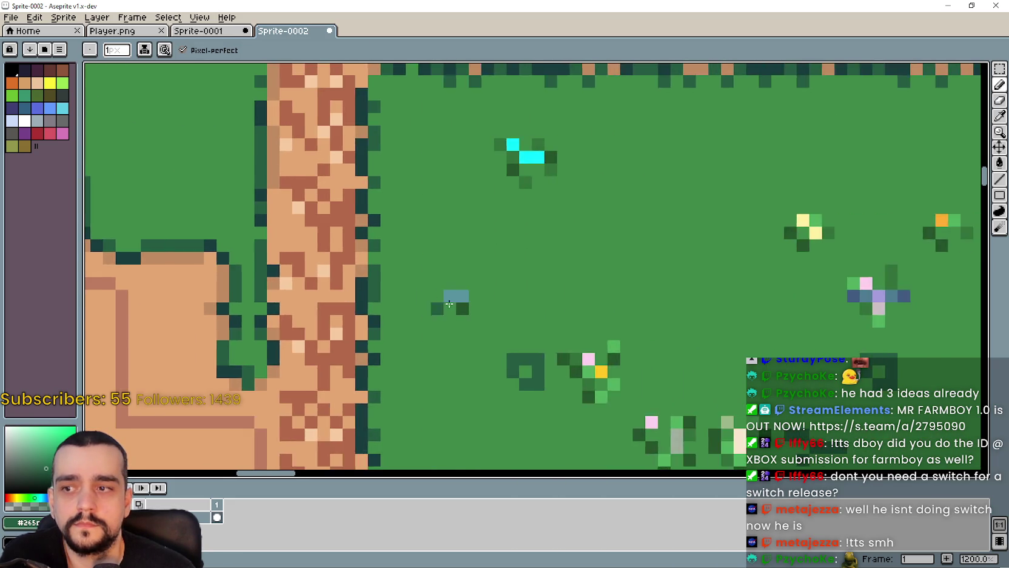
scroll(296, 328, down, 3)
scroll(462, 323, up, 4)
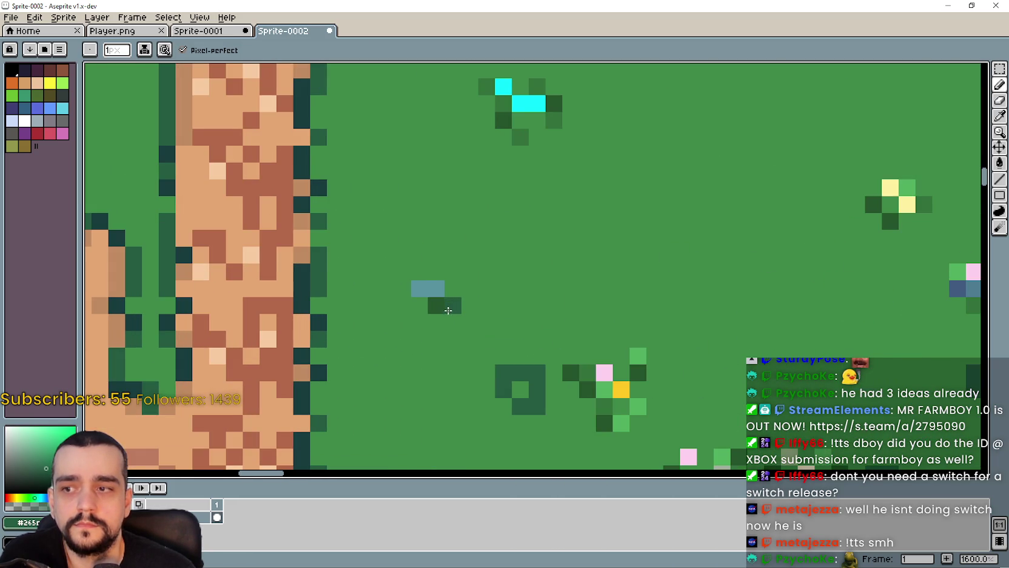
scroll(355, 304, right, 5)
scroll(424, 297, right, 3)
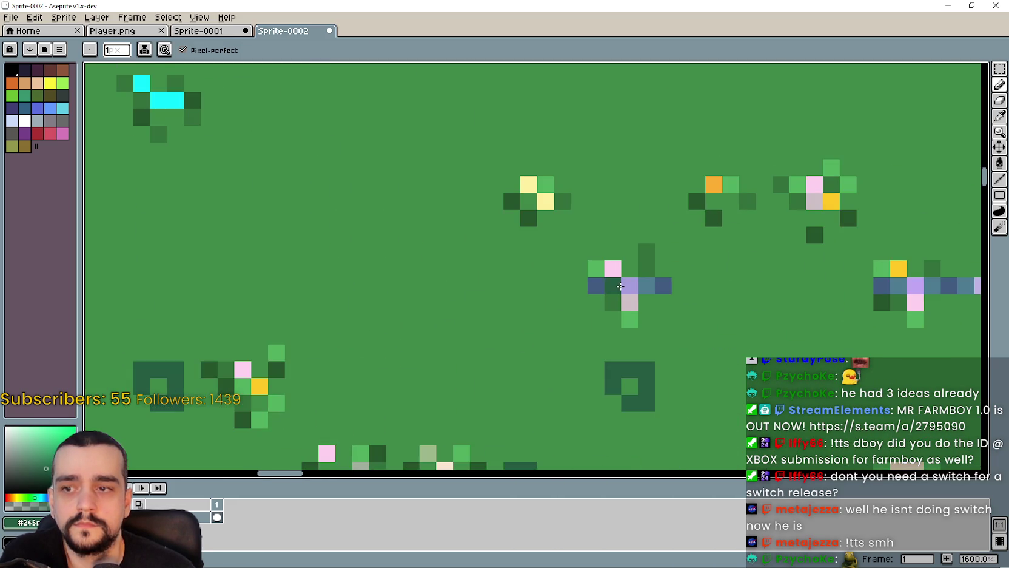
scroll(507, 295, up, 1)
scroll(507, 295, right, 2)
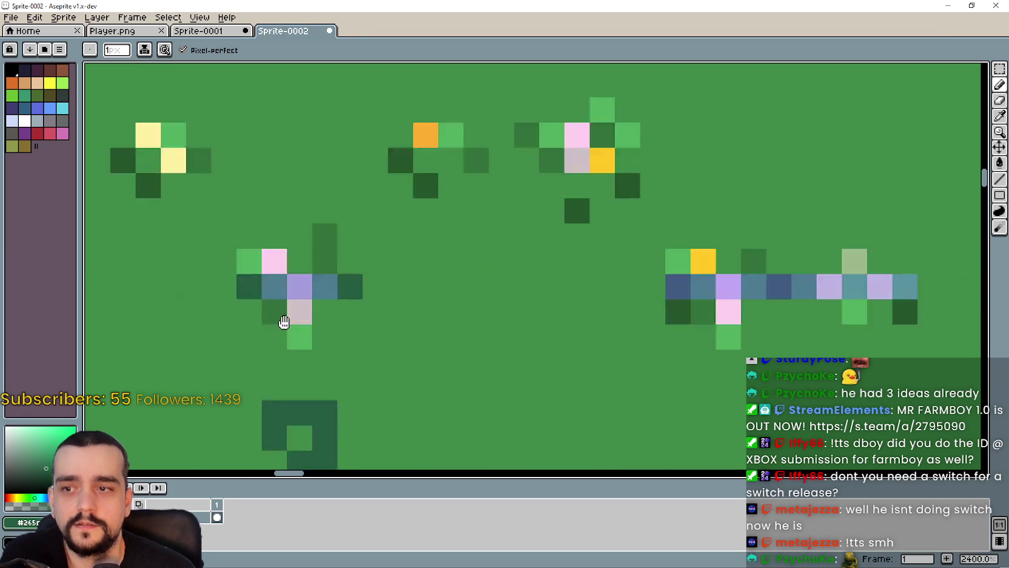
scroll(458, 320, right, 6)
scroll(593, 298, down, 5)
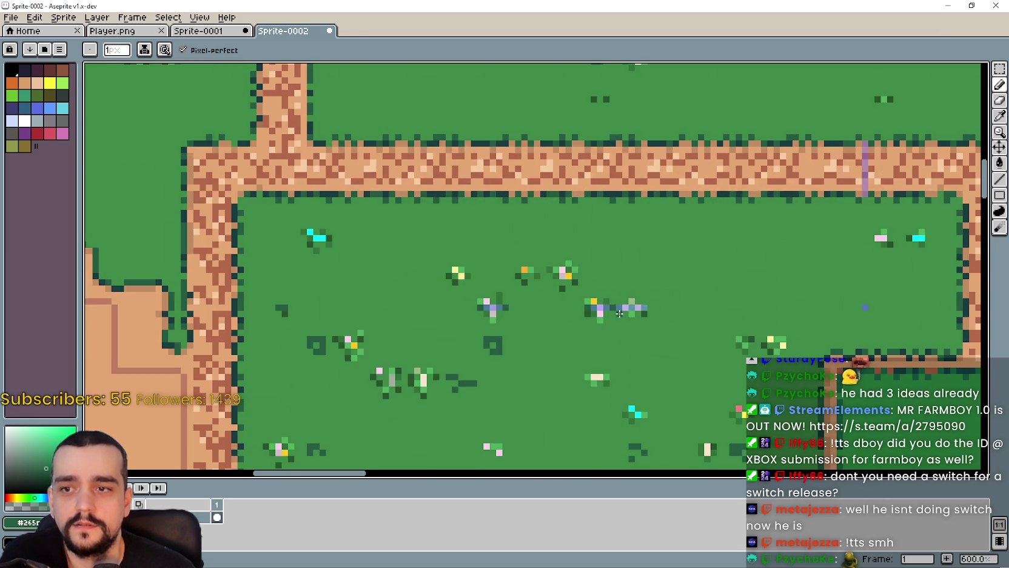
scroll(556, 266, up, 1)
scroll(607, 316, up, 1)
scroll(685, 389, up, 1)
scroll(603, 374, down, 2)
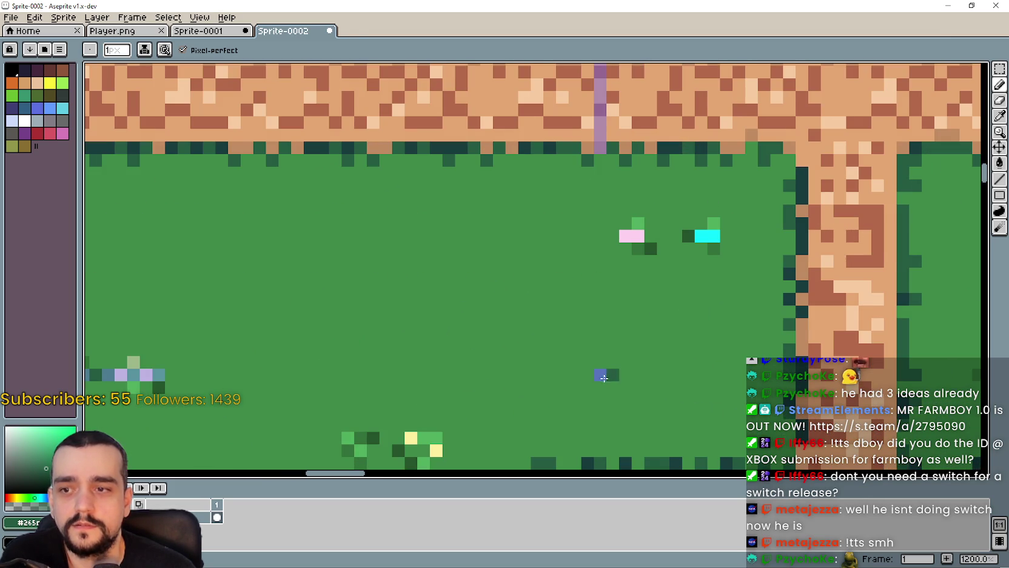
scroll(513, 194, up, 4)
scroll(635, 303, up, 3)
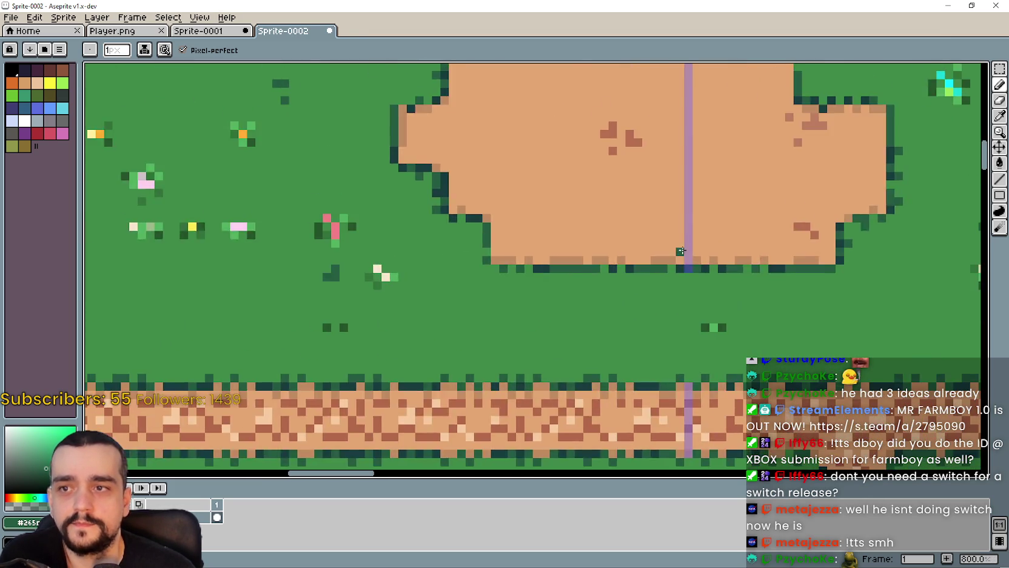
scroll(705, 288, up, 3)
scroll(689, 284, down, 3)
scroll(909, 229, up, 2)
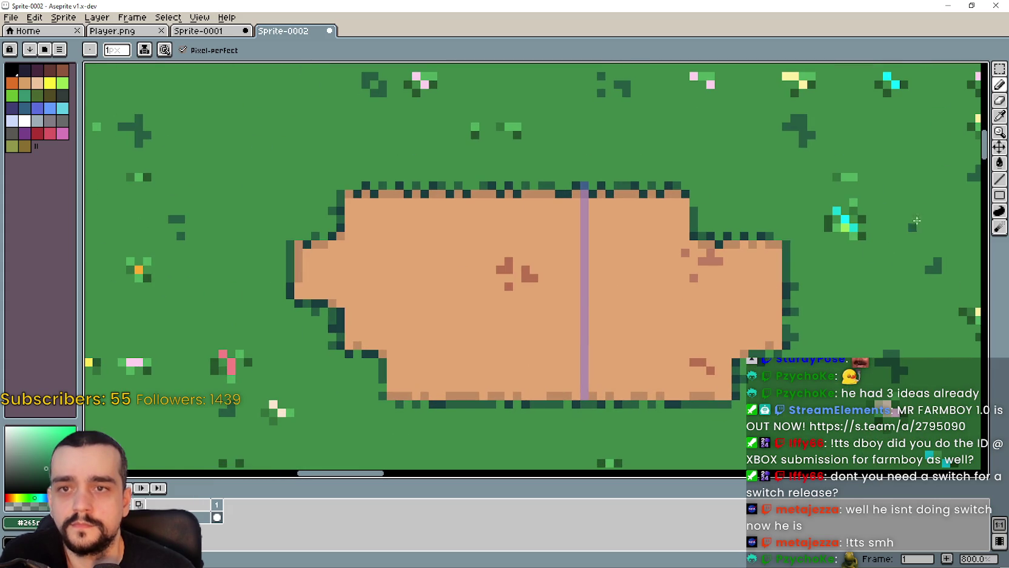
alt+click(694, 279)
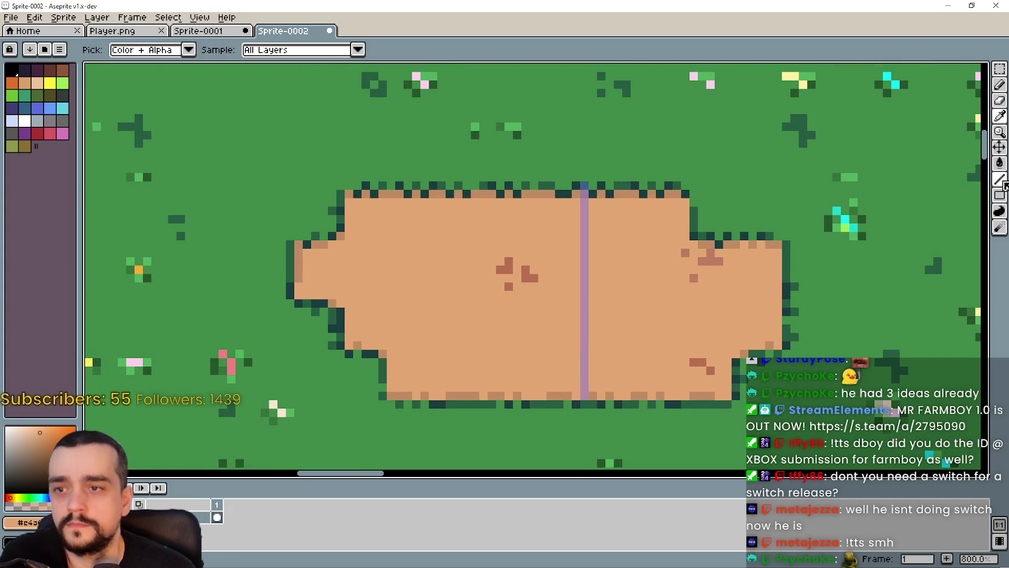
key(g)
click(585, 273)
scroll(601, 243, up, 3)
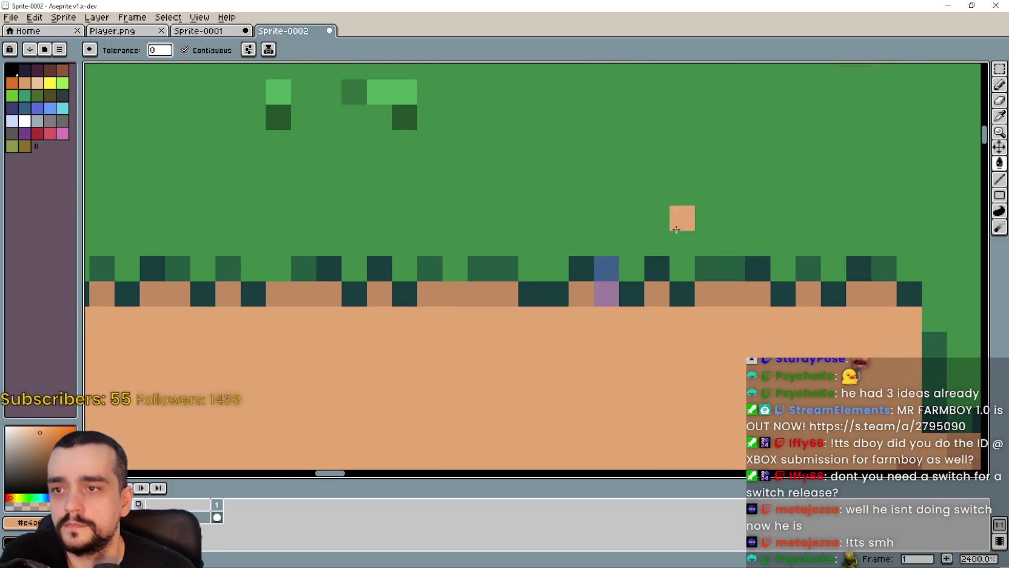
scroll(587, 272, up, 1)
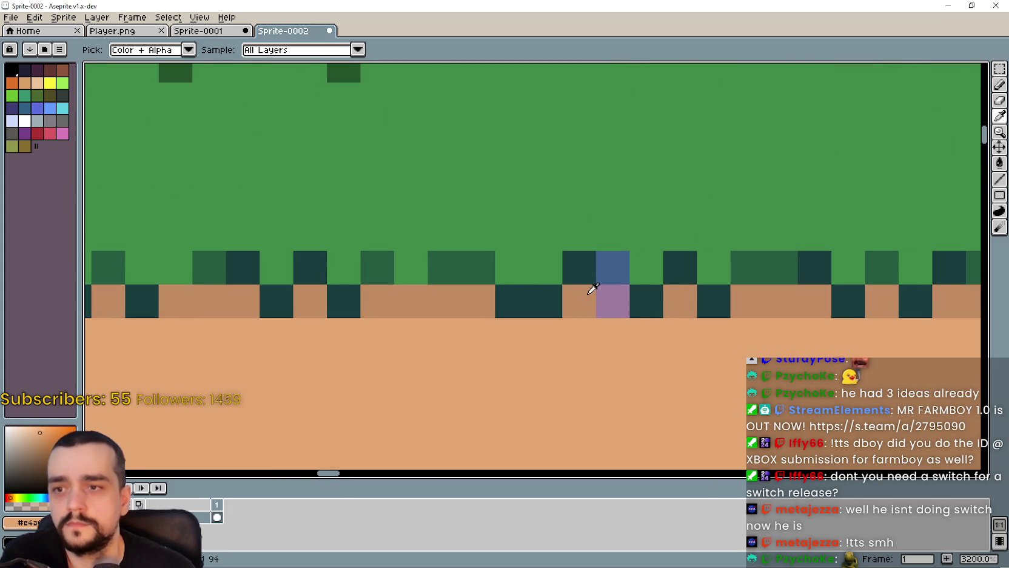
Pencil the purple dirt-edge pixel tan and the blue border pixels dark teal.
click(994, 88)
click(610, 301)
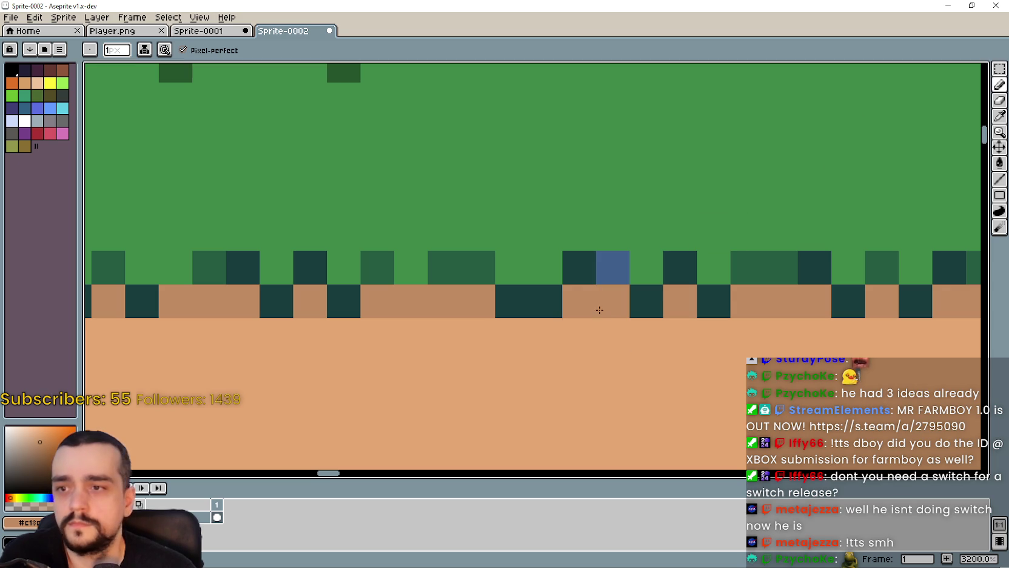
key(i)
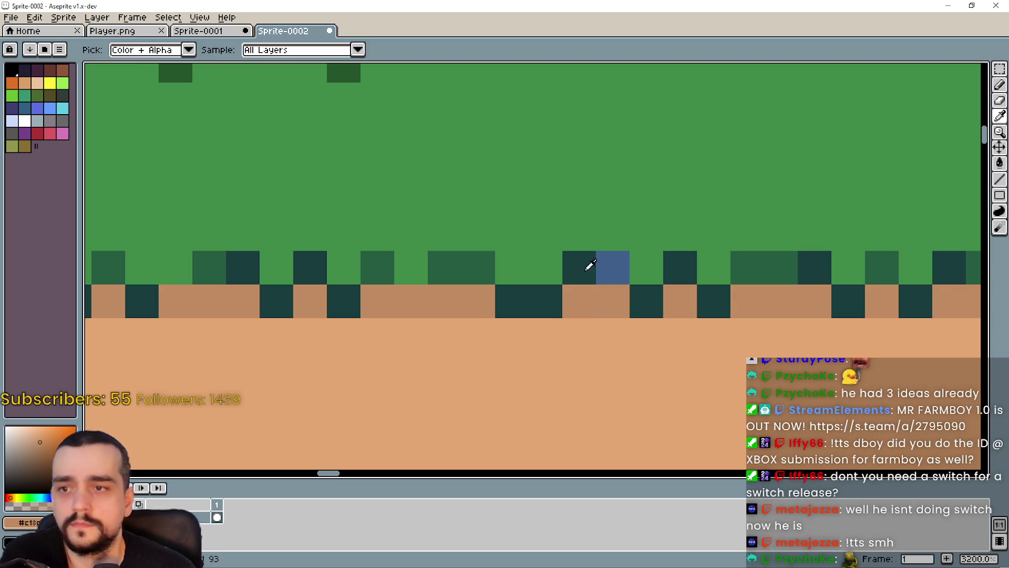
click(591, 267)
click(1000, 84)
click(601, 268)
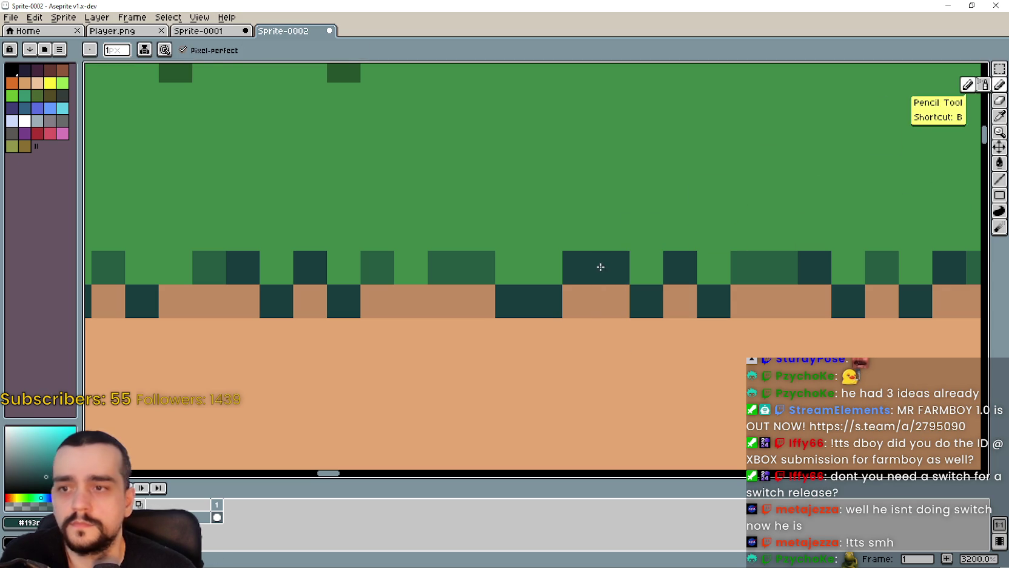
click(581, 367)
scroll(588, 357, down, 3)
Sample the peach road colour and paint three purple road pixels peach.
scroll(589, 358, down, 6)
scroll(558, 244, up, 2)
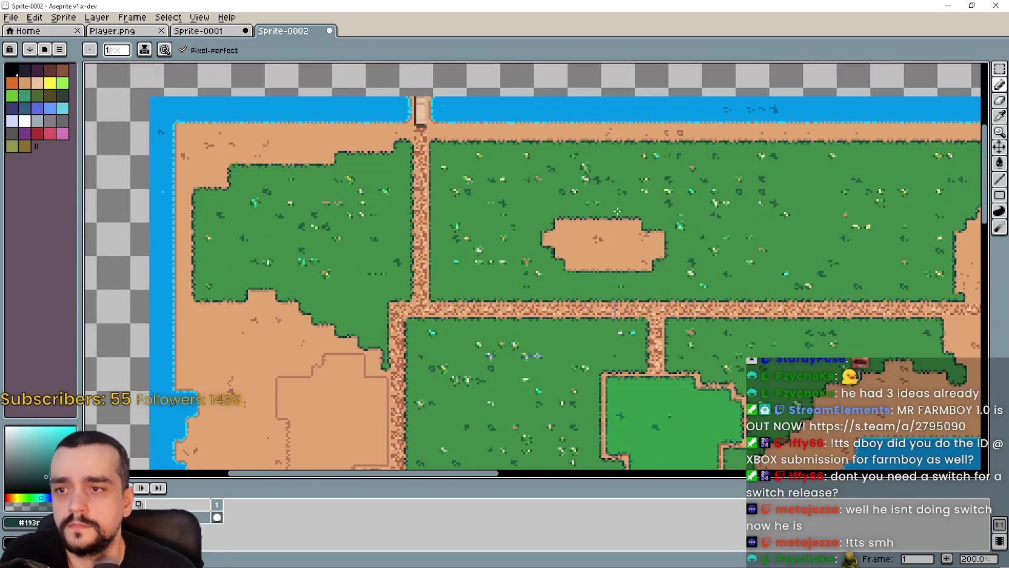
scroll(558, 244, up, 1)
scroll(558, 245, up, 2)
scroll(675, 232, up, 1)
scroll(675, 233, up, 3)
click(1000, 118)
scroll(667, 258, up, 2)
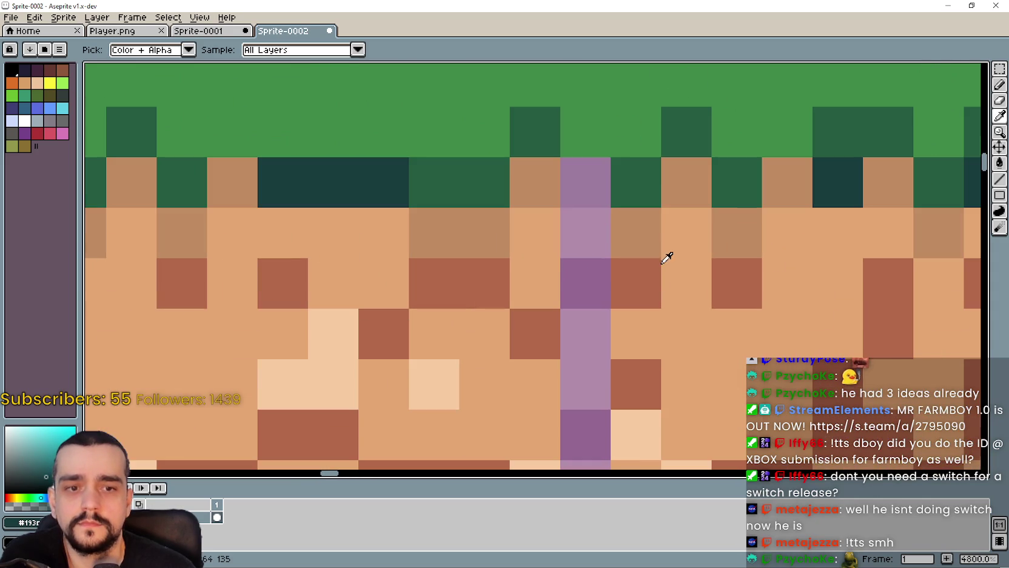
click(633, 328)
click(1000, 84)
click(599, 217)
click(574, 313)
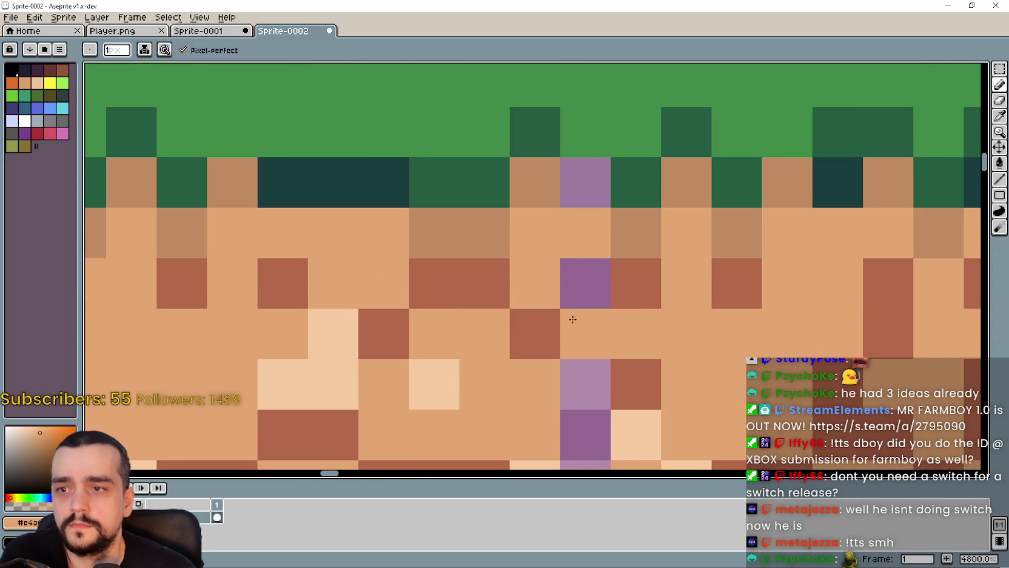
scroll(573, 313, down, 1)
click(584, 332)
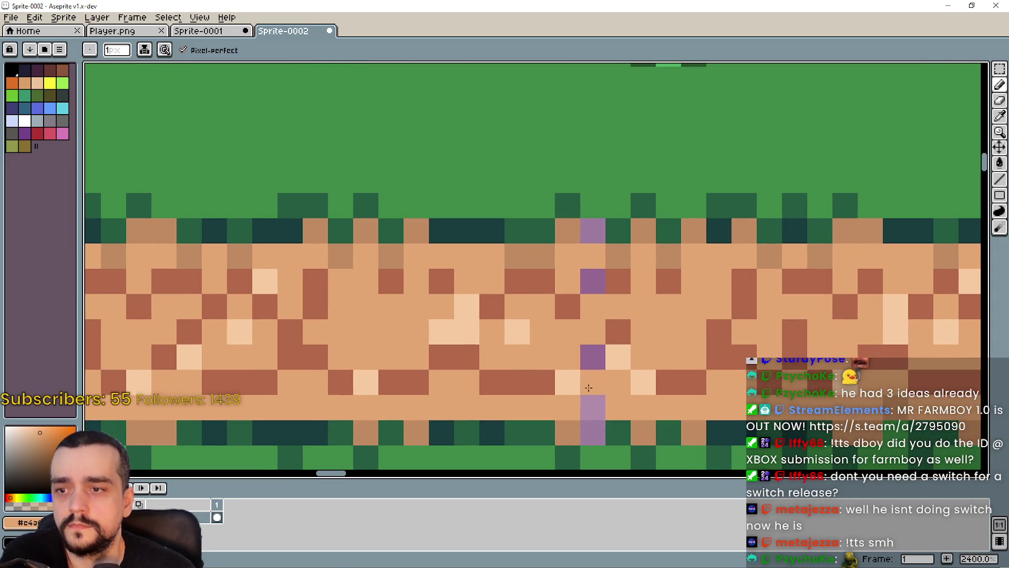
drag(589, 409, 581, 363)
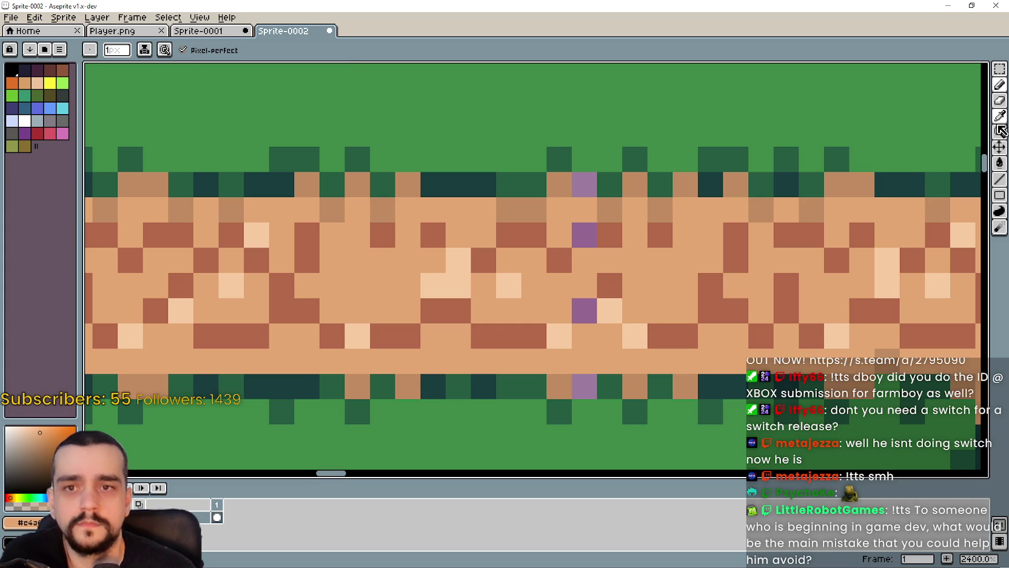
Paint the remaining purple road pixels in the sampled tan dirt colour.
key(i)
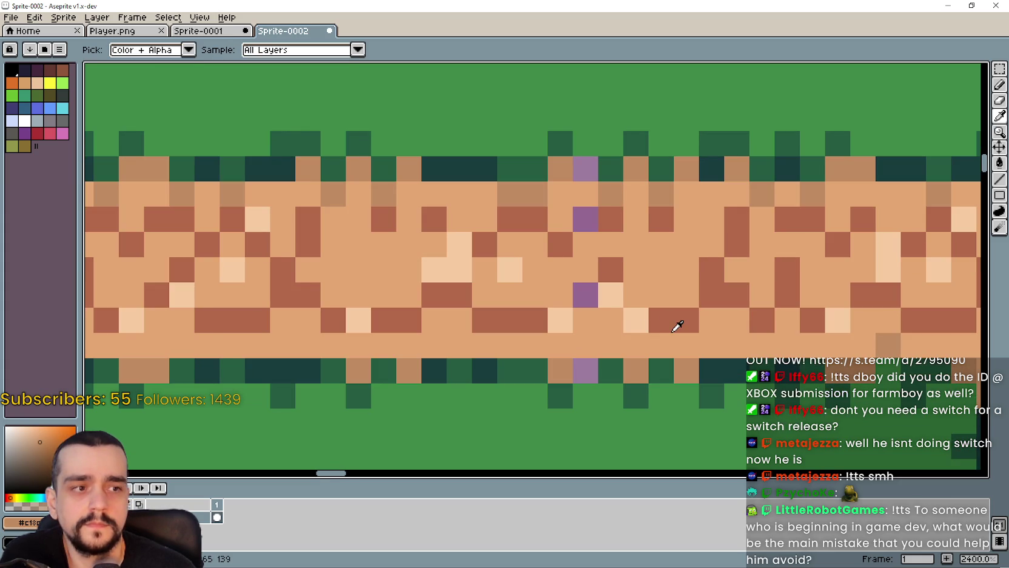
scroll(677, 318, up, 1)
click(999, 84)
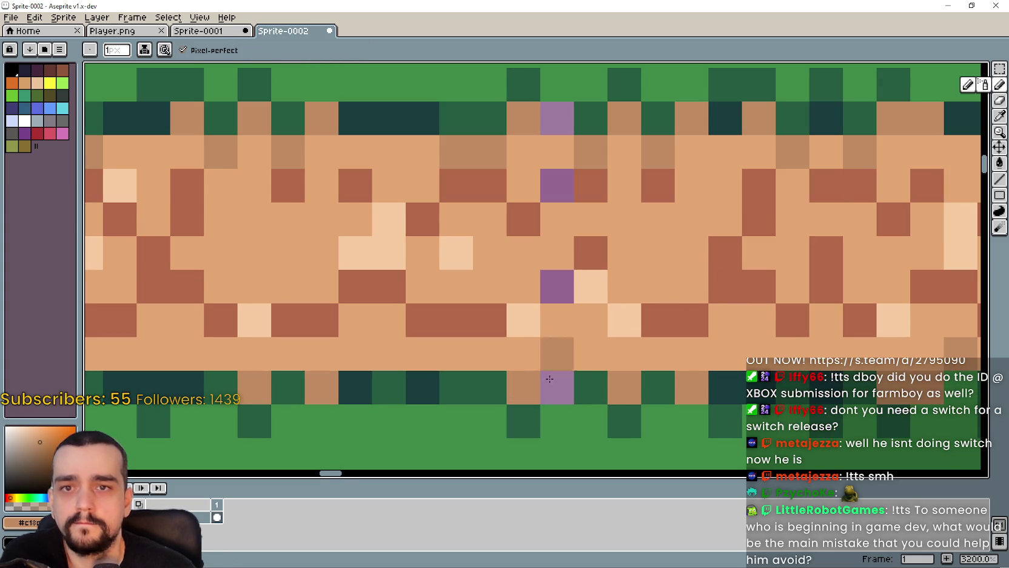
click(557, 118)
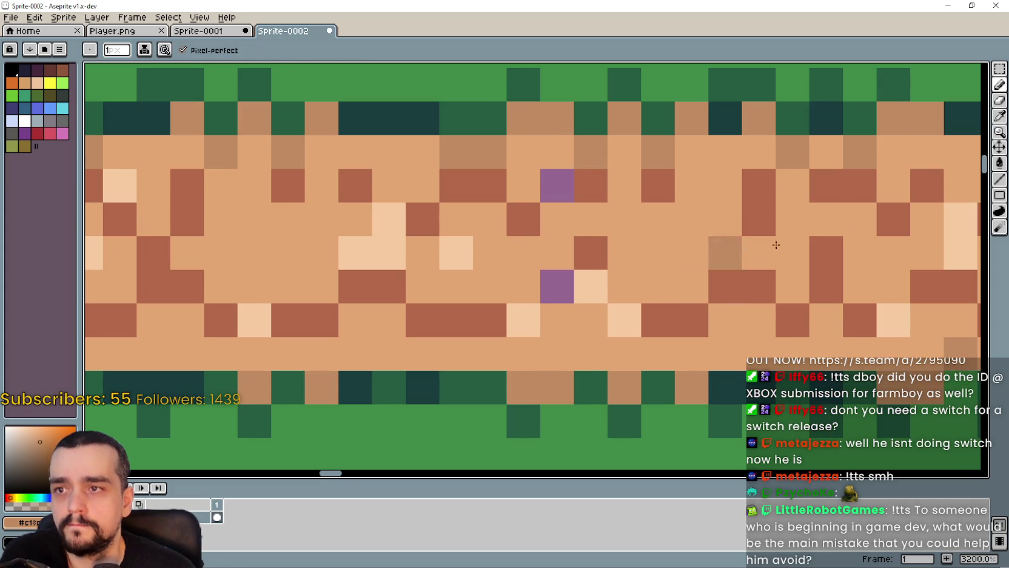
click(999, 115)
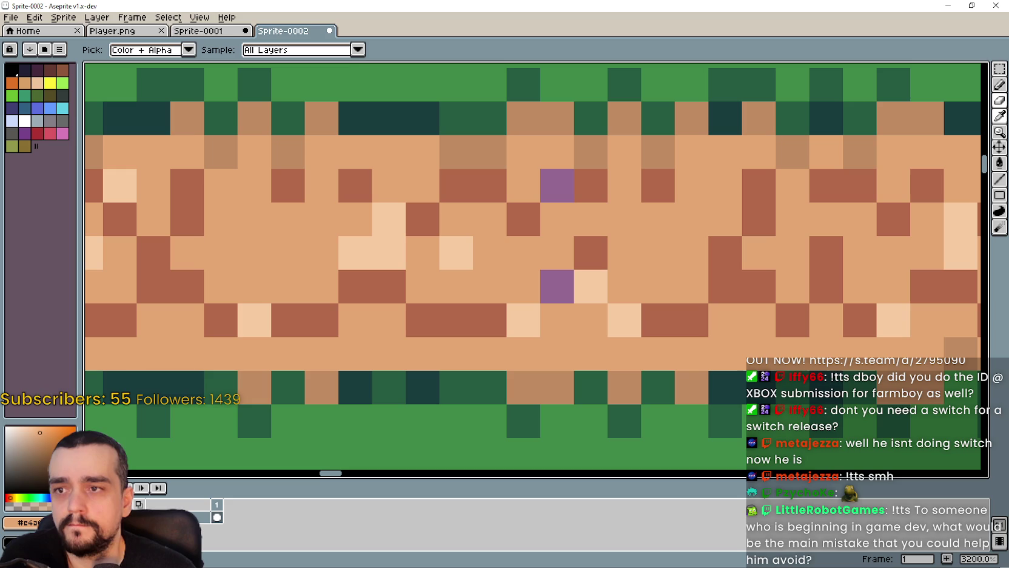
click(999, 85)
click(557, 186)
click(556, 286)
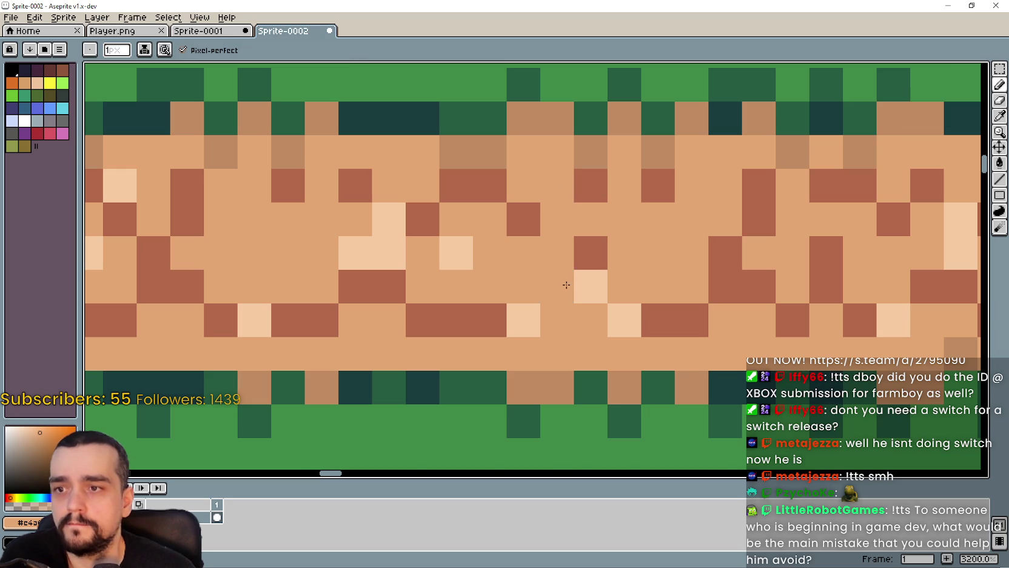
Pan and zoom around the island map to check the pond, sand and water edges.
scroll(572, 326, down, 3)
scroll(572, 326, down, 4)
scroll(580, 267, up, 1)
scroll(580, 267, up, 1)
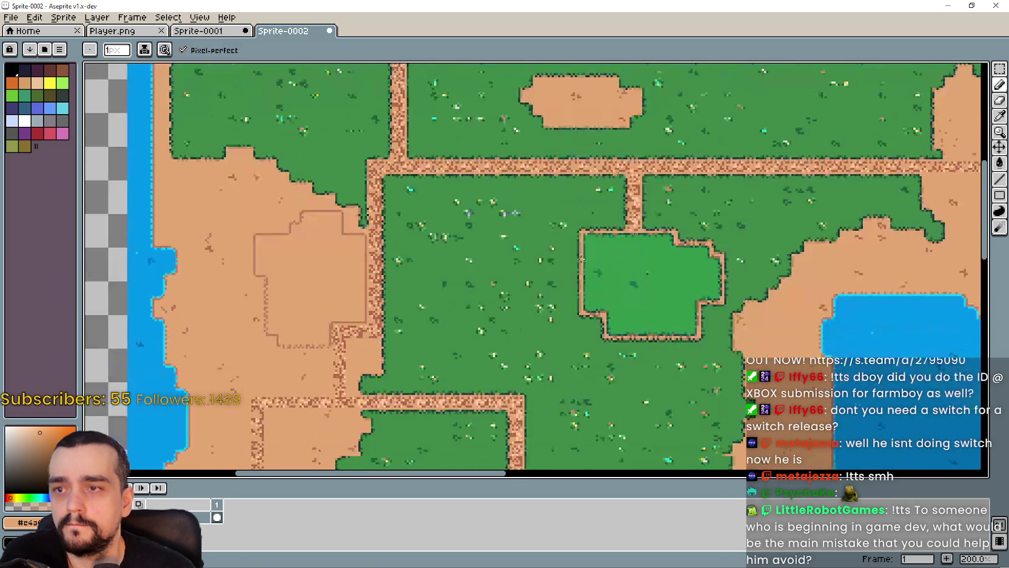
scroll(579, 267, up, 1)
drag(517, 447, 565, 284)
scroll(377, 290, down, 1)
drag(377, 289, 565, 271)
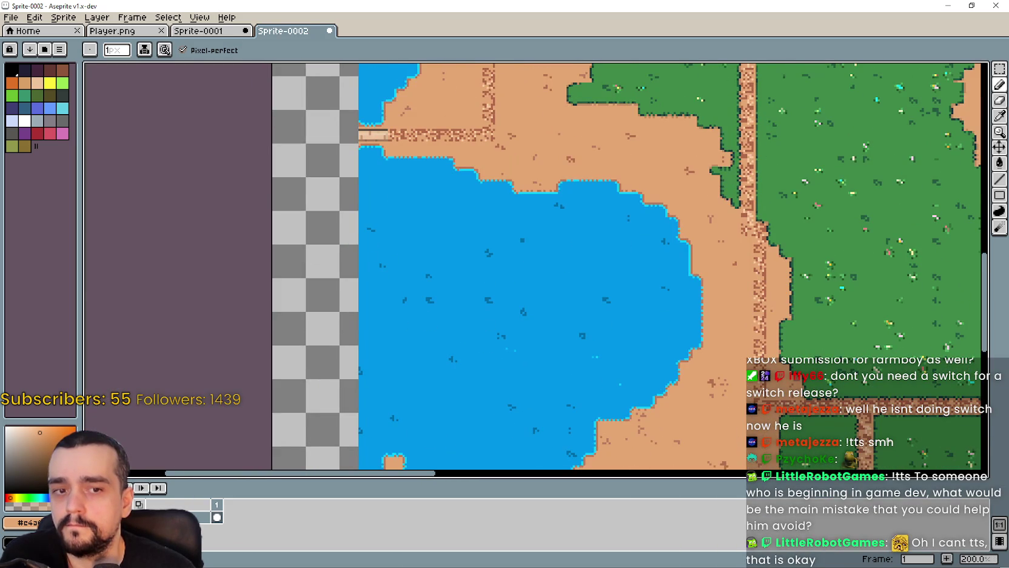
mouse_move(554, 469)
mouse_down()
mouse_move(554, 286)
mouse_move(539, 410)
mouse_up()
scroll(555, 287, down, 1)
scroll(514, 189, up, 1)
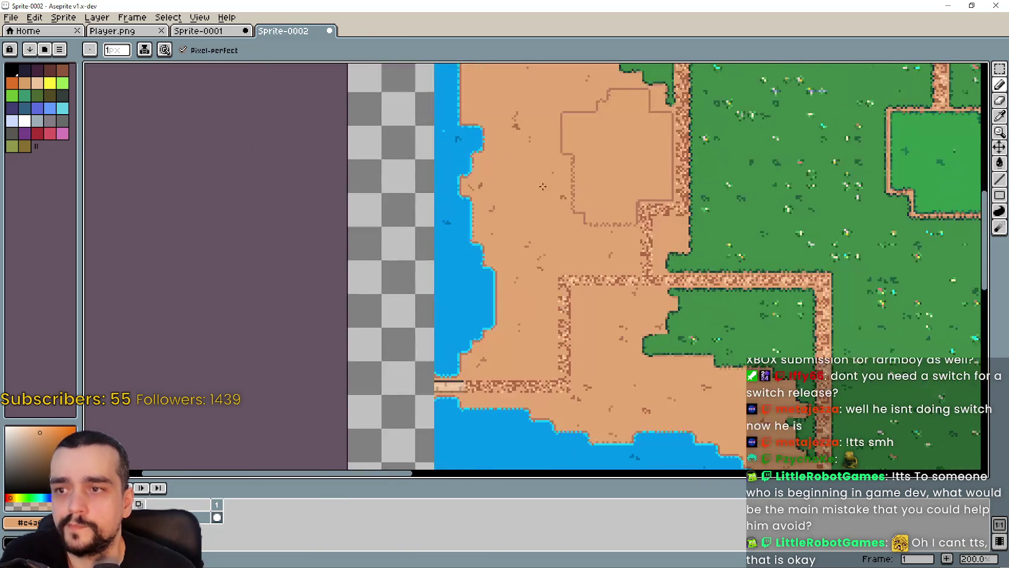
drag(671, 174, 728, 125)
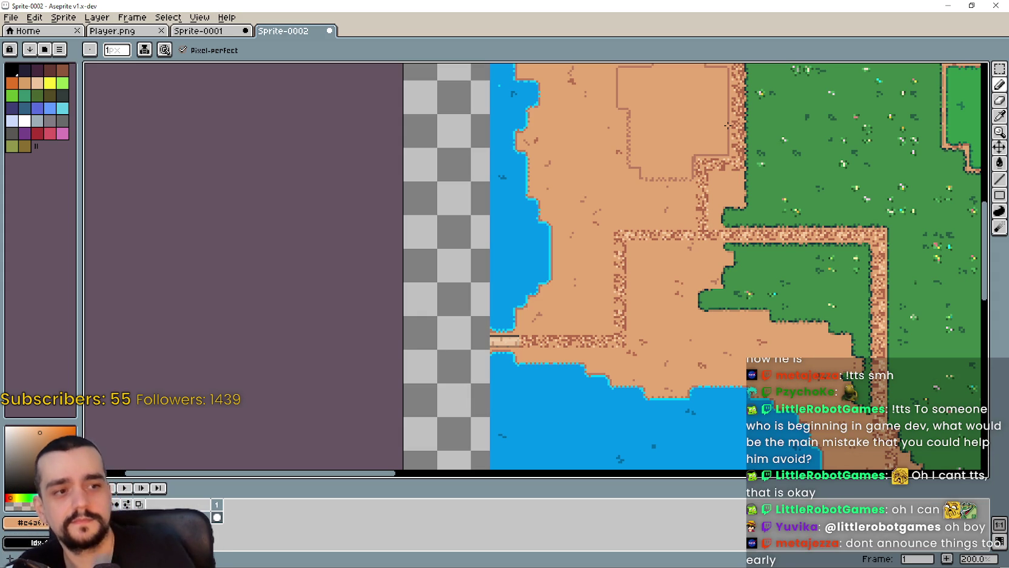
scroll(495, 174, down, 2)
scroll(546, 206, right, 3)
scroll(625, 249, right, 2)
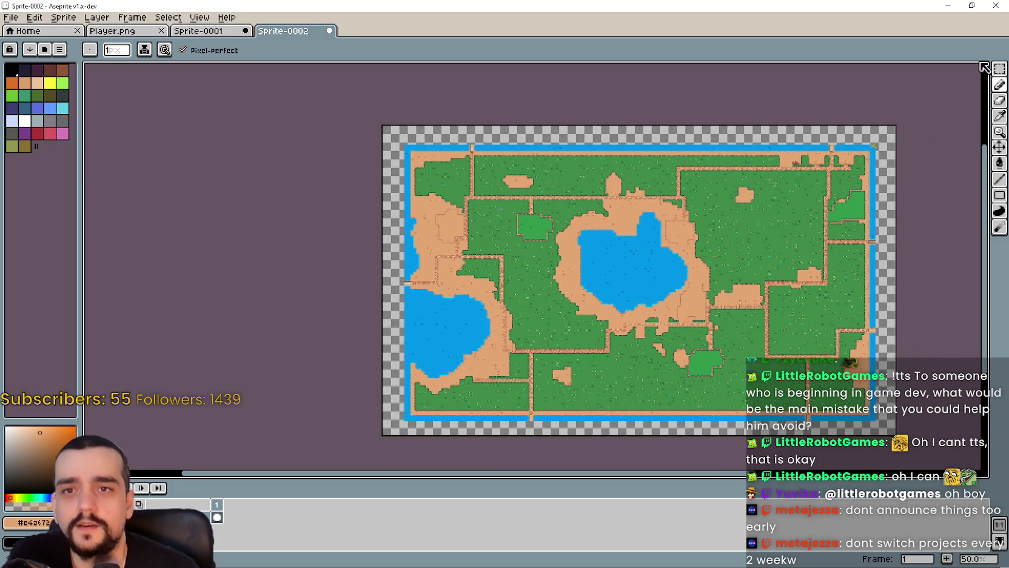
click(999, 67)
scroll(621, 234, up, 6)
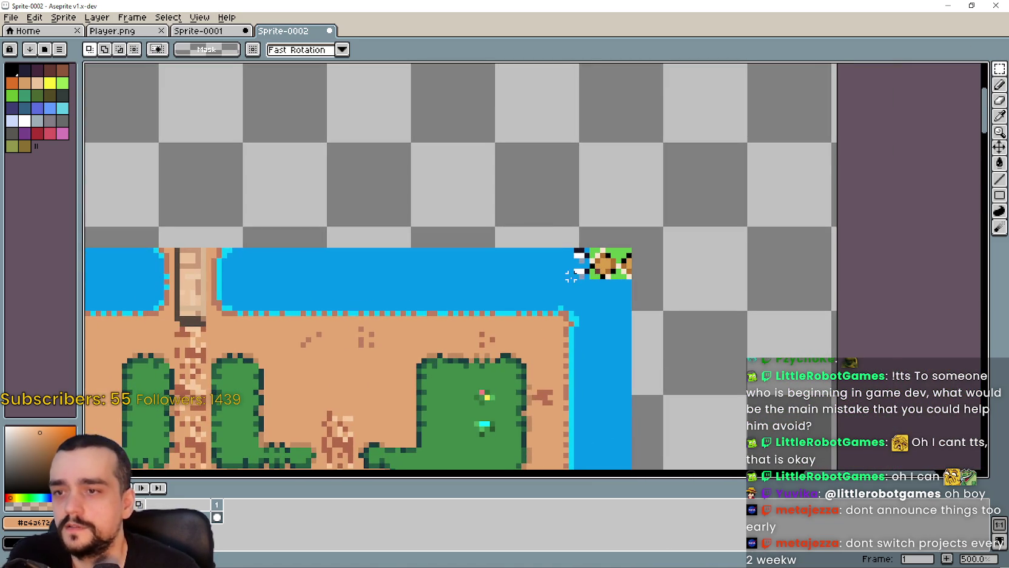
Delete the stray top-right corner tile and draw a water-blue line across the gap.
drag(576, 282, 650, 233)
key(Delete)
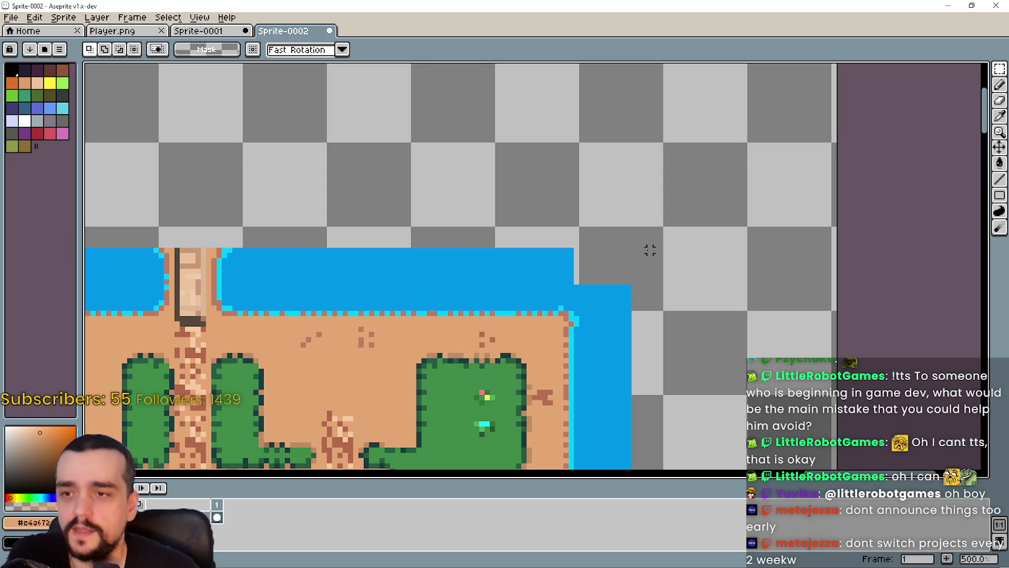
click(1000, 195)
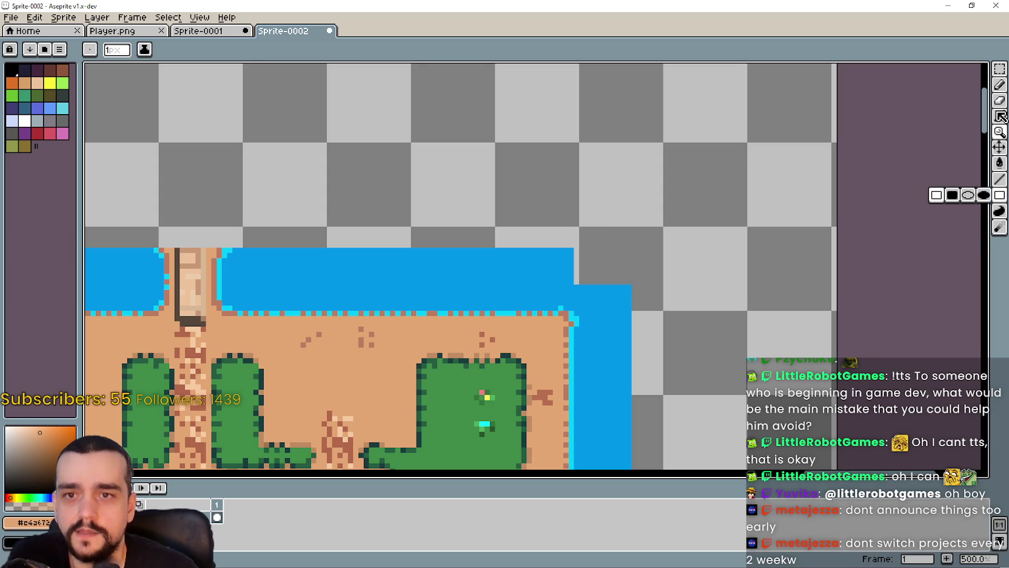
click(1000, 115)
scroll(511, 223, up, 3)
scroll(511, 223, down, 2)
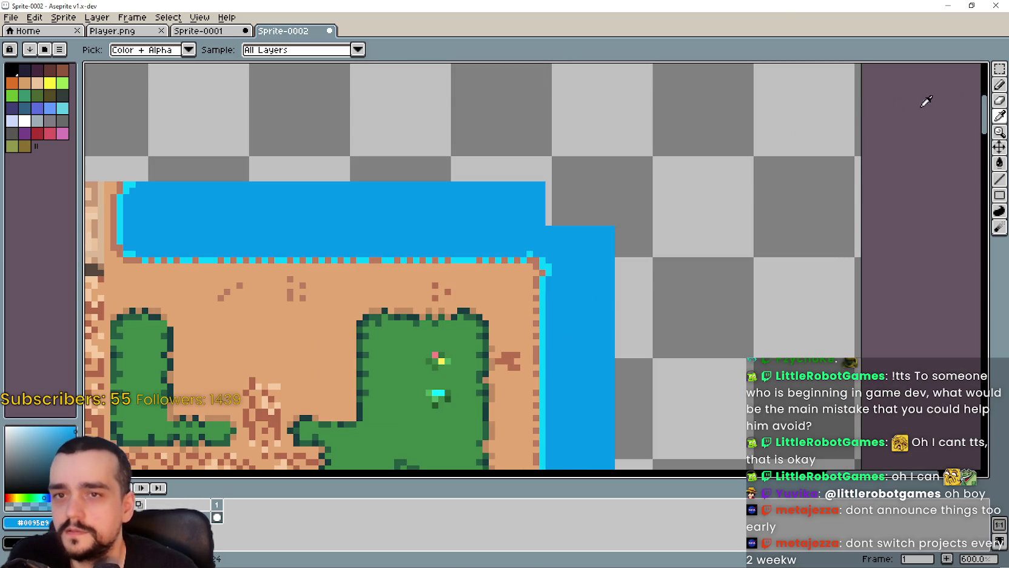
click(1000, 88)
drag(548, 187, 577, 188)
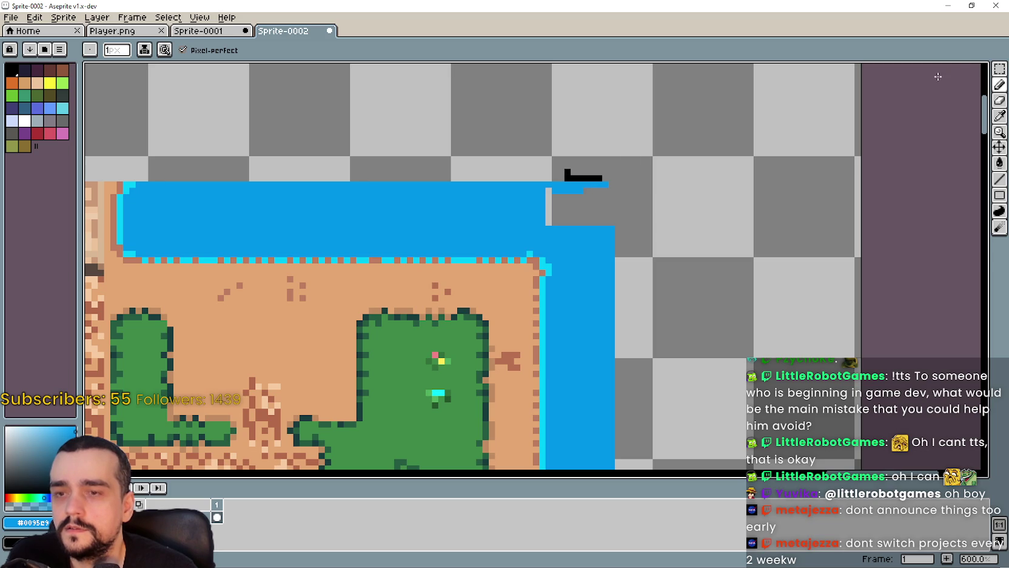
Select and delete the stray black shape above the water.
click(999, 68)
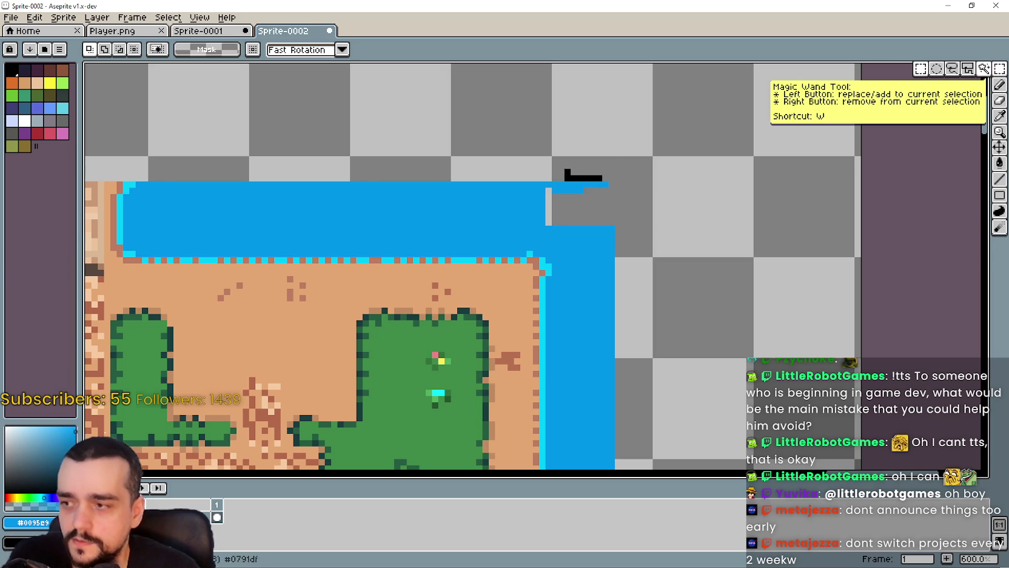
scroll(711, 152, up, 1)
scroll(711, 152, up, 1)
scroll(604, 153, up, 1)
drag(377, 184, 533, 237)
key(Delete)
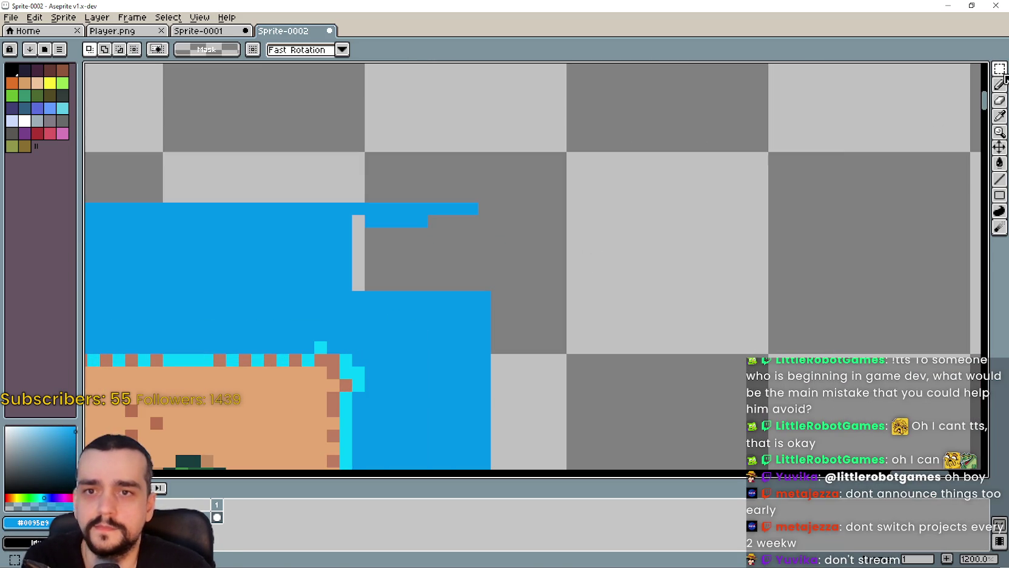
click(998, 178)
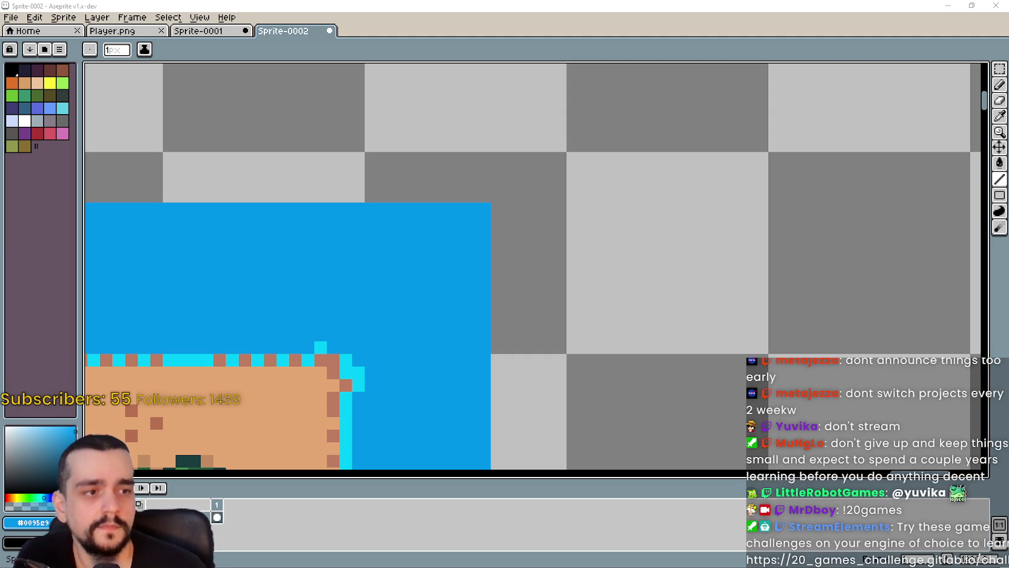
scroll(525, 350, down, 1)
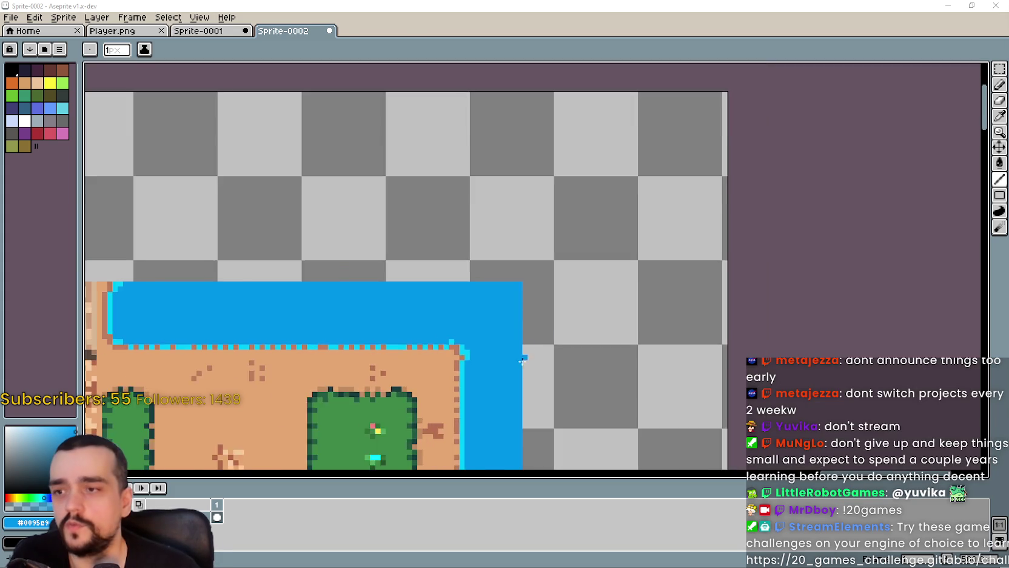
Erase the brown car beside the bush from the dirt area.
scroll(613, 289, down, 1)
scroll(612, 289, down, 1)
scroll(551, 293, down, 1)
scroll(552, 294, down, 2)
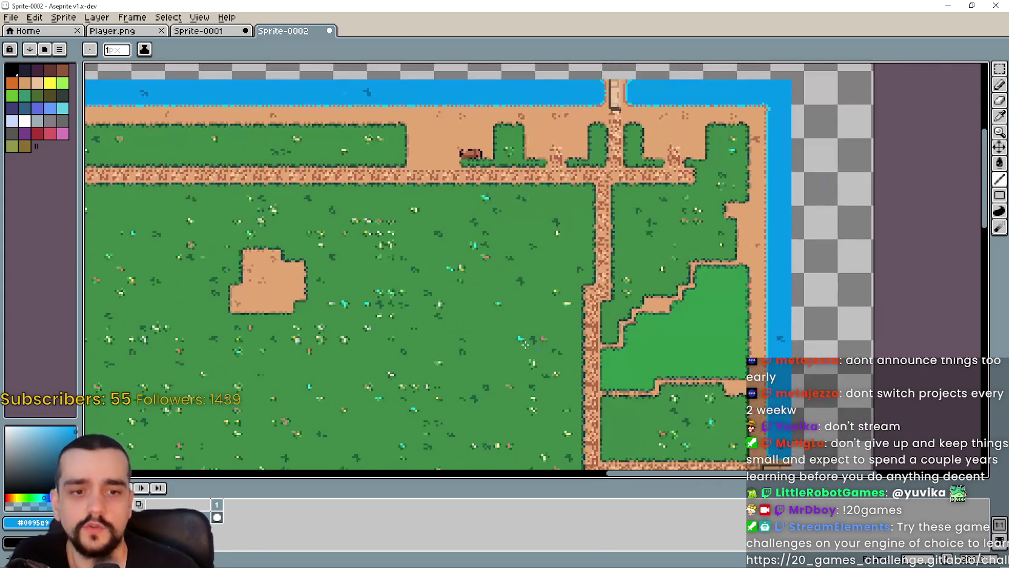
scroll(570, 243, down, 3)
scroll(589, 199, down, 3)
scroll(499, 343, up, 3)
scroll(498, 343, up, 3)
scroll(498, 343, down, 3)
scroll(498, 343, left, 5)
scroll(499, 342, up, 2)
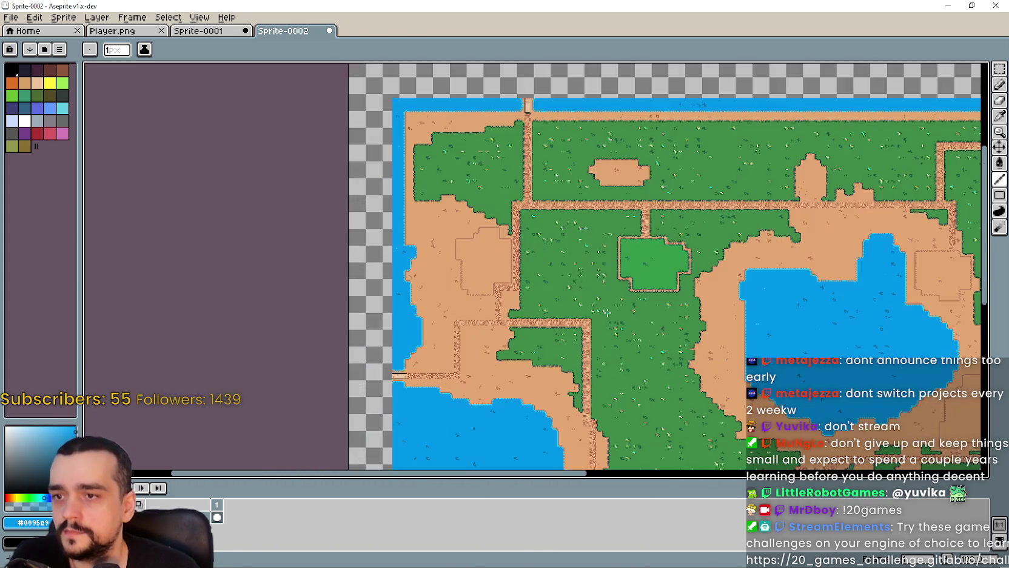
scroll(576, 273, up, 1)
scroll(607, 260, down, 1)
mouse_move(637, 396)
mouse_down()
mouse_move(637, 250)
mouse_move(425, 261)
mouse_up()
scroll(546, 272, up, 3)
scroll(519, 230, down, 2)
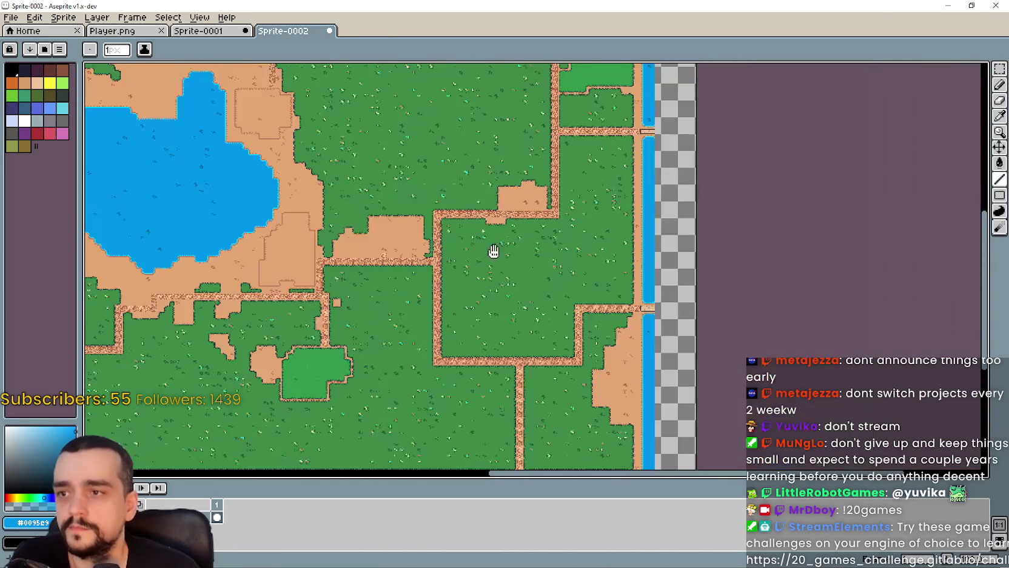
scroll(518, 230, down, 1)
scroll(784, 228, up, 5)
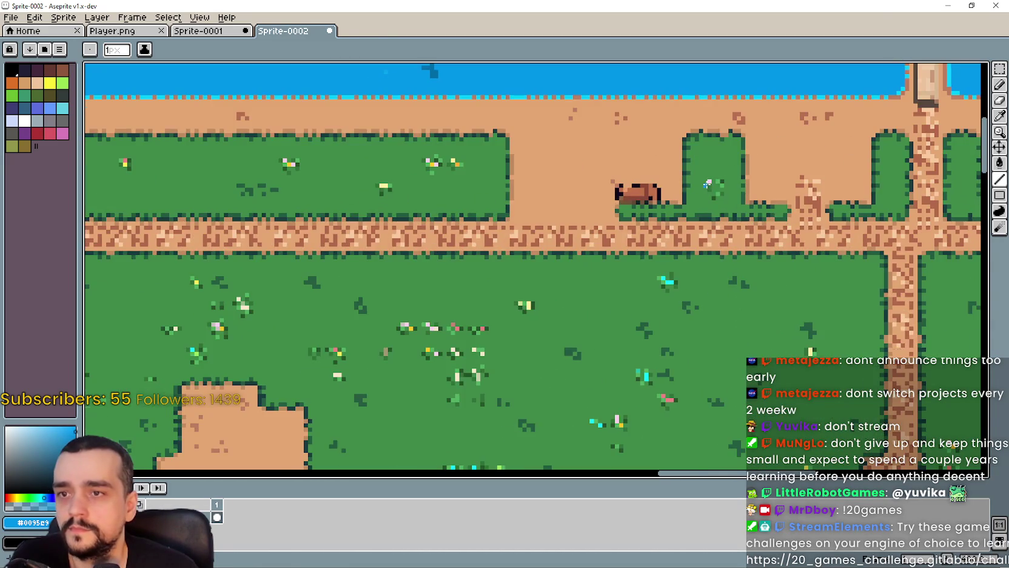
drag(708, 183, 582, 222)
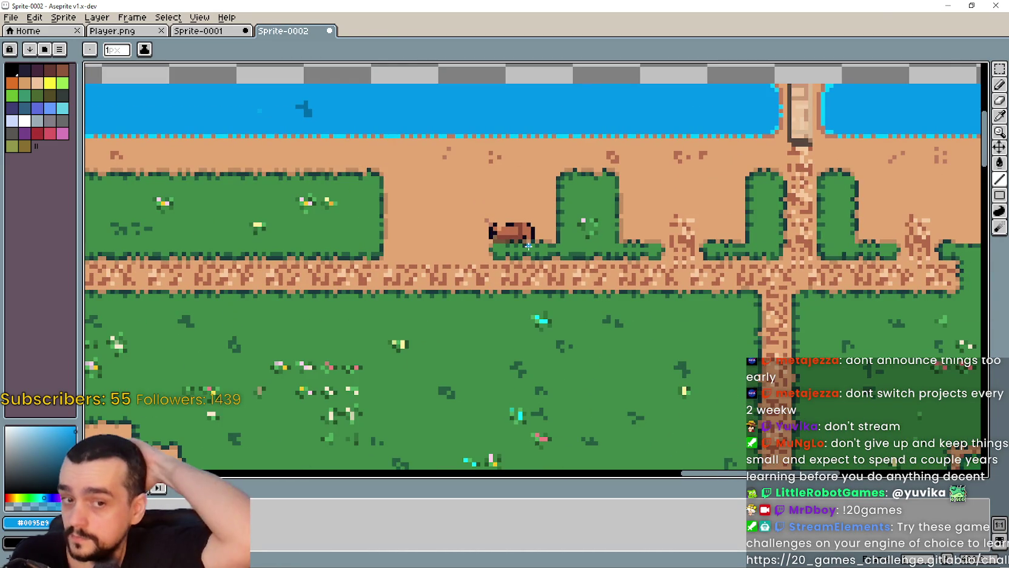
scroll(549, 236, up, 1)
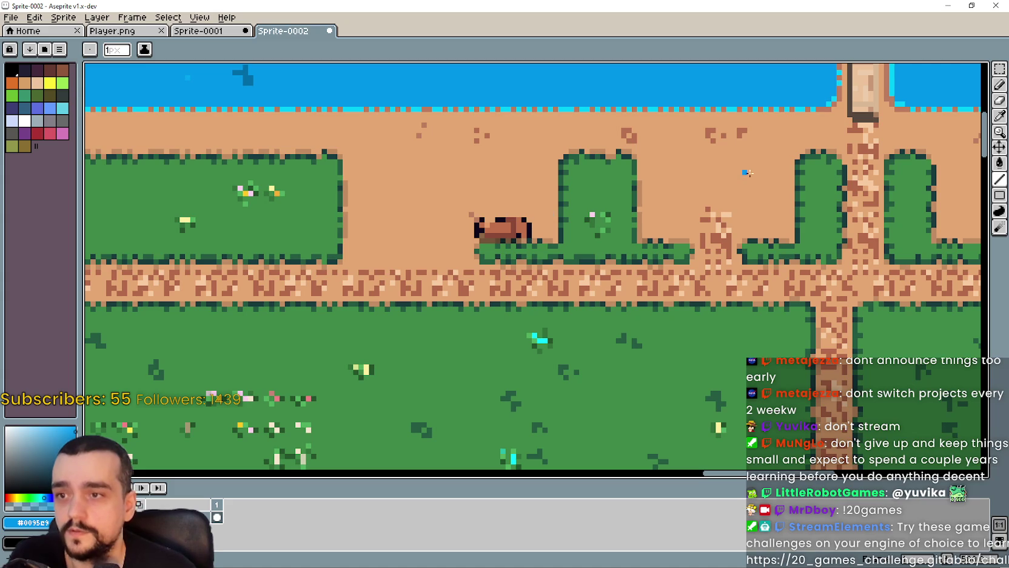
click(999, 69)
scroll(507, 270, up, 2)
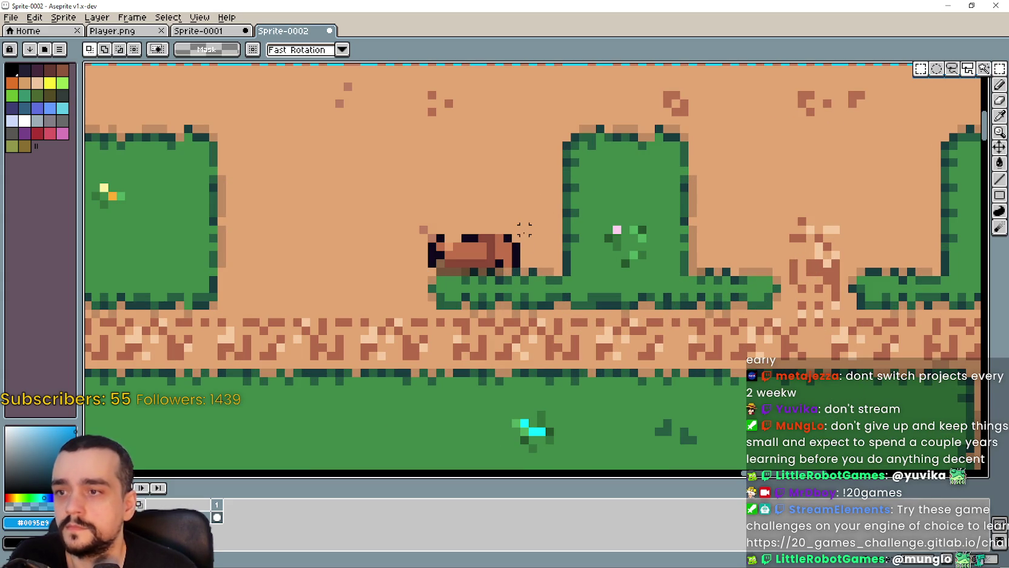
drag(525, 229, 415, 270)
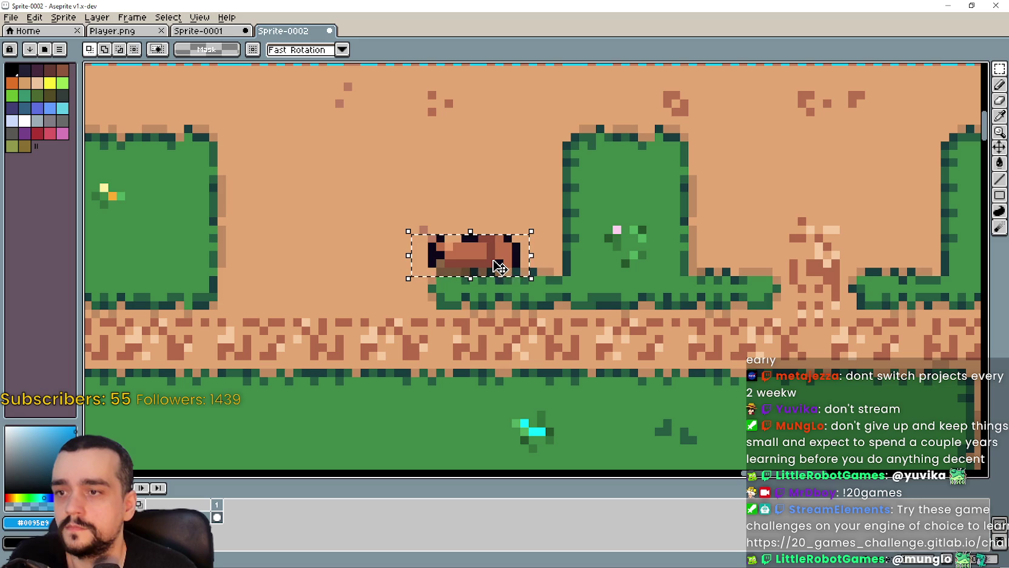
key(Delete)
Stretch the dirt strip above down to fill the erased hole.
scroll(499, 266, up, 1)
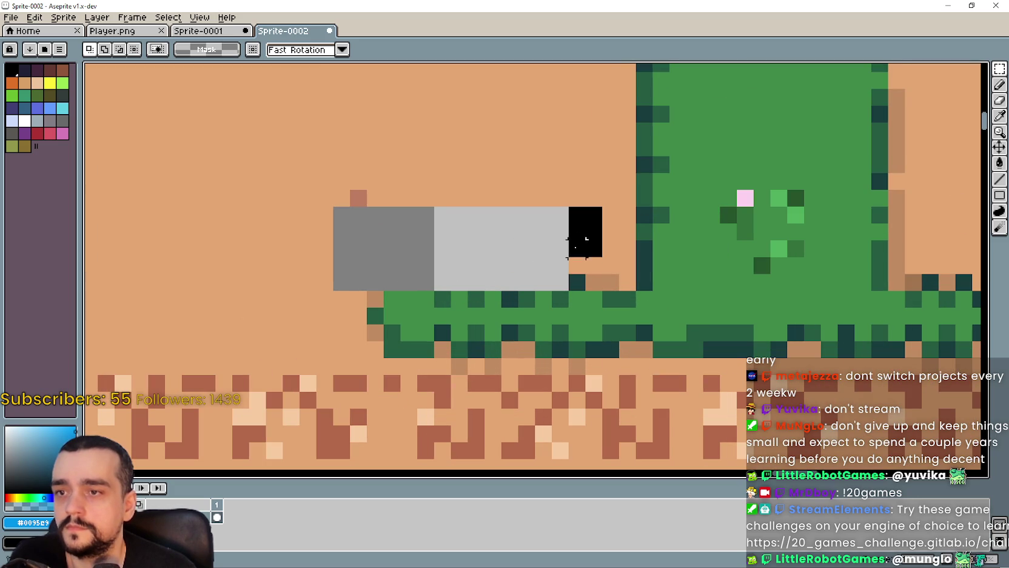
mouse_move(585, 255)
mouse_down()
mouse_move(564, 239)
mouse_move(325, 227)
mouse_move(334, 205)
mouse_move(570, 276)
mouse_up()
click(459, 315)
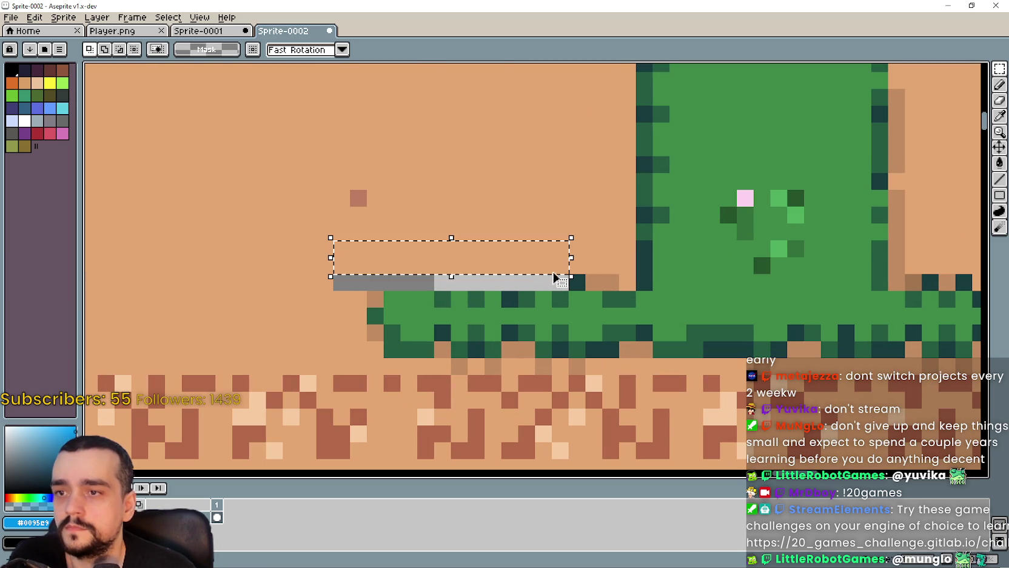
drag(456, 280, 458, 293)
click(548, 300)
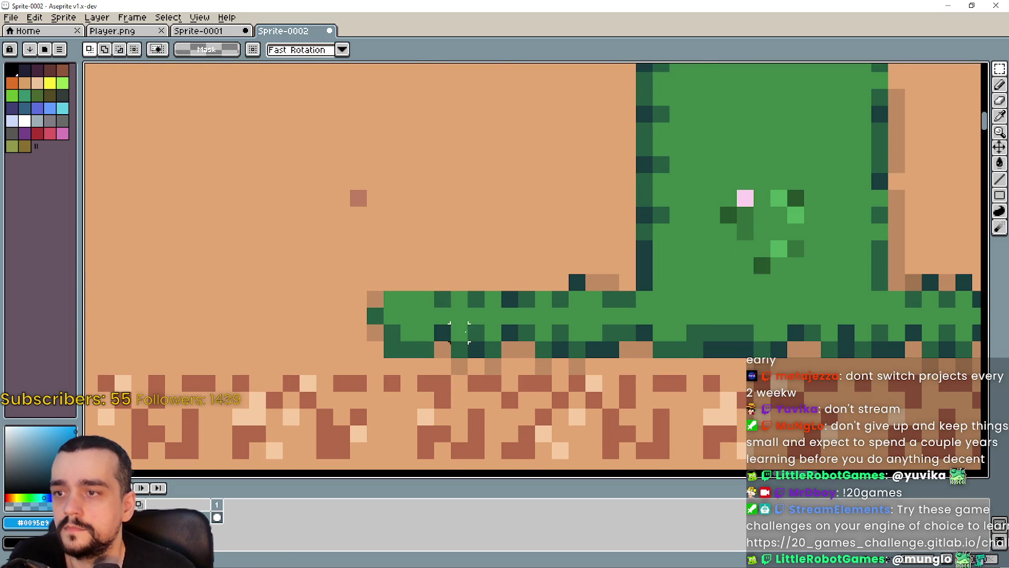
Extend the grass strip's dark teal top edge leftward by stretching copied edge pixels.
scroll(548, 301, up, 1)
drag(589, 273, 606, 243)
drag(599, 280, 417, 275)
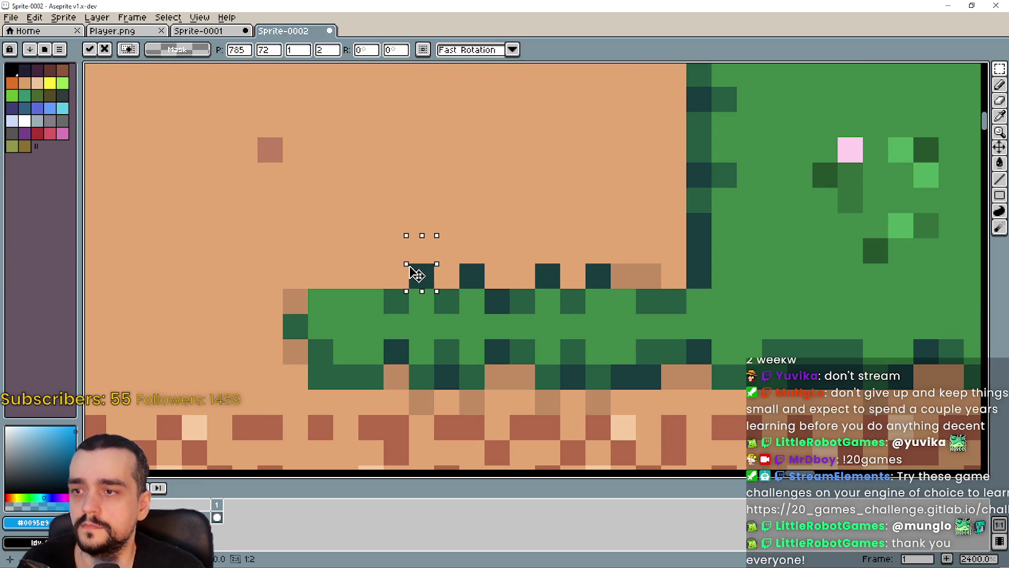
key(Return)
drag(593, 285, 255, 262)
key(Return)
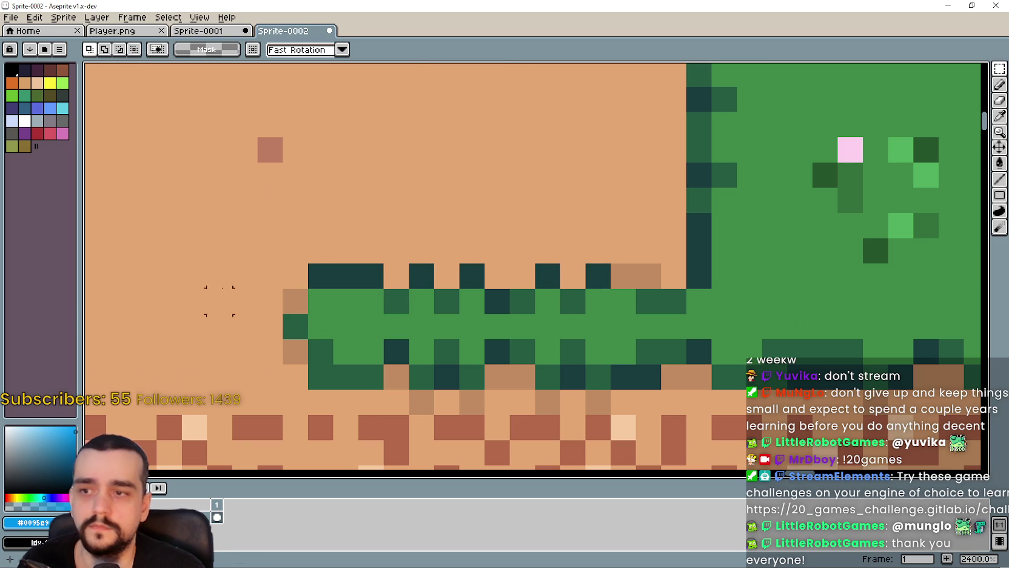
scroll(310, 296, down, 4)
scroll(309, 296, down, 2)
scroll(425, 285, up, 1)
drag(424, 291, 504, 224)
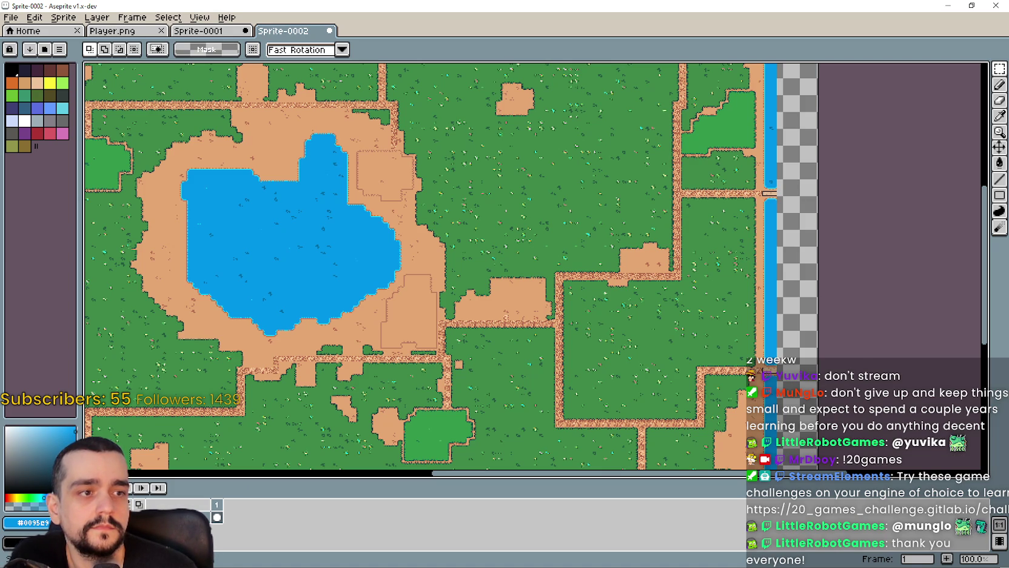
scroll(579, 360, down, 1)
scroll(579, 360, down, 1)
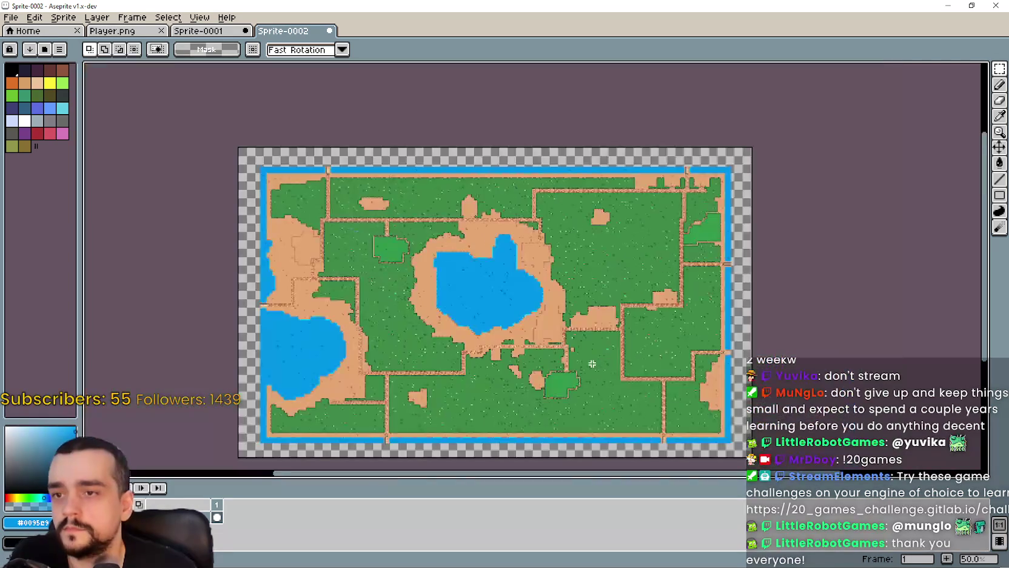
scroll(615, 346, up, 2)
scroll(522, 332, down, 1)
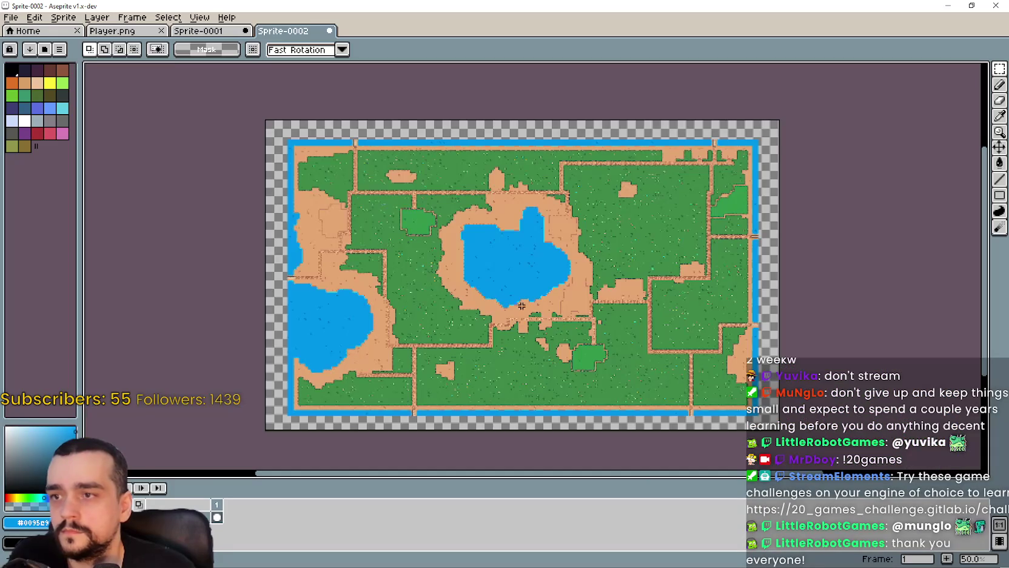
scroll(552, 330, down, 1)
scroll(640, 317, up, 2)
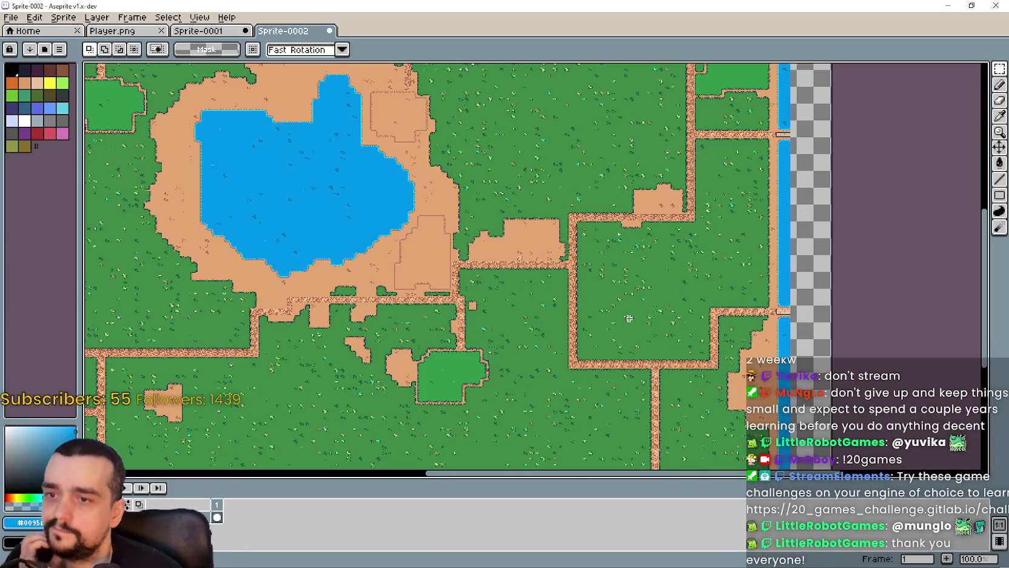
scroll(627, 319, down, 2)
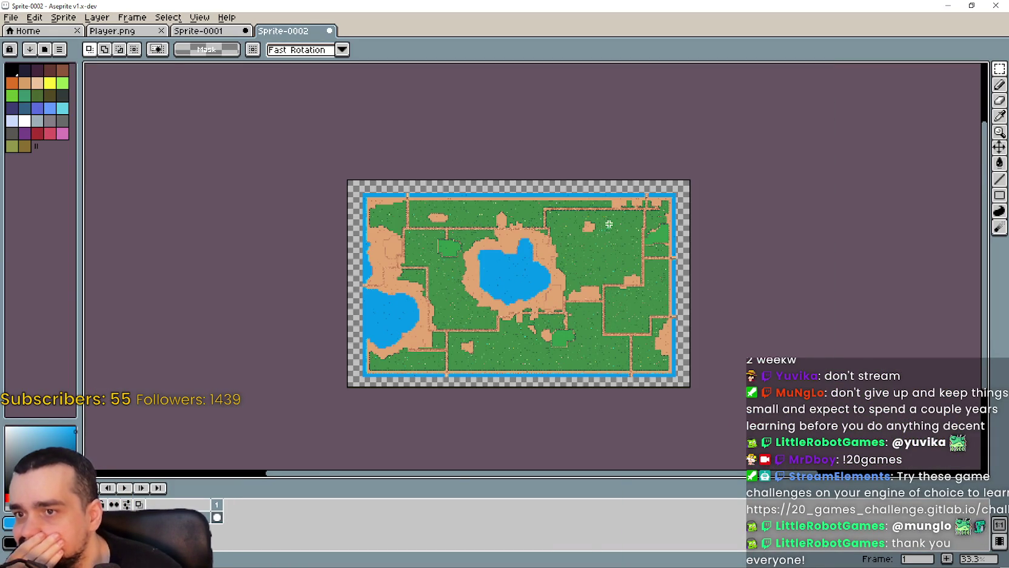
drag(593, 221, 683, 252)
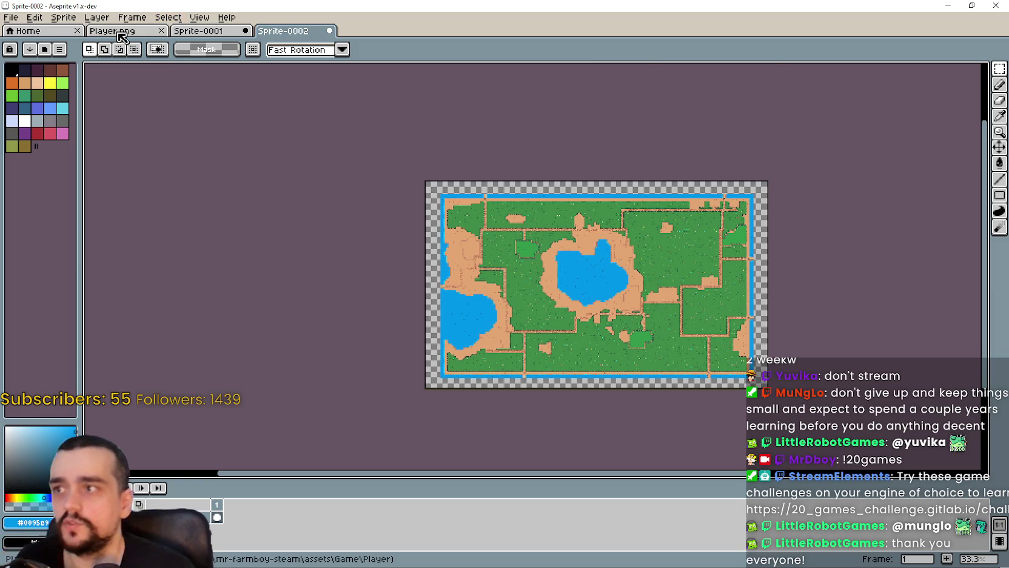
key(ctrl+shift+Tab)
key(ctrl+shift+Tab)
scroll(419, 254, down, 3)
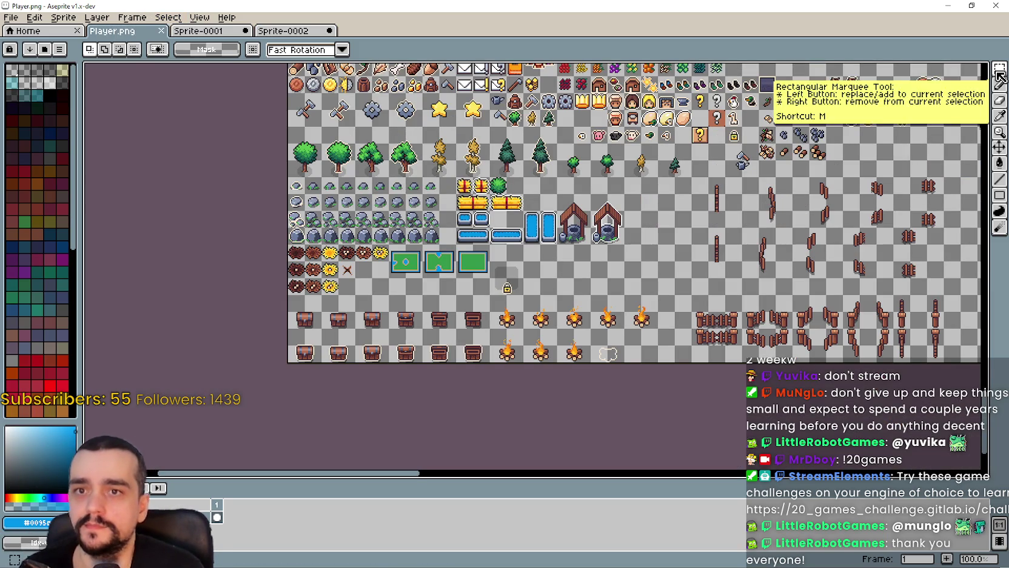
scroll(417, 260, up, 1)
scroll(417, 260, up, 1)
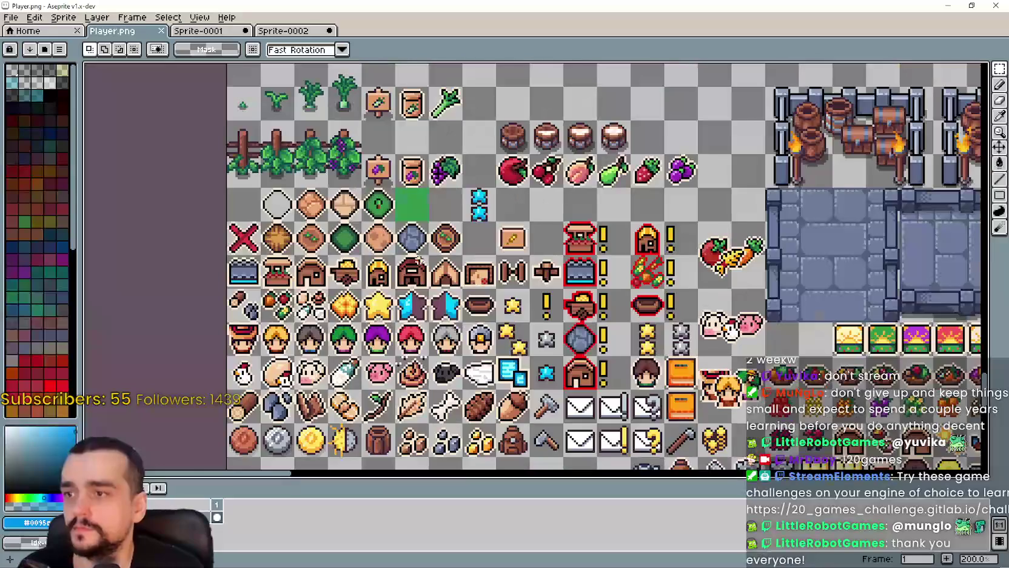
scroll(418, 260, up, 1)
scroll(418, 259, down, 1)
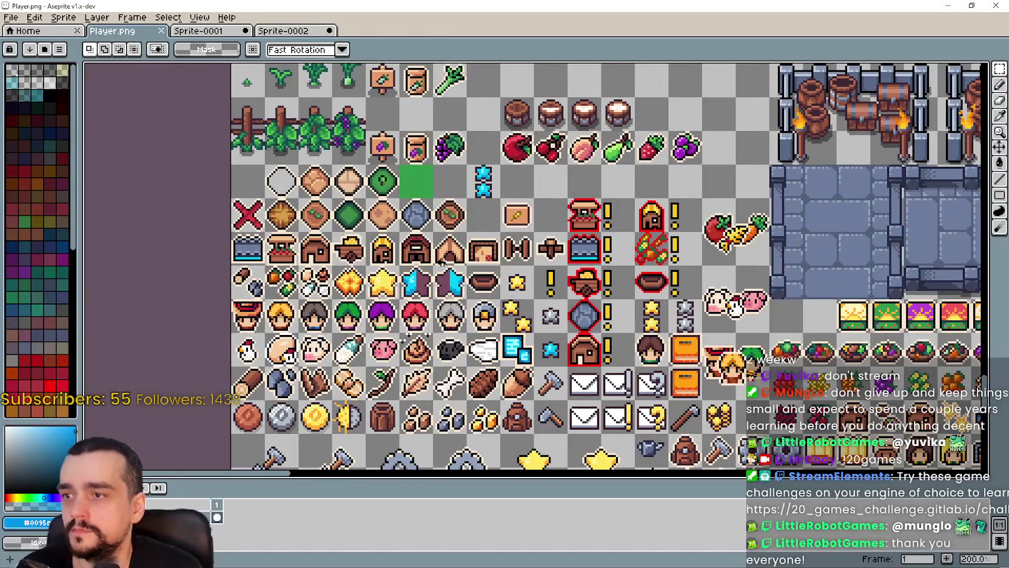
click(283, 31)
scroll(499, 225, up, 2)
scroll(499, 225, up, 1)
scroll(499, 224, up, 1)
key(ctrl+v)
drag(522, 261, 497, 262)
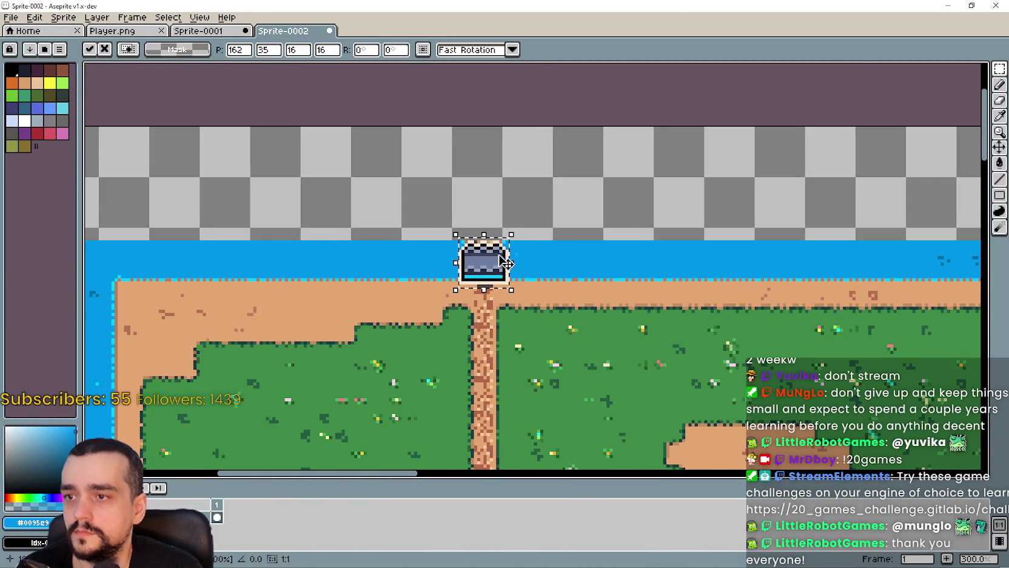
scroll(573, 327, up, 1)
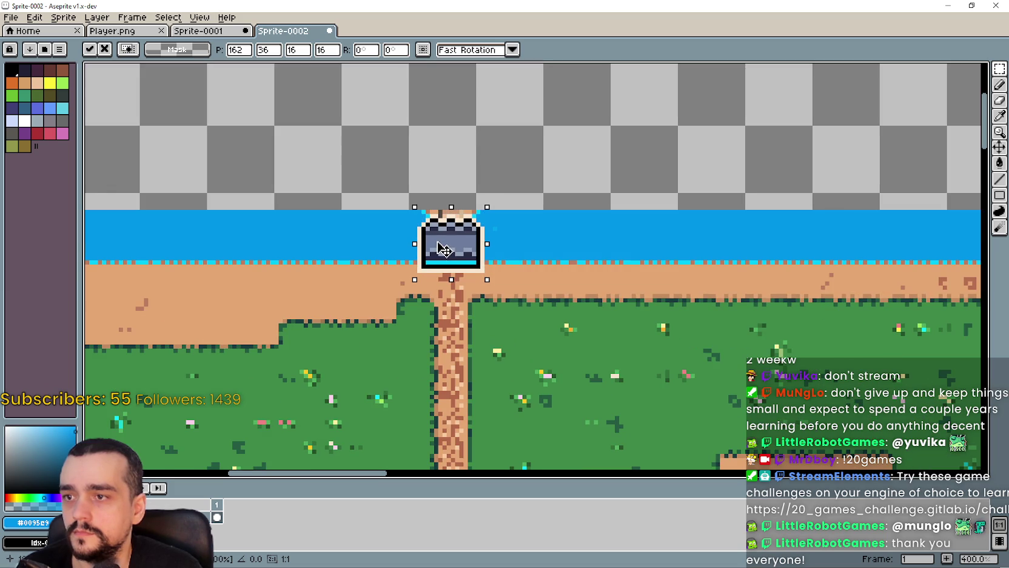
scroll(523, 286, down, 1)
key(ctrl+z)
scroll(522, 287, down, 3)
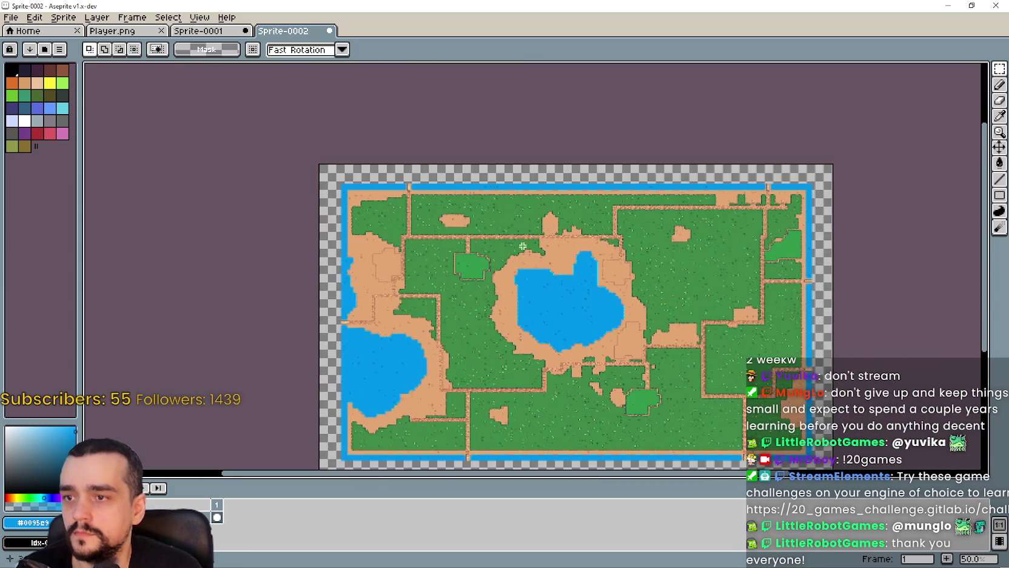
drag(316, 235, 296, 189)
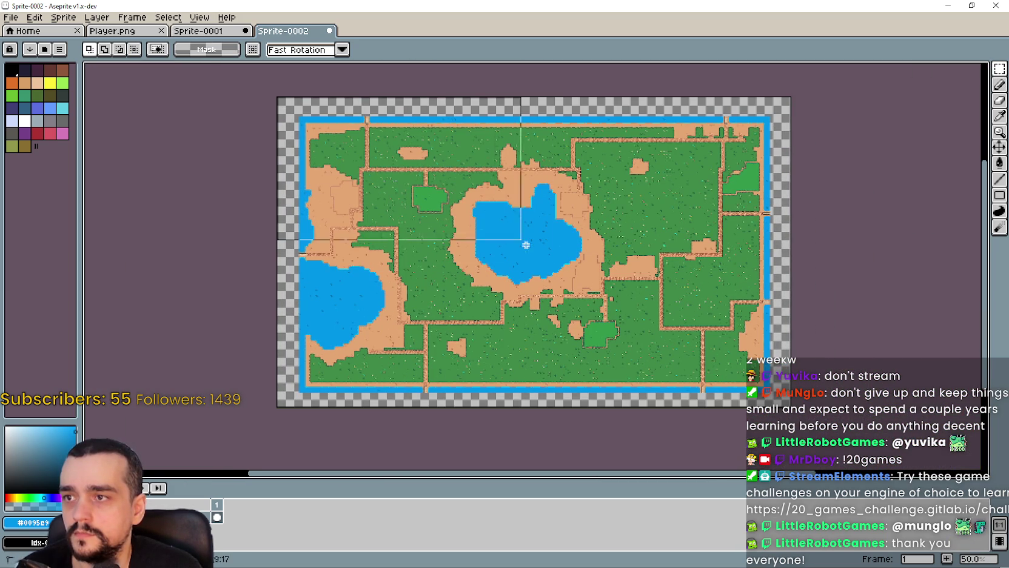
Scale the whole map by 0.9 to about 878×530 and centre it 32 px from the edges.
key(ctrl+a)
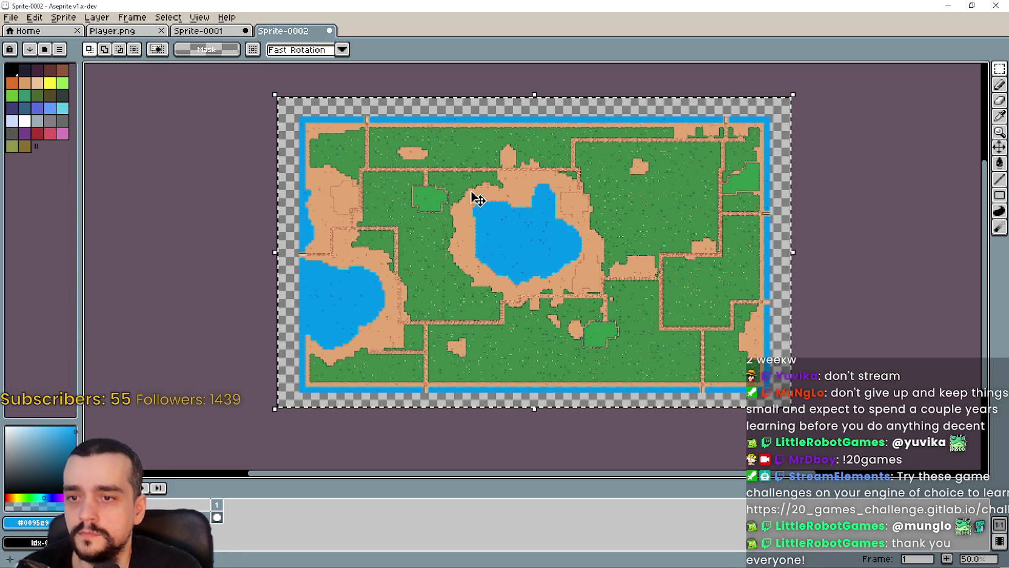
click(484, 209)
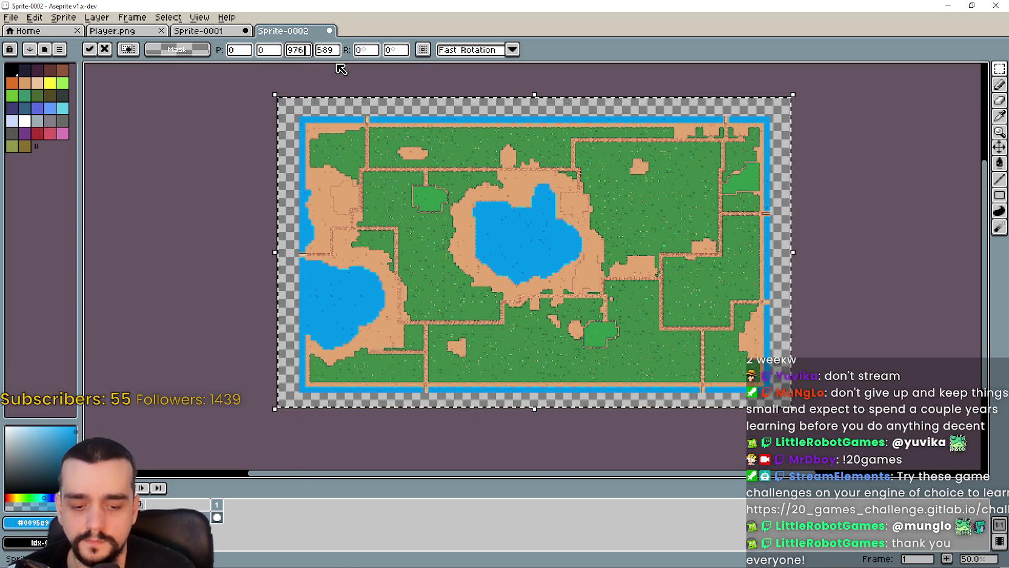
text(0)
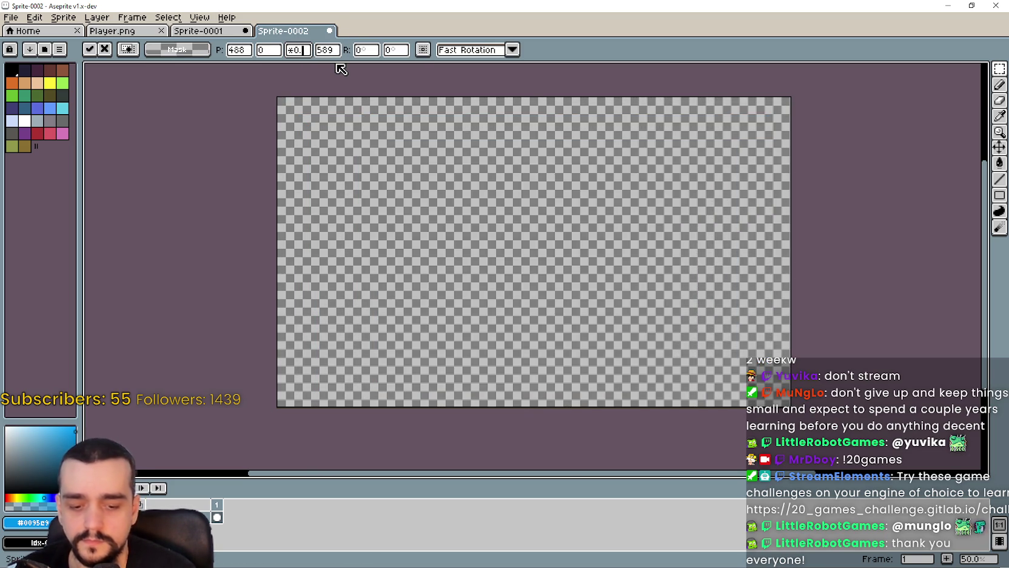
text(.9)
click(339, 50)
text(*)
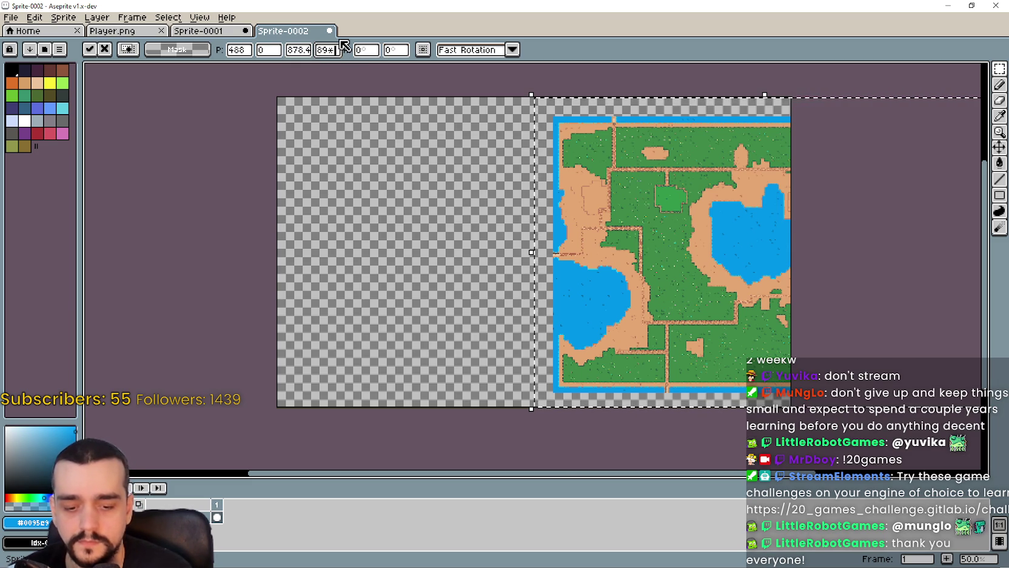
text(0)
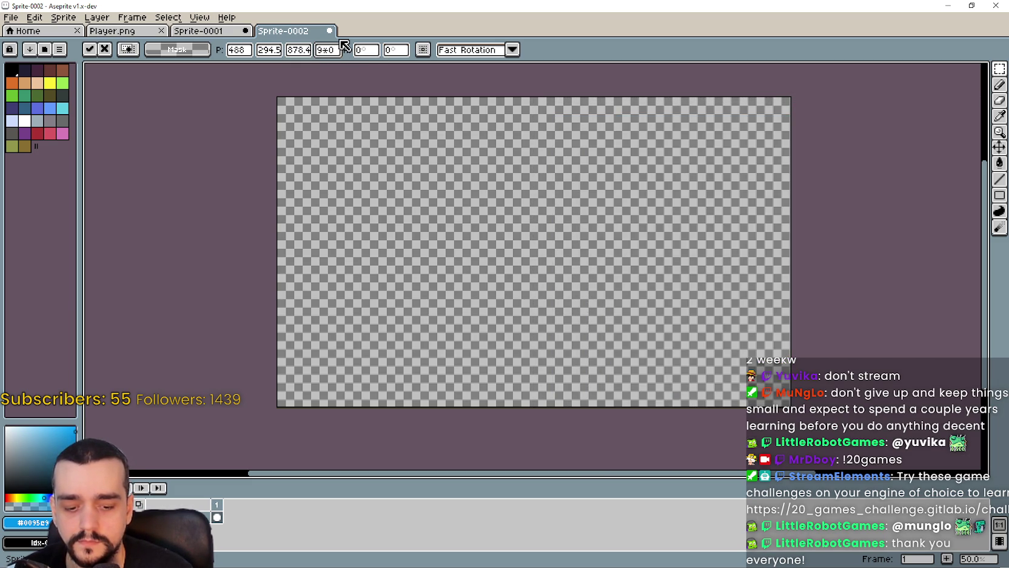
text(9)
key(Return)
mouse_move(805, 391)
mouse_down()
mouse_move(574, 243)
mouse_move(609, 241)
mouse_up()
key(Return)
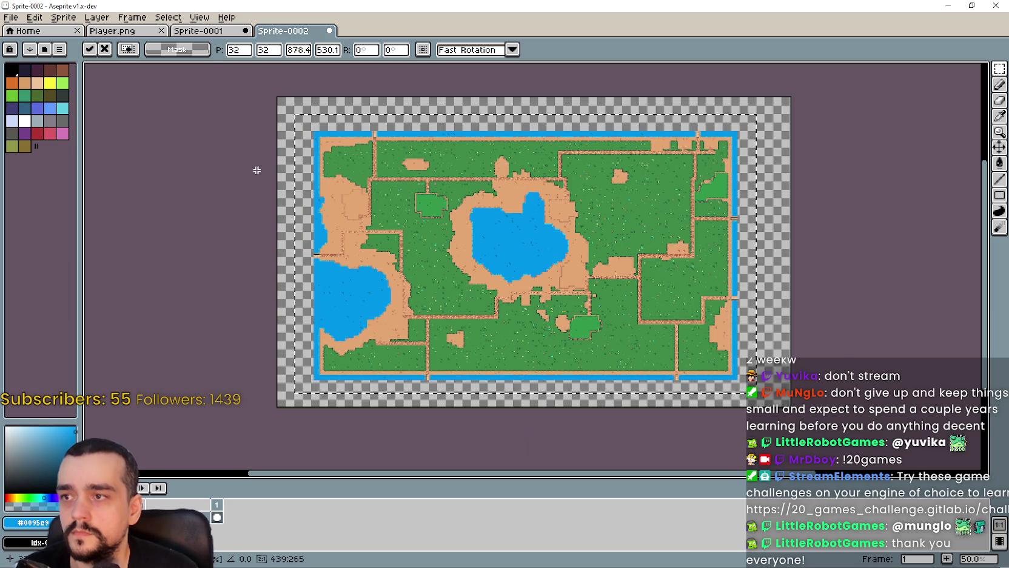
scroll(345, 128, up, 2)
Paste the chest tile as a trial on the top and right-hand water edges.
scroll(364, 127, up, 2)
scroll(394, 124, down, 1)
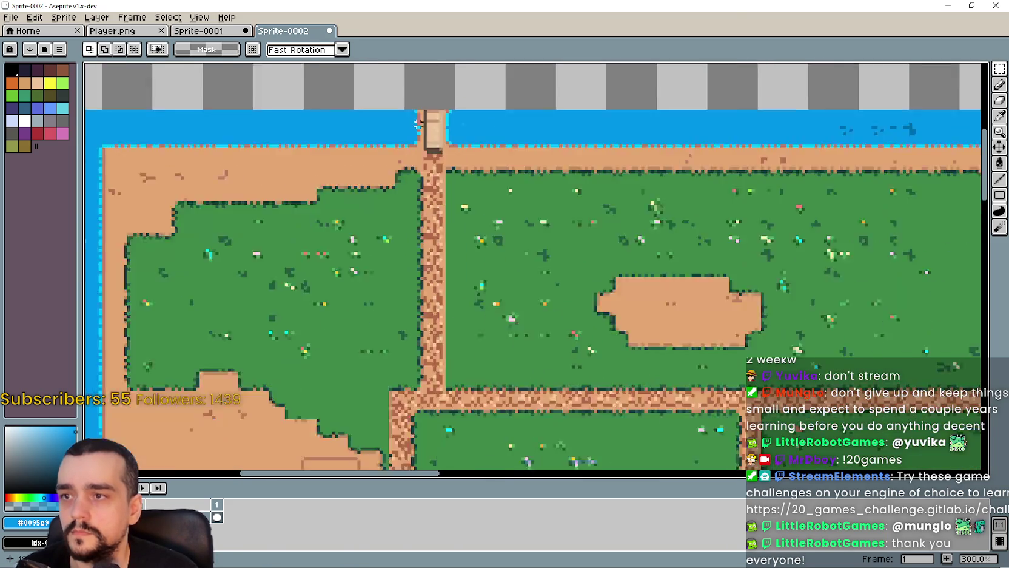
scroll(419, 121, up, 2)
scroll(419, 121, up, 3)
key(ctrl+v)
mouse_move(557, 251)
mouse_down()
mouse_move(481, 124)
mouse_move(487, 137)
mouse_up()
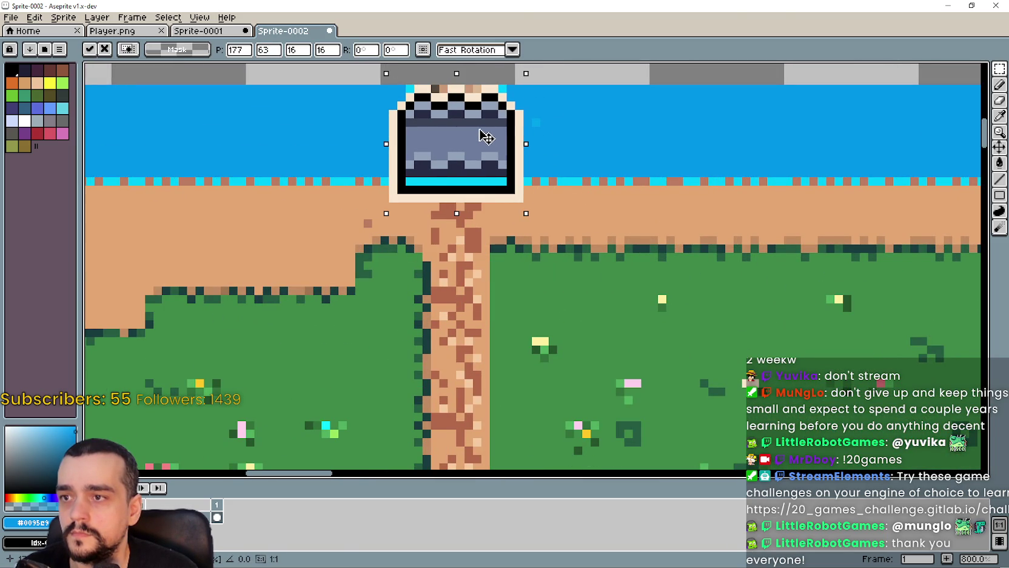
scroll(487, 137, down, 5)
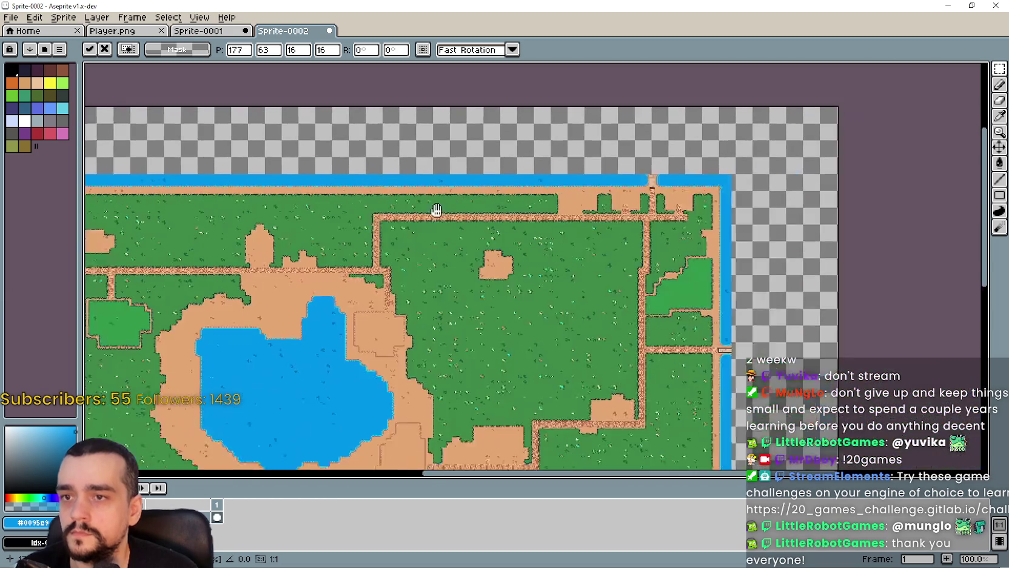
scroll(642, 175, up, 1)
mouse_move(642, 175)
mouse_down()
mouse_move(534, 267)
mouse_move(590, 205)
mouse_move(582, 214)
mouse_move(641, 258)
mouse_move(533, 267)
mouse_move(650, 276)
mouse_up()
Undo the chest paste and bring up the Layer menu.
scroll(581, 213, down, 2)
scroll(638, 279, up, 3)
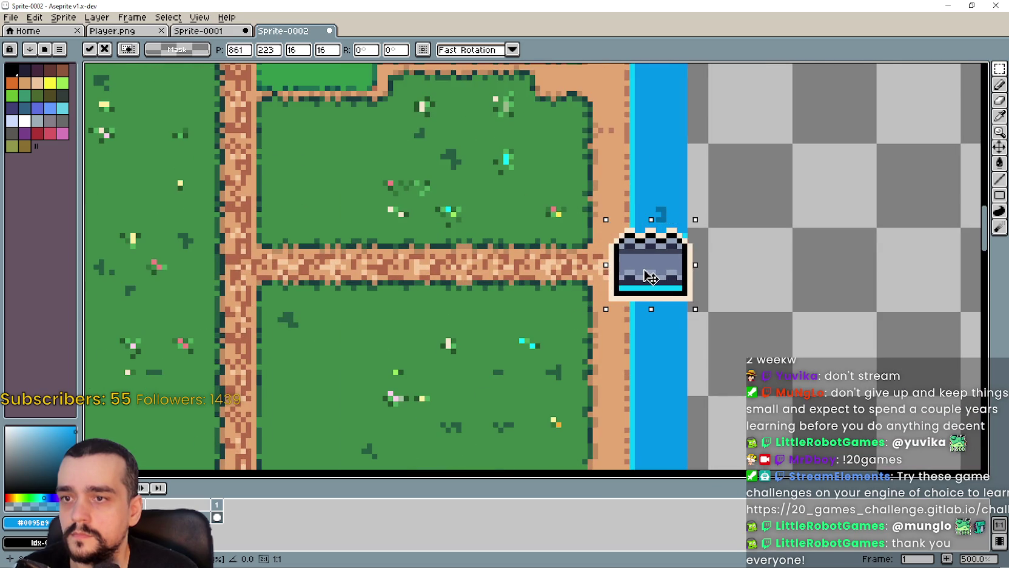
key(ctrl+z)
scroll(650, 277, down, 5)
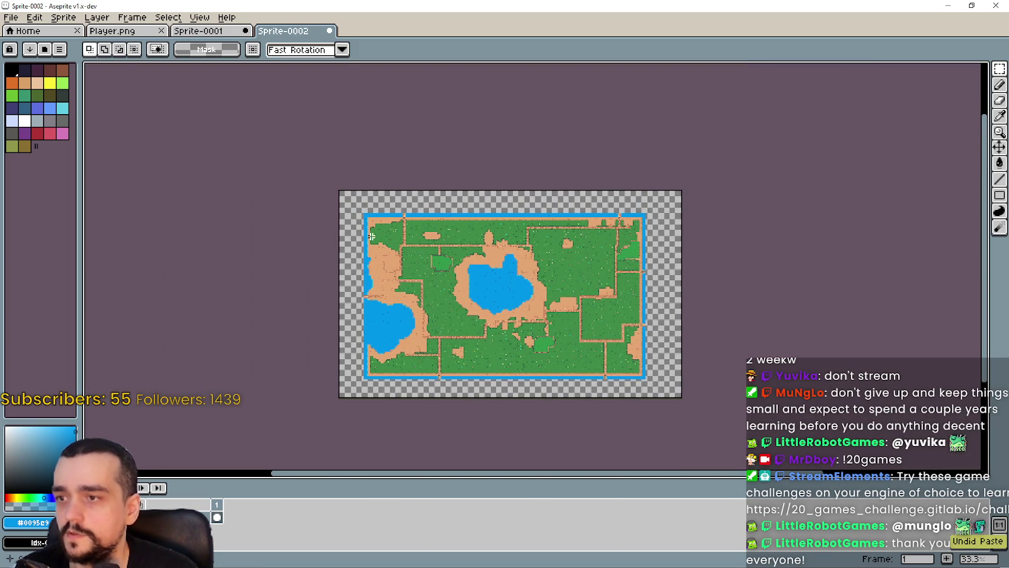
click(120, 18)
mouse_move(96, 16)
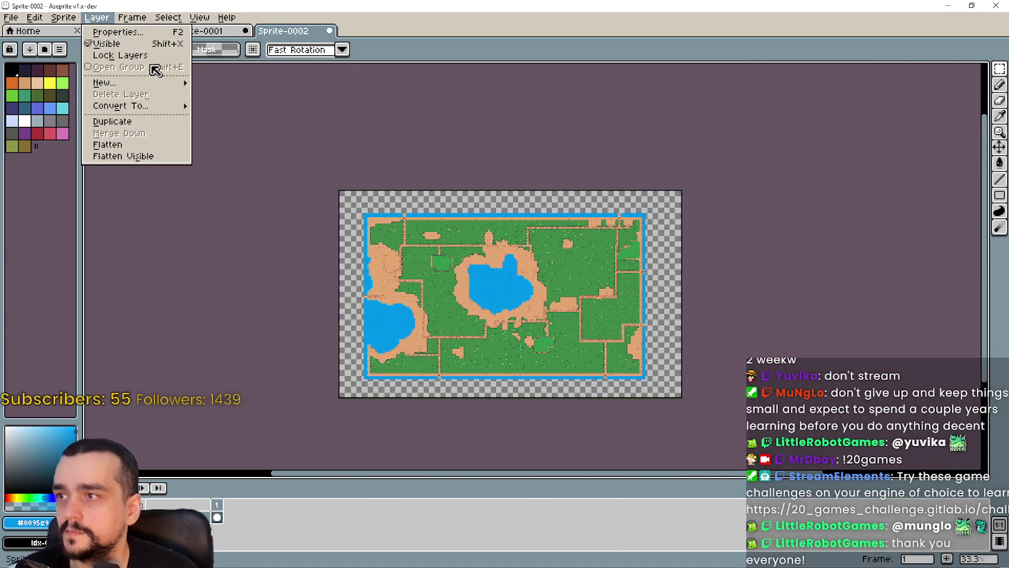
mouse_move(103, 81)
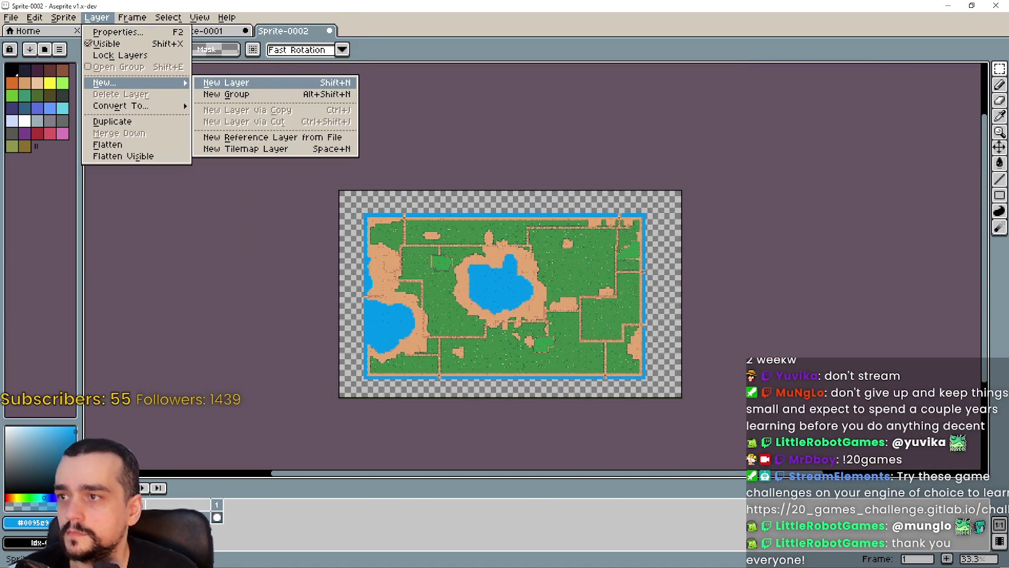
Add a new layer and place a pasted bridge tile at the top path entrance.
click(261, 83)
scroll(390, 175, up, 1)
scroll(376, 179, up, 2)
scroll(360, 184, up, 2)
scroll(360, 184, down, 3)
key(ctrl+v)
drag(529, 268, 409, 149)
scroll(431, 185, up, 1)
scroll(431, 185, down, 3)
scroll(523, 258, up, 1)
scroll(523, 258, up, 1)
scroll(523, 258, up, 1)
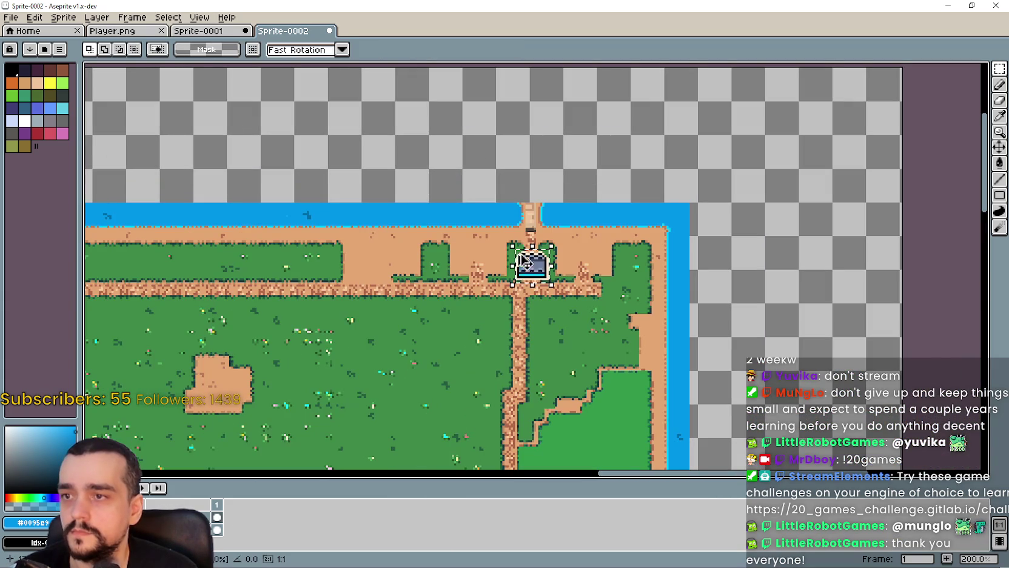
mouse_move(523, 258)
mouse_down()
mouse_move(531, 223)
mouse_move(581, 301)
mouse_move(592, 297)
mouse_up()
Place a second bridge tile on the south river edge.
scroll(734, 216, down, 2)
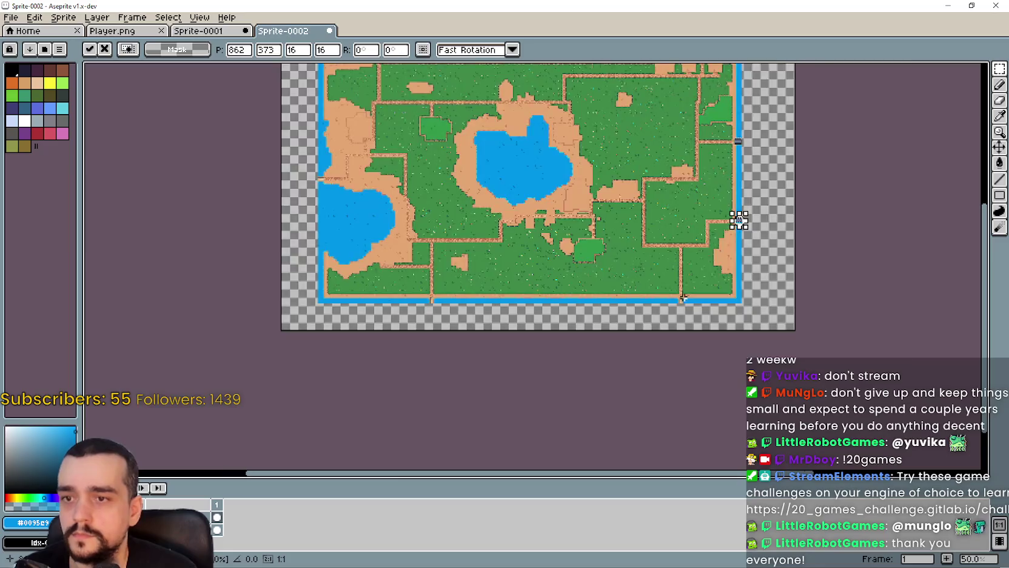
scroll(691, 313, up, 2)
key(Return)
drag(539, 276, 670, 315)
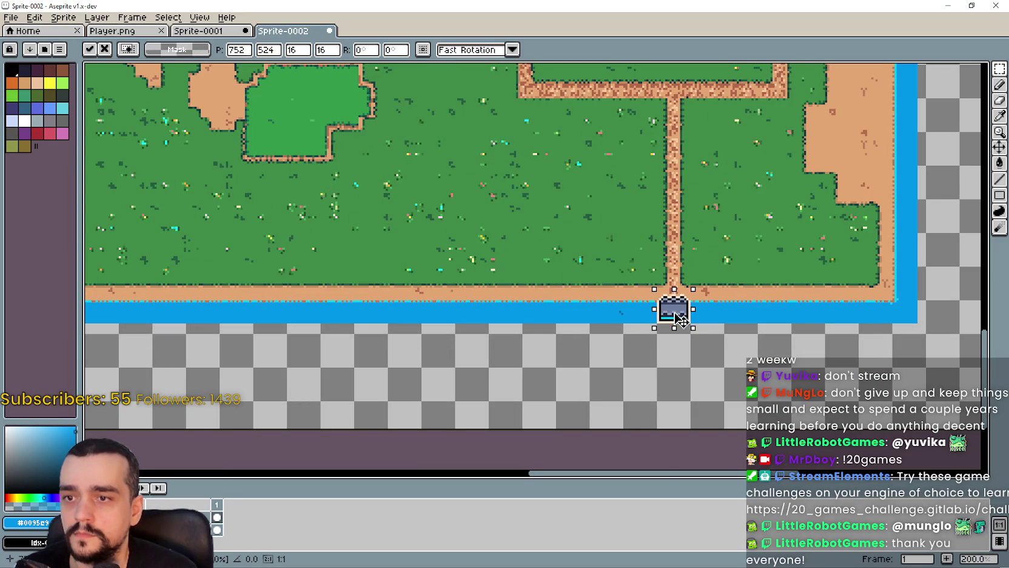
scroll(490, 306, down, 2)
scroll(509, 291, up, 2)
Place a third bridge tile on the west river and commit it.
key(ctrl+v)
drag(545, 279, 507, 351)
scroll(499, 350, down, 2)
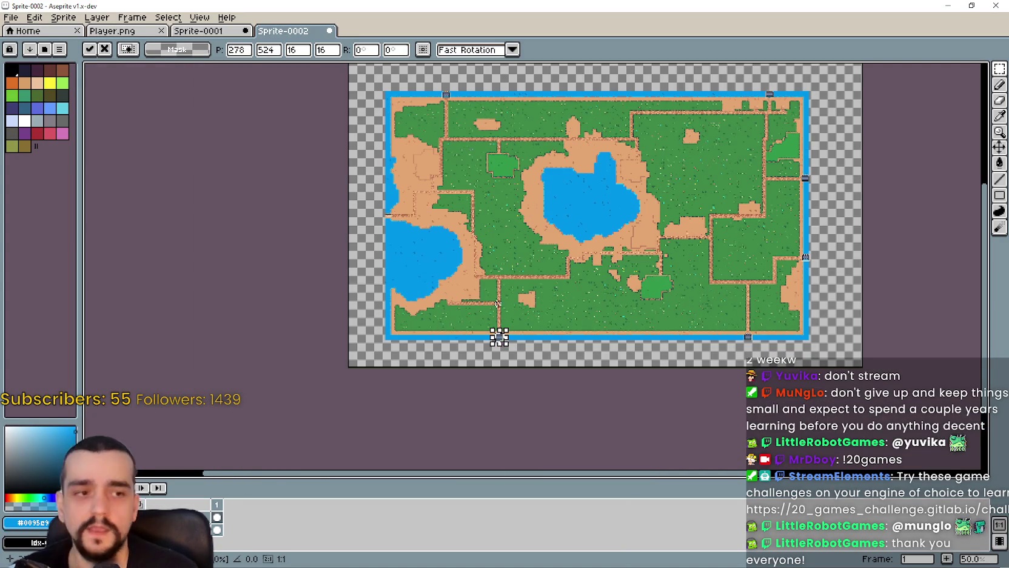
scroll(496, 333, down, 1)
scroll(533, 353, up, 2)
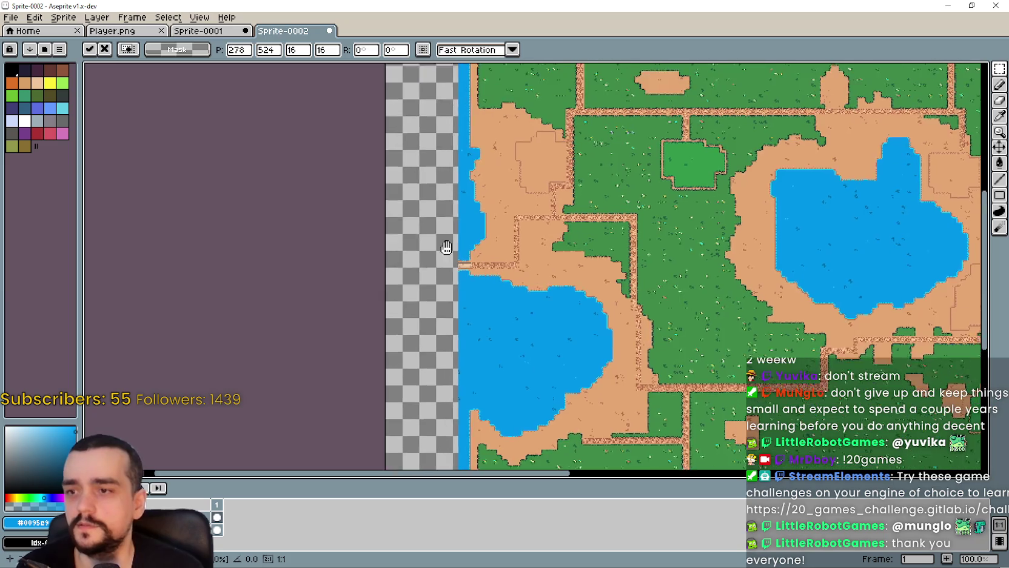
scroll(444, 268, up, 3)
click(371, 265)
mouse_move(277, 264)
mouse_down()
mouse_move(592, 327)
mouse_move(560, 330)
mouse_move(382, 263)
mouse_up()
scroll(567, 311, down, 4)
key(Return)
scroll(595, 271, up, 2)
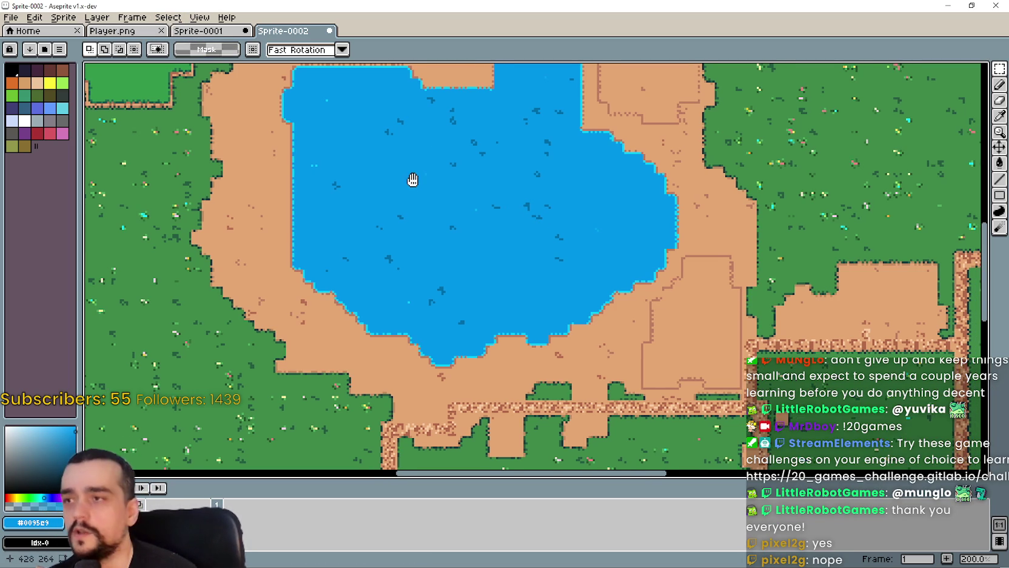
click(112, 30)
Browse the Player.png sprite sheet for the brown hut tile.
drag(546, 267, 596, 278)
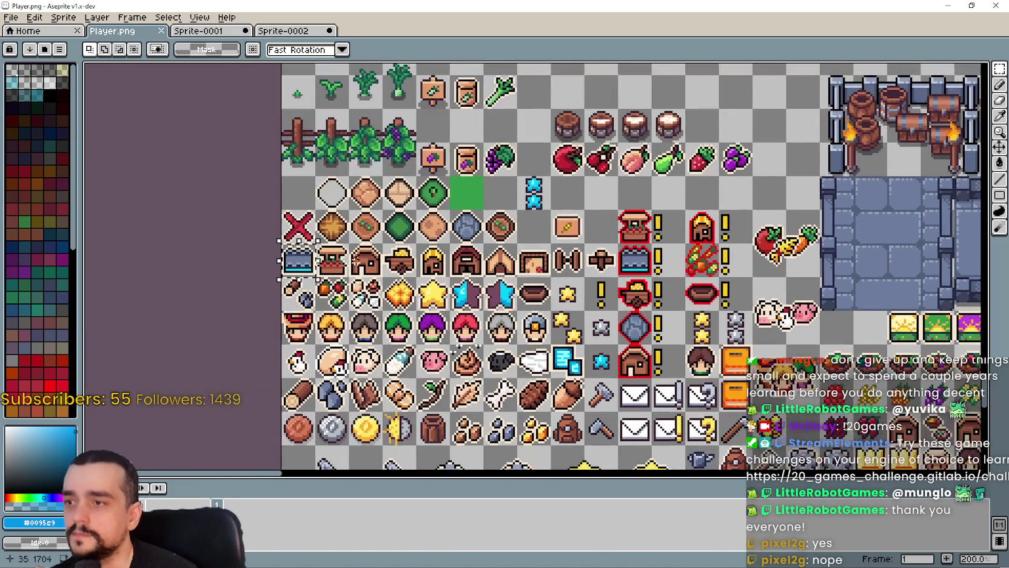
scroll(359, 257, up, 1)
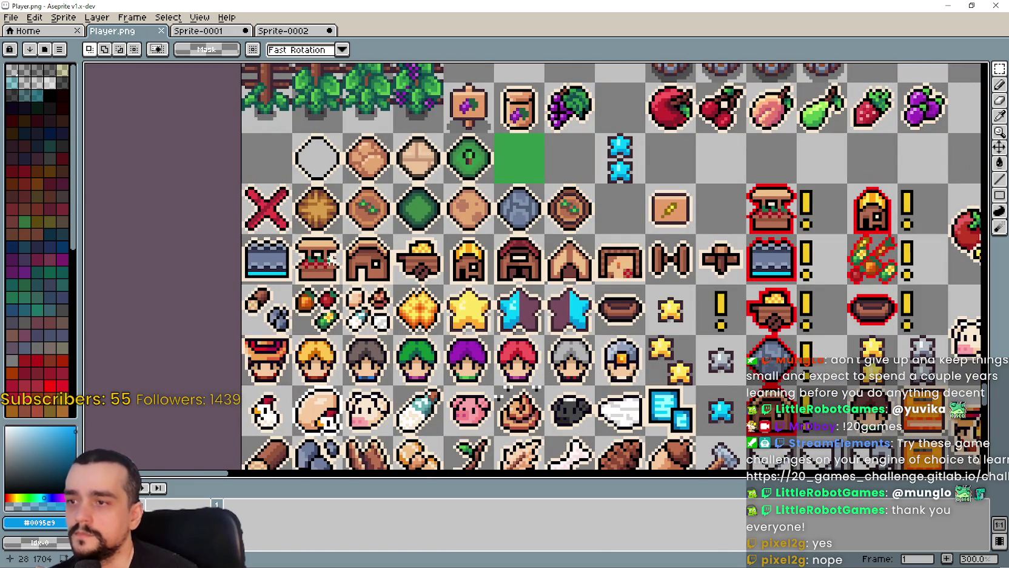
scroll(430, 257, down, 1)
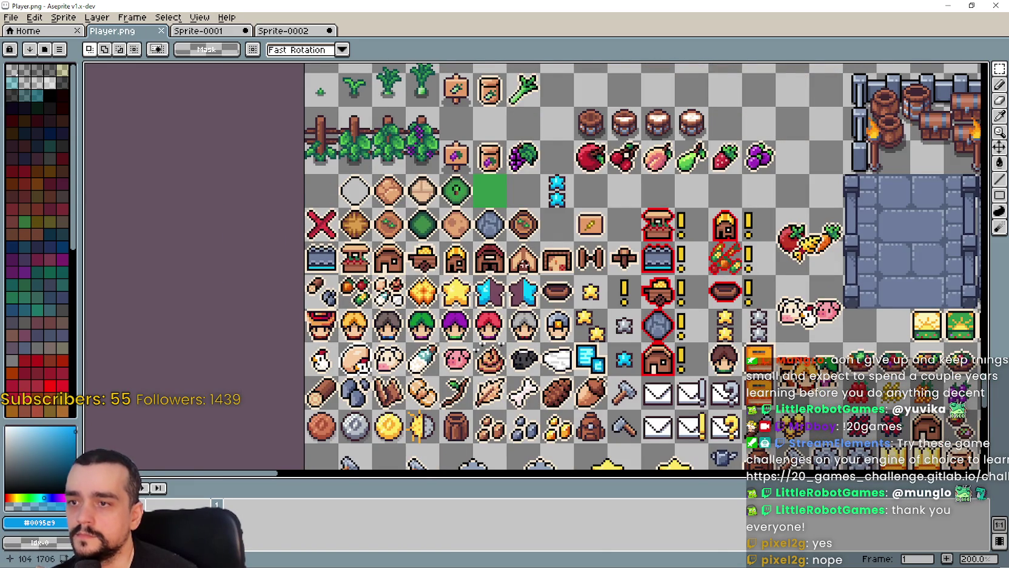
drag(558, 267, 524, 263)
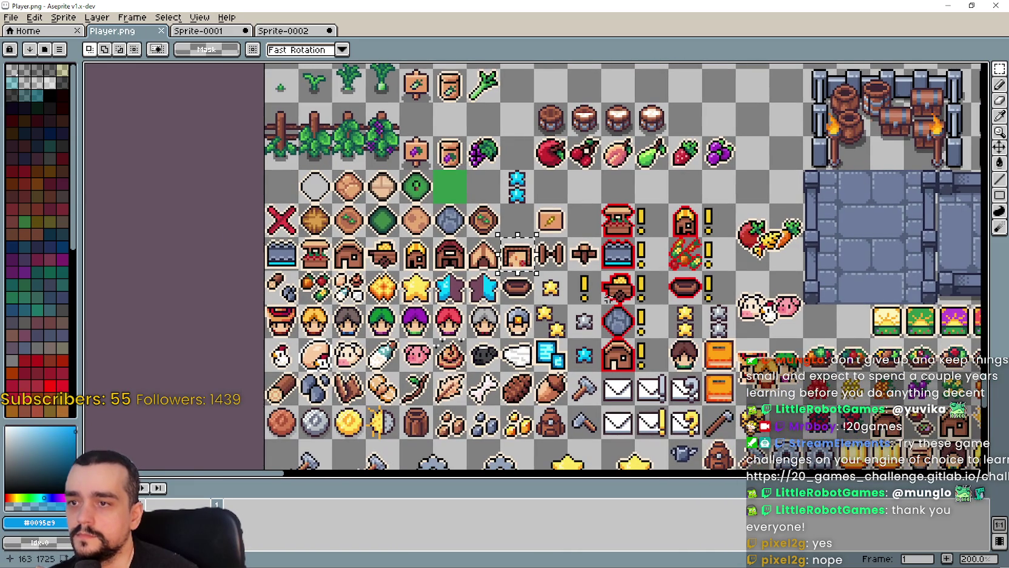
mouse_move(426, 206)
mouse_down()
mouse_move(409, 152)
mouse_move(269, 86)
mouse_up()
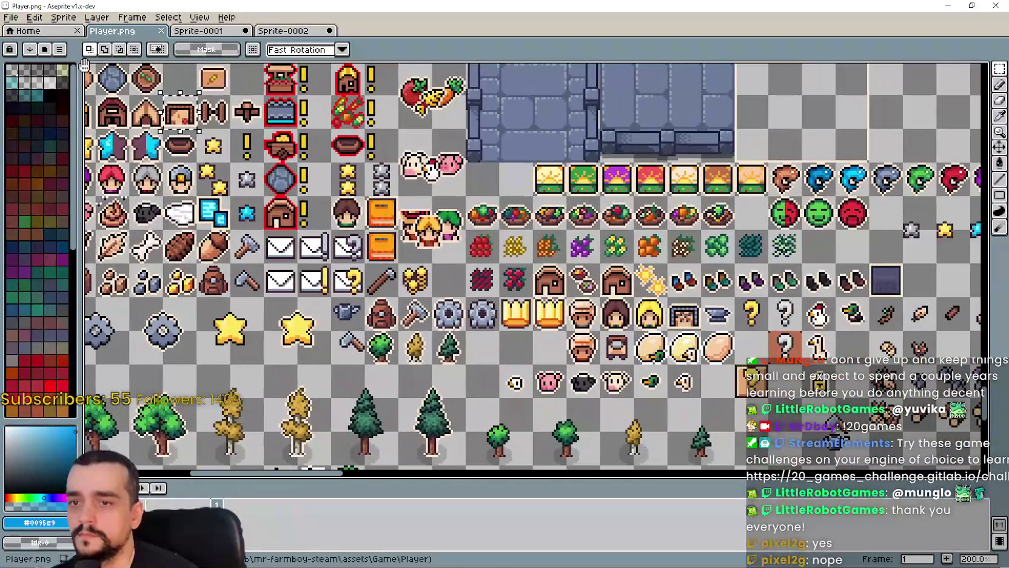
drag(269, 87, 384, 205)
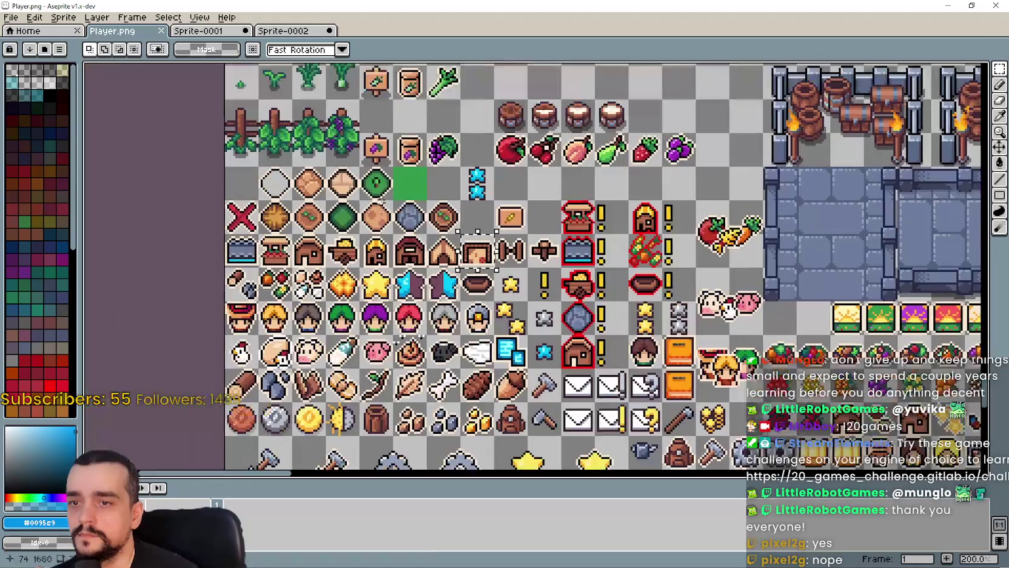
Paste the brown hut tile onto the dirt beside the top bridge path.
click(283, 31)
scroll(473, 220, down, 3)
scroll(473, 219, up, 2)
scroll(489, 333, up, 1)
scroll(489, 334, up, 2)
key(ctrl+v)
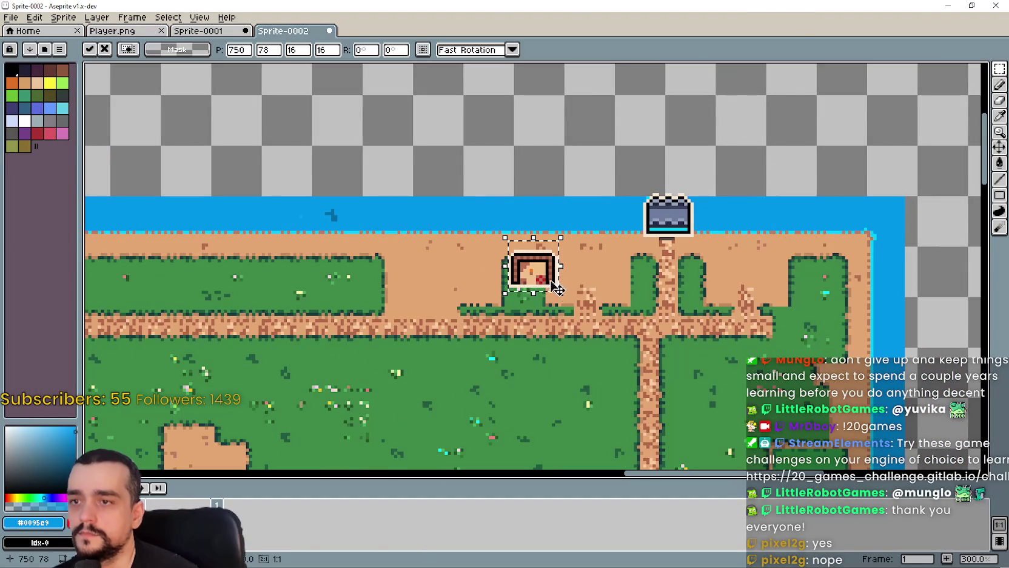
mouse_move(539, 276)
mouse_down()
mouse_move(635, 338)
mouse_move(587, 264)
mouse_up()
scroll(644, 331, up, 1)
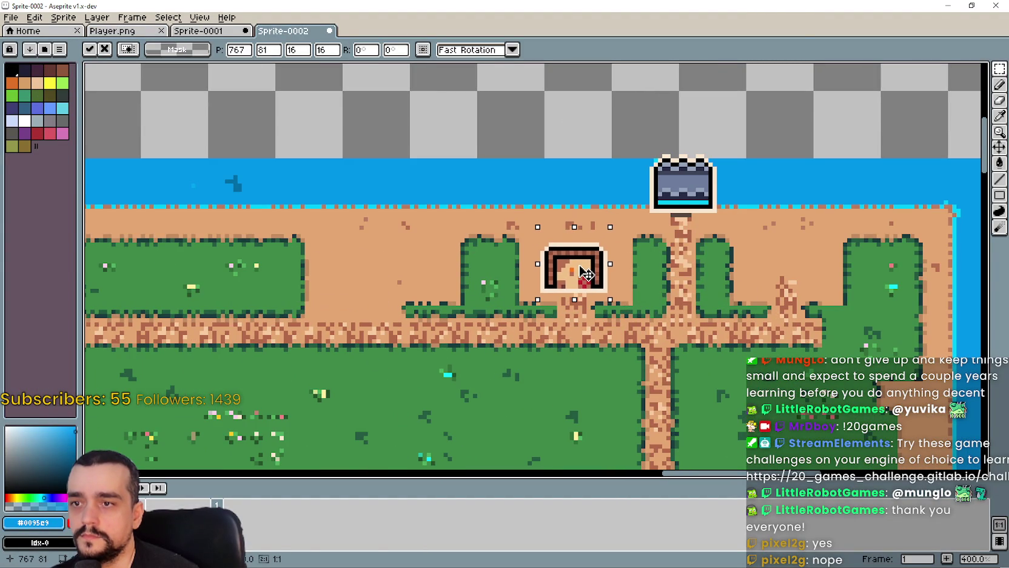
scroll(588, 278, down, 1)
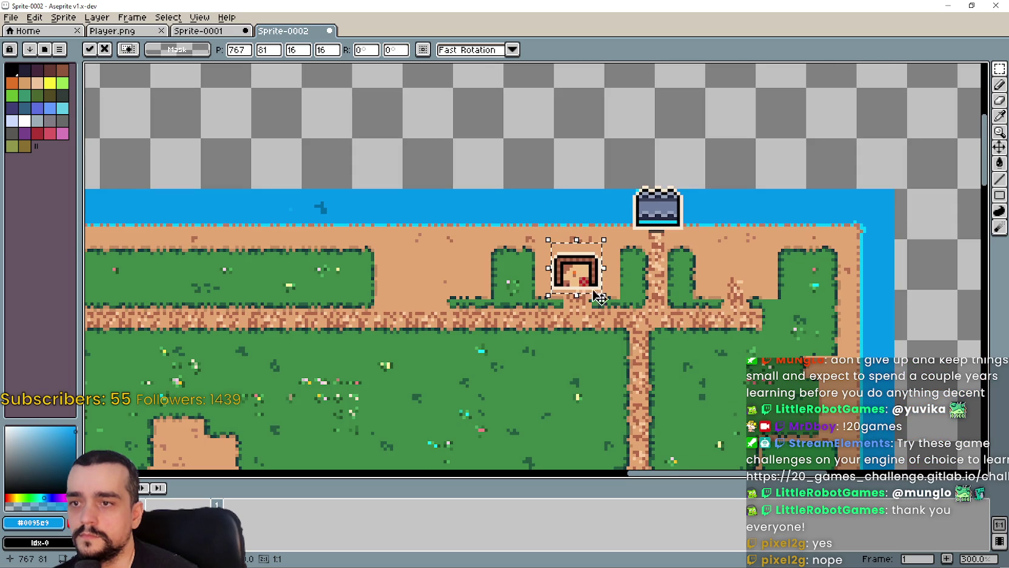
scroll(722, 351, down, 1)
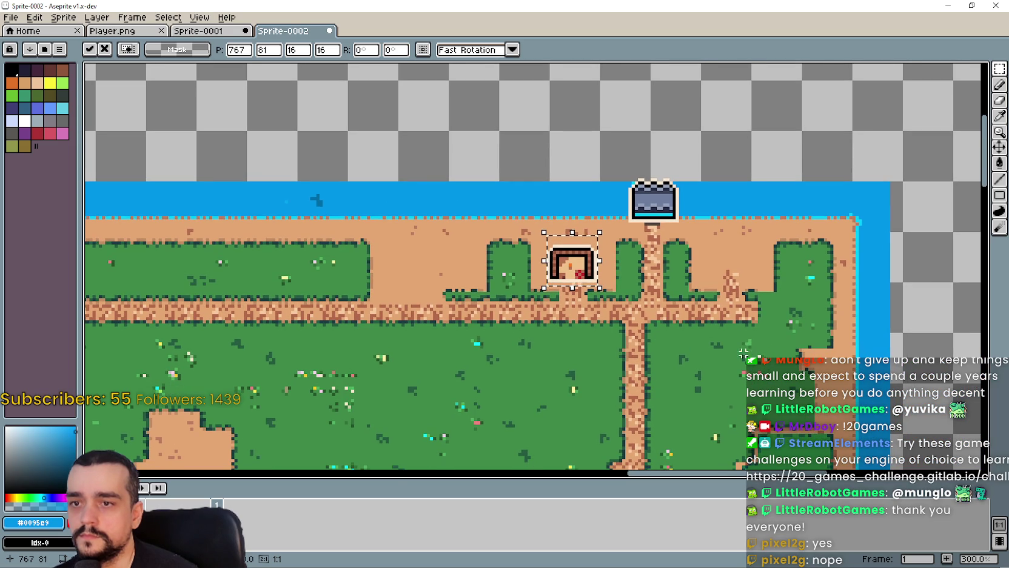
click(189, 32)
click(140, 31)
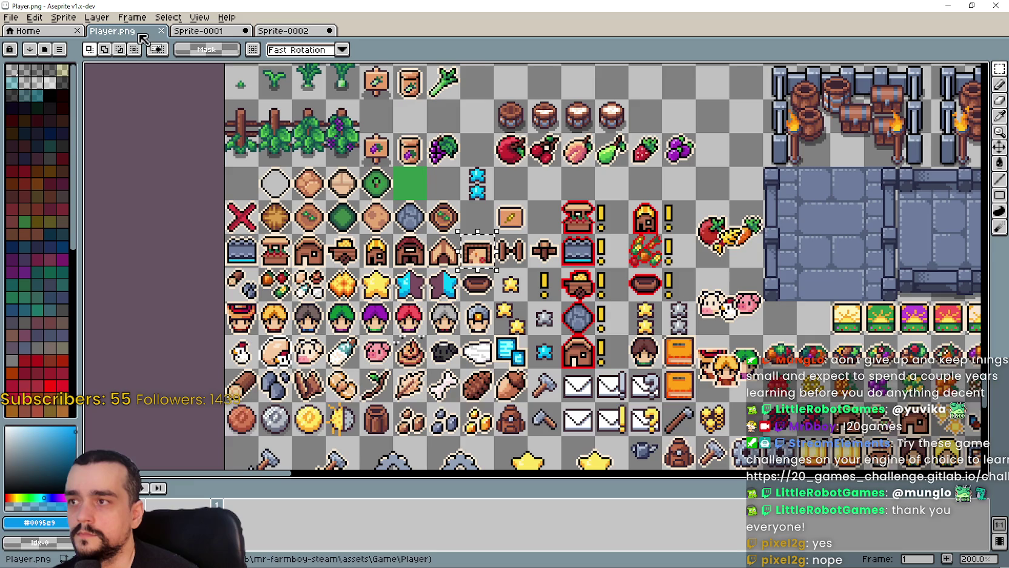
Browse the right-hand items of the Player.png sheet for the darker hut tile.
mouse_move(458, 321)
mouse_down()
mouse_move(490, 288)
mouse_move(525, 277)
mouse_up()
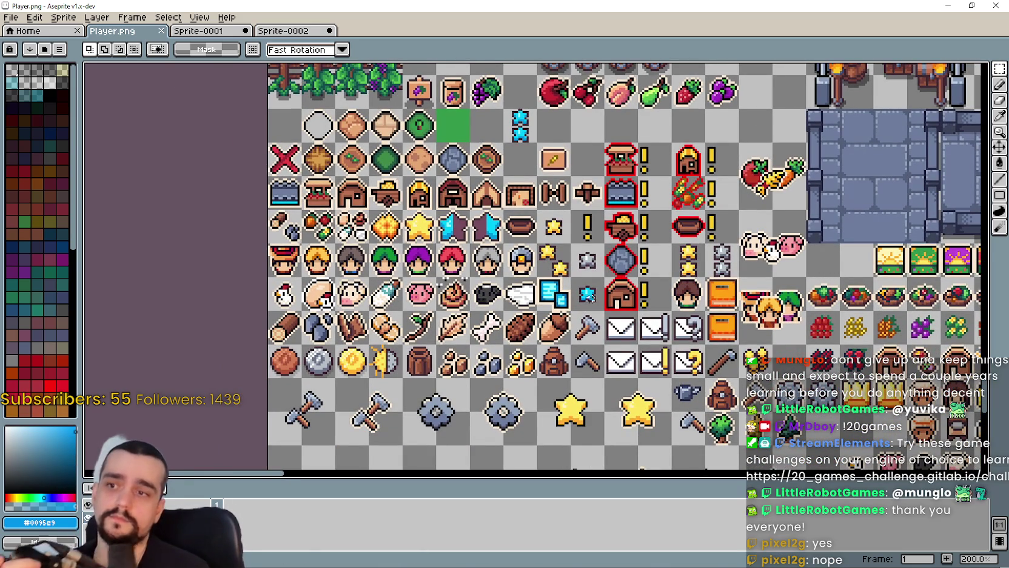
mouse_move(593, 303)
mouse_down()
mouse_move(603, 334)
mouse_move(594, 305)
mouse_up()
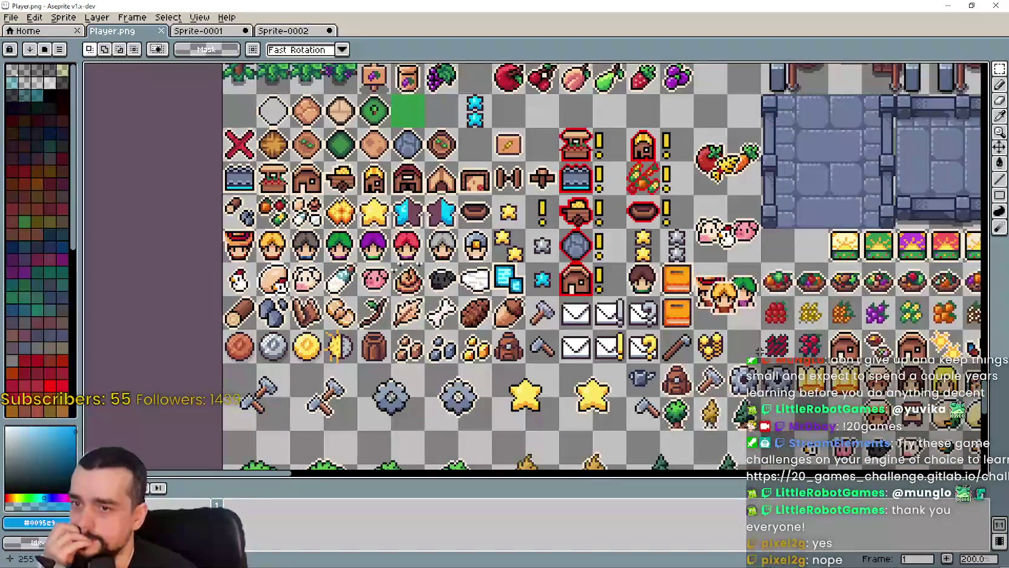
mouse_move(673, 345)
mouse_down()
mouse_move(626, 316)
mouse_move(447, 274)
mouse_up()
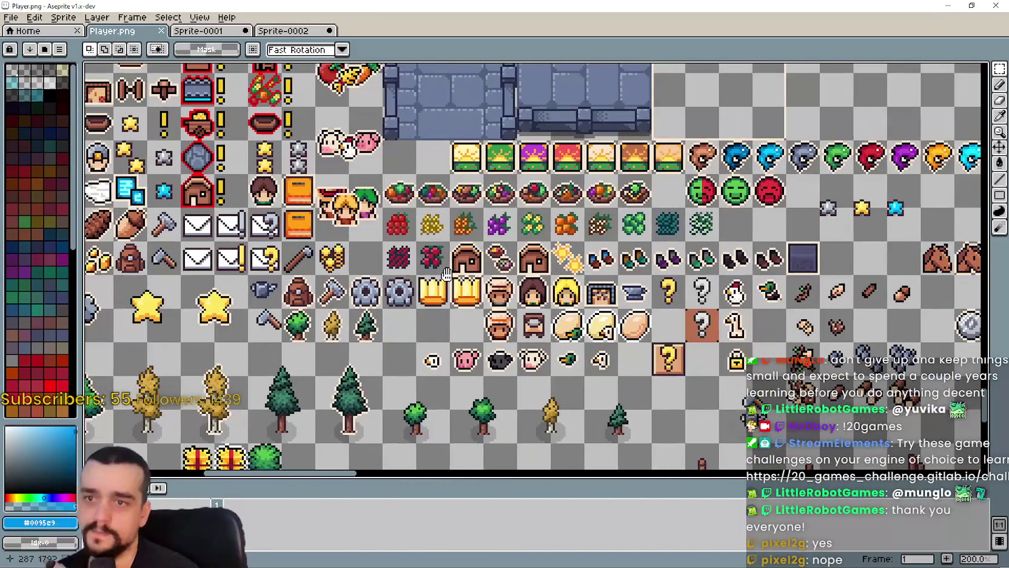
scroll(579, 316, down, 2)
scroll(571, 349, up, 1)
scroll(572, 349, up, 1)
scroll(572, 349, left, 2)
scroll(580, 316, left, 2)
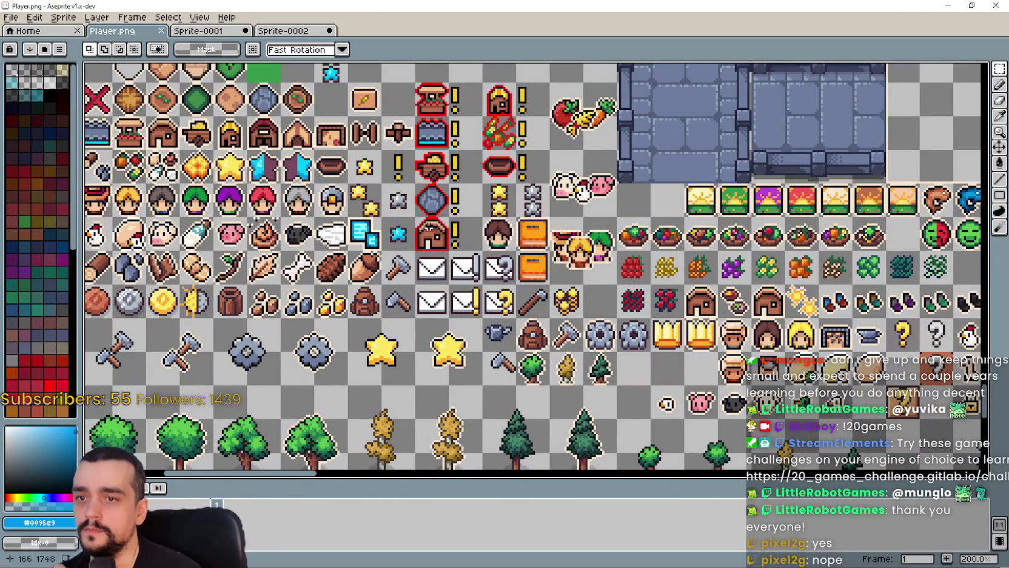
scroll(431, 227, down, 1)
scroll(431, 228, up, 2)
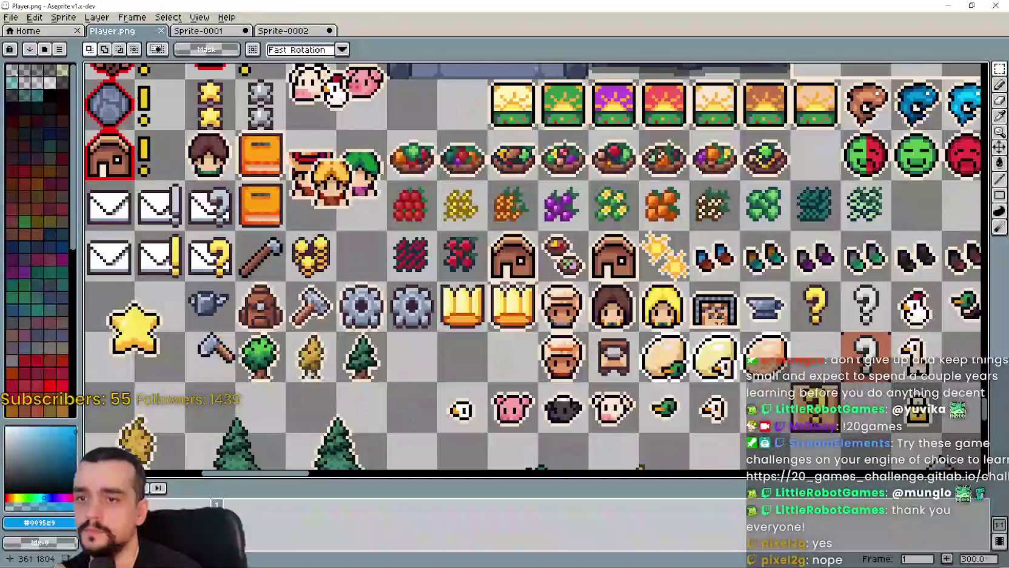
Paste the darker hut tile right of the top bridge path, then view Sprite-0001.
click(283, 31)
key(ctrl+v)
drag(552, 267, 563, 300)
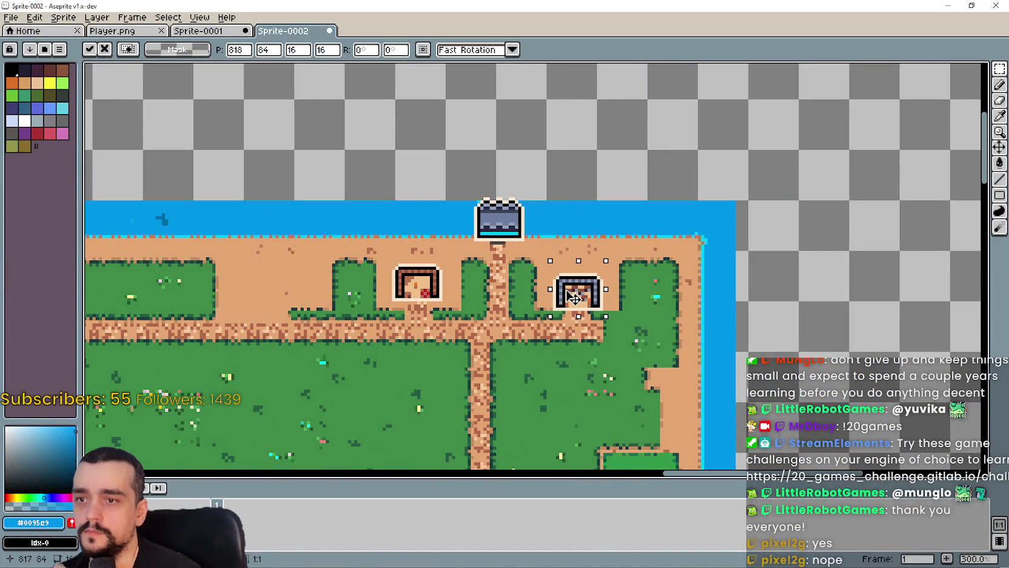
scroll(576, 297, down, 1)
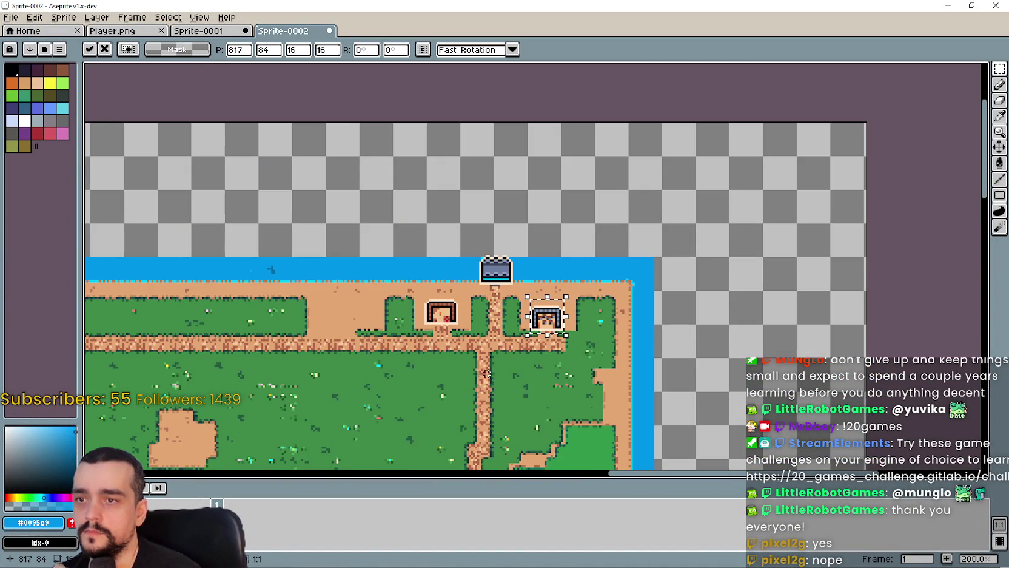
key(Return)
scroll(606, 285, down, 2)
scroll(627, 273, up, 1)
mouse_move(643, 176)
mouse_down()
mouse_move(791, 207)
mouse_move(651, 213)
mouse_move(693, 97)
mouse_move(810, 86)
mouse_move(738, 63)
mouse_move(722, 243)
mouse_move(711, 266)
mouse_move(687, 187)
mouse_move(672, 251)
mouse_up()
click(208, 35)
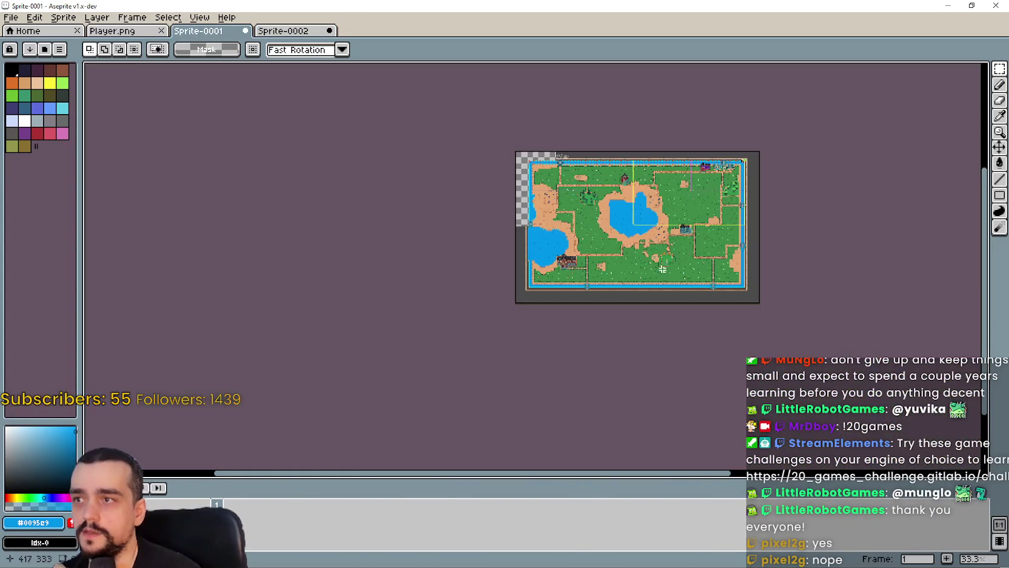
Bring the tree sprites on the Player.png sheet into view.
click(116, 35)
scroll(534, 266, down, 3)
scroll(534, 303, up, 2)
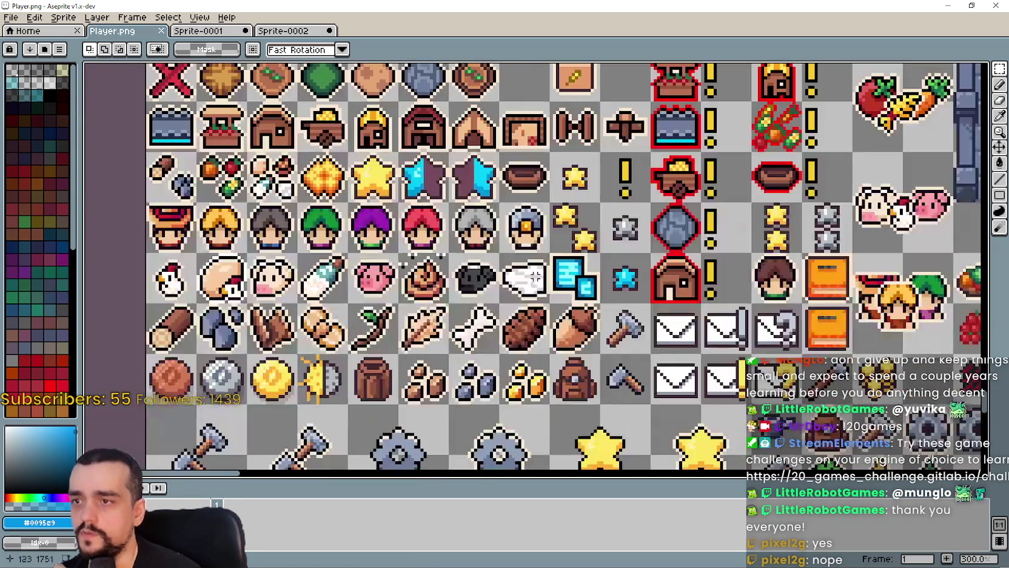
mouse_move(722, 364)
mouse_down()
mouse_move(539, 314)
mouse_move(509, 362)
mouse_up()
mouse_move(327, 307)
mouse_down()
mouse_move(466, 347)
mouse_move(476, 377)
mouse_move(448, 380)
mouse_up()
Paste five copies of the tree onto Sprite-0002's upper light-green grass area and commit them.
click(285, 31)
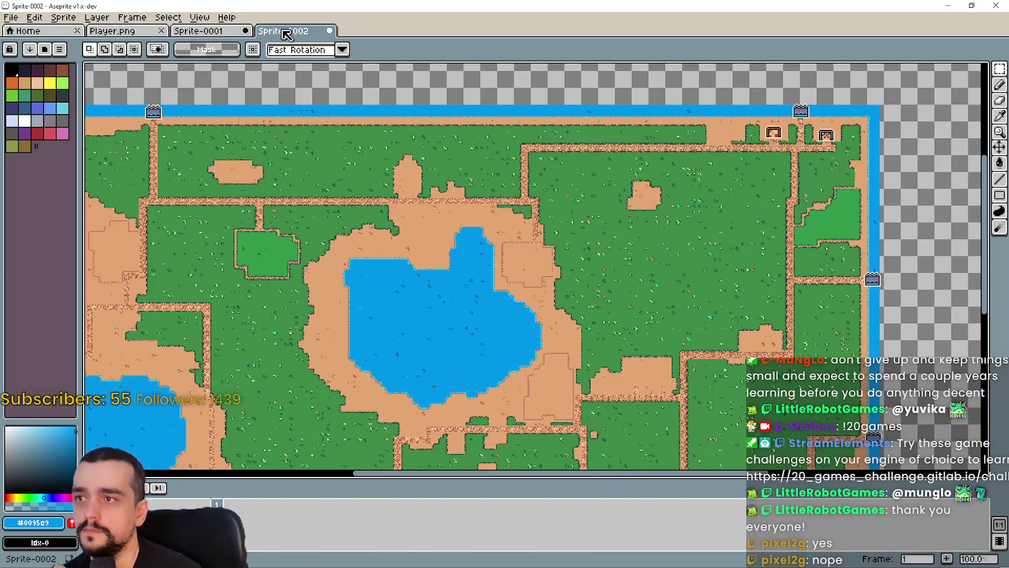
scroll(676, 194, up, 2)
key(ctrl+v)
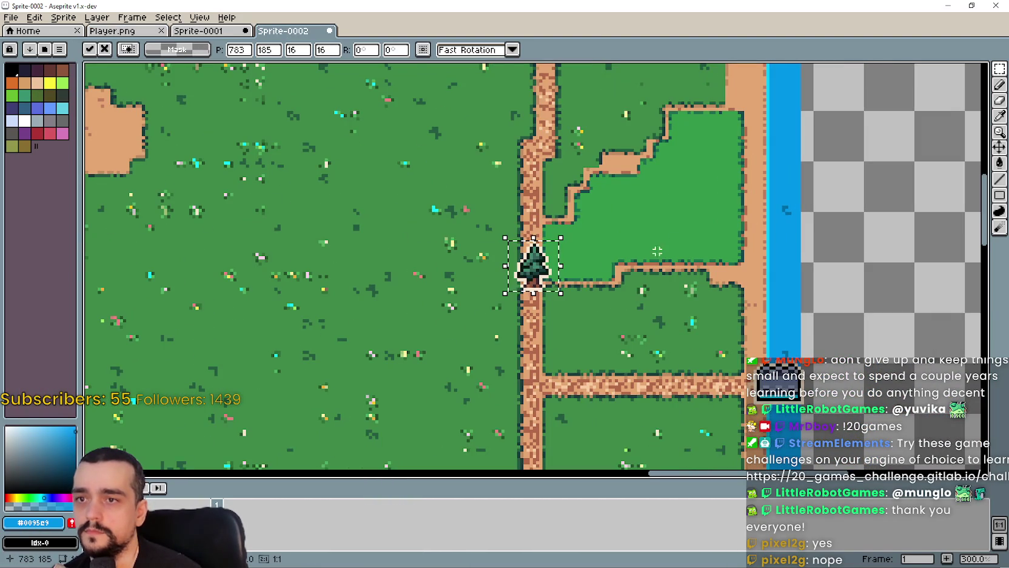
mouse_move(543, 283)
mouse_down()
mouse_move(653, 199)
mouse_move(619, 185)
mouse_up()
key(ctrl+v)
key(ctrl+v)
drag(534, 265, 653, 227)
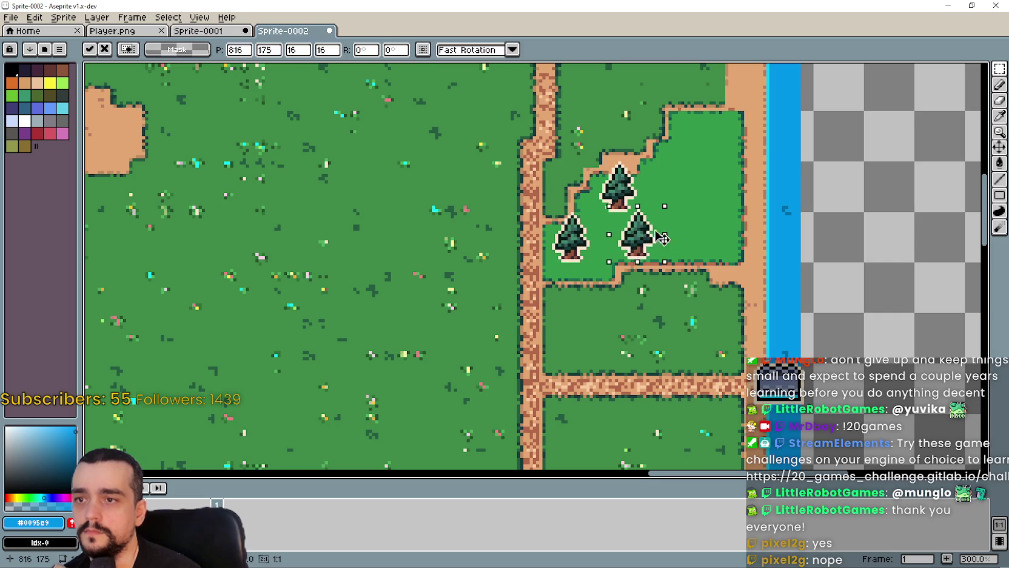
key(ctrl+v)
drag(534, 265, 679, 168)
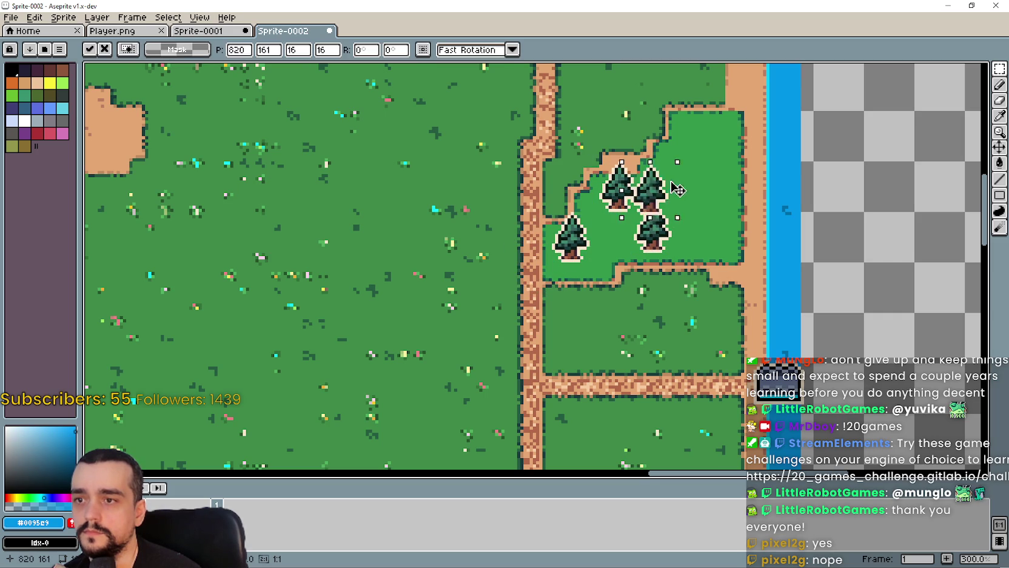
key(ctrl+v)
drag(541, 265, 724, 218)
key(ctrl+v)
drag(535, 282, 721, 146)
scroll(721, 145, down, 3)
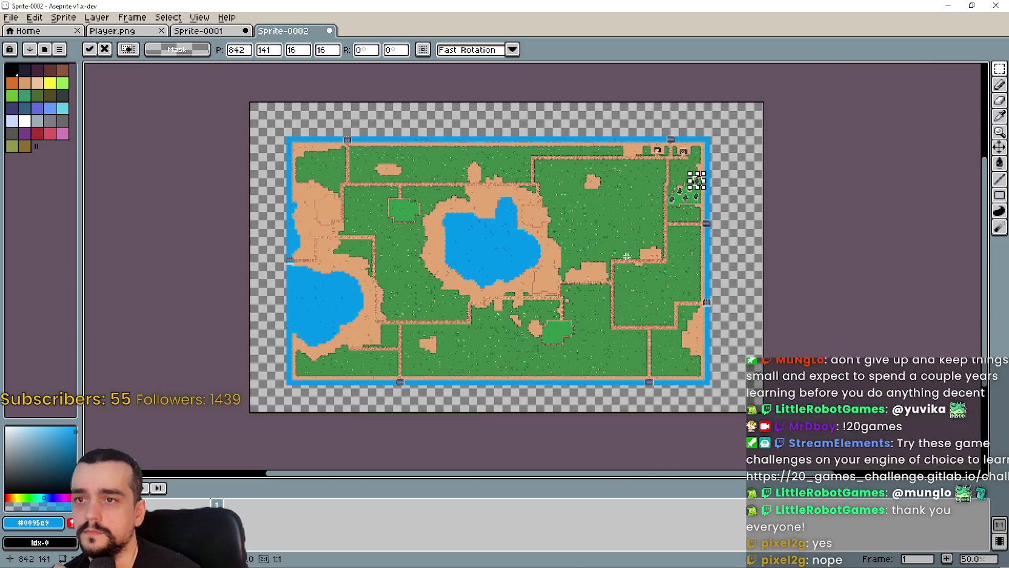
key(Return)
Check the Player sheet, then undo the last pasted tree on the farm map.
scroll(639, 209, up, 1)
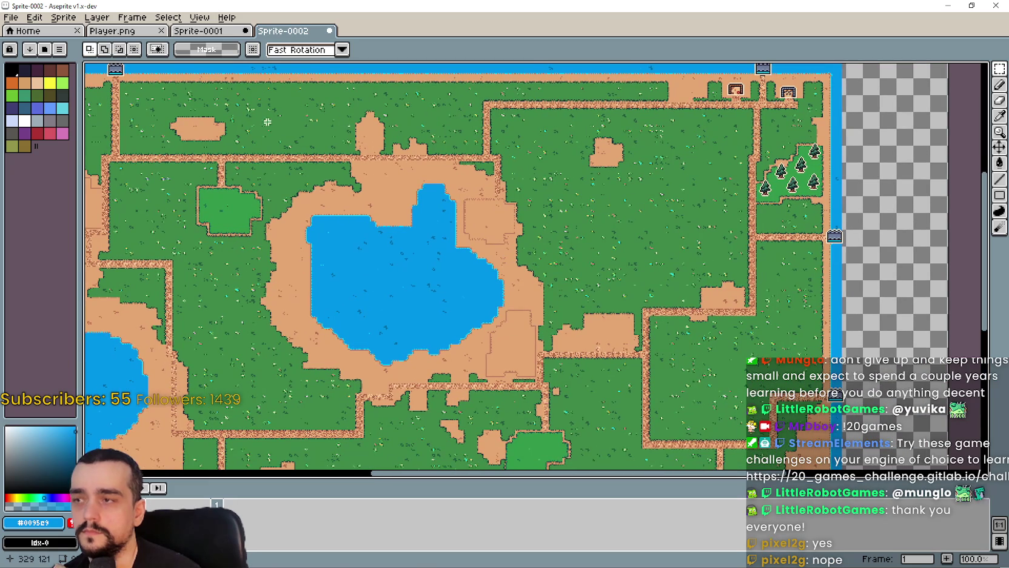
click(128, 35)
scroll(425, 321, up, 2)
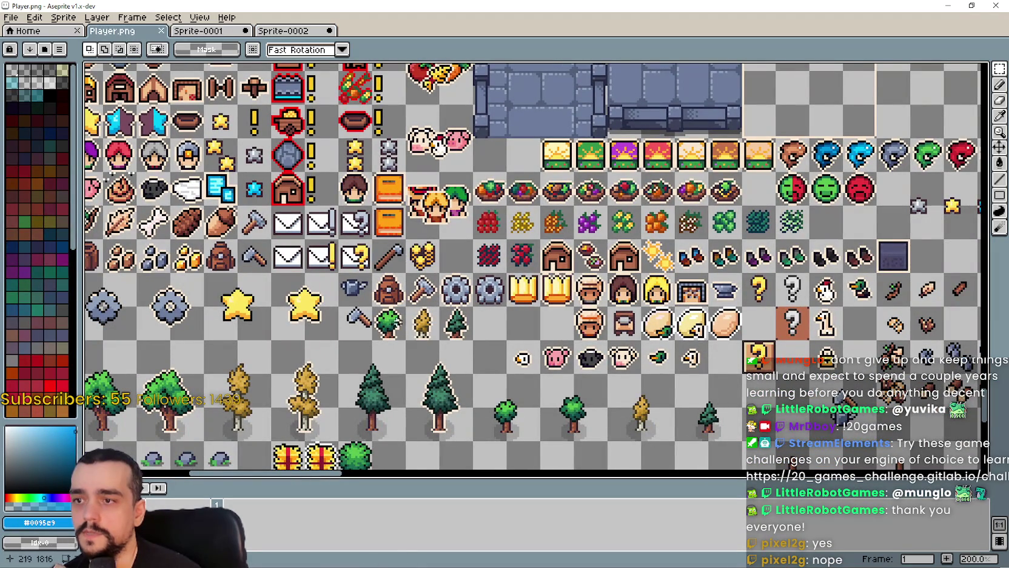
key(ctrl+Tab)
key(ctrl+z)
key(ctrl+z)
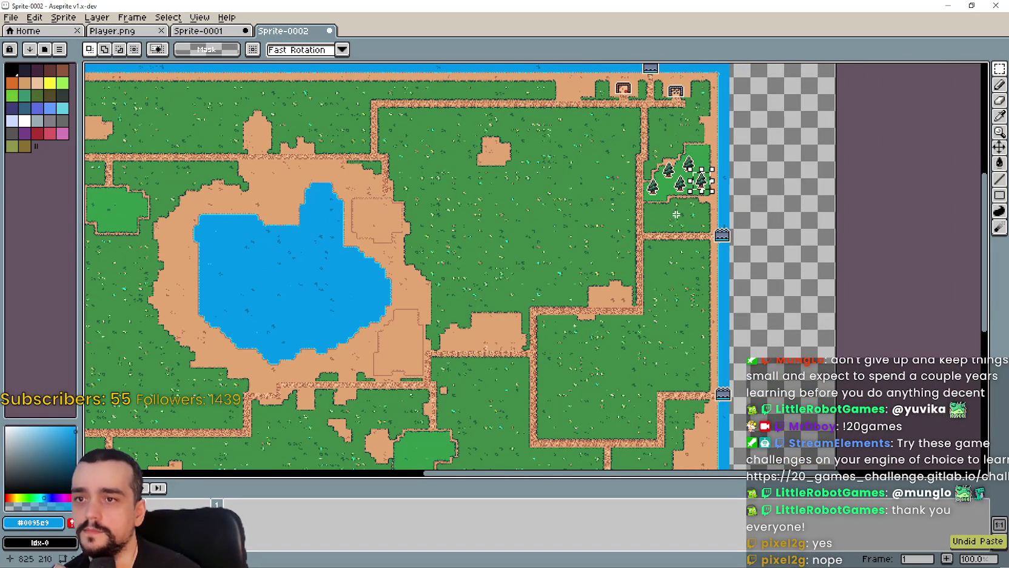
Paste three pine trees into the light-green grass square by the pond.
scroll(630, 274, left, 2)
scroll(686, 225, left, 1)
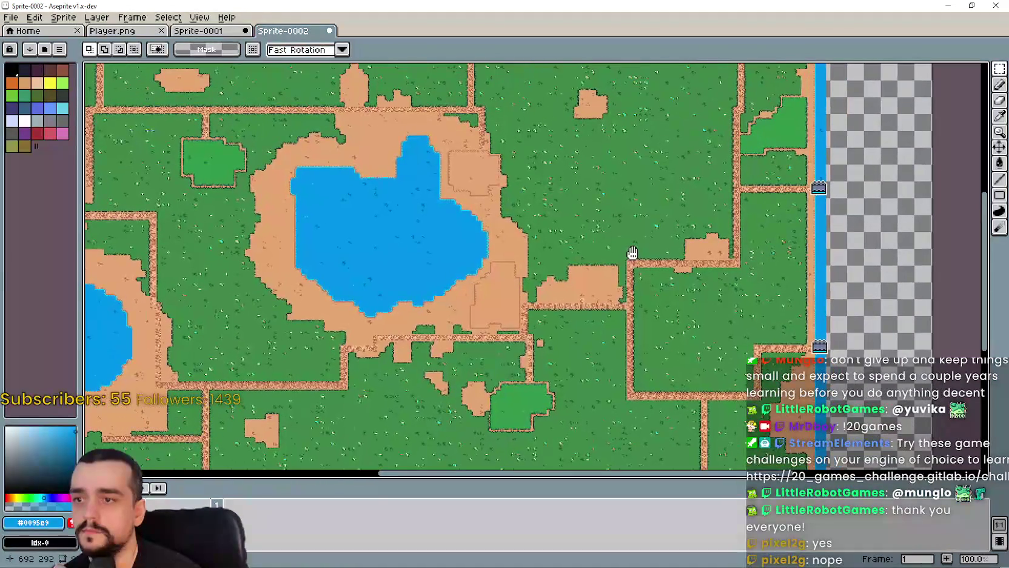
scroll(631, 255, left, 5)
scroll(382, 170, up, 1)
scroll(382, 170, up, 1)
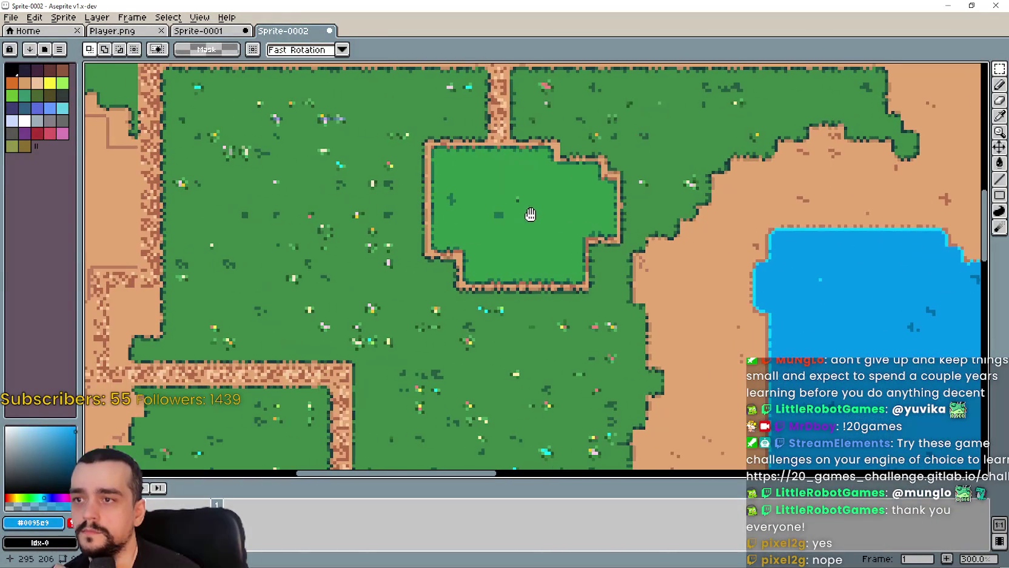
key(ctrl+v)
drag(393, 245, 463, 142)
key(ctrl+v)
drag(388, 267, 456, 229)
key(ctrl+v)
drag(382, 270, 501, 161)
Add four more pines to fill the square's right side and upper row.
key(ctrl+v)
drag(382, 270, 505, 246)
key(ctrl+v)
mouse_move(382, 270)
mouse_down()
mouse_move(562, 233)
mouse_move(556, 256)
mouse_up()
key(ctrl+v)
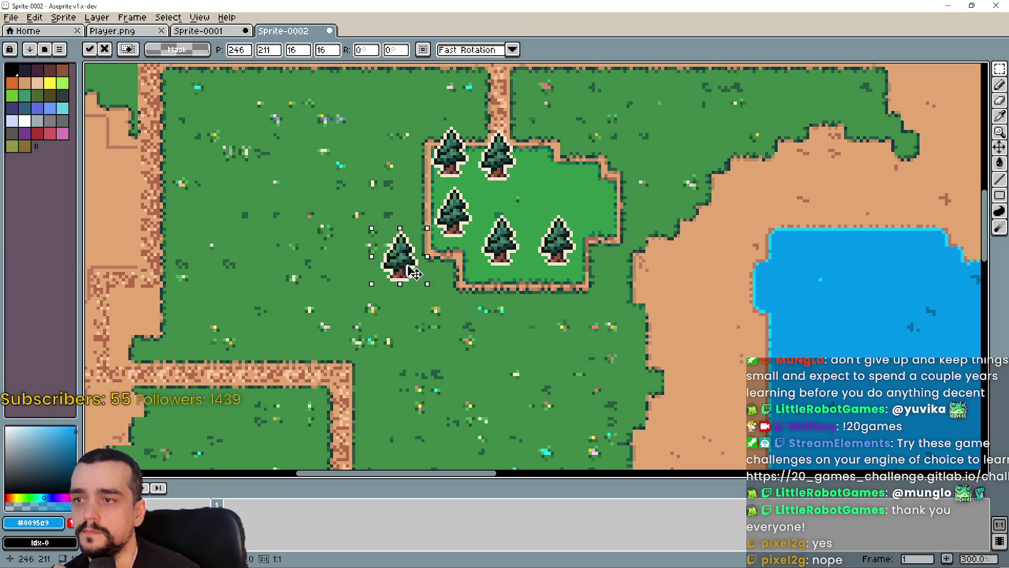
drag(382, 267, 584, 183)
key(ctrl+v)
drag(380, 266, 536, 186)
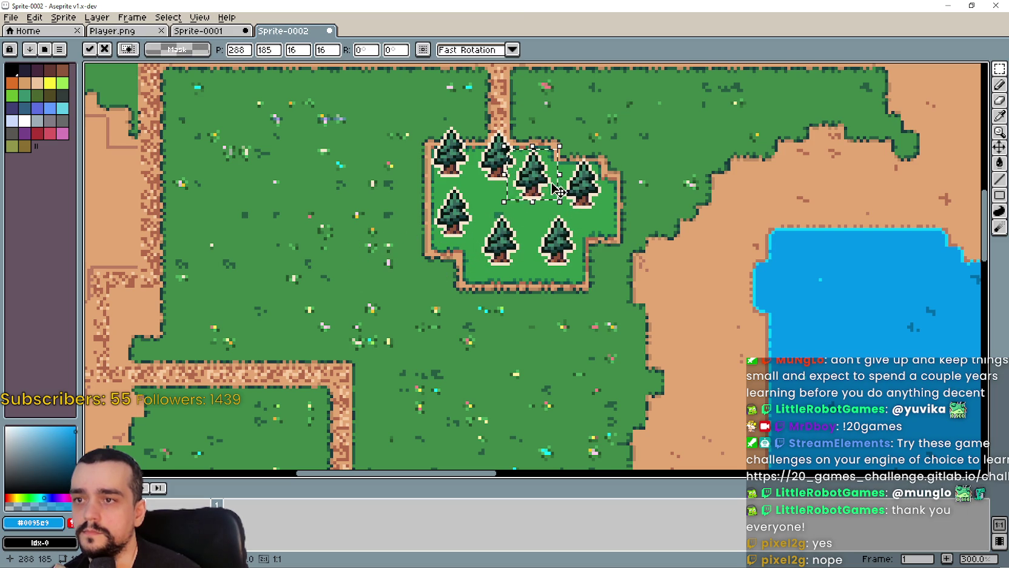
click(139, 32)
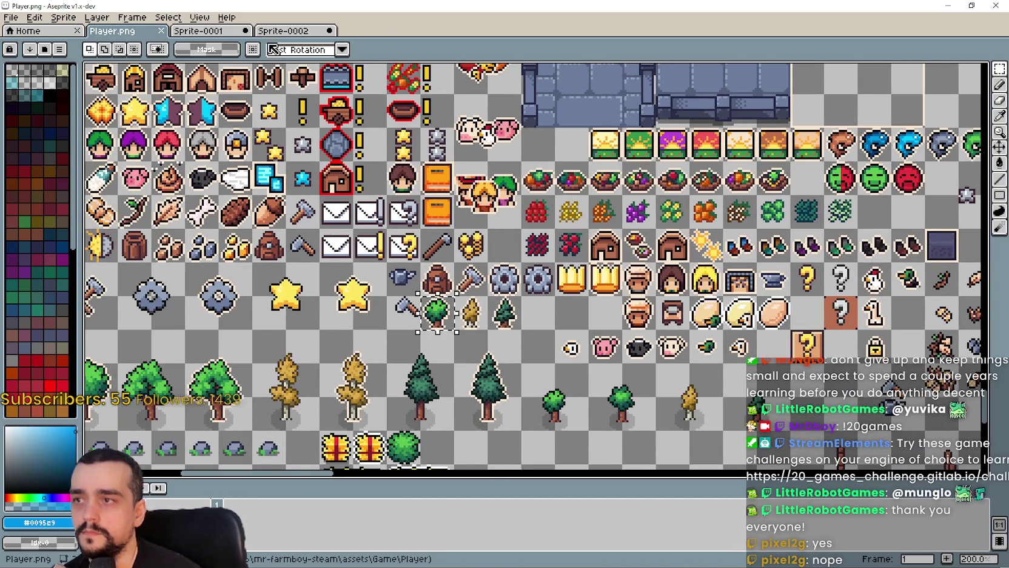
Paste three round leafy trees into the top-right grove of the farm map.
click(283, 30)
scroll(534, 176, down, 1)
scroll(661, 226, up, 2)
key(ctrl+v)
drag(525, 267, 467, 282)
key(ctrl+v)
key(ctrl+v)
mouse_move(523, 269)
mouse_down()
mouse_move(508, 237)
mouse_move(571, 258)
mouse_move(609, 213)
mouse_up()
key(ctrl+v)
key(ctrl+v)
drag(633, 275, 621, 172)
scroll(622, 172, down, 2)
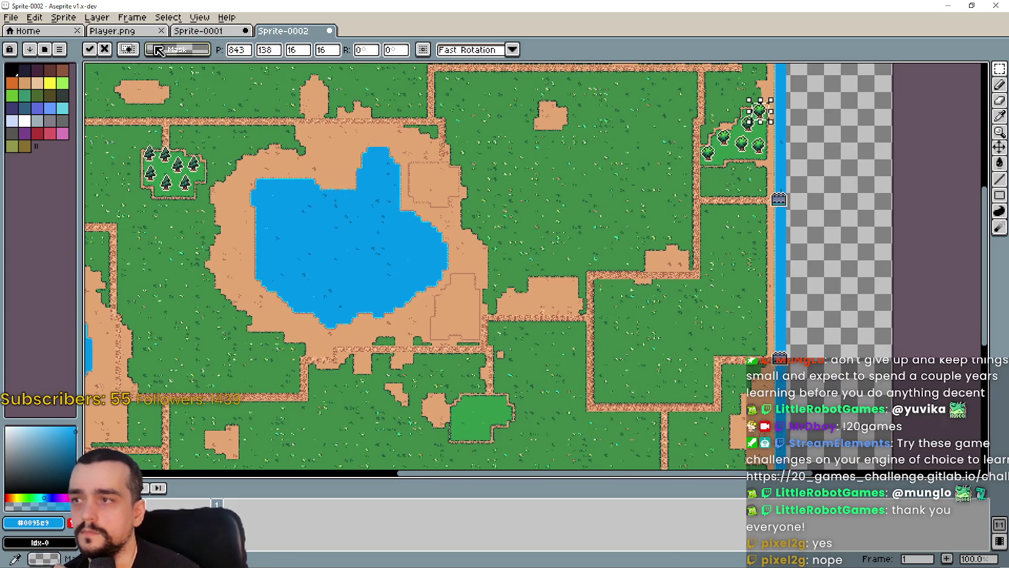
Copy the golden autumn tree from the Player sprite sheet.
click(188, 31)
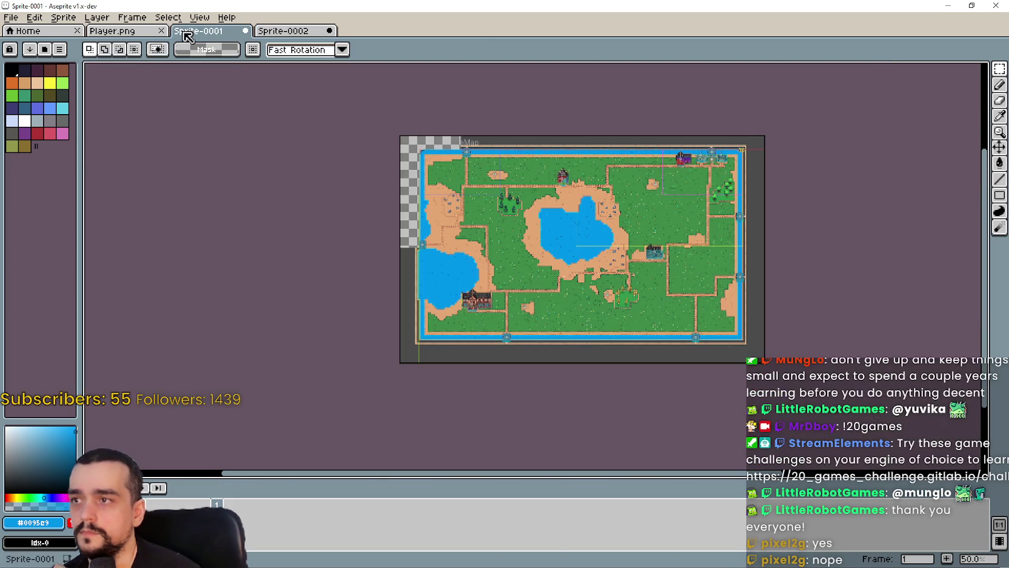
click(124, 31)
scroll(534, 279, up, 2)
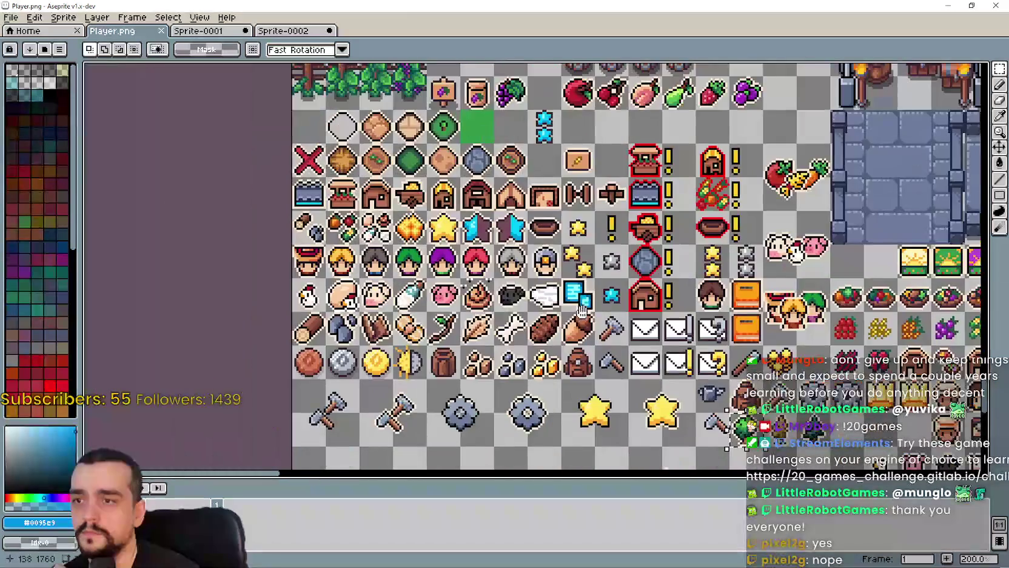
scroll(577, 303, down, 4)
scroll(576, 303, right, 5)
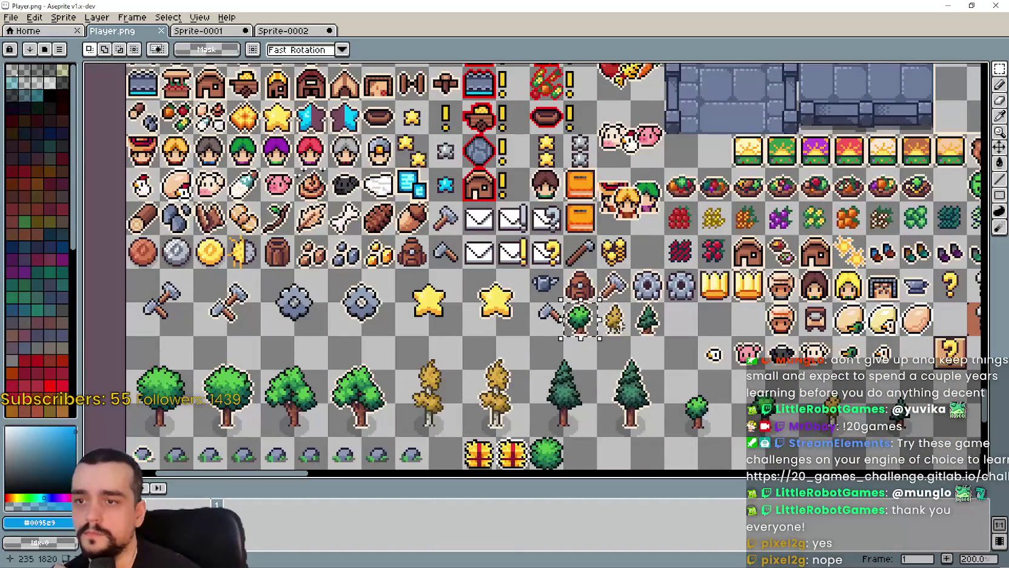
key(ctrl+c)
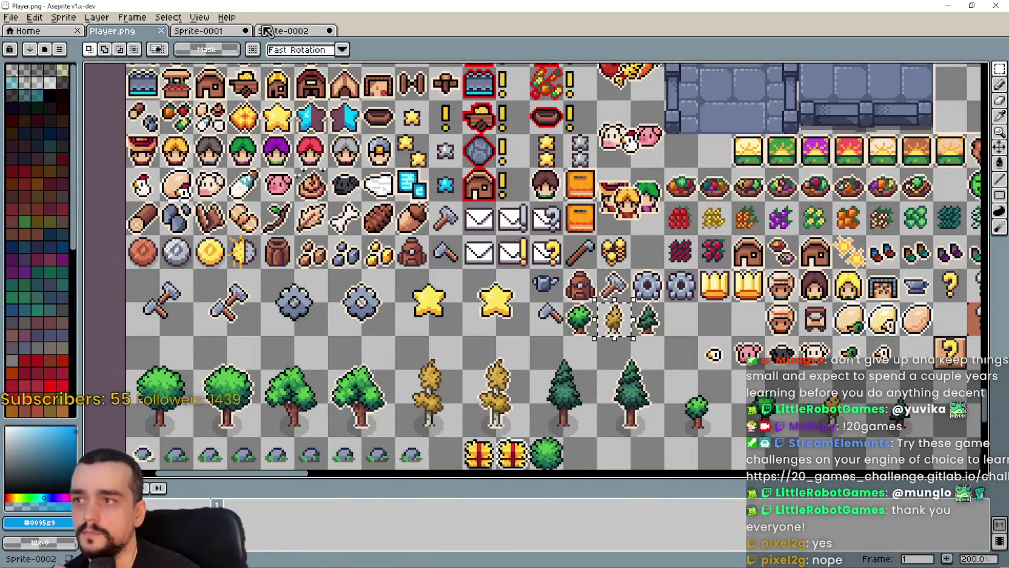
Plant five golden autumn trees across the light-green grass patch and commit.
click(283, 30)
scroll(485, 291, up, 2)
key(ctrl+v)
drag(531, 265, 468, 318)
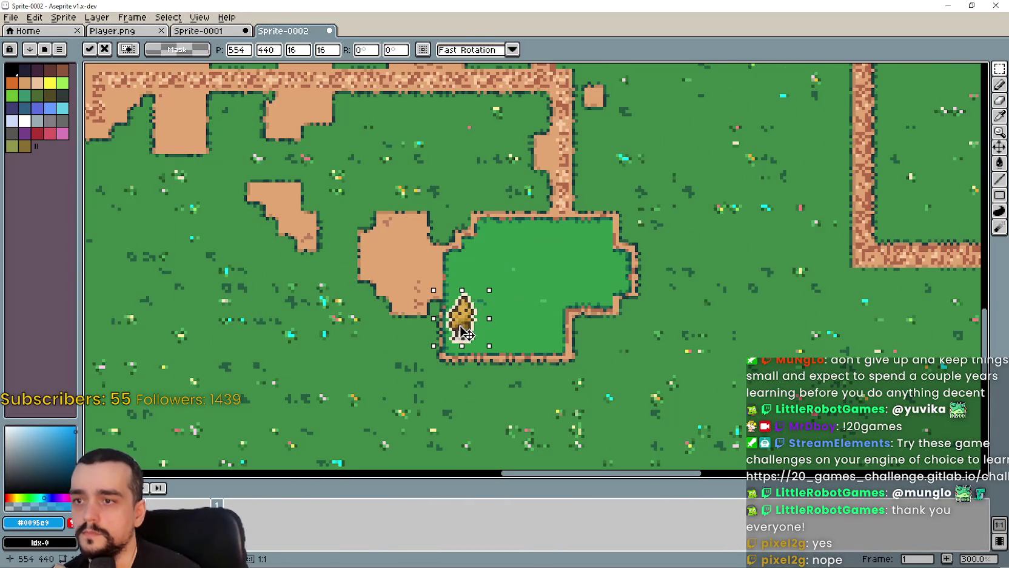
key(ctrl+v)
mouse_move(530, 271)
mouse_down()
mouse_move(481, 259)
mouse_move(516, 319)
mouse_up()
key(ctrl+v)
key(ctrl+v)
mouse_move(531, 256)
mouse_down()
mouse_move(540, 242)
mouse_move(604, 282)
mouse_up()
key(ctrl+v)
key(Return)
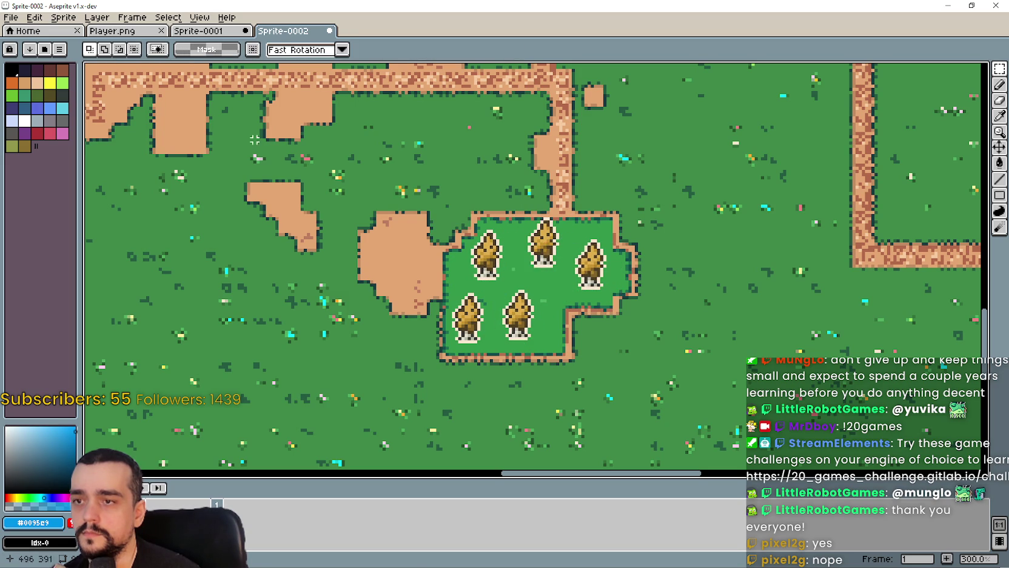
Glance at the Player sheet and return to the farm map.
click(122, 30)
scroll(520, 362, down, 2)
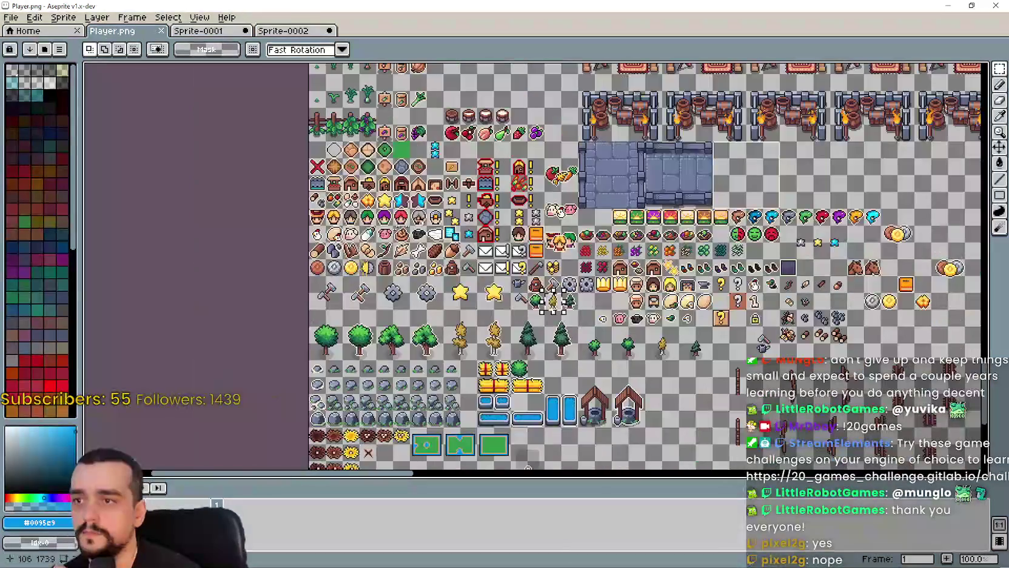
scroll(412, 200, up, 3)
click(276, 30)
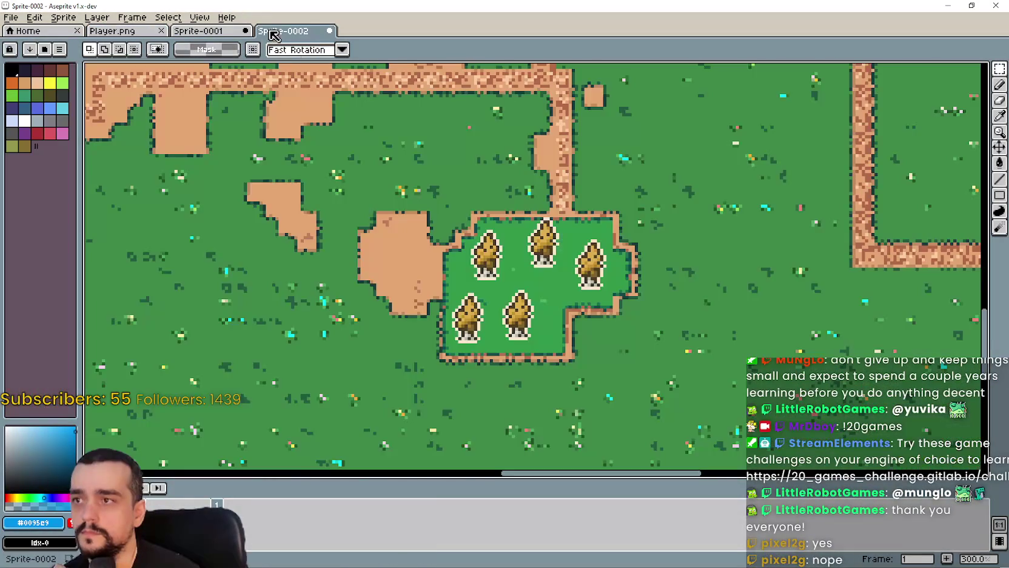
Paste the copied apple onto the farm map.
scroll(629, 373, down, 3)
scroll(586, 223, up, 1)
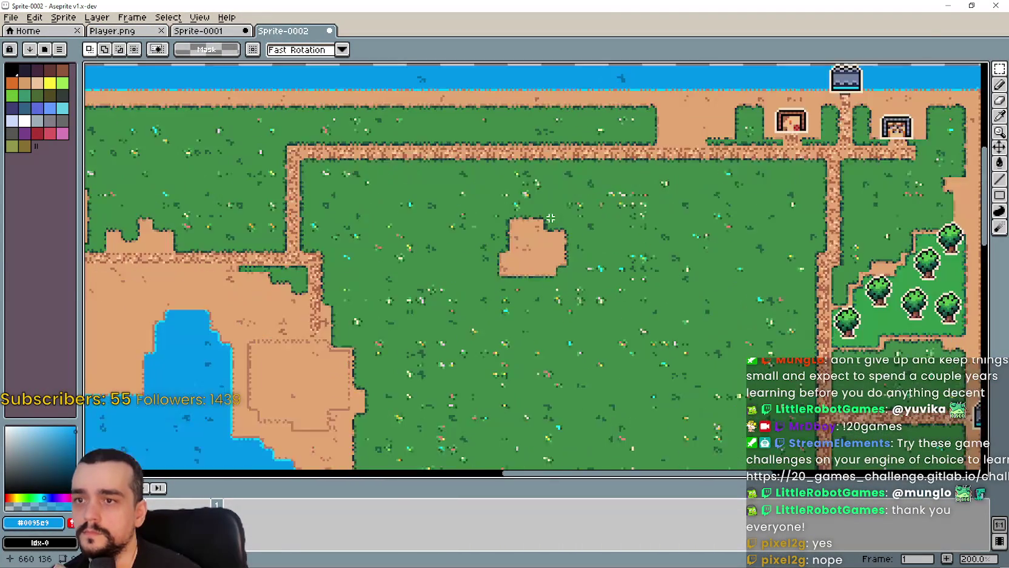
scroll(586, 223, up, 1)
key(ctrl+v)
scroll(536, 271, down, 2)
scroll(536, 271, up, 1)
Copy the cherry sprite and place it on a dirt patch in the map.
click(113, 30)
drag(532, 274, 559, 249)
drag(473, 120, 527, 173)
click(286, 32)
key(ctrl+v)
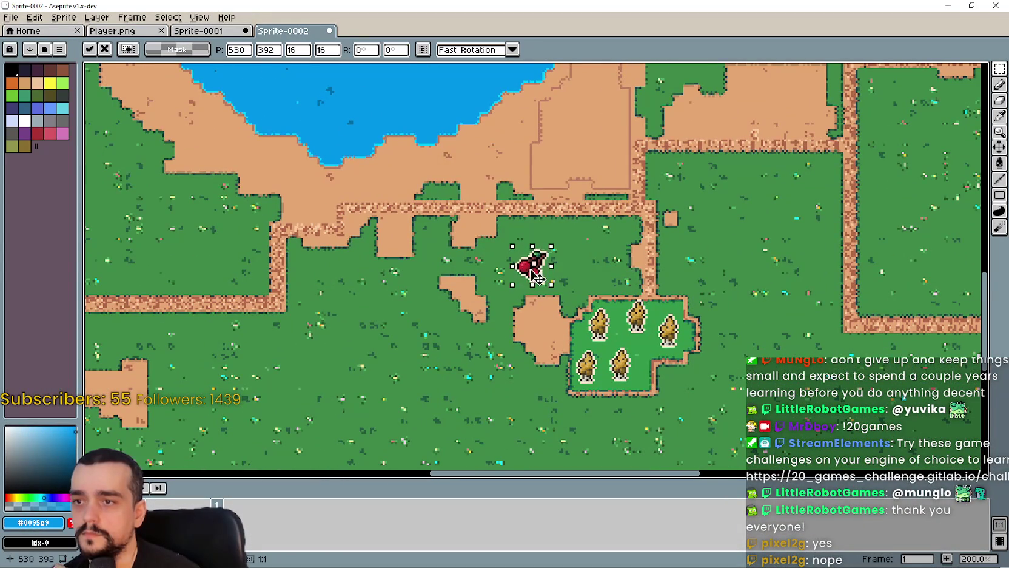
drag(537, 273, 542, 332)
key(Return)
Copy the green fruit beside the cherry and paste it near the small dirt patch.
click(121, 31)
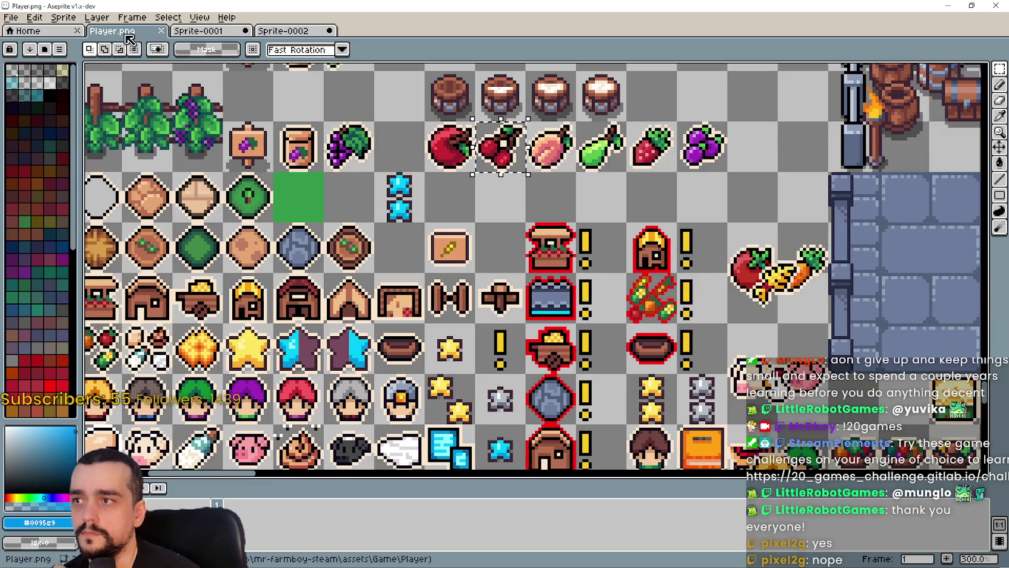
drag(503, 219, 557, 241)
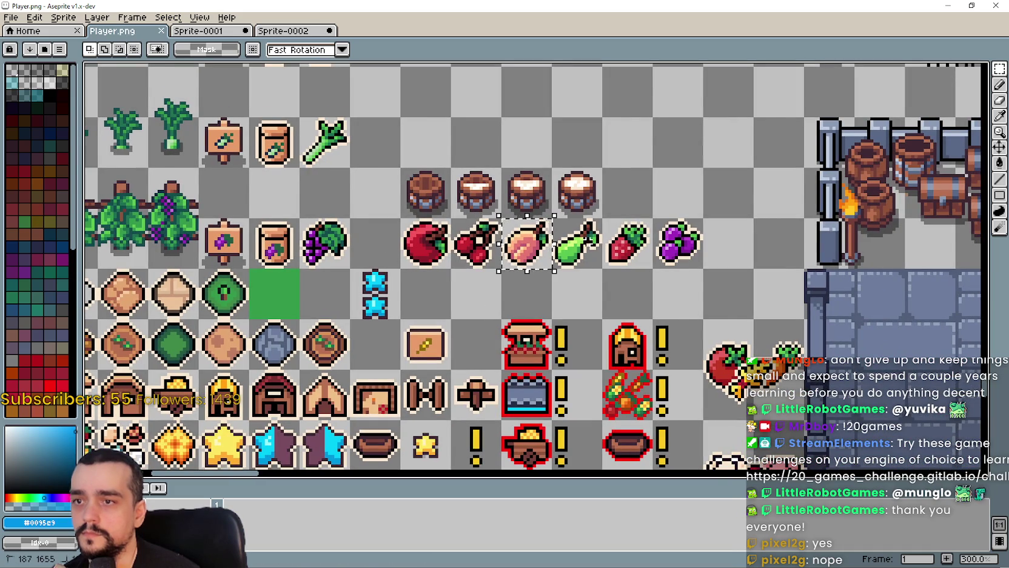
click(283, 31)
drag(148, 413, 509, 298)
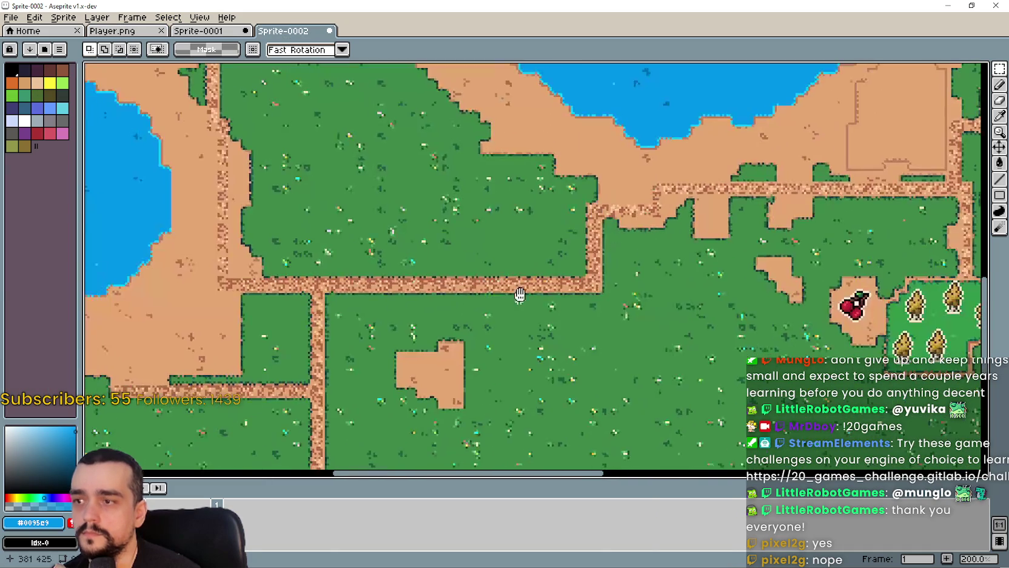
scroll(464, 306, down, 1)
scroll(464, 306, up, 1)
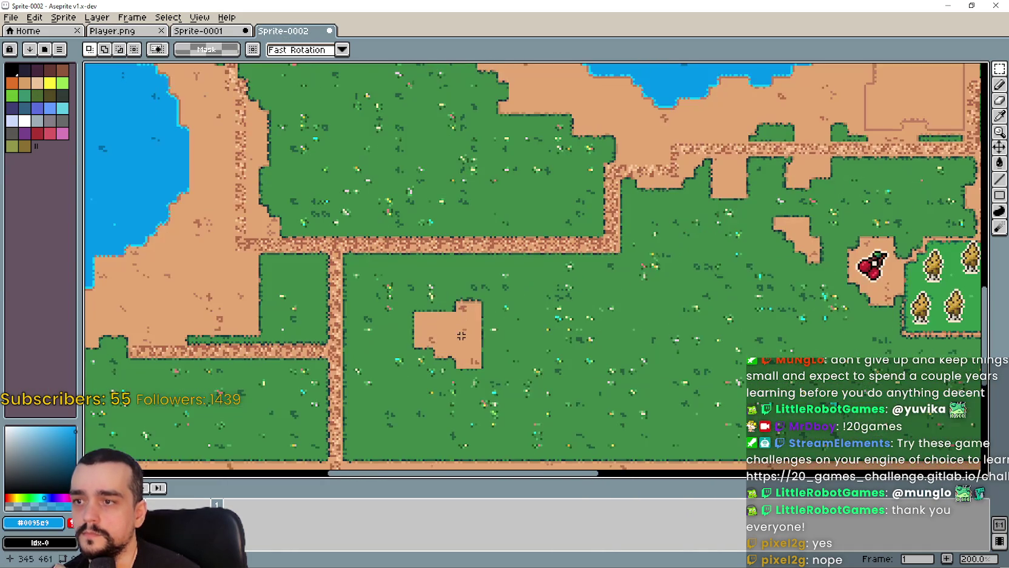
key(ctrl+v)
drag(161, 273, 477, 259)
Nudge the green fruit onto the dirt patch and commit it.
scroll(528, 321, down, 1)
mouse_move(509, 207)
mouse_down()
mouse_move(586, 332)
mouse_move(586, 254)
mouse_up()
scroll(578, 340, up, 1)
drag(584, 328, 581, 337)
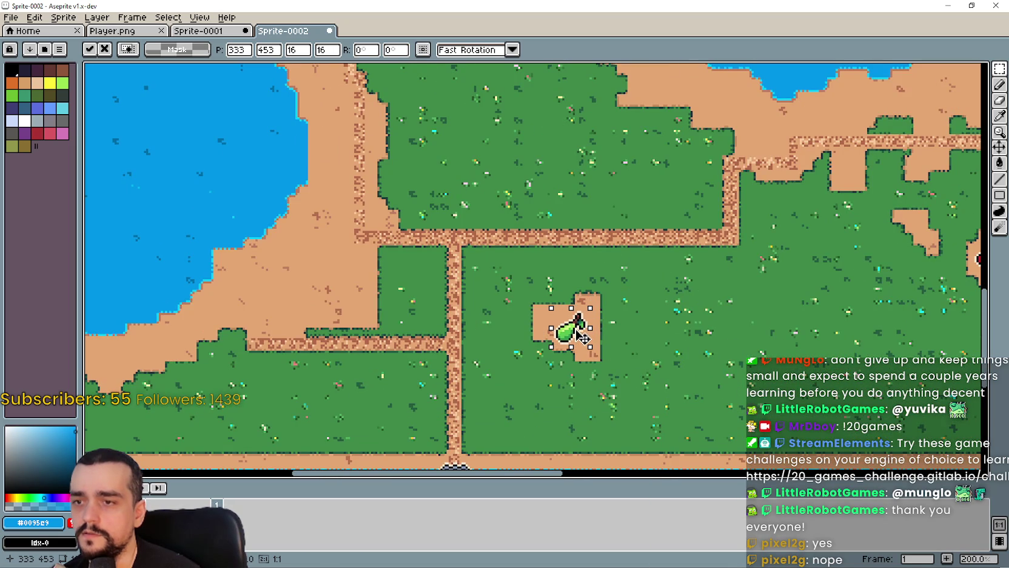
scroll(639, 351, down, 1)
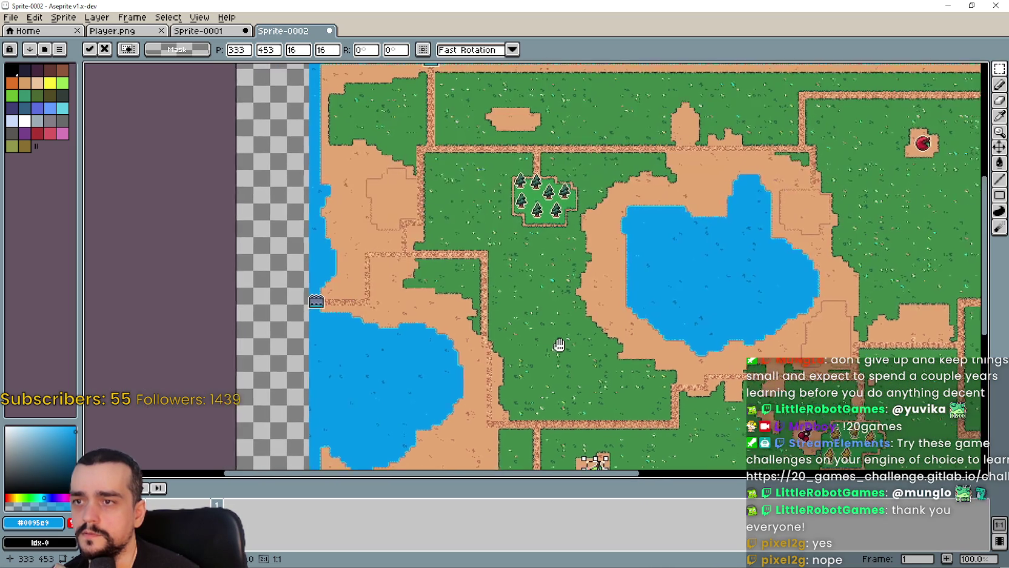
drag(636, 376, 575, 395)
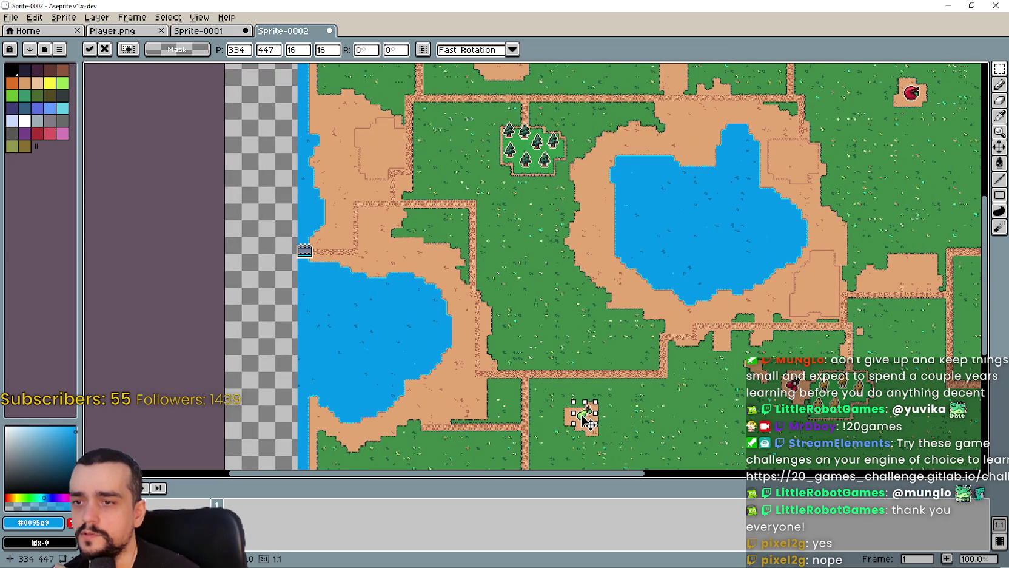
click(639, 408)
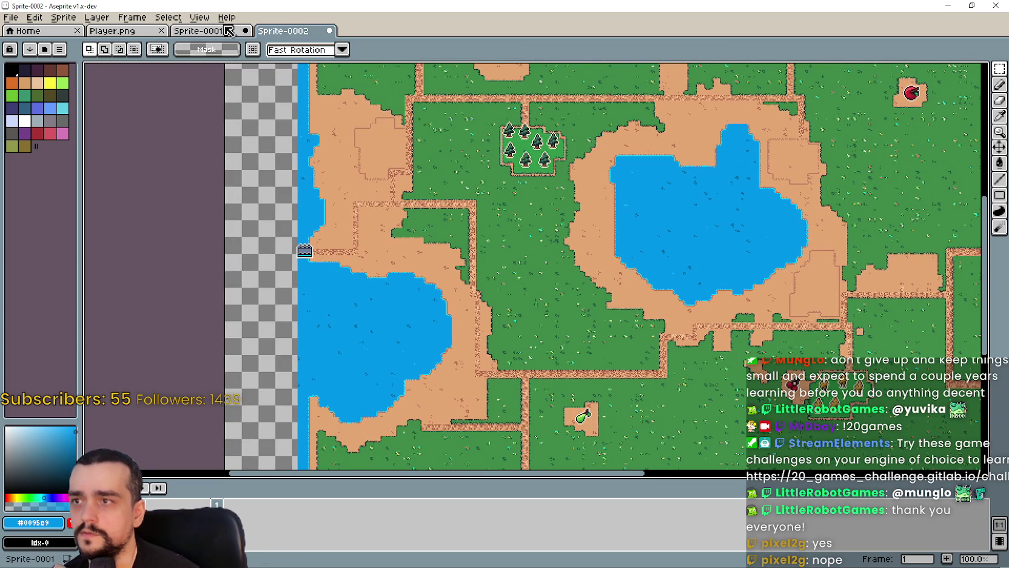
Place the copied peach sprite onto the sand patch in the grass.
click(115, 30)
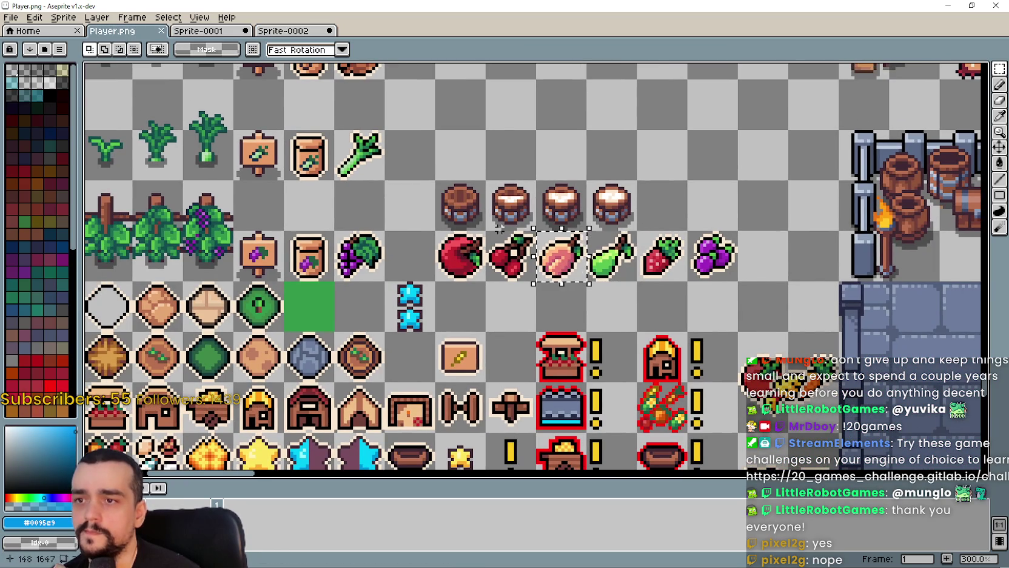
key(ctrl+Tab)
scroll(562, 225, up, 1)
scroll(561, 225, up, 1)
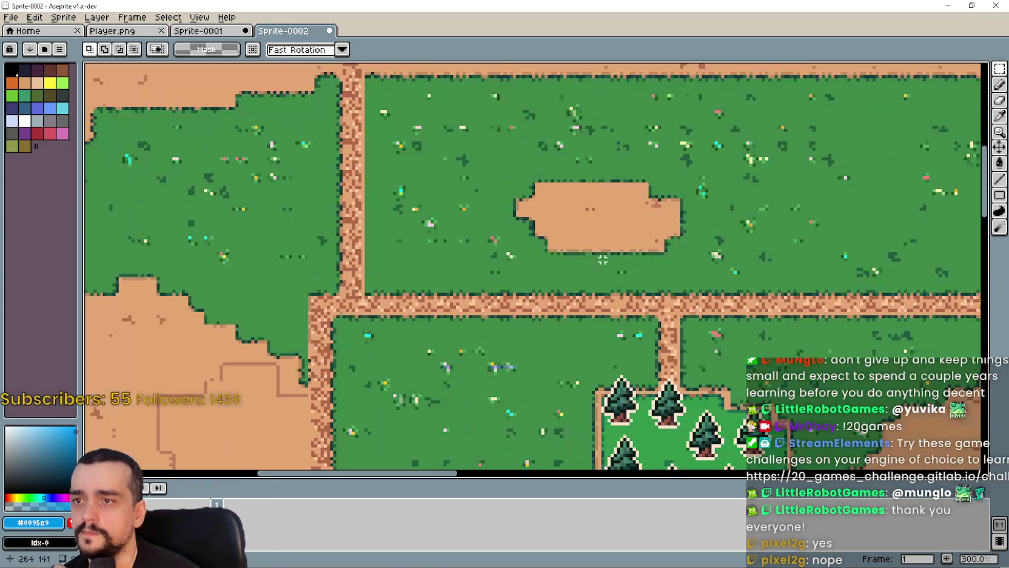
key(ctrl+v)
drag(299, 264, 593, 215)
click(555, 284)
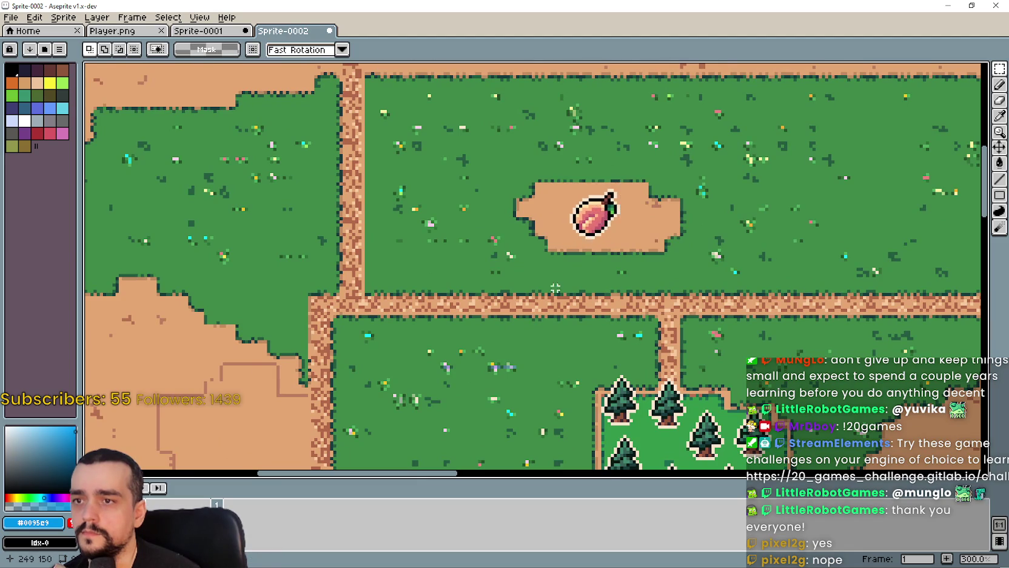
Pan the Player.png sheet to locate the anvil sprite.
scroll(556, 285, down, 2)
scroll(556, 285, up, 1)
click(142, 31)
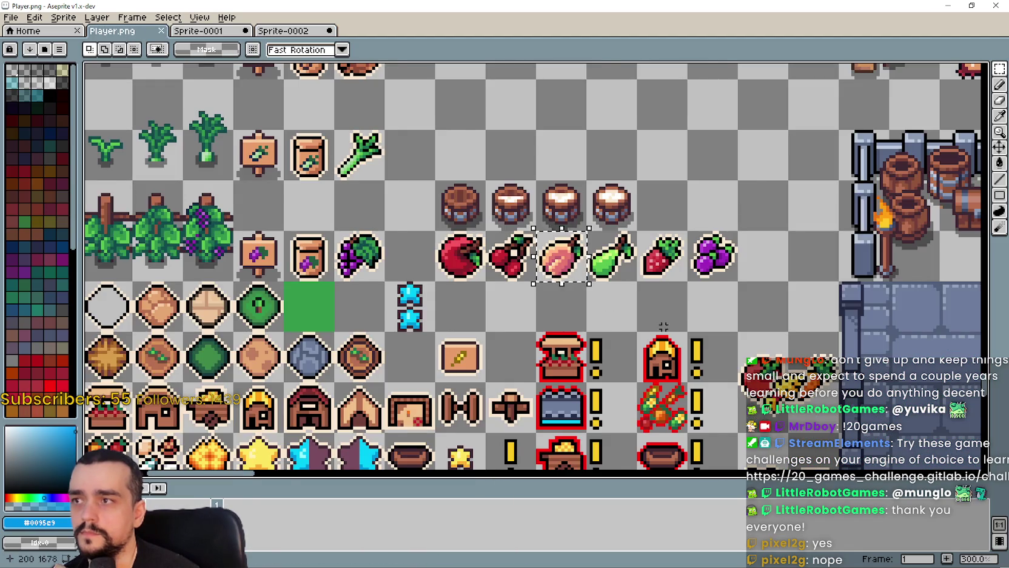
scroll(654, 324, down, 1)
scroll(606, 273, down, 3)
scroll(546, 279, down, 3)
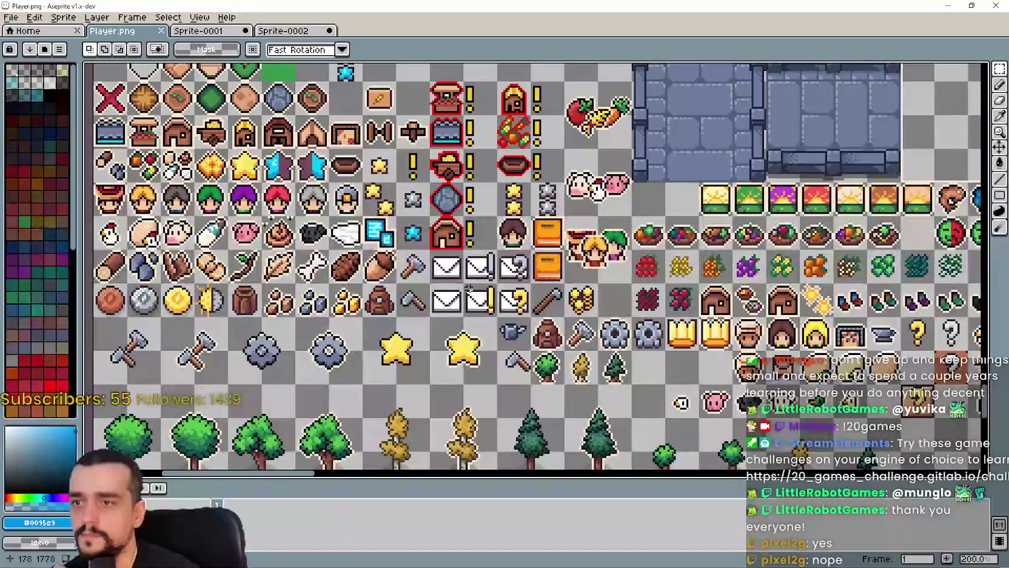
drag(720, 339, 532, 288)
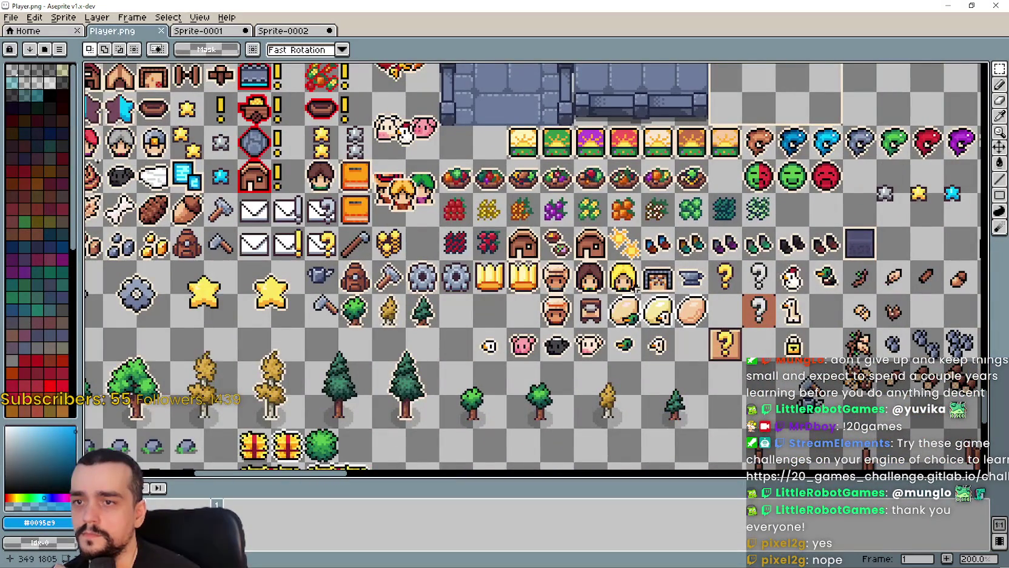
drag(635, 288, 707, 282)
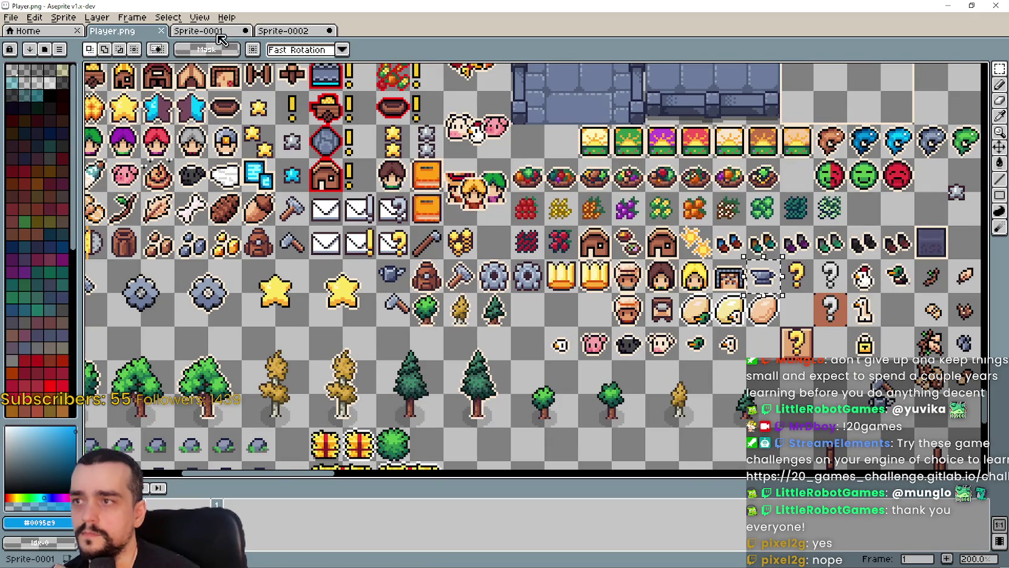
Paste the copied anvil onto the eastern sand patch of the farm map.
click(283, 30)
scroll(658, 239, down, 2)
scroll(658, 239, up, 3)
key(ctrl+v)
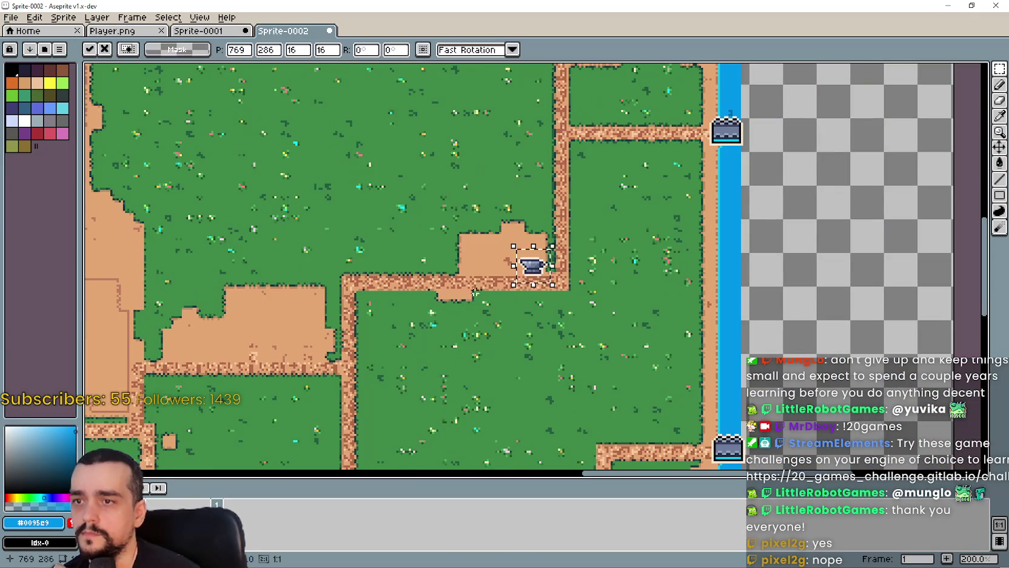
drag(543, 276, 491, 264)
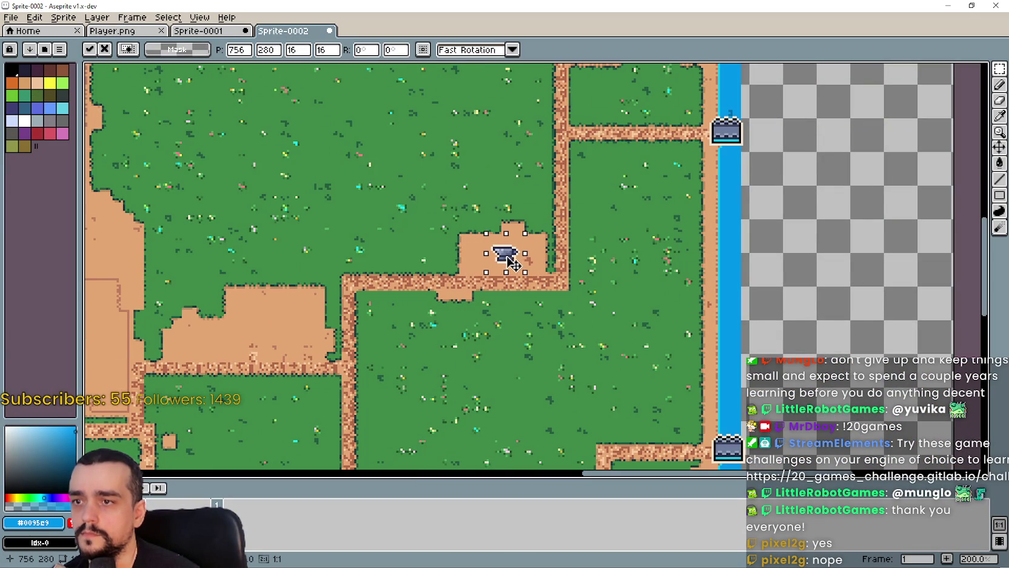
key(Return)
scroll(511, 265, down, 1)
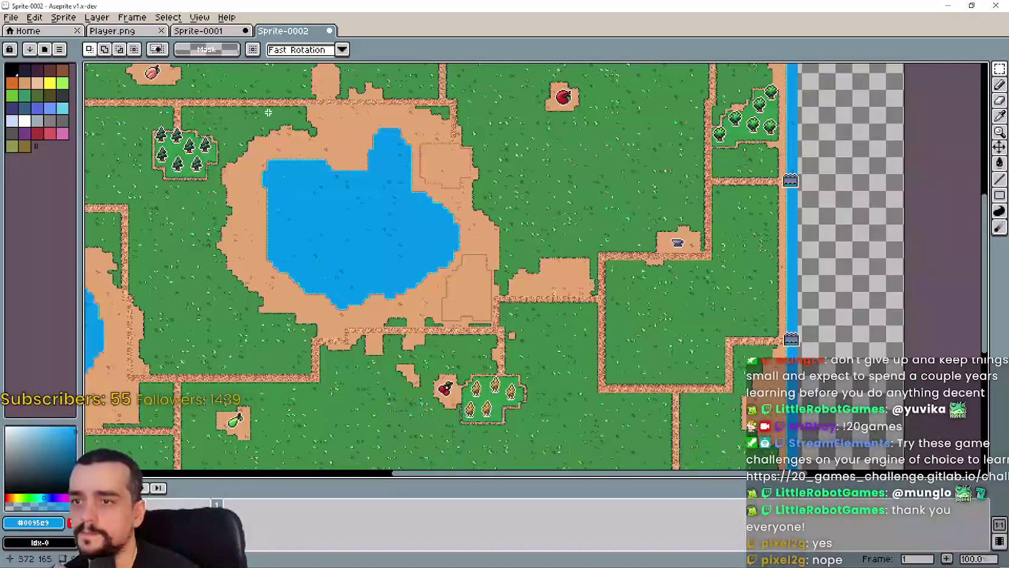
Paste the food bowl from Player.png onto the sand of the farm map.
click(113, 31)
drag(214, 150, 450, 283)
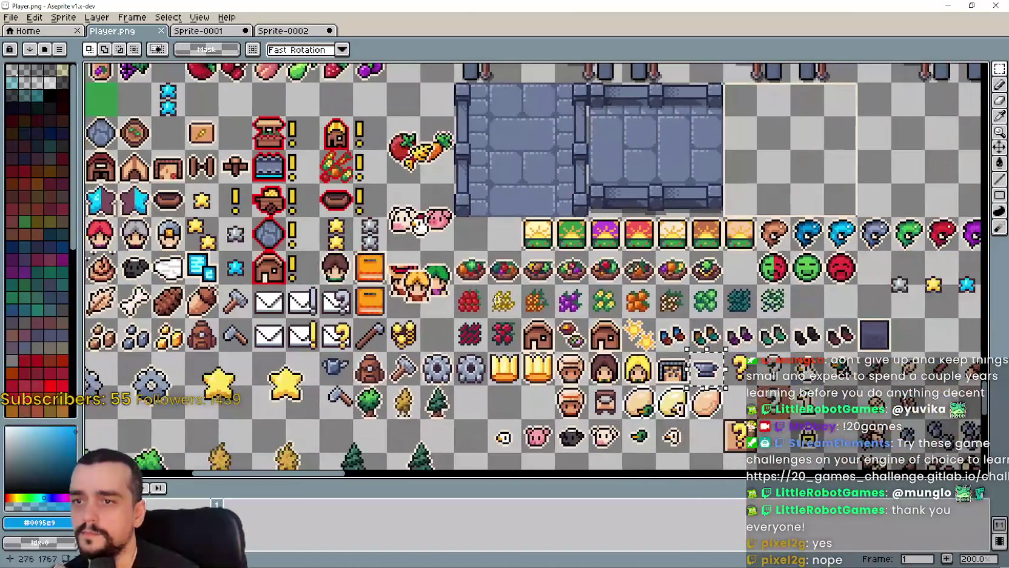
drag(450, 283, 104, 210)
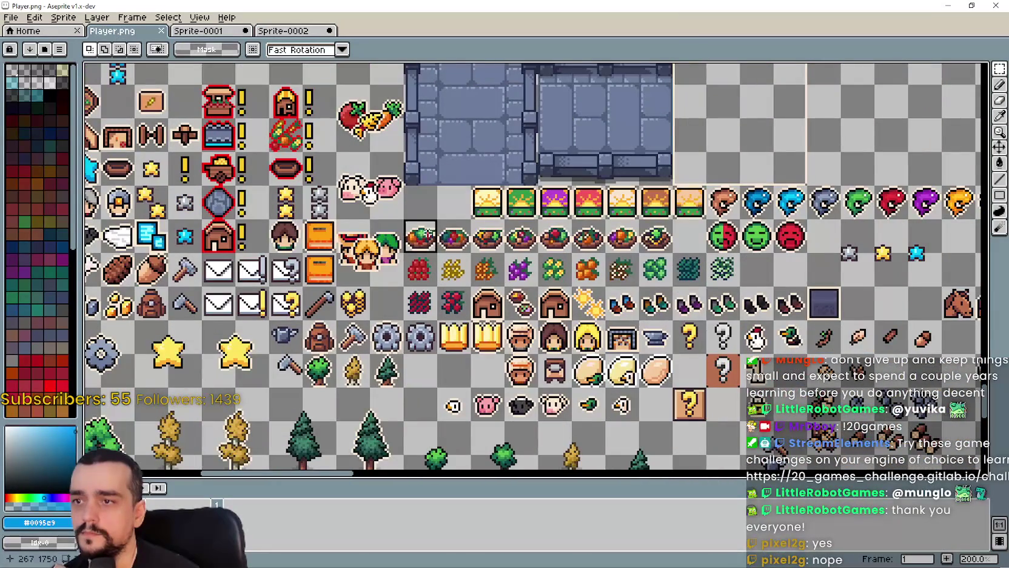
click(259, 37)
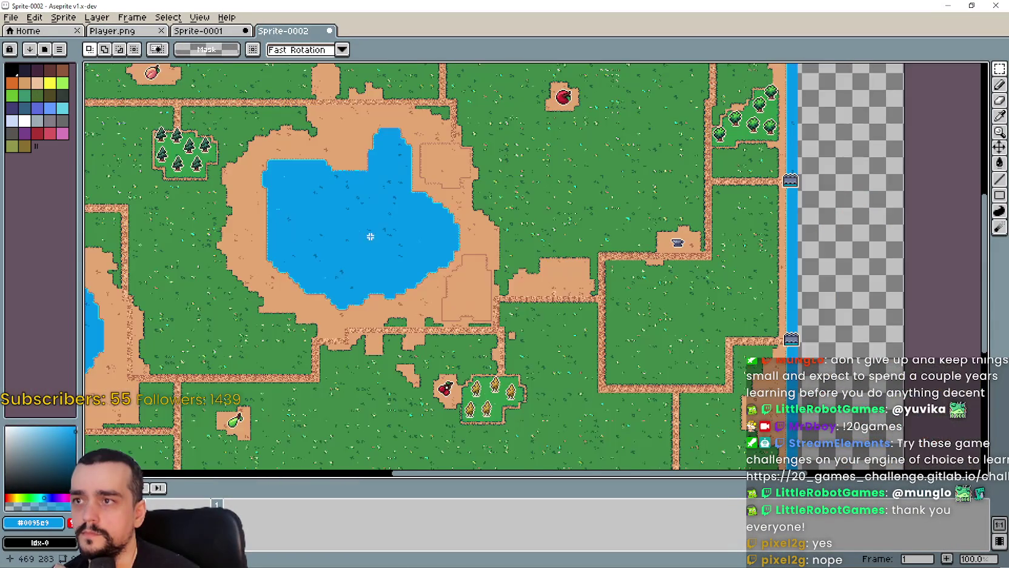
mouse_move(367, 230)
mouse_down()
mouse_move(424, 285)
mouse_move(272, 364)
mouse_up()
key(ctrl+v)
key(Return)
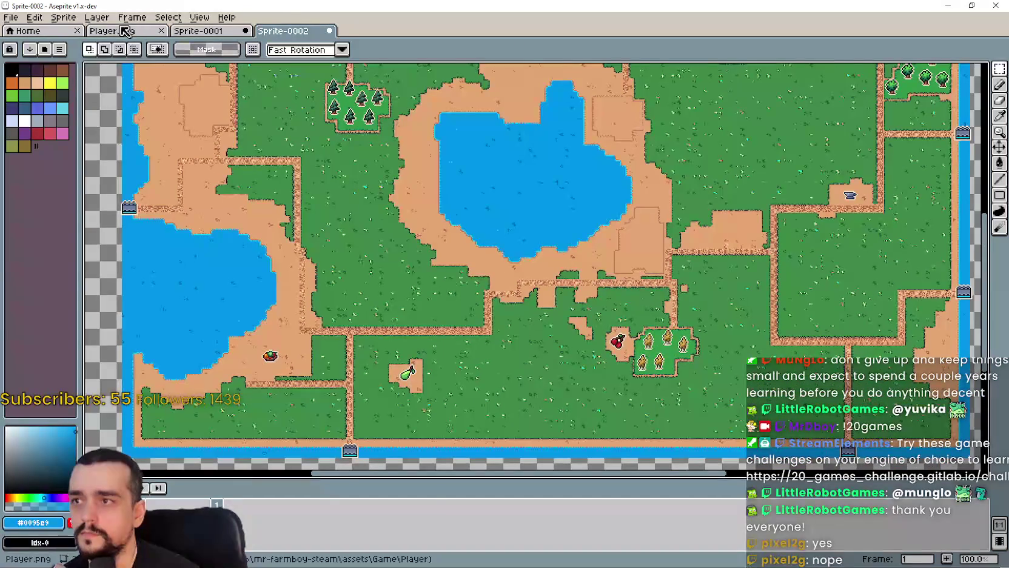
Paste another item tile from Player.png onto the dirt above the lake.
click(140, 32)
scroll(409, 219, up, 1)
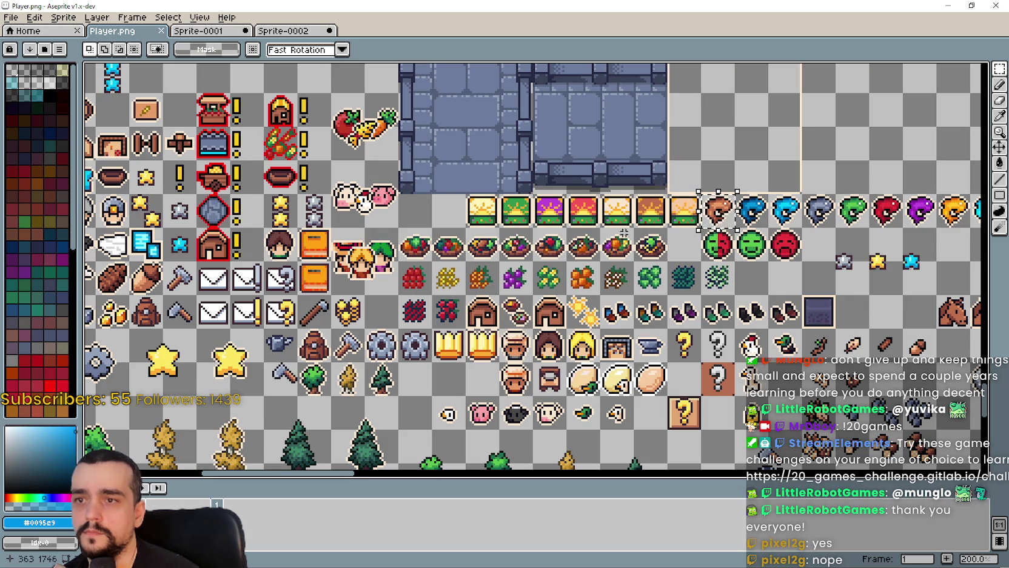
mouse_move(439, 220)
mouse_down()
mouse_move(534, 229)
mouse_move(399, 174)
mouse_move(333, 175)
mouse_move(288, 196)
mouse_up()
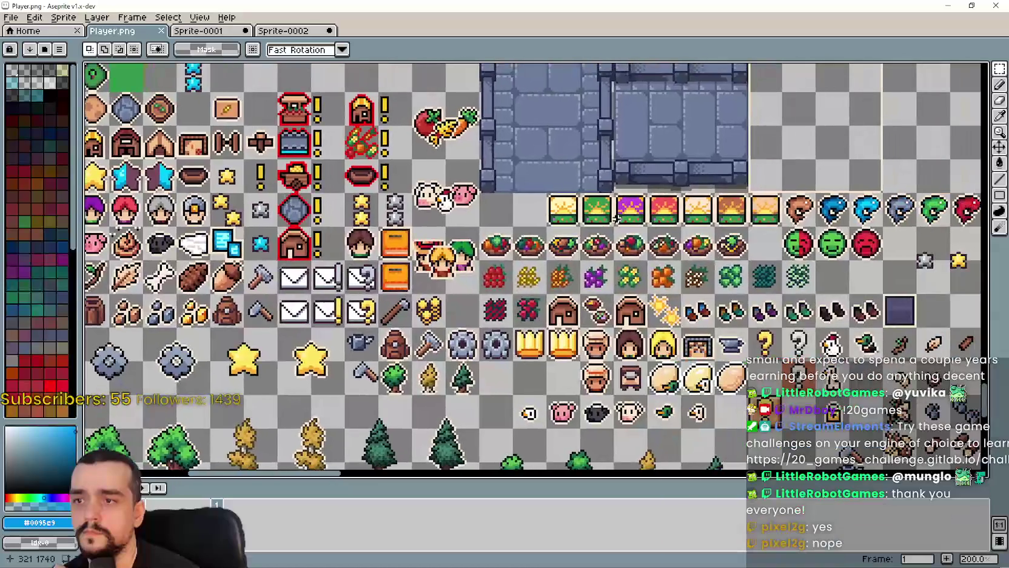
drag(617, 218, 560, 224)
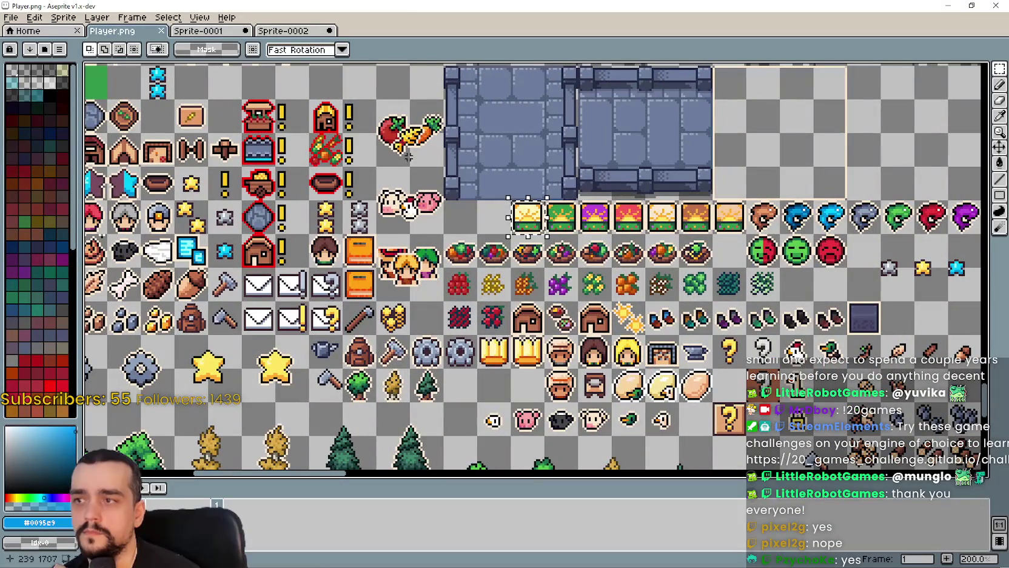
click(275, 34)
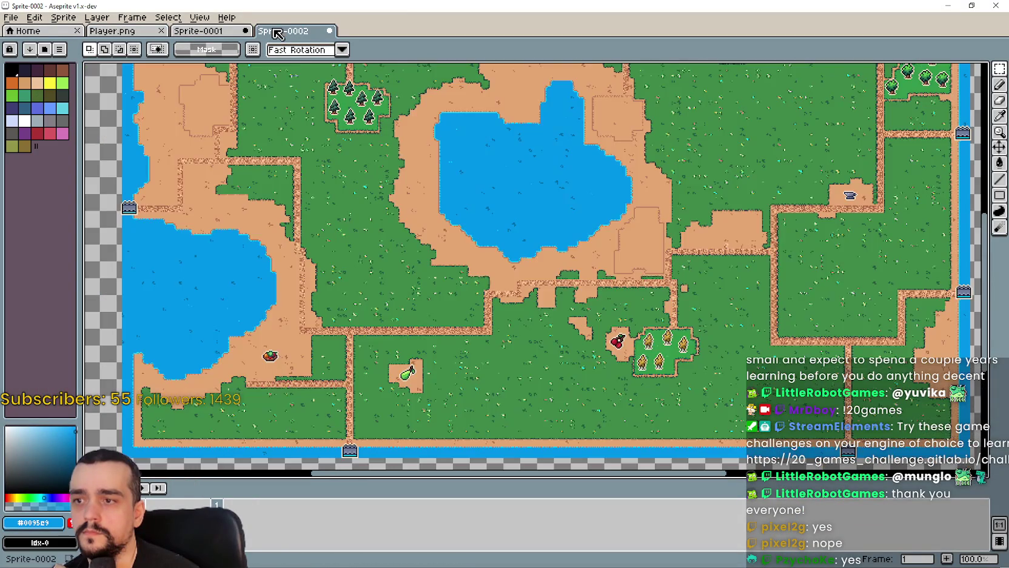
key(ctrl+v)
mouse_move(367, 264)
mouse_down()
mouse_move(387, 233)
mouse_move(504, 142)
mouse_up()
click(501, 152)
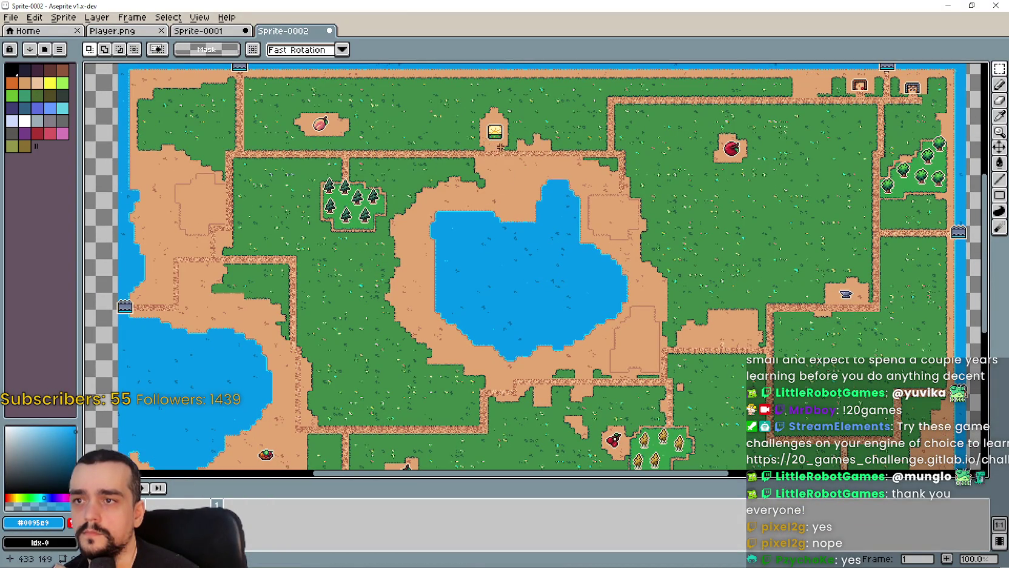
Browse Player.png's item rows, then locate the bowl back on the farm map.
click(131, 31)
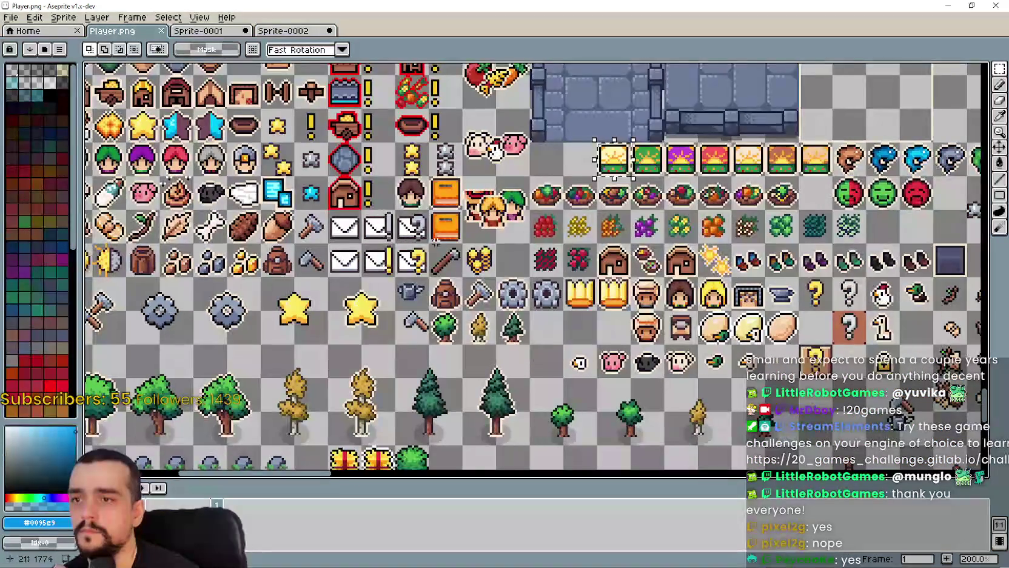
drag(463, 260, 595, 175)
scroll(544, 263, right, 2)
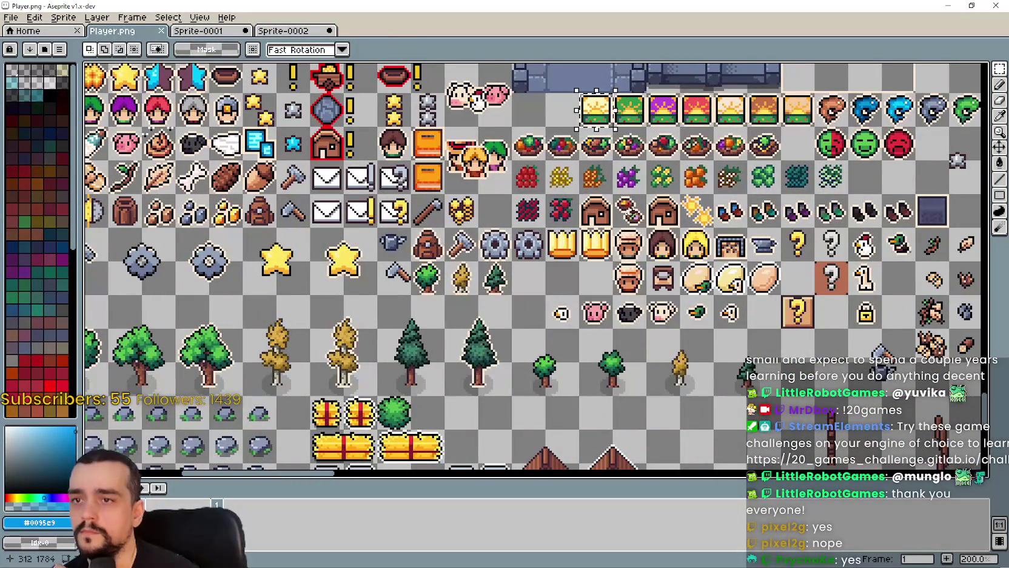
scroll(594, 326, up, 1)
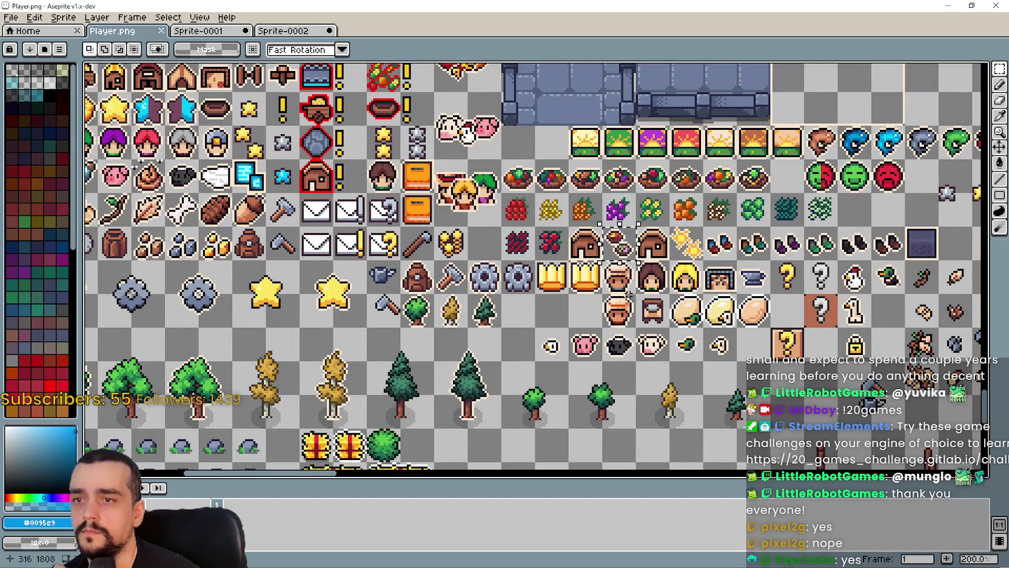
drag(607, 279, 439, 279)
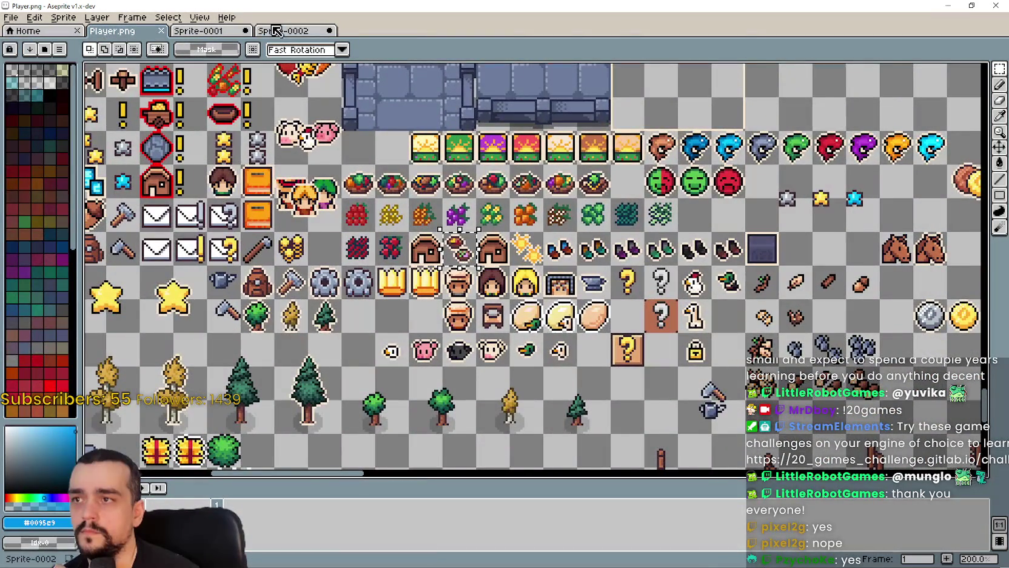
click(282, 31)
drag(577, 308, 576, 184)
scroll(262, 367, up, 2)
Erase the bowl from the sand and paste a different item in its place.
drag(225, 213, 366, 341)
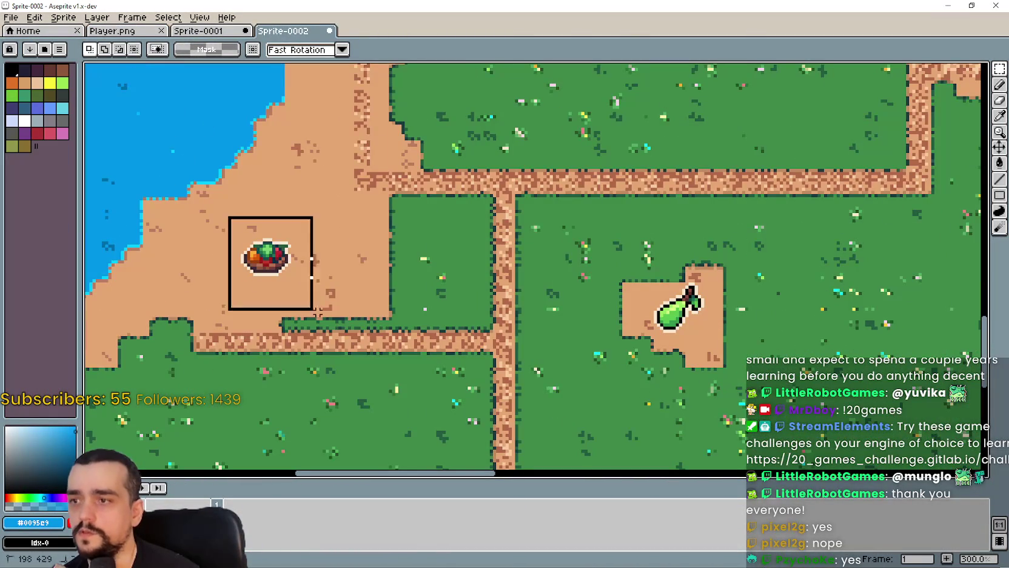
key(Delete)
key(ctrl+v)
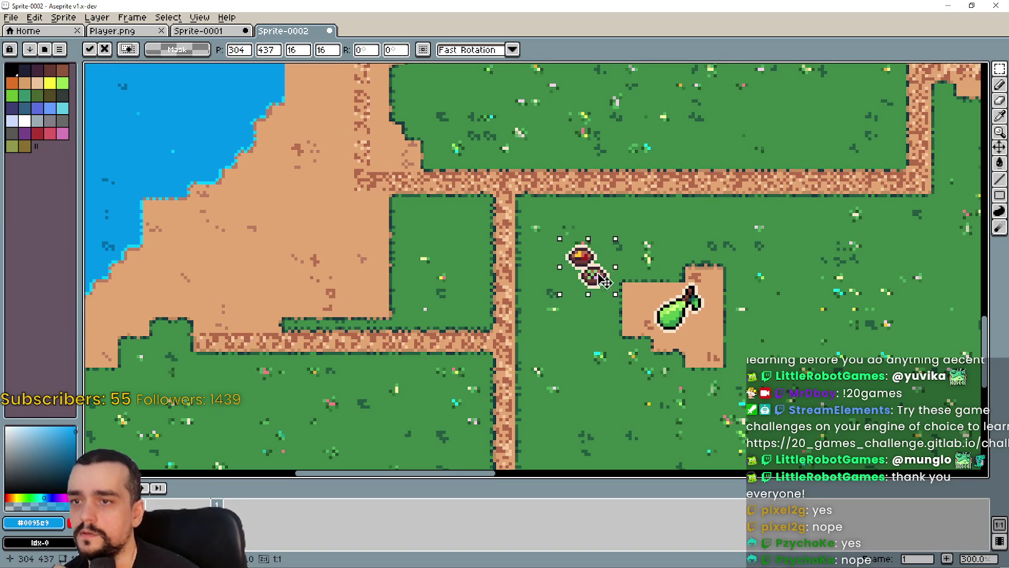
drag(608, 282, 279, 283)
key(Return)
scroll(444, 270, down, 2)
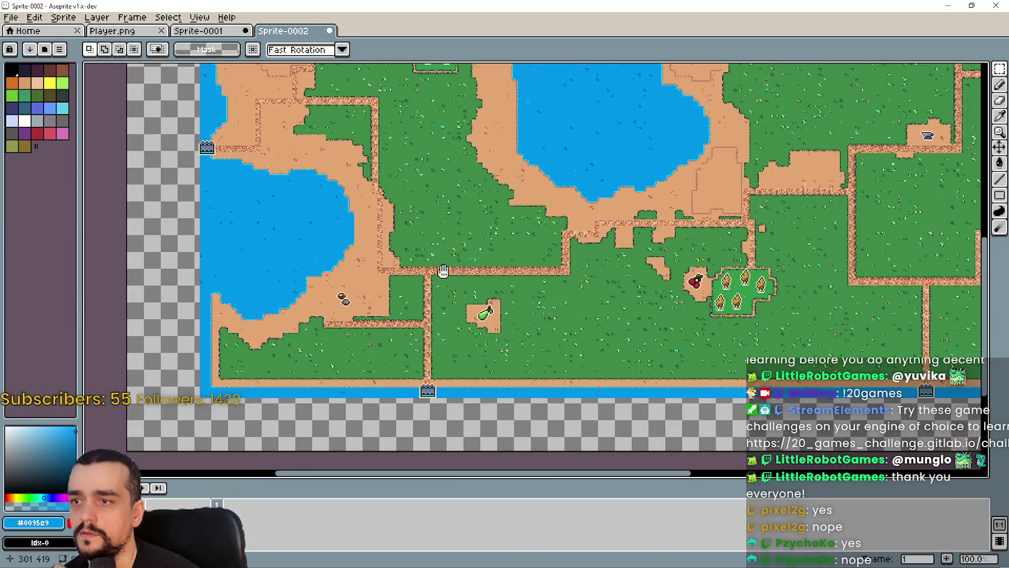
Paste the golden wheat onto the dirt bump above the lake.
click(121, 30)
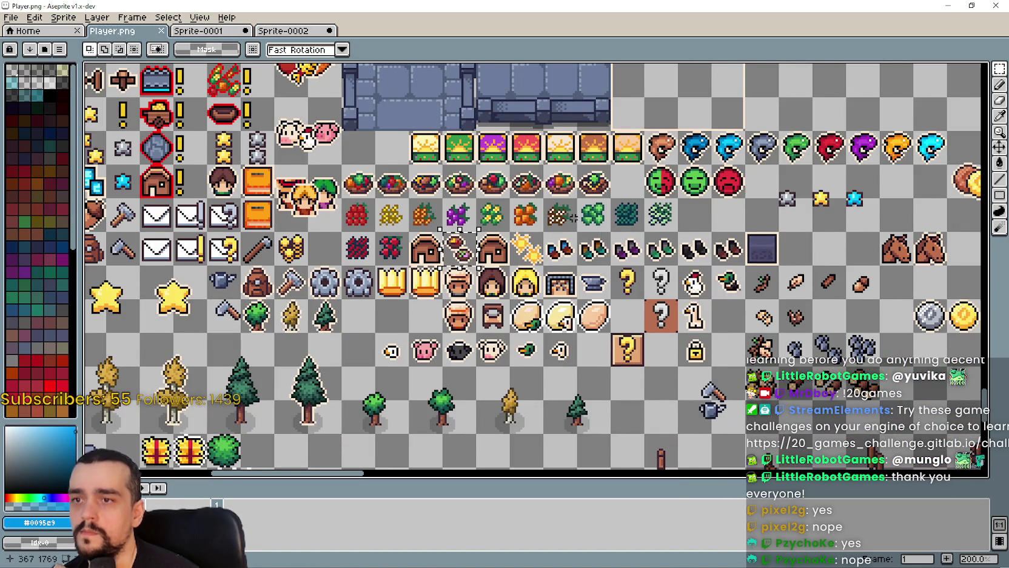
drag(575, 218, 687, 270)
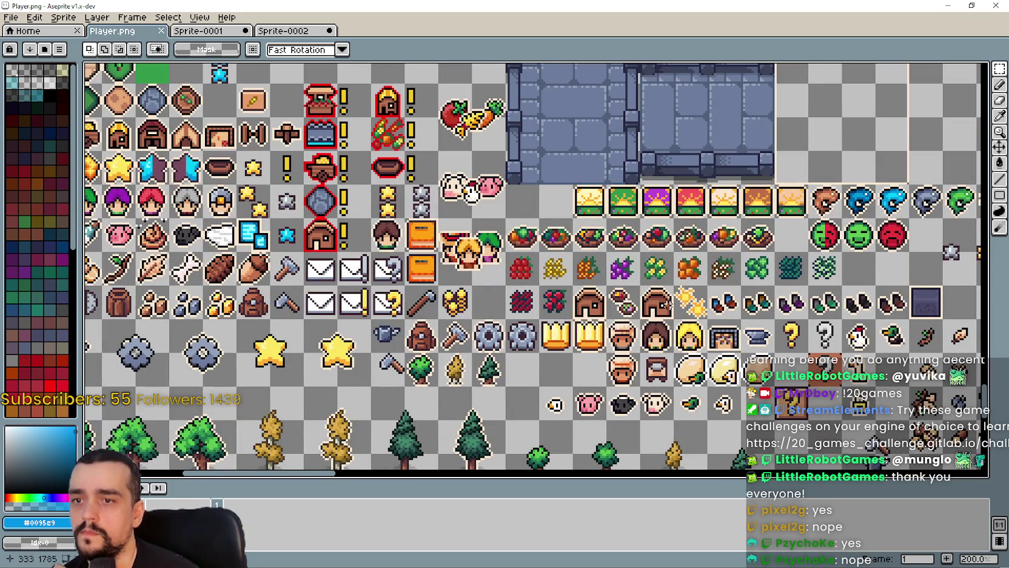
click(271, 31)
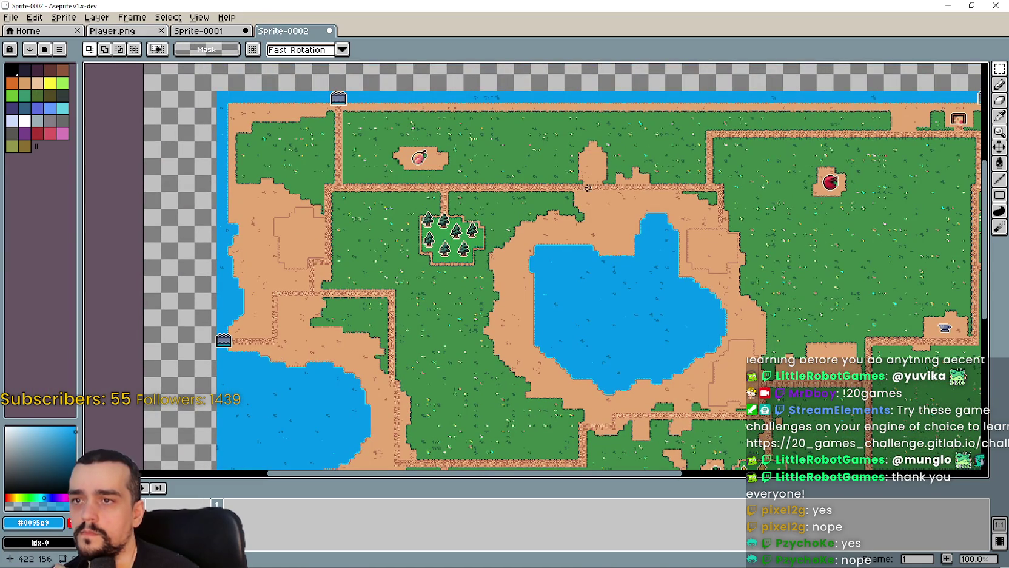
key(ctrl+v)
drag(521, 262, 608, 174)
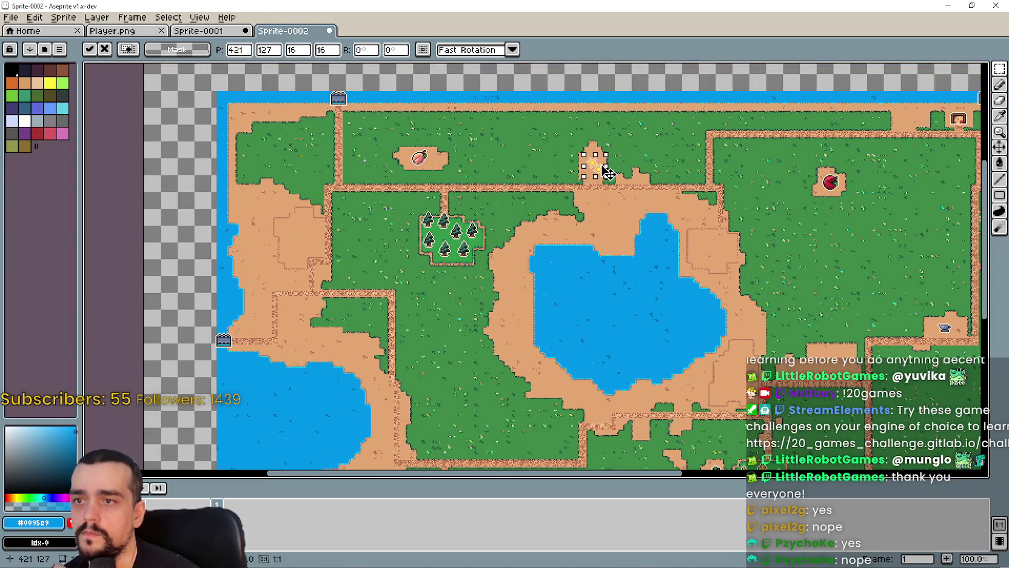
scroll(668, 241, right, 5)
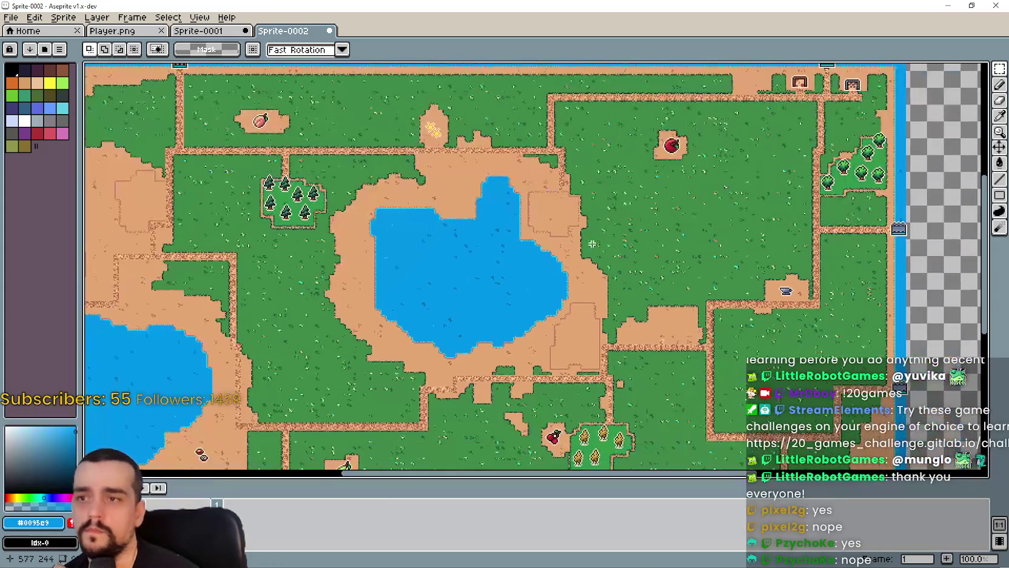
Look over the Player.png sprite sheet and return to the farm map.
click(124, 33)
scroll(528, 278, left, 5)
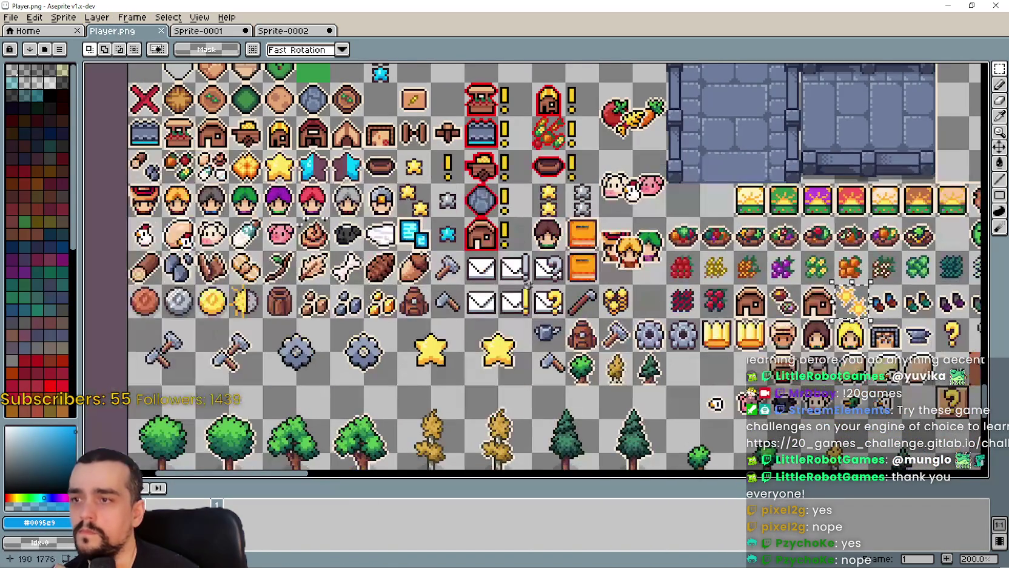
scroll(321, 340, right, 3)
scroll(408, 334, down, 3)
scroll(413, 270, up, 1)
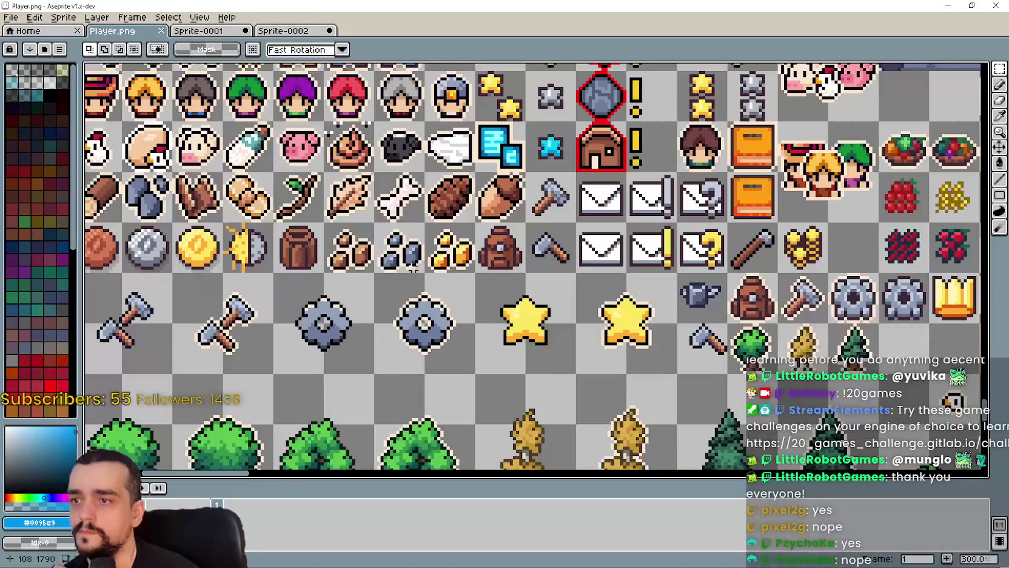
click(296, 31)
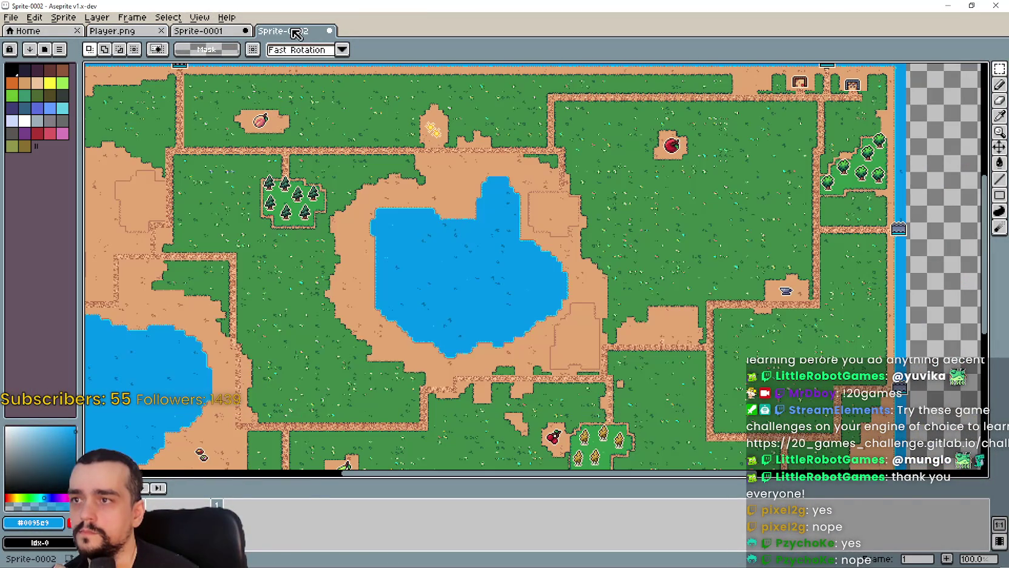
Paste a rock sprite onto the sand beside the lake.
scroll(643, 291, up, 1)
scroll(732, 300, down, 1)
scroll(527, 248, up, 1)
key(ctrl+v)
mouse_move(528, 238)
mouse_down()
mouse_move(539, 269)
mouse_move(571, 214)
mouse_move(549, 259)
mouse_up()
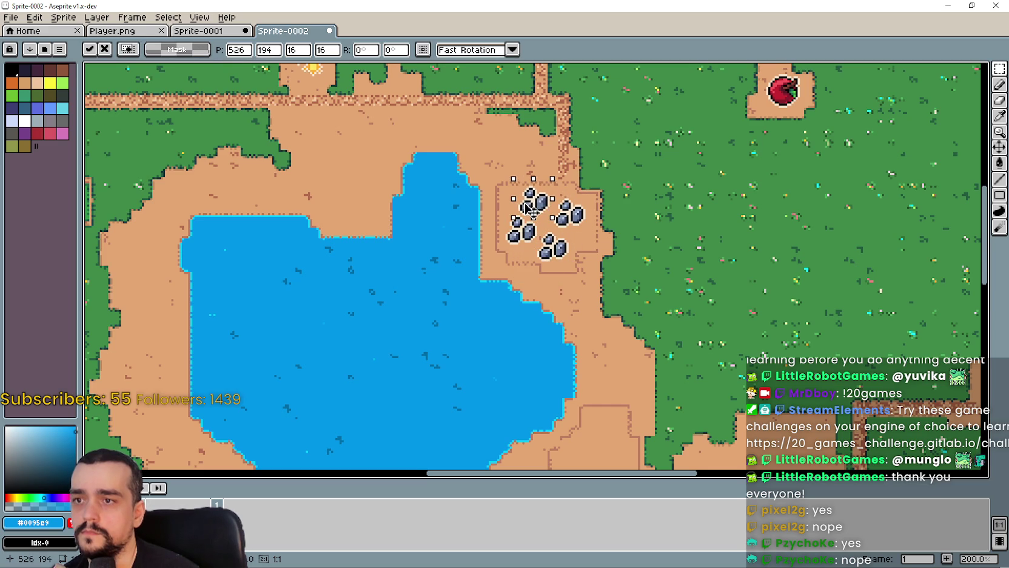
scroll(540, 260, down, 5)
scroll(540, 260, right, 5)
scroll(539, 260, down, 2)
scroll(540, 261, left, 1)
Add four more rock copies around it to form a cluster.
key(ctrl+v)
drag(534, 266, 451, 312)
key(ctrl+v)
drag(532, 279, 506, 312)
key(ctrl+v)
drag(533, 279, 476, 287)
key(ctrl+v)
drag(540, 277, 497, 239)
key(Return)
Move the anvil onto its dirt patch.
scroll(628, 315, down, 2)
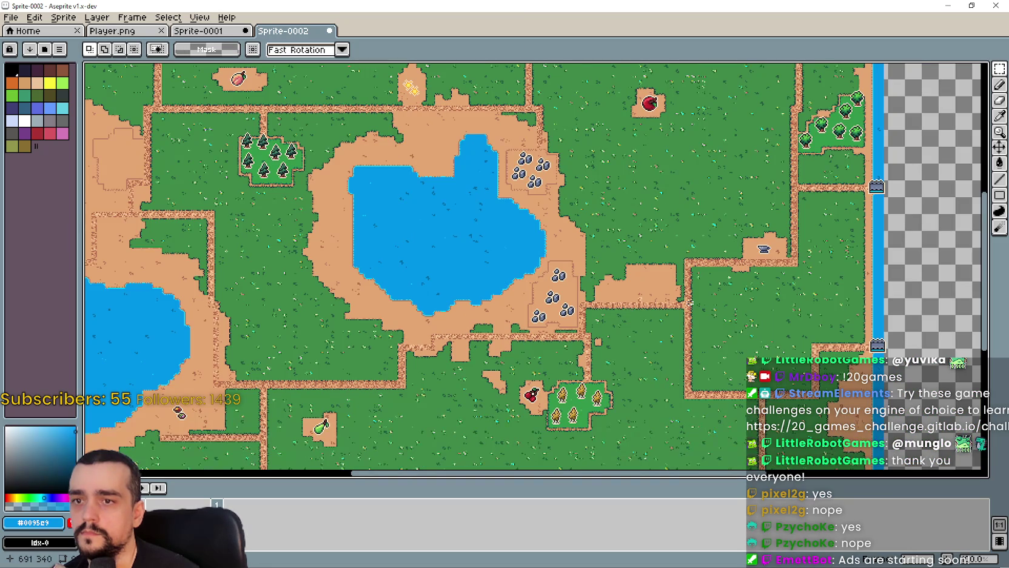
scroll(690, 302, up, 2)
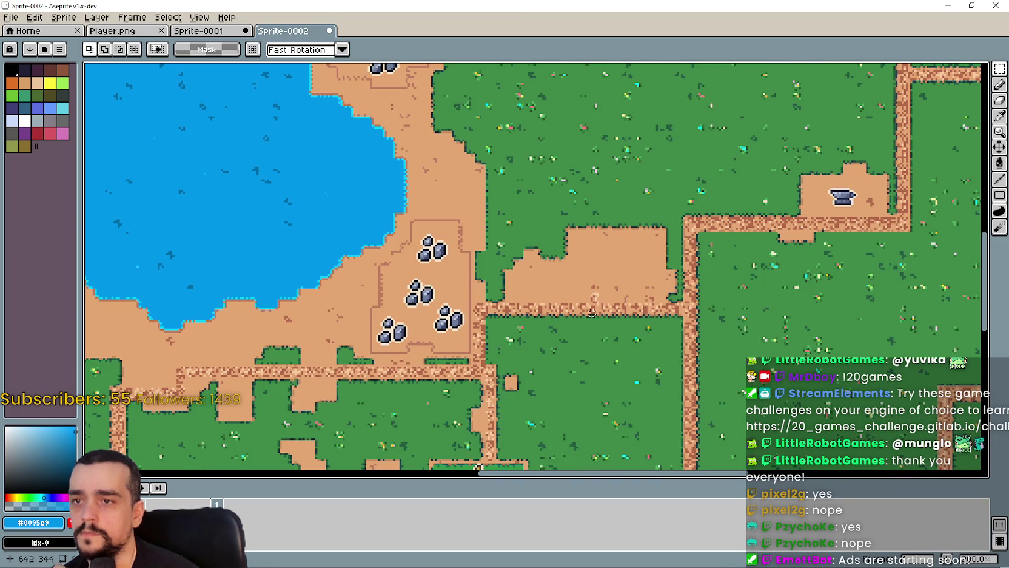
scroll(614, 308, up, 1)
scroll(606, 288, up, 2)
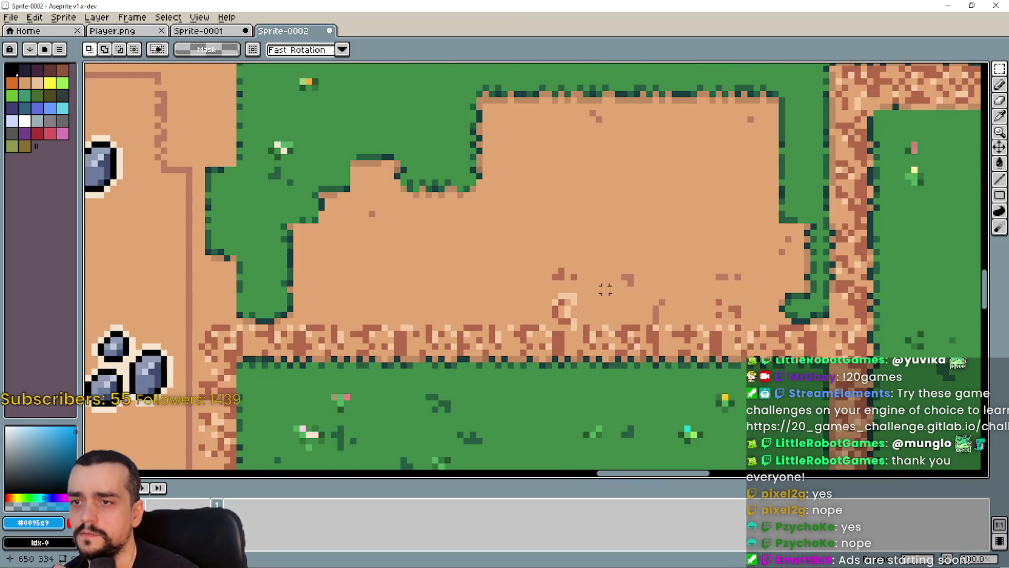
scroll(605, 289, down, 5)
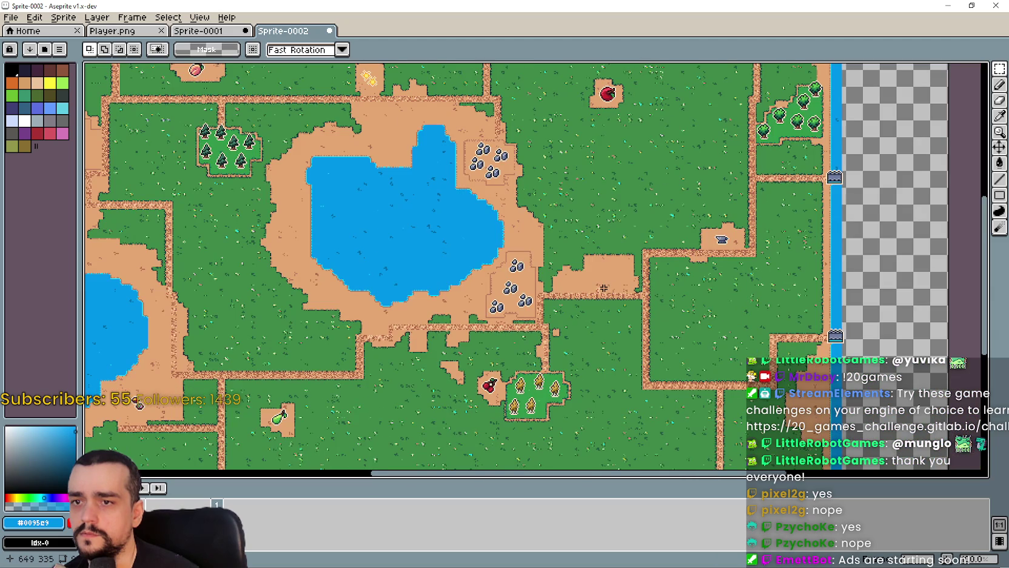
scroll(603, 288, down, 2)
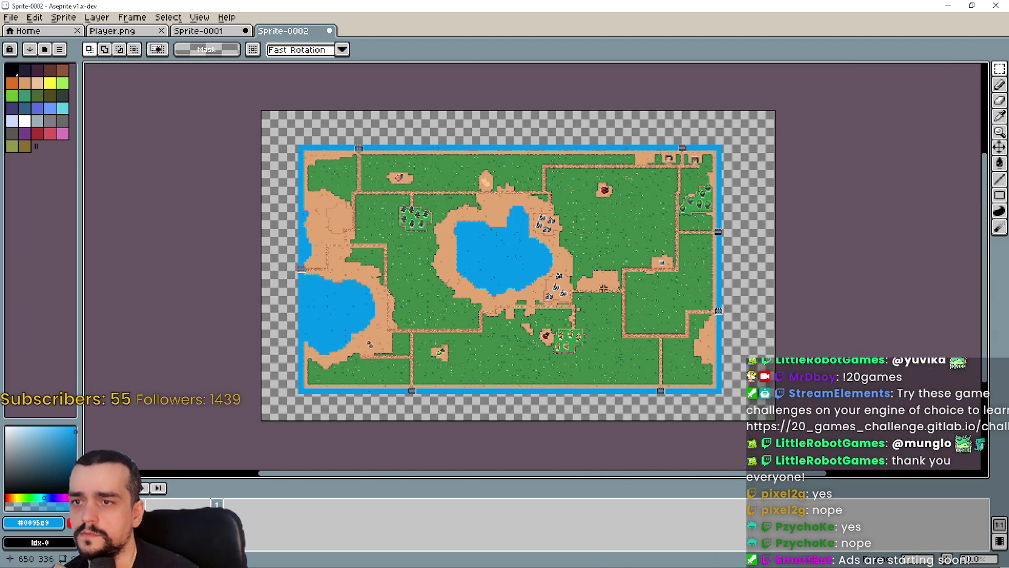
scroll(603, 288, up, 4)
scroll(603, 288, down, 2)
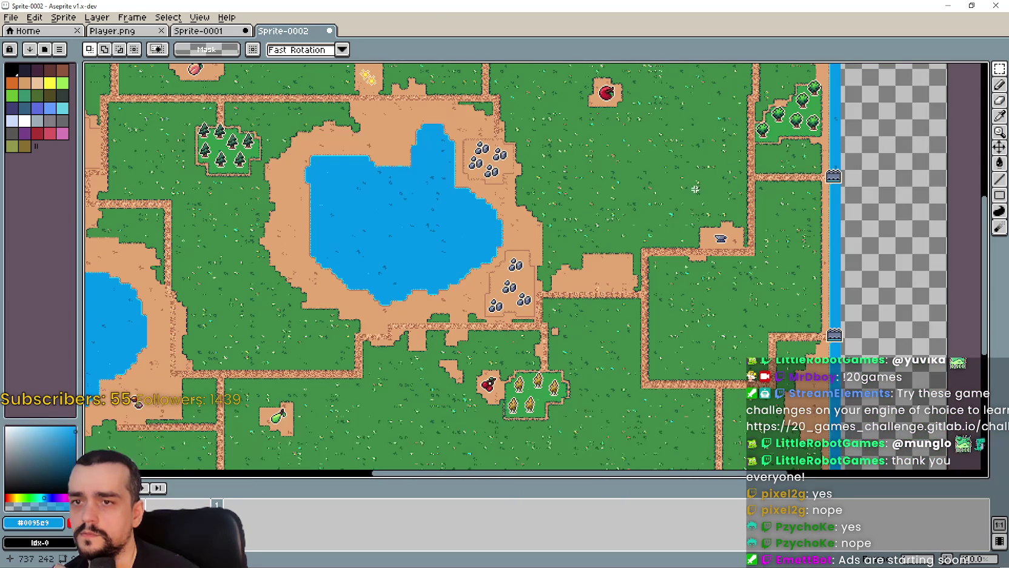
scroll(721, 229, up, 2)
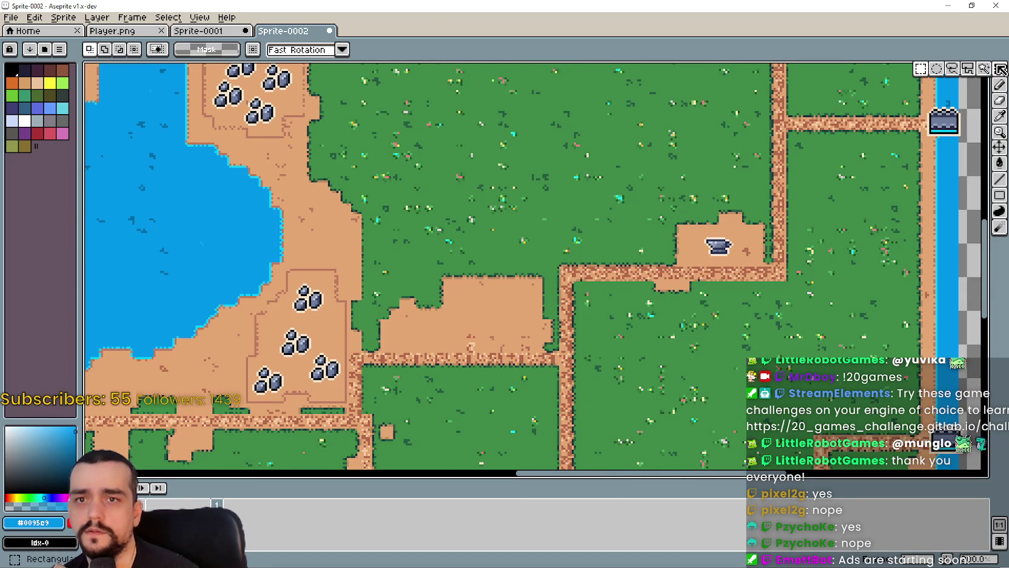
mouse_move(667, 212)
mouse_down()
mouse_move(745, 283)
mouse_move(488, 342)
mouse_move(633, 298)
mouse_up()
key(Return)
Start a rock cluster on the dirt beside the left lake with three copies.
scroll(509, 347, down, 2)
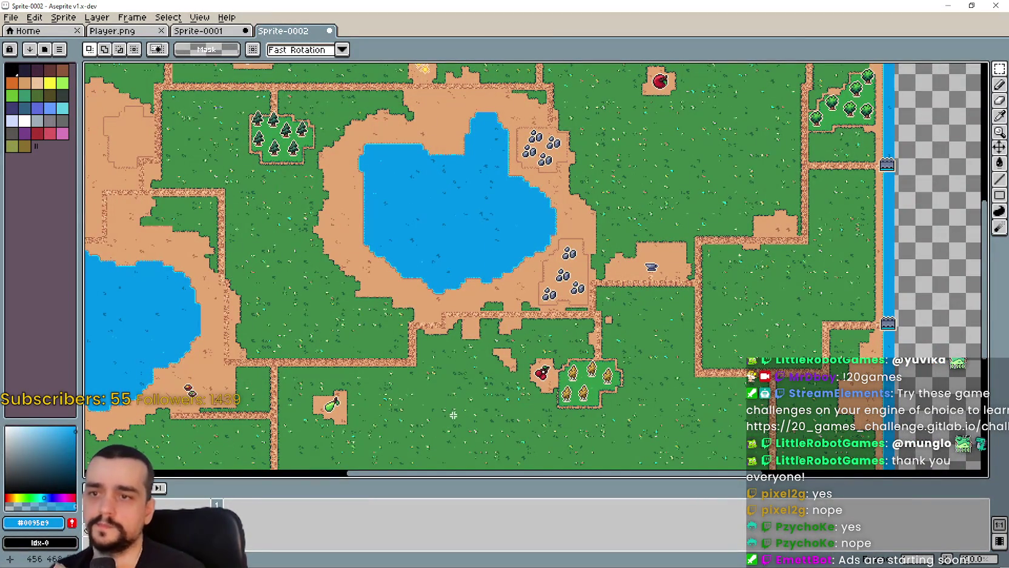
mouse_move(439, 335)
mouse_down()
mouse_move(569, 296)
mouse_move(608, 247)
mouse_move(398, 215)
mouse_up()
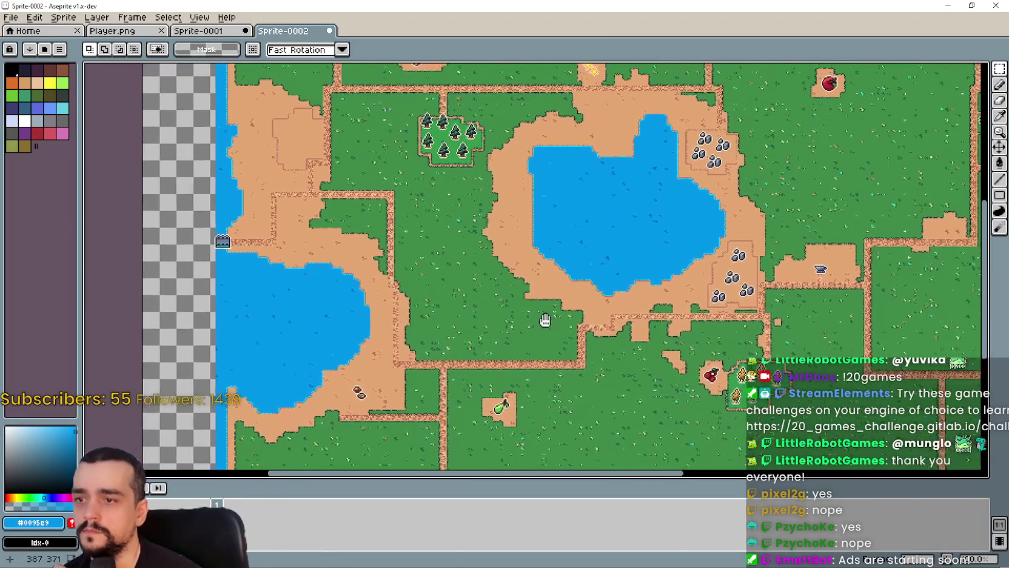
scroll(225, 200, up, 2)
key(ctrl+v)
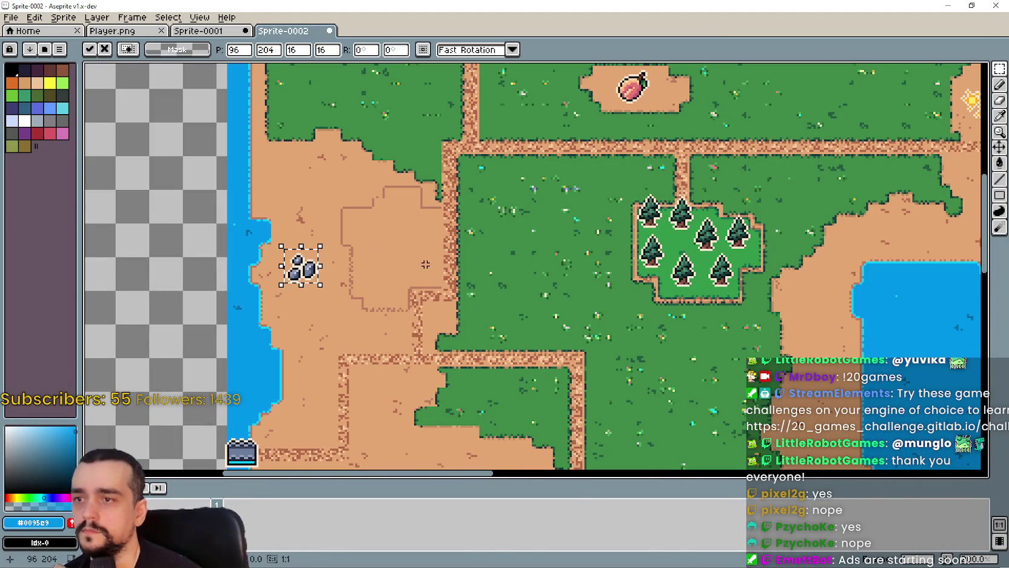
drag(308, 273, 391, 293)
key(ctrl+v)
drag(309, 281, 388, 262)
key(ctrl+v)
drag(310, 281, 424, 253)
Add two more rocks to finish the left-lake cluster.
key(ctrl+v)
drag(313, 279, 378, 235)
key(ctrl+v)
drag(303, 279, 404, 223)
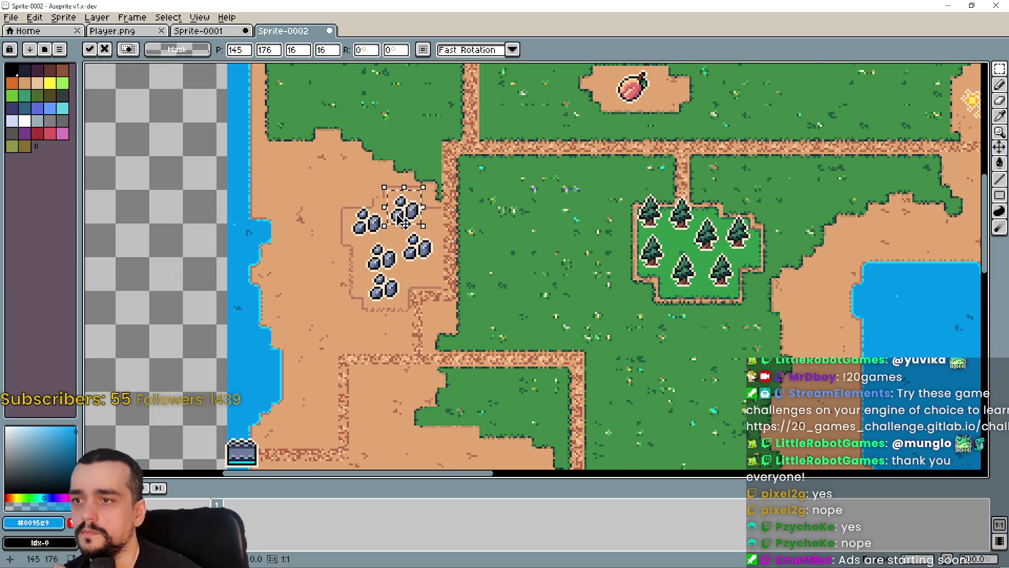
scroll(404, 223, down, 3)
key(Return)
scroll(425, 230, up, 2)
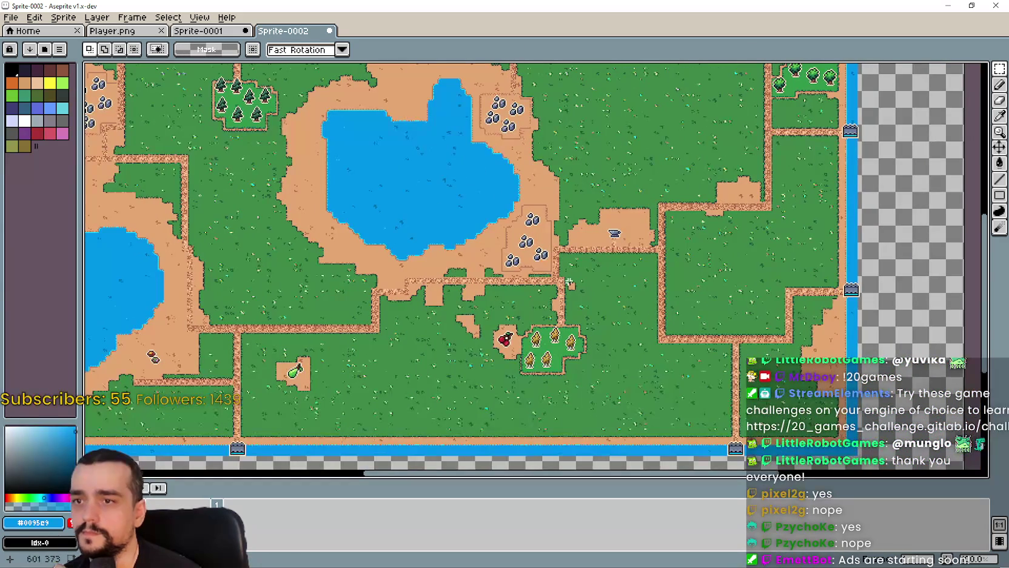
mouse_move(431, 294)
mouse_down()
mouse_move(447, 306)
mouse_move(416, 335)
mouse_move(423, 293)
mouse_move(500, 331)
mouse_move(490, 248)
mouse_move(461, 374)
mouse_move(428, 225)
mouse_move(439, 241)
mouse_move(619, 292)
mouse_move(518, 342)
mouse_move(377, 300)
mouse_up()
scroll(439, 242, down, 1)
Shift the whole map up-left, then cancel the move with Escape.
scroll(618, 292, up, 1)
scroll(377, 300, down, 1)
scroll(479, 264, up, 1)
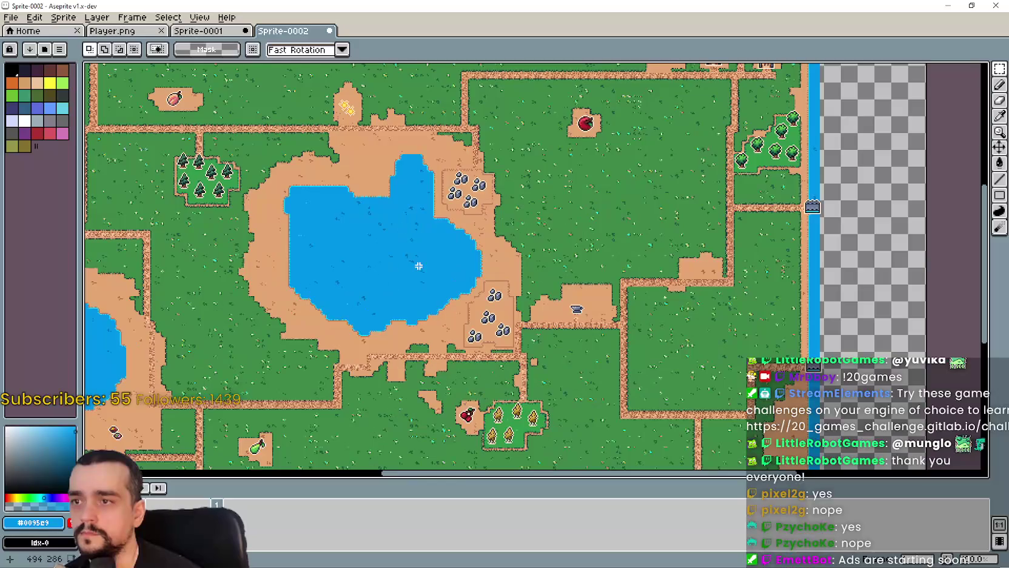
scroll(537, 280, down, 1)
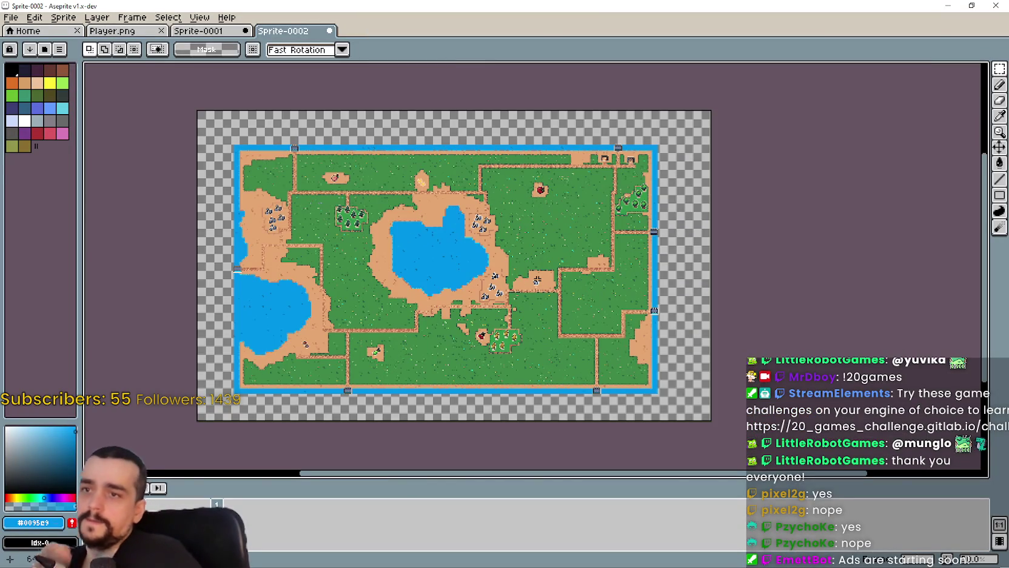
drag(536, 256, 558, 243)
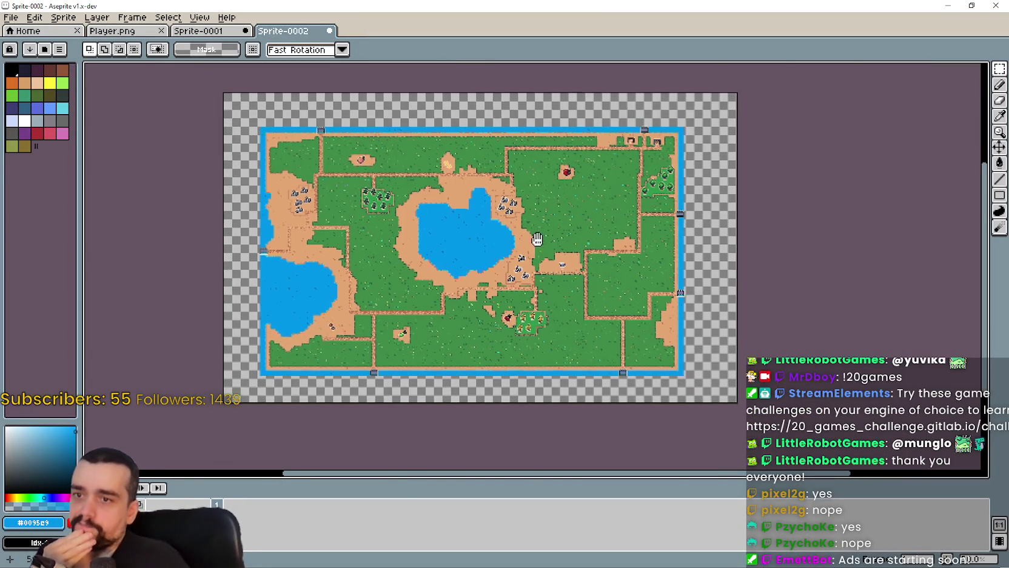
scroll(607, 200, up, 1)
scroll(627, 182, up, 1)
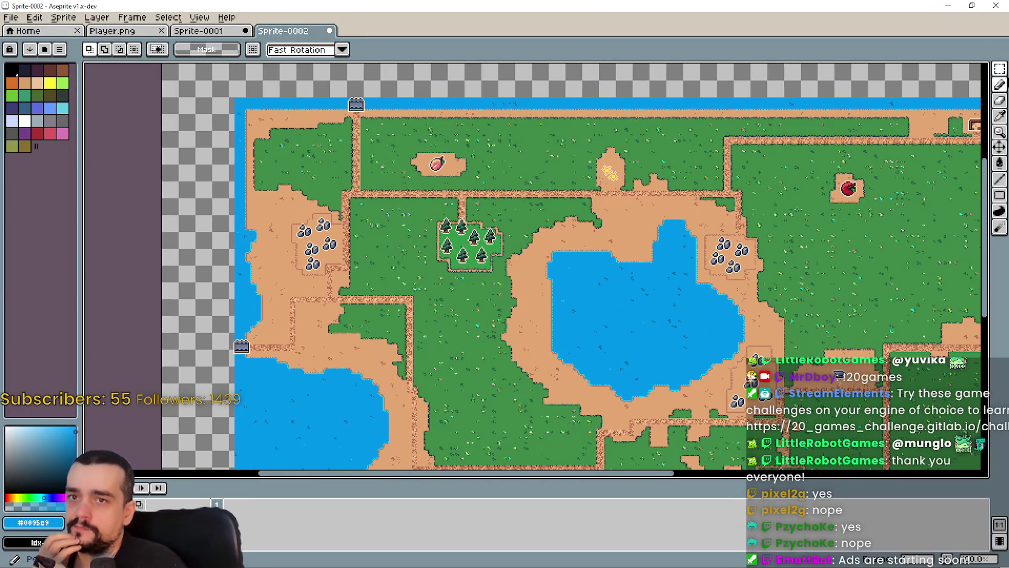
scroll(247, 99, up, 1)
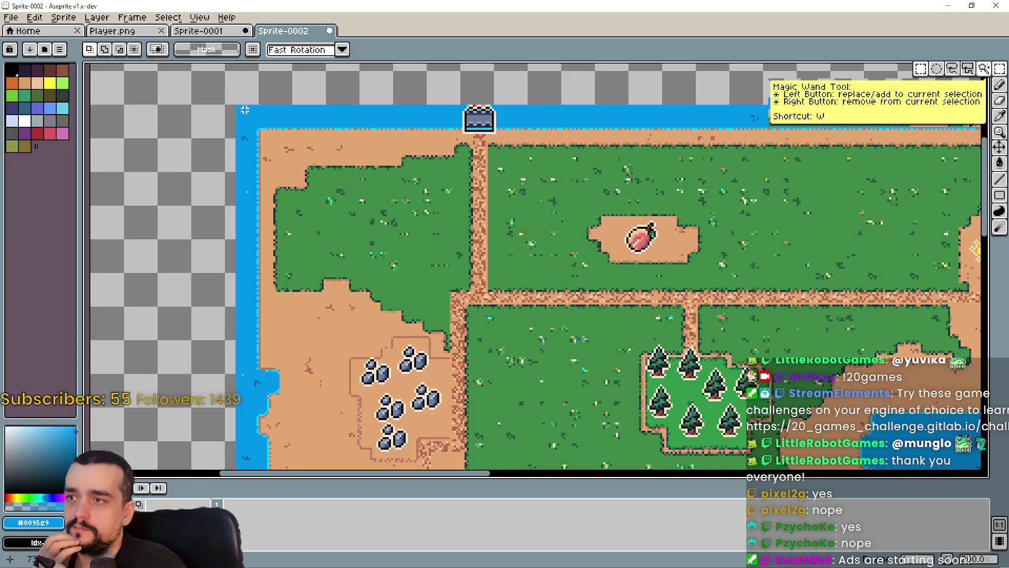
scroll(525, 293, down, 5)
scroll(667, 393, up, 1)
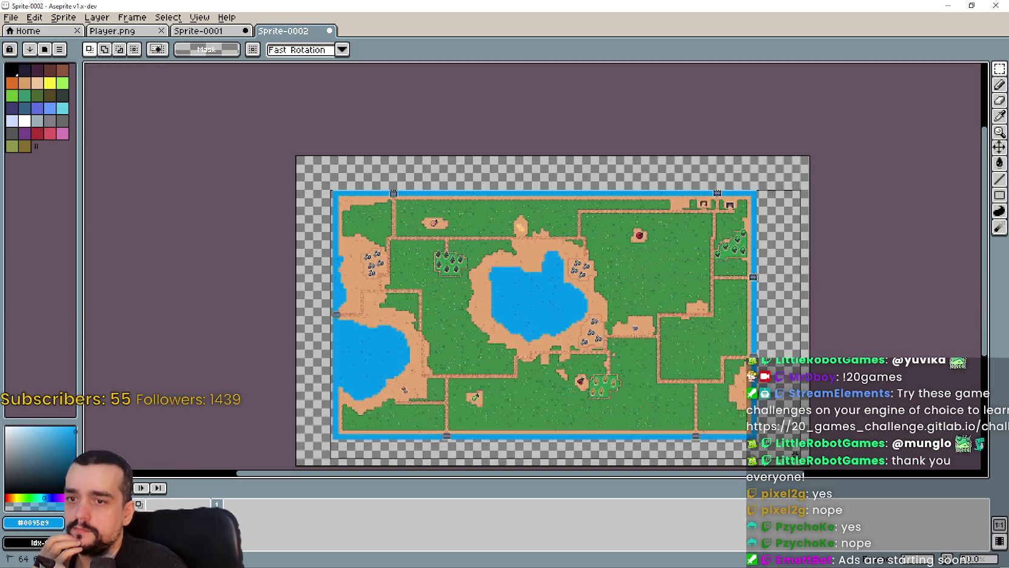
scroll(667, 393, up, 1)
scroll(667, 393, up, 1)
scroll(666, 393, up, 1)
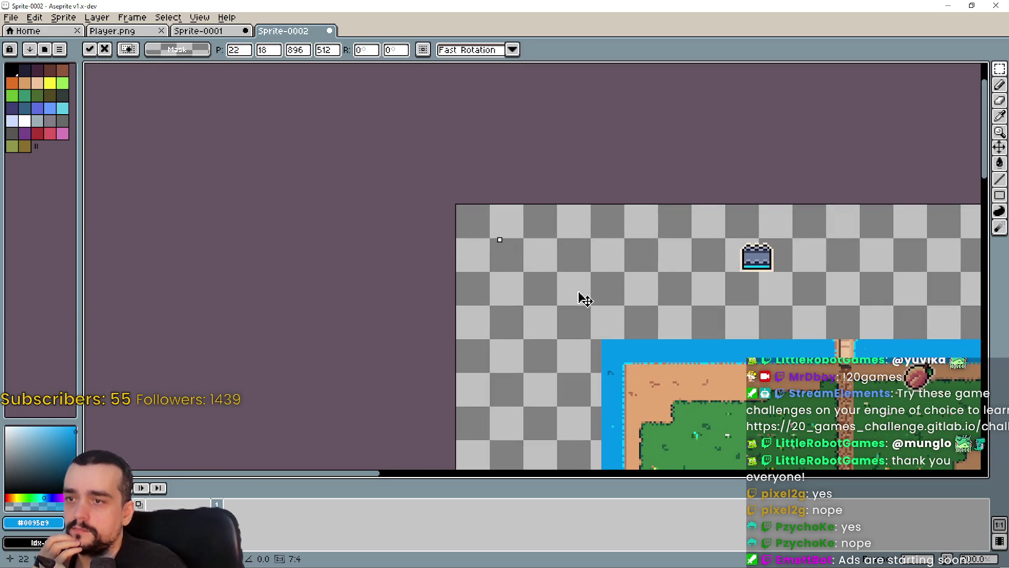
drag(667, 393, 603, 331)
scroll(620, 352, down, 1)
key(Escape)
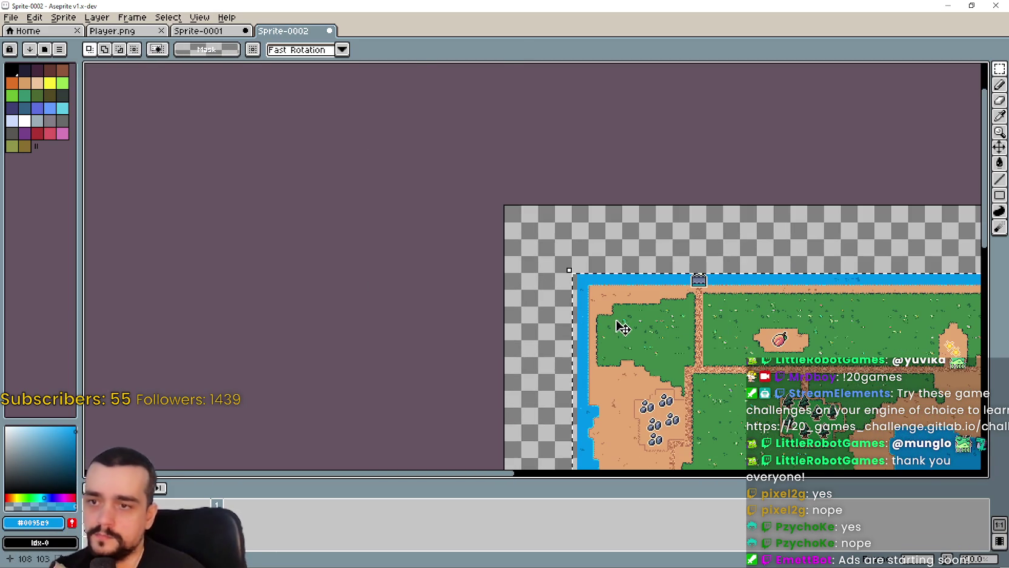
Try shifting the map up-left twice more, undoing each attempt.
scroll(787, 398, down, 1)
scroll(787, 398, down, 2)
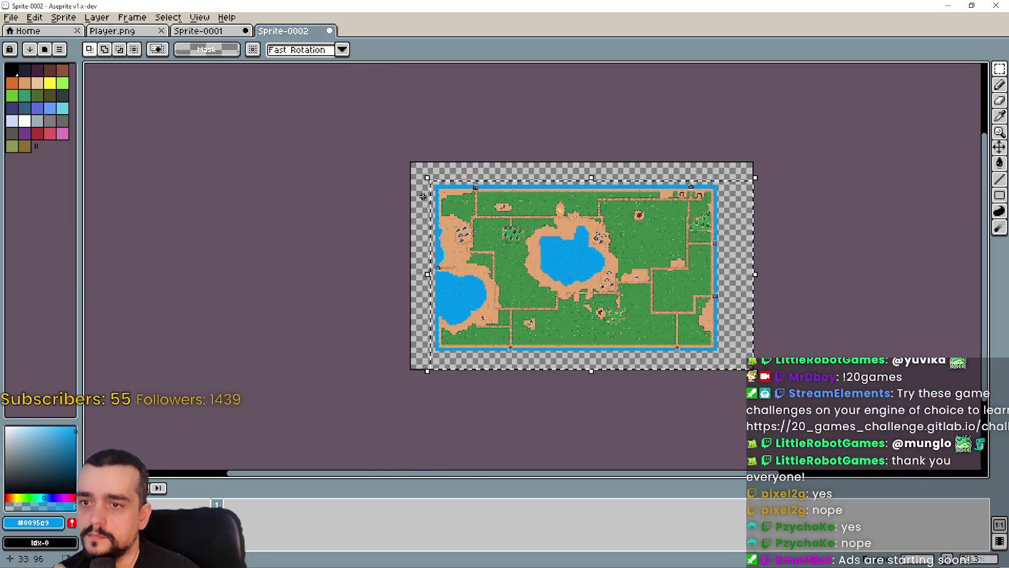
scroll(449, 195, up, 1)
scroll(461, 196, up, 1)
scroll(504, 293, up, 1)
drag(507, 294, 464, 241)
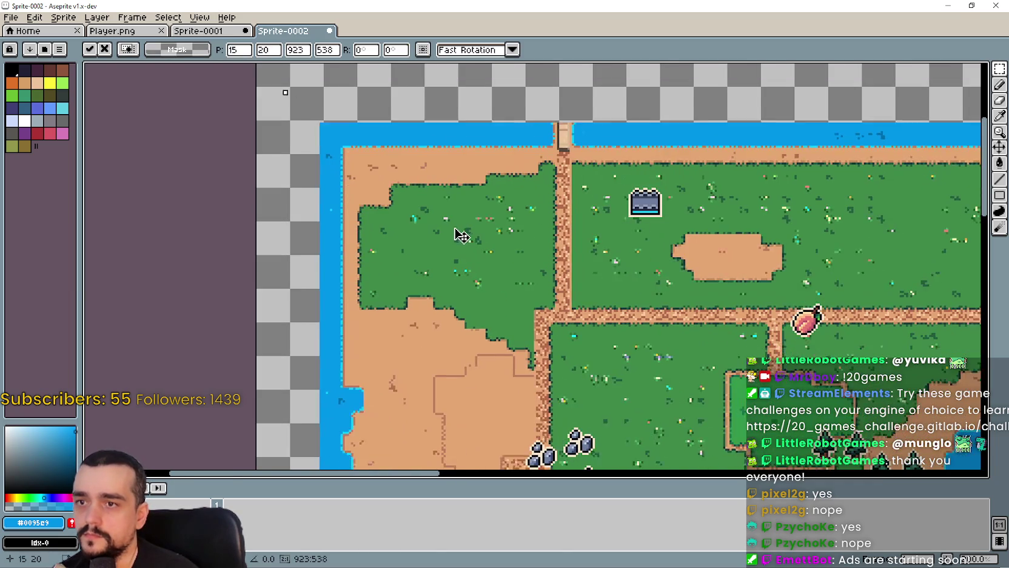
key(ctrl+z)
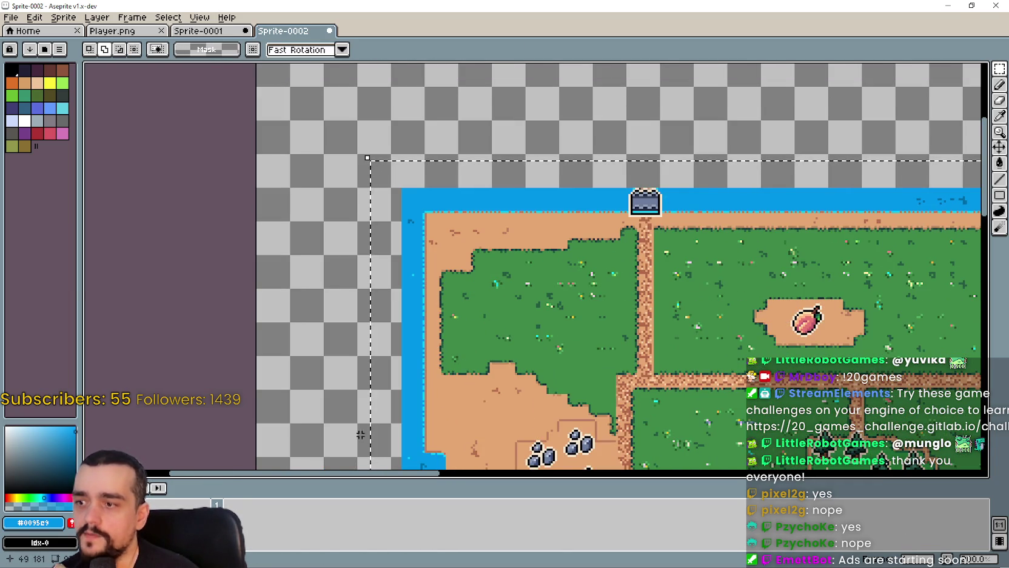
drag(523, 282, 505, 266)
key(ctrl+z)
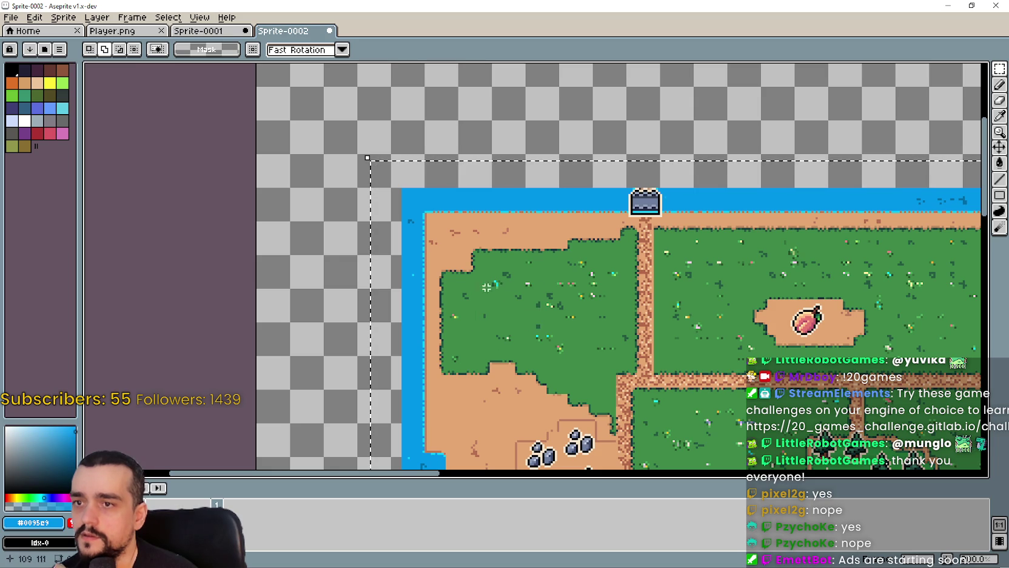
Bring up the Sprite menu to reach the Canvas Size option.
scroll(603, 315, down, 3)
scroll(491, 242, up, 2)
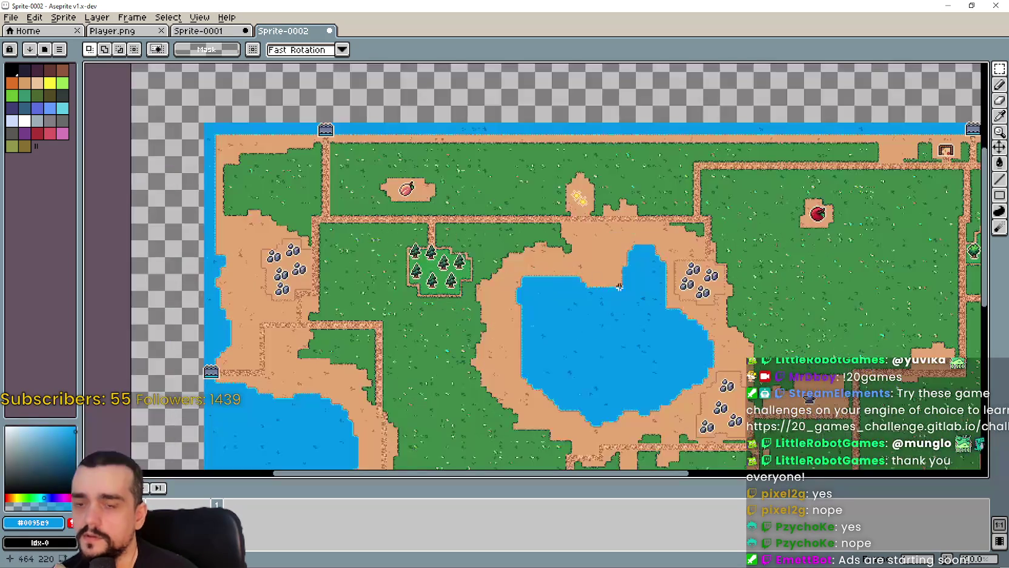
scroll(666, 315, down, 2)
scroll(598, 299, up, 1)
scroll(574, 291, up, 2)
scroll(573, 291, down, 3)
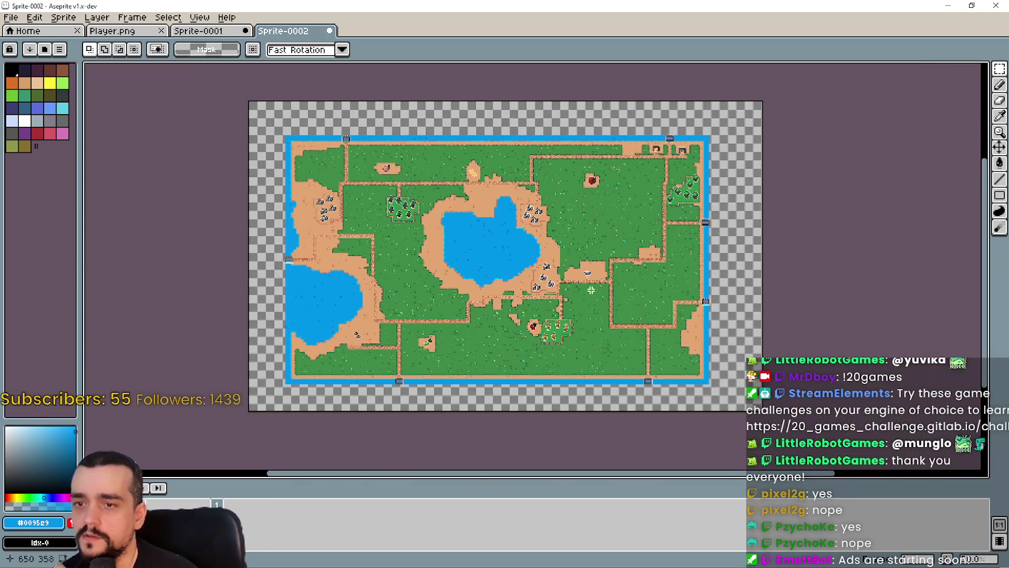
click(63, 17)
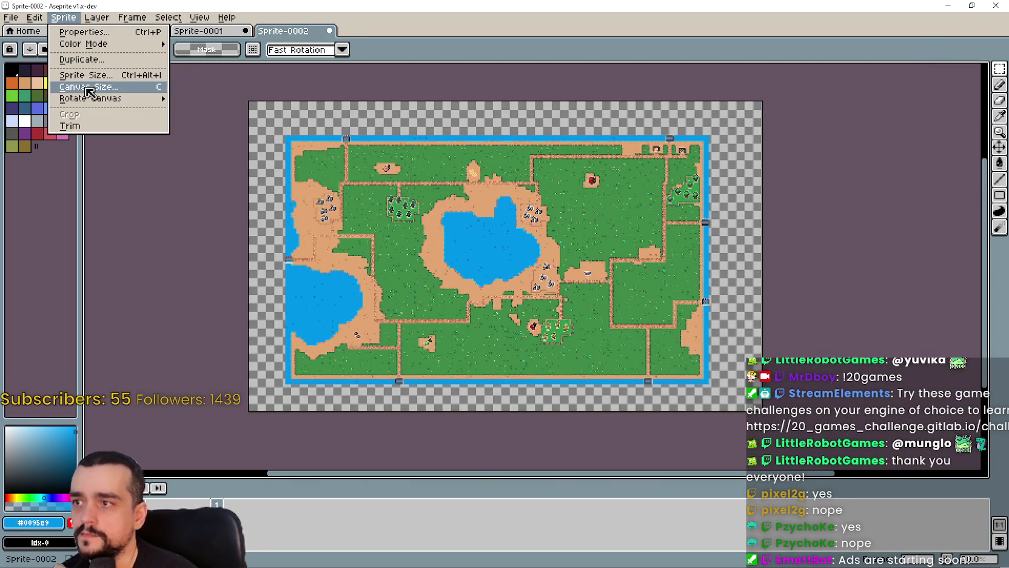
In the Canvas Size dialog, set the left border to -69 px.
click(86, 86)
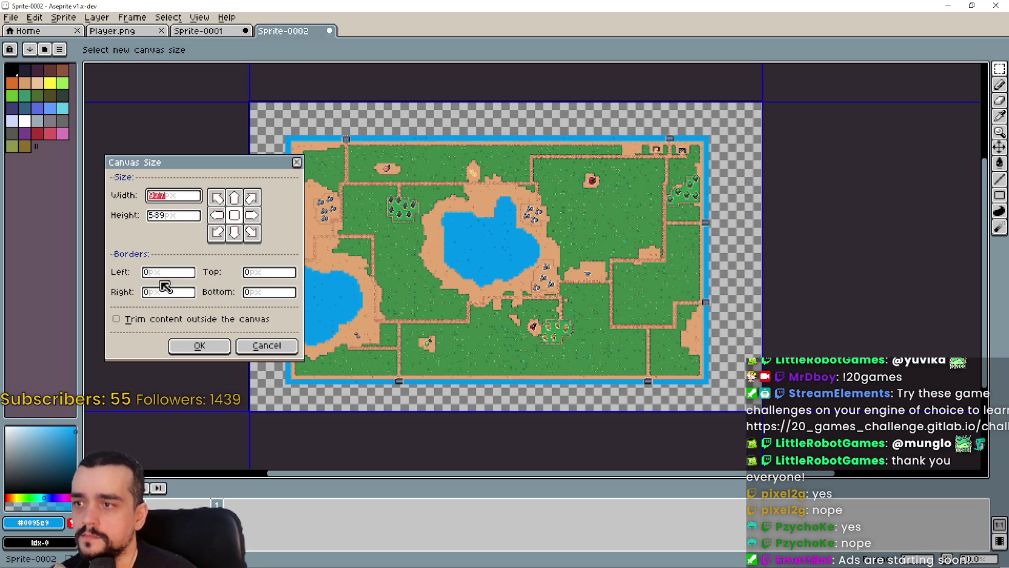
click(161, 273)
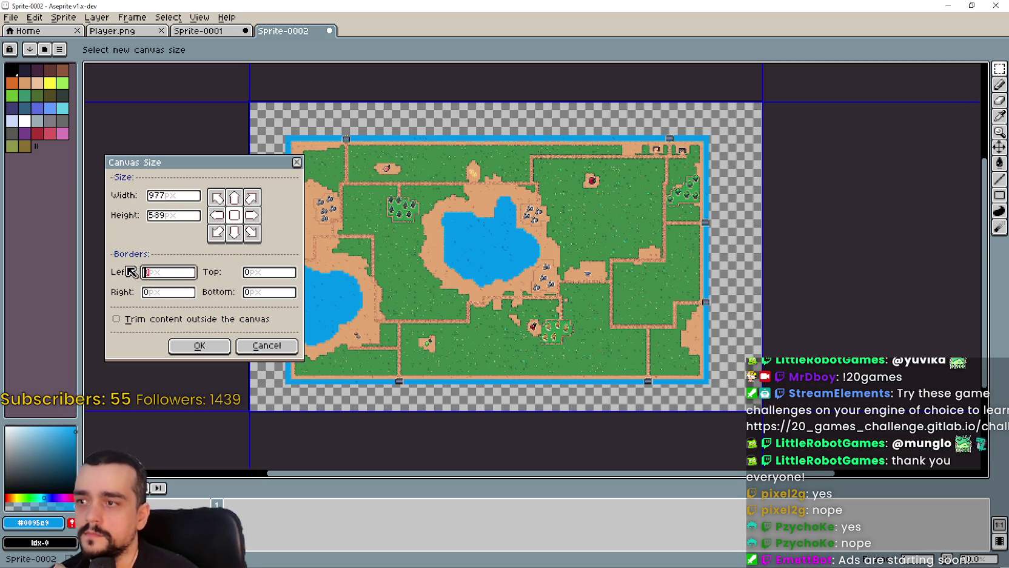
scroll(288, 112, up, 5)
text(-20)
key(BackSpace)
key(BackSpace)
text(40)
key(BackSpace)
key(BackSpace)
text(60)
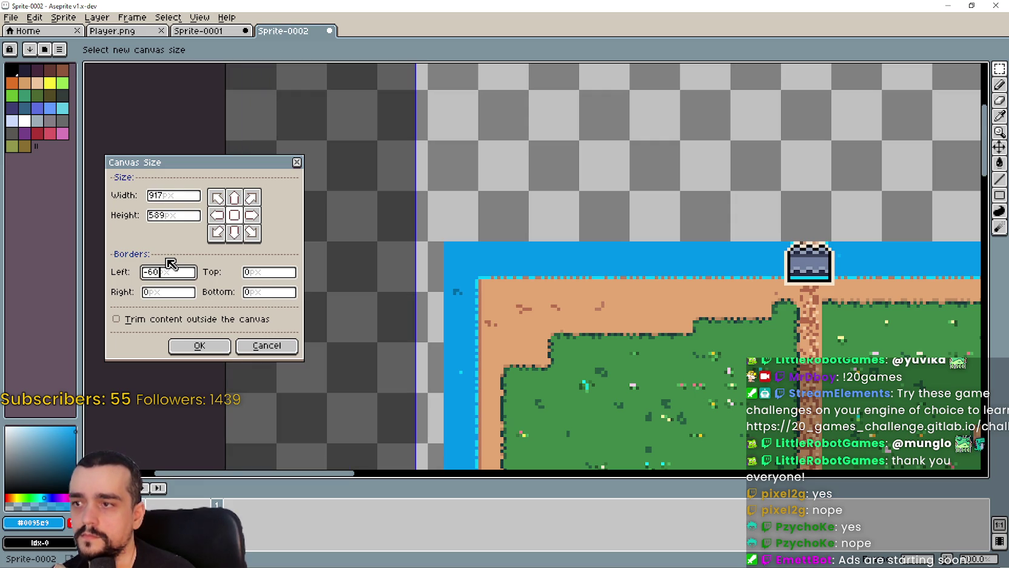
key(BackSpace)
key(BackSpace)
text(70)
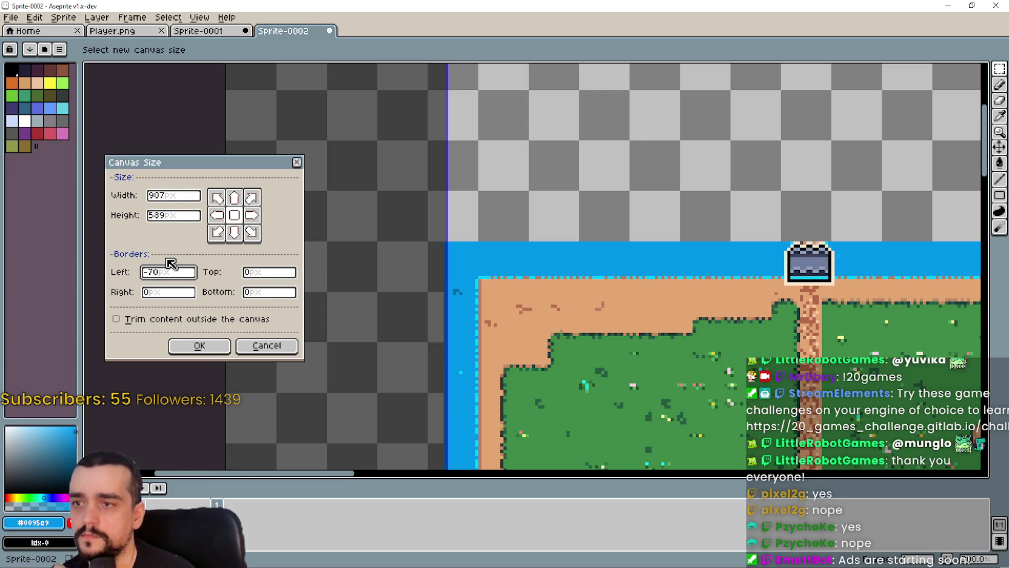
key(BackSpace)
key(BackSpace)
text(69)
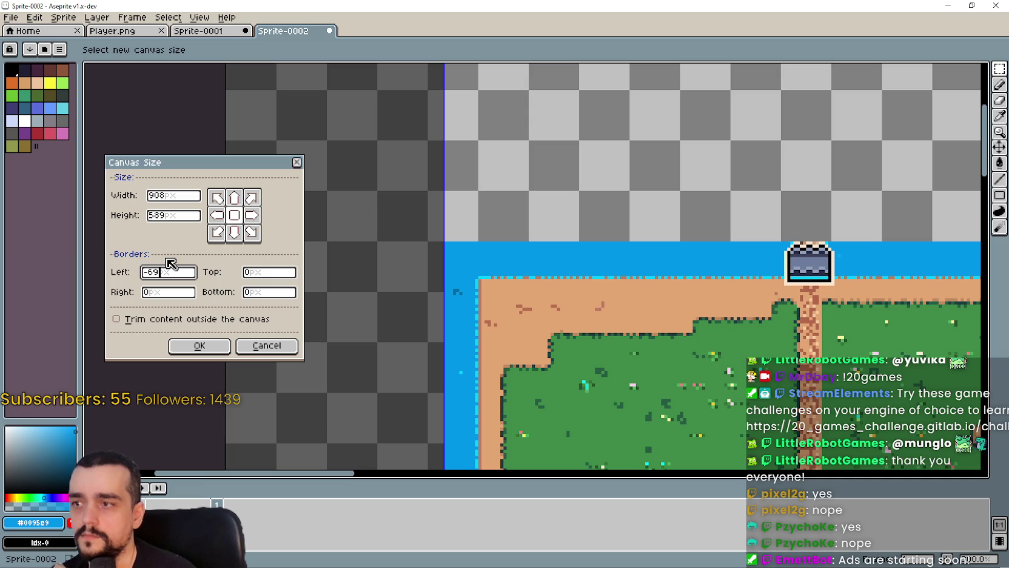
scroll(424, 230, down, 1)
Set the top border to -64 px.
click(255, 273)
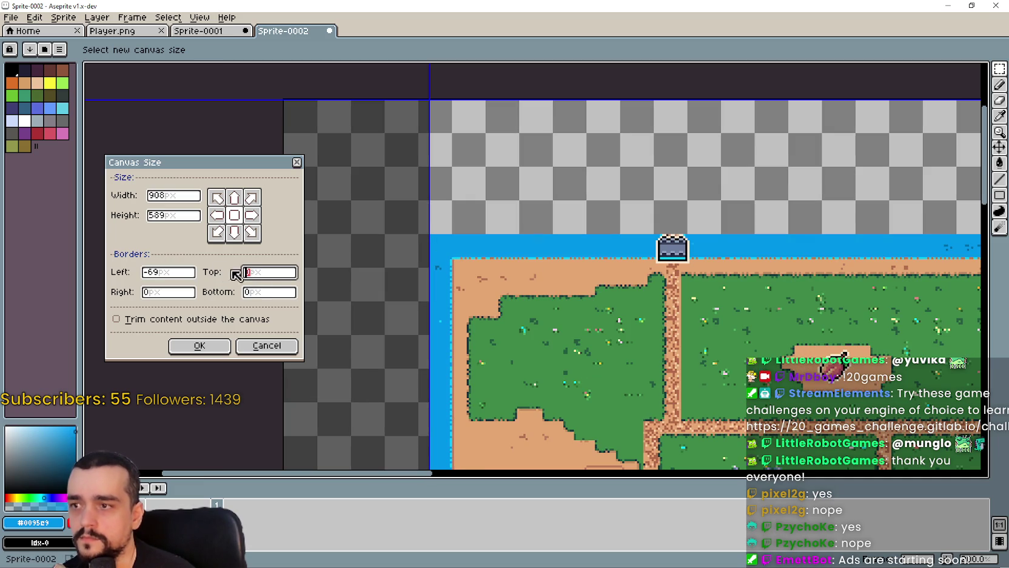
text(-20)
key(BackSpace)
key(BackSpace)
text(40)
key(BackSpace)
key(BackSpace)
text(60)
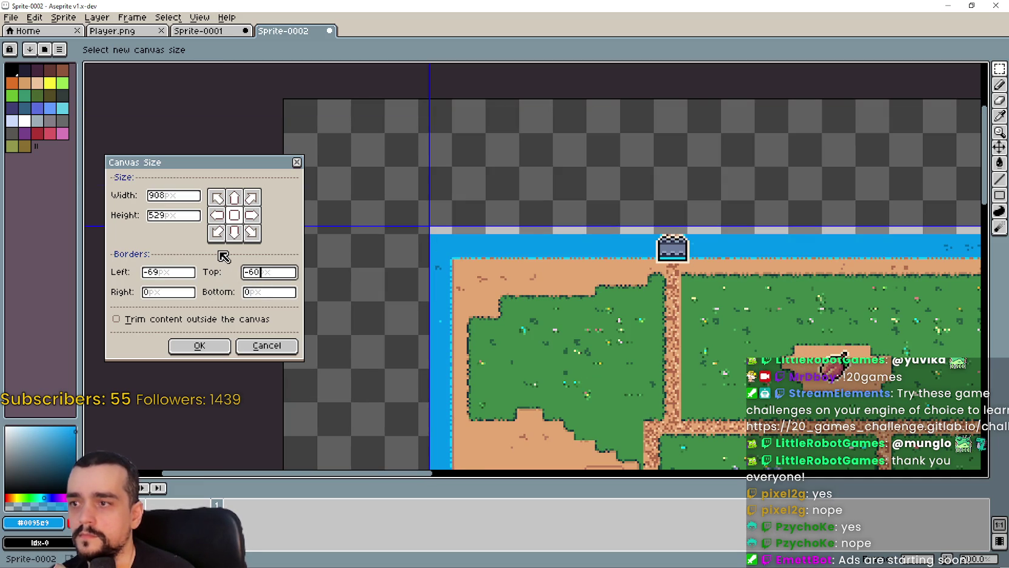
key(BackSpace)
text(2)
key(BackSpace)
text(4)
scroll(675, 284, down, 3)
scroll(757, 273, up, 3)
Set the right border to -101 px.
click(255, 292)
double_click(193, 294)
text(-60)
key(BackSpace)
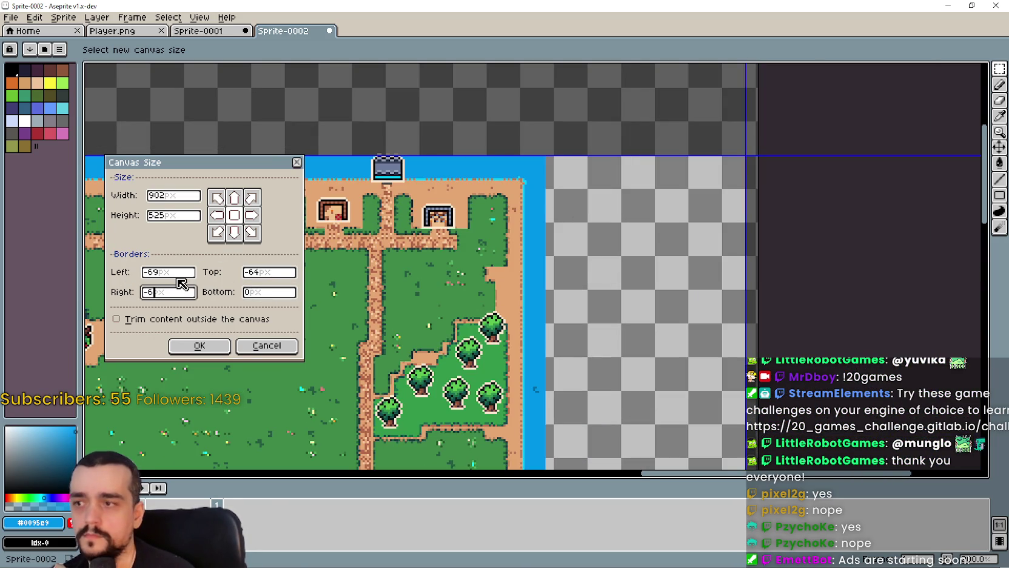
key(BackSpace)
text(80)
key(BackSpace)
key(BackSpace)
key(BackSpace)
text(-)
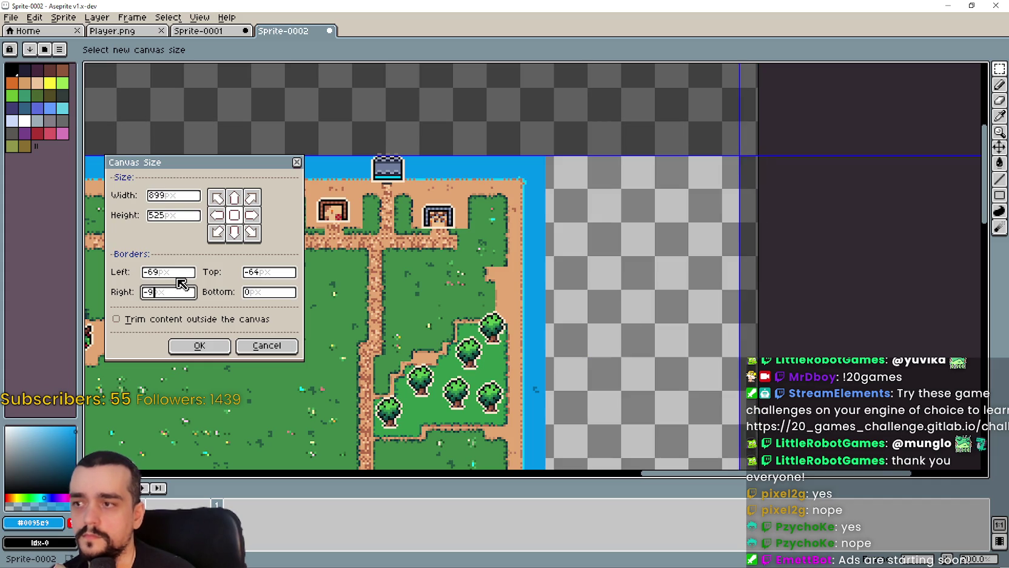
text(99)
key(BackSpace)
key(BackSpace)
text(100)
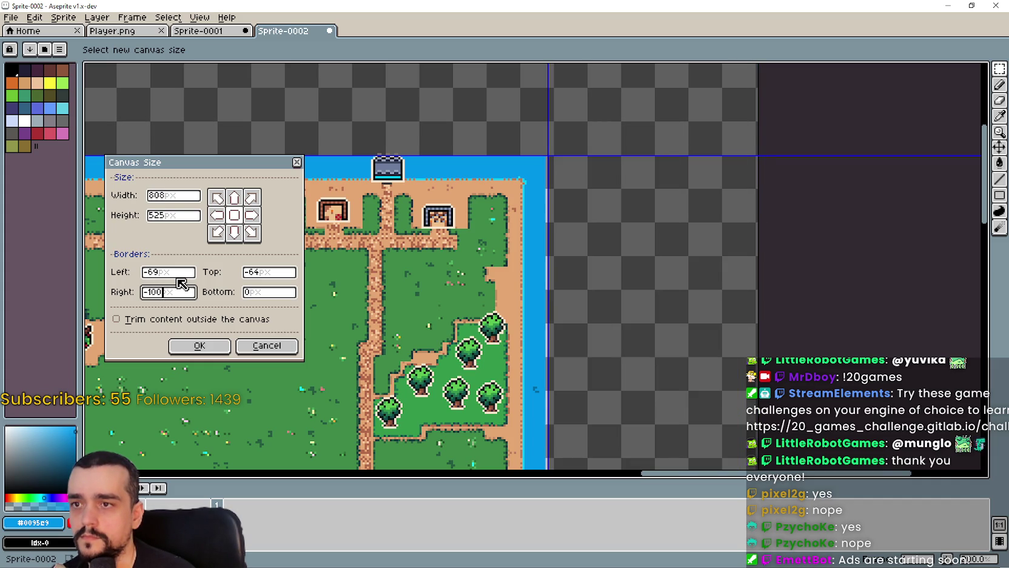
key(BackSpace)
text(2)
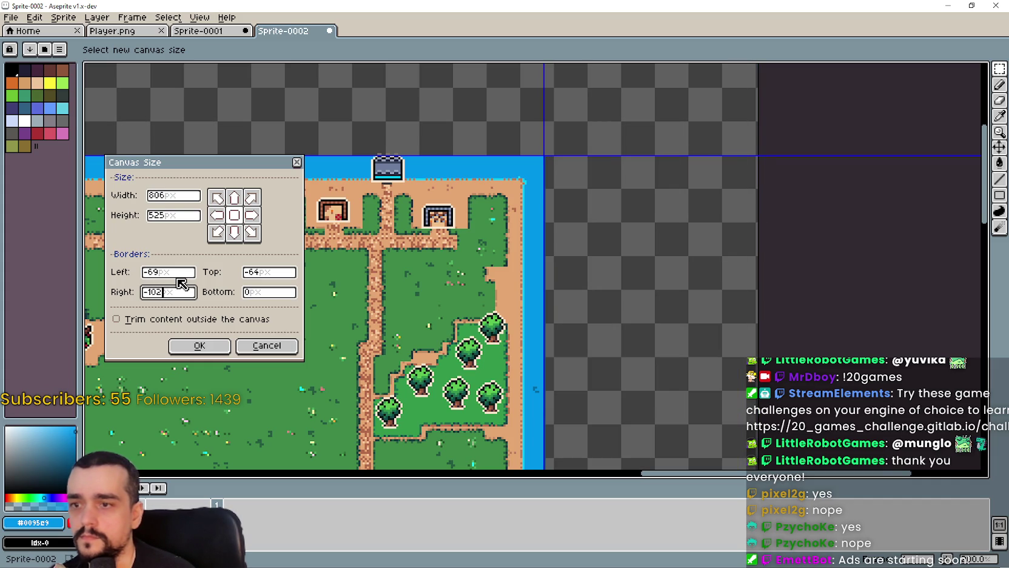
scroll(480, 209, up, 2)
scroll(534, 239, up, 3)
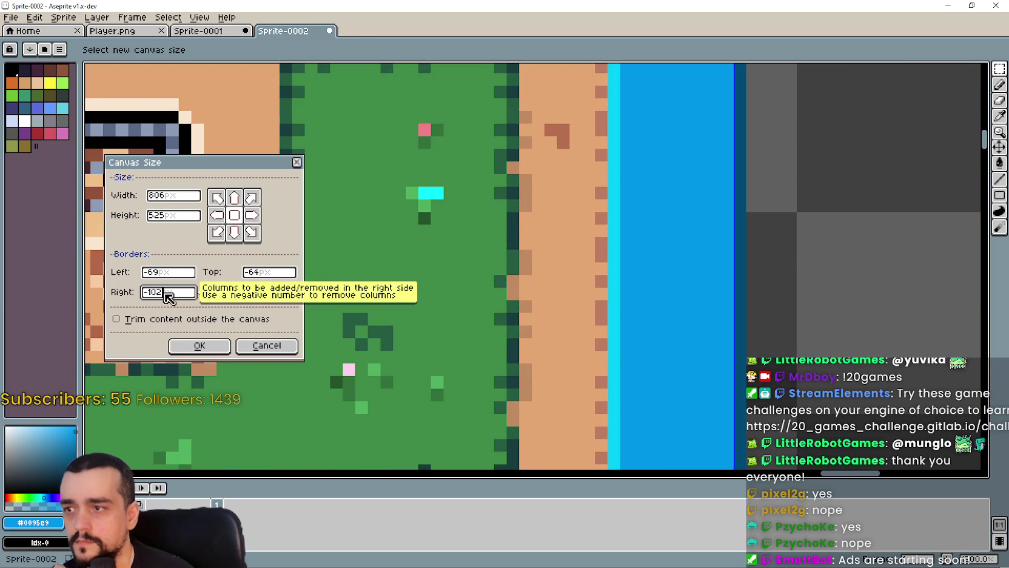
key(BackSpace)
text(1)
scroll(608, 322, down, 5)
scroll(689, 123, down, 1)
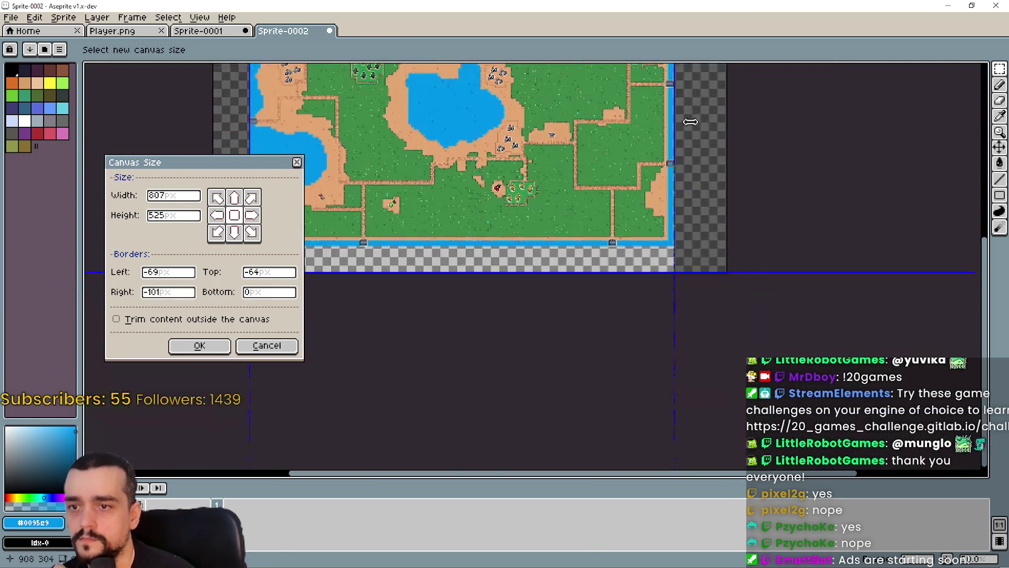
scroll(516, 252, up, 4)
scroll(588, 254, up, 1)
Set the bottom border to -50 px and apply the crop to 807 × 475.
click(250, 293)
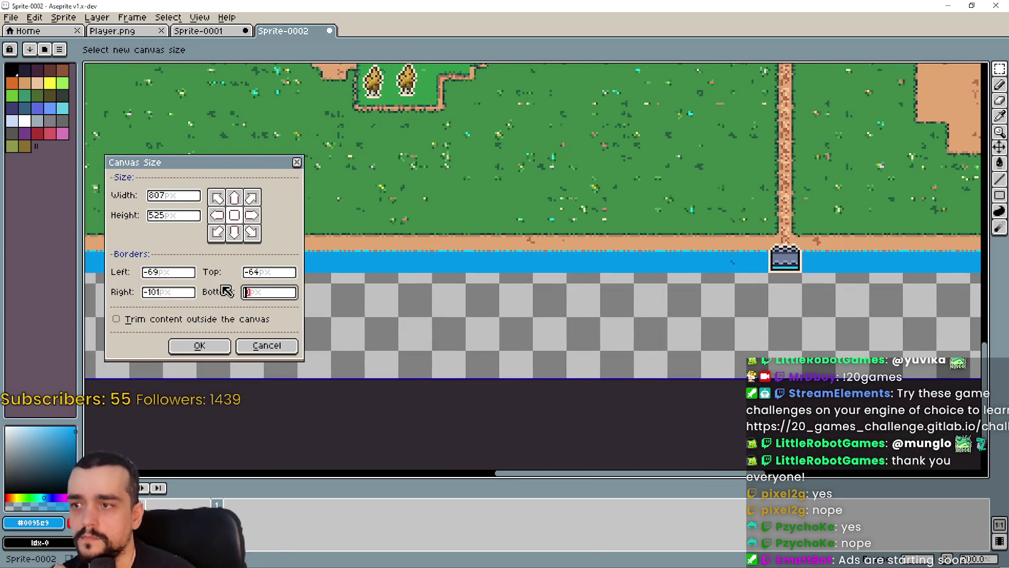
text(-4)
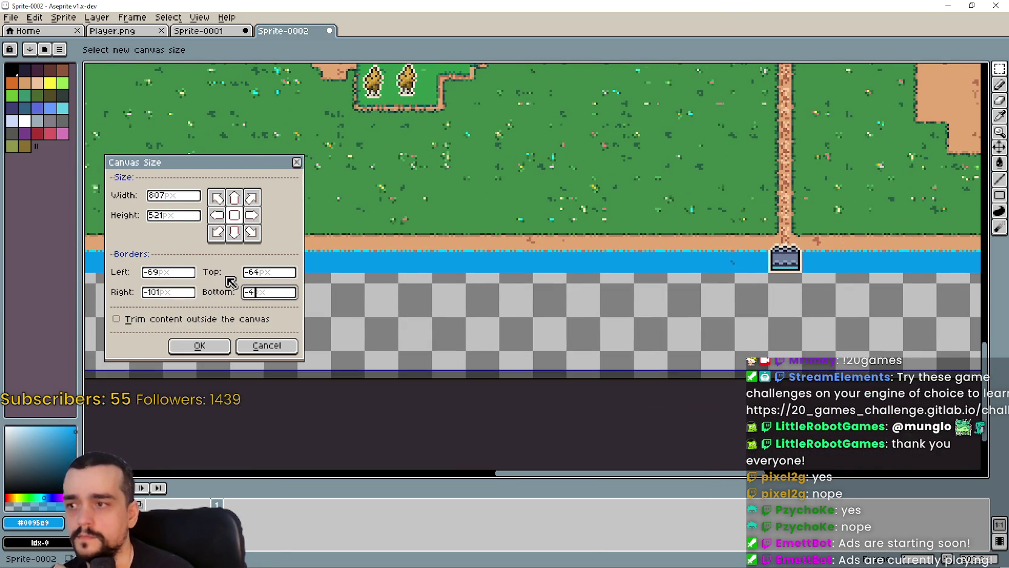
text(0)
key(BackSpace)
key(BackSpace)
text(60)
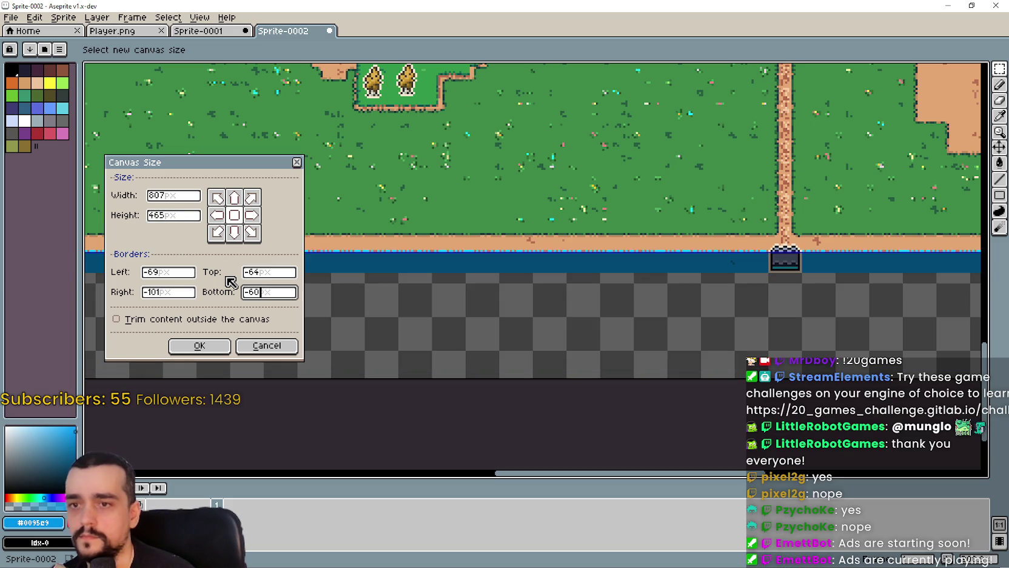
key(BackSpace)
key(BackSpace)
text(50)
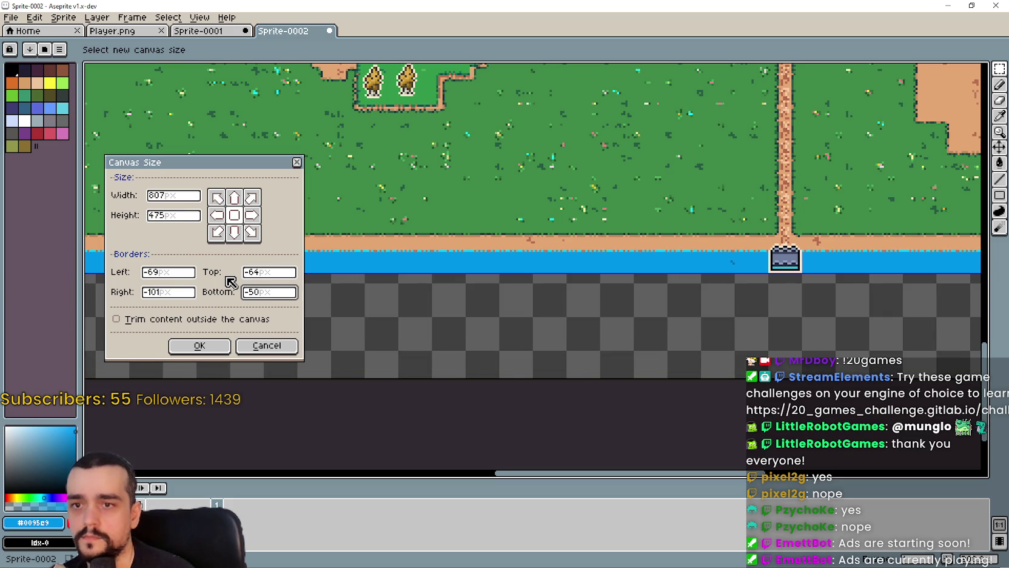
scroll(563, 232, up, 2)
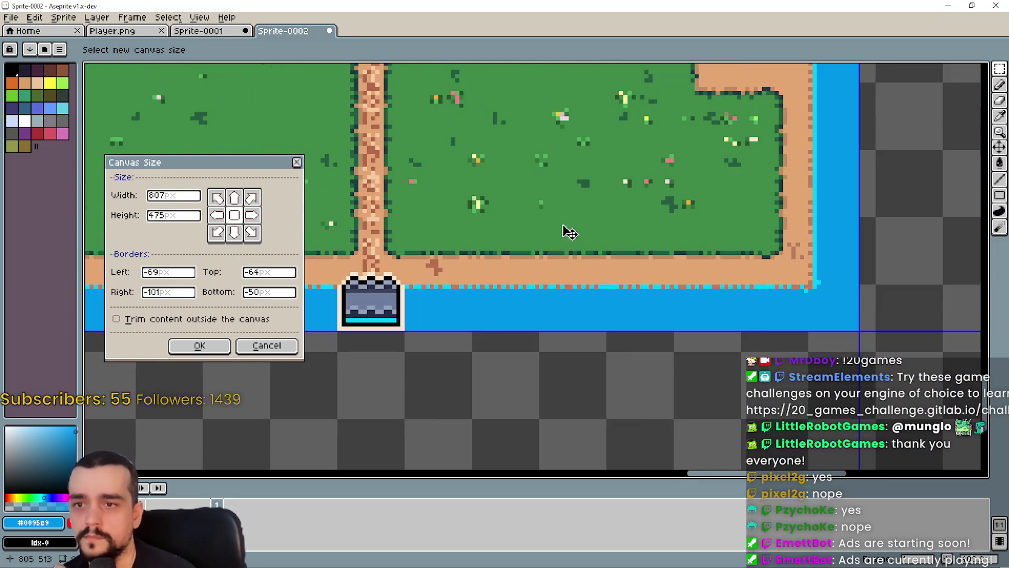
scroll(569, 232, down, 2)
scroll(500, 187, down, 1)
click(199, 345)
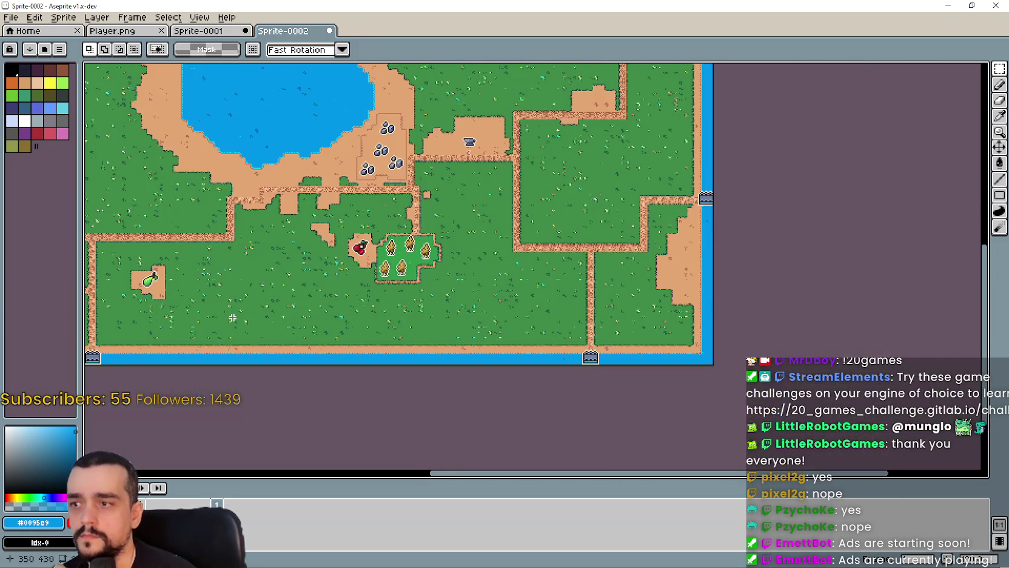
Zoom and pan across the cropped 807×475 farm map, then bring up the Sprite menu.
scroll(437, 262, down, 2)
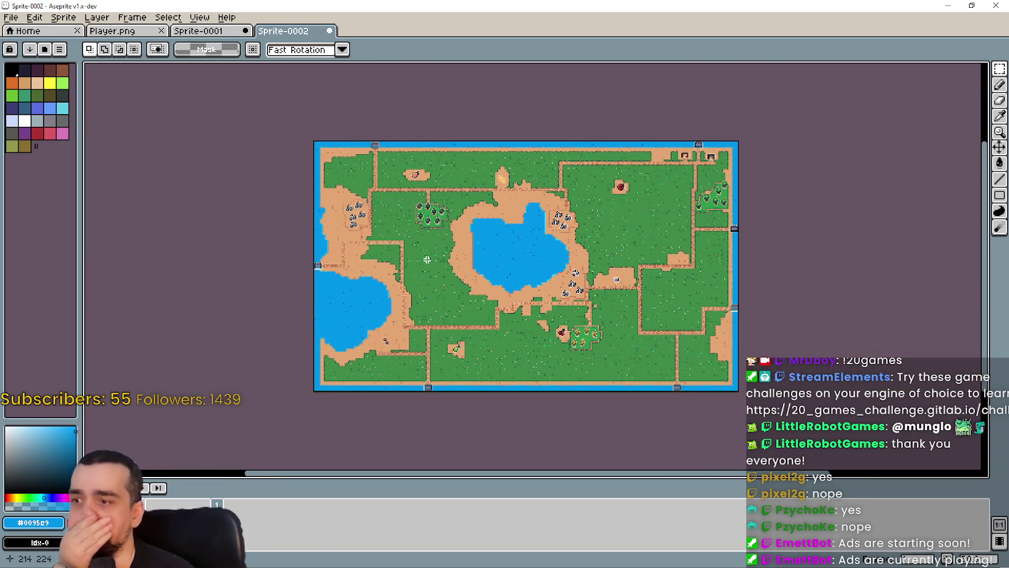
scroll(427, 259, up, 1)
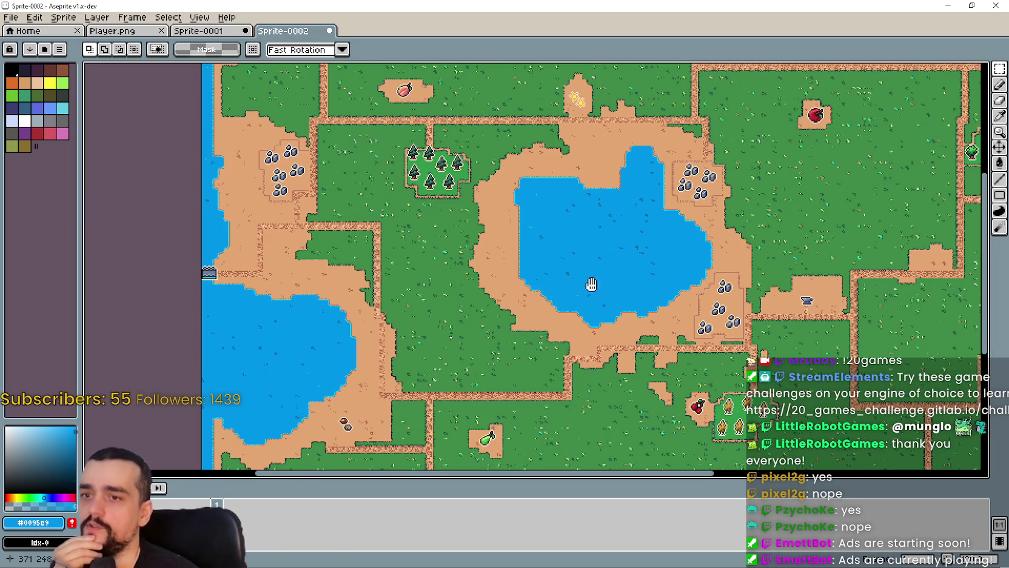
scroll(480, 274, down, 1)
scroll(484, 276, up, 1)
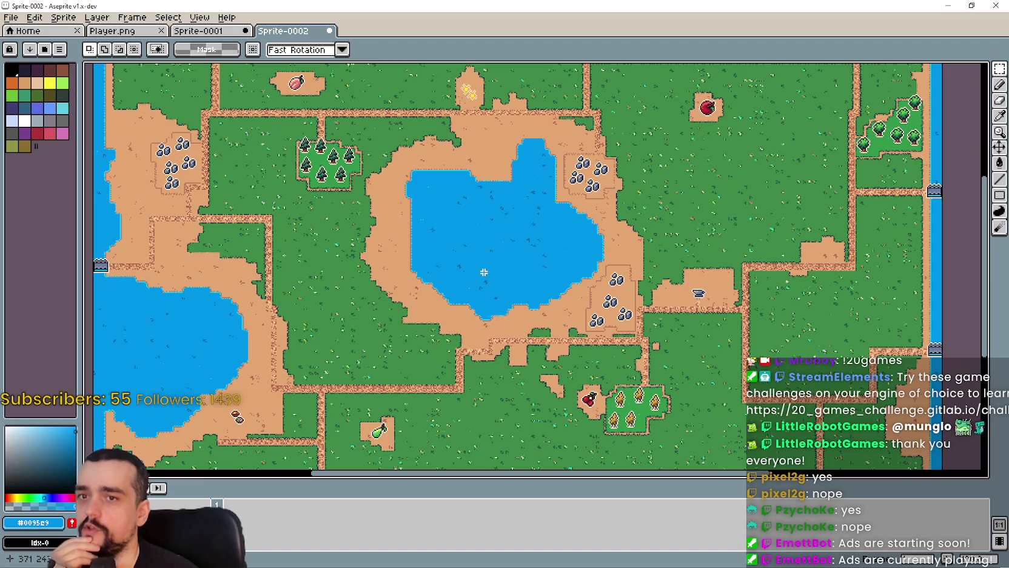
mouse_move(484, 274)
mouse_down()
mouse_move(581, 314)
mouse_move(429, 222)
mouse_up()
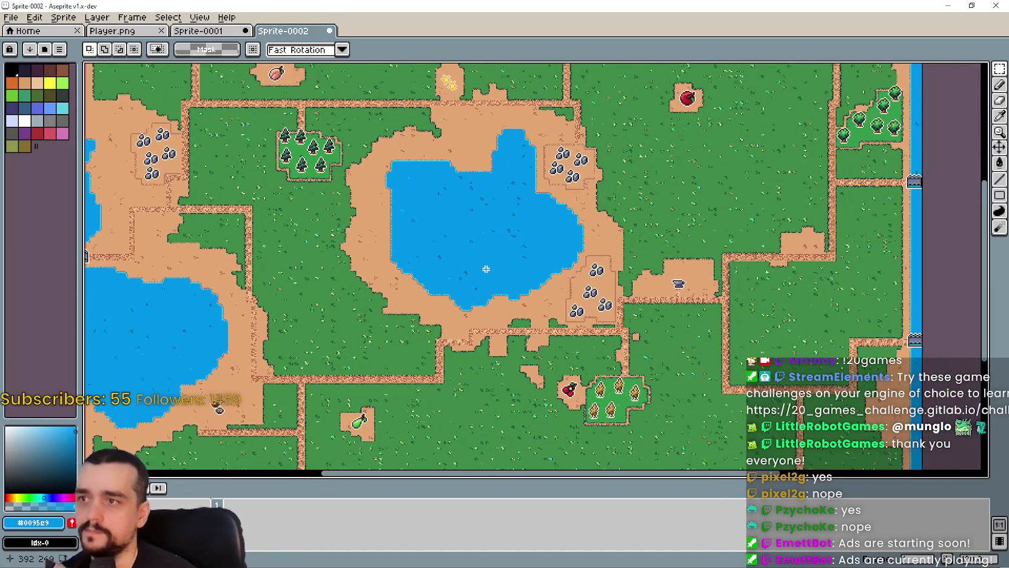
scroll(506, 263, down, 2)
scroll(506, 263, up, 1)
scroll(506, 263, down, 1)
click(40, 18)
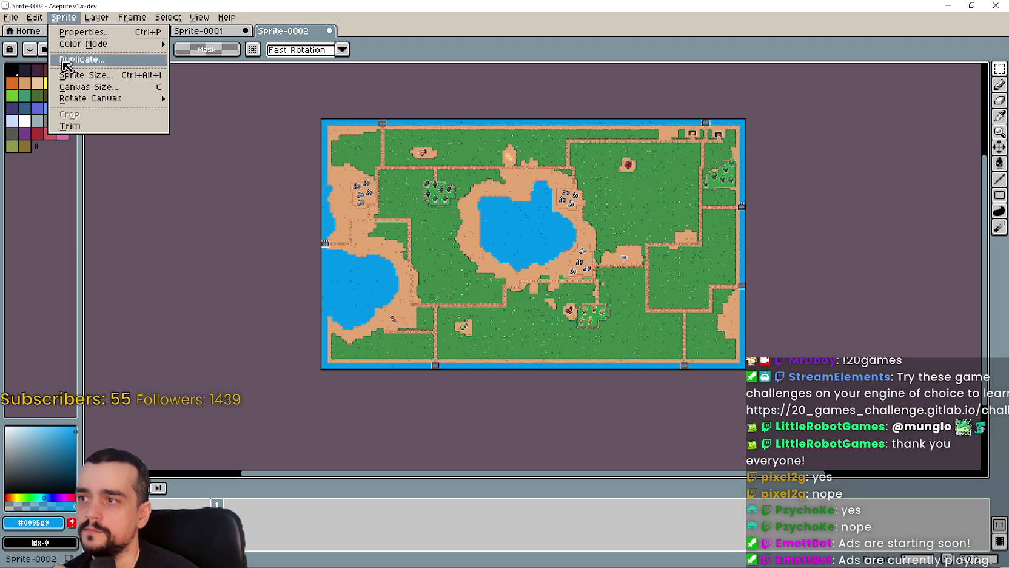
Resize the sprite to 50% width with ratio locked, giving a 403 × 237 map.
click(84, 73)
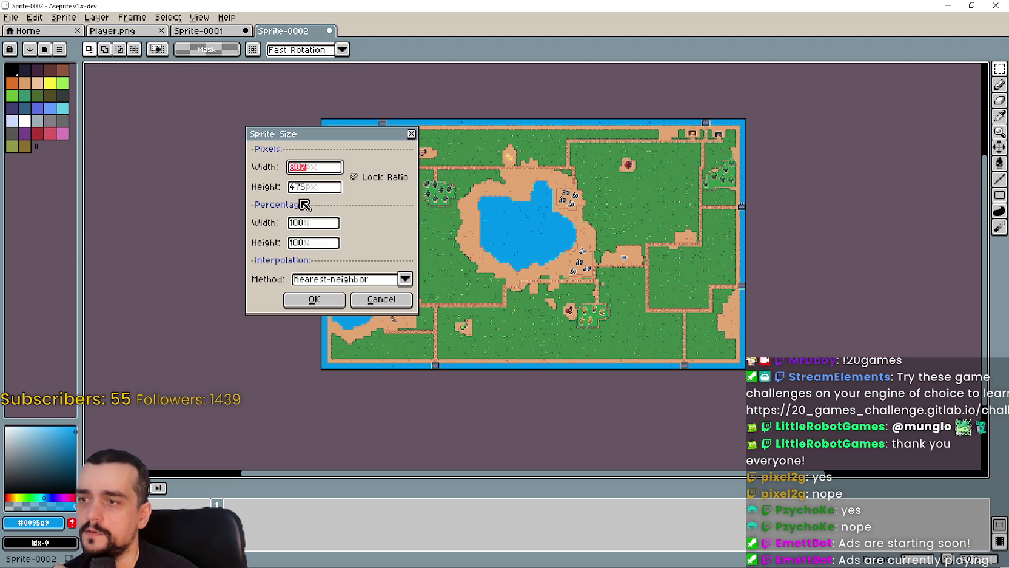
click(296, 223)
text(50)
click(335, 305)
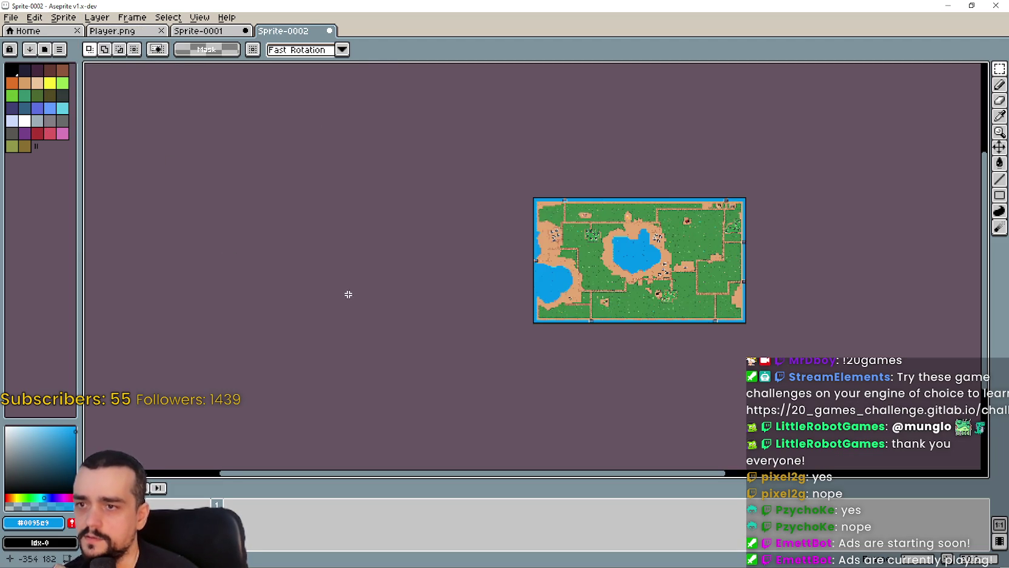
scroll(661, 258, up, 3)
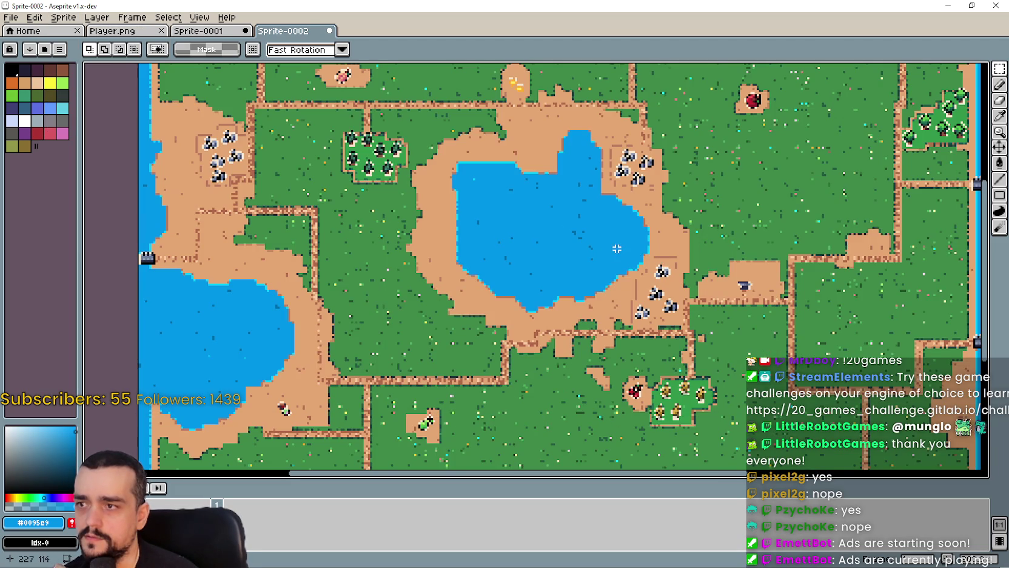
drag(615, 248, 527, 138)
scroll(472, 178, down, 1)
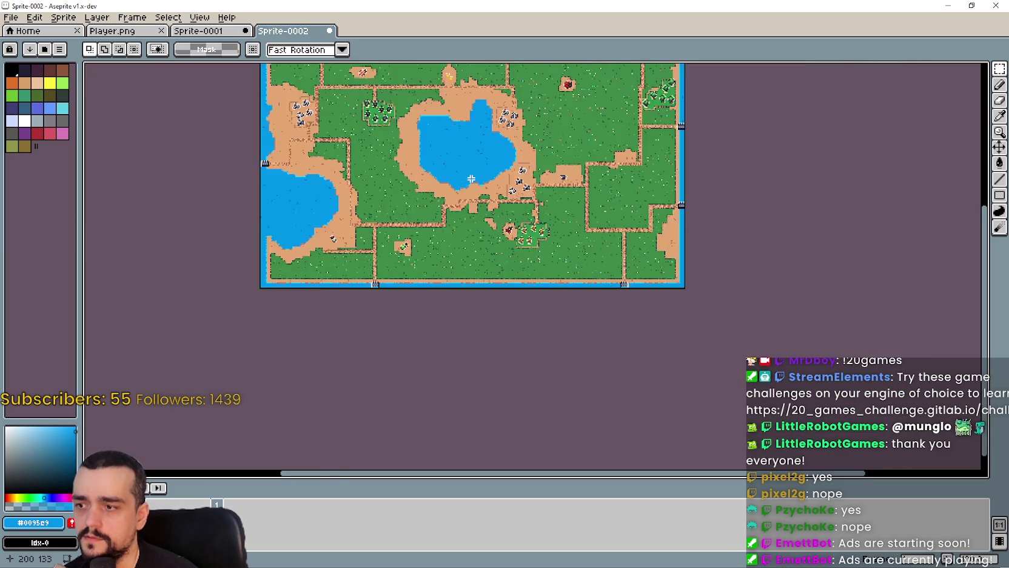
scroll(513, 210, down, 1)
scroll(533, 285, up, 2)
scroll(534, 285, down, 1)
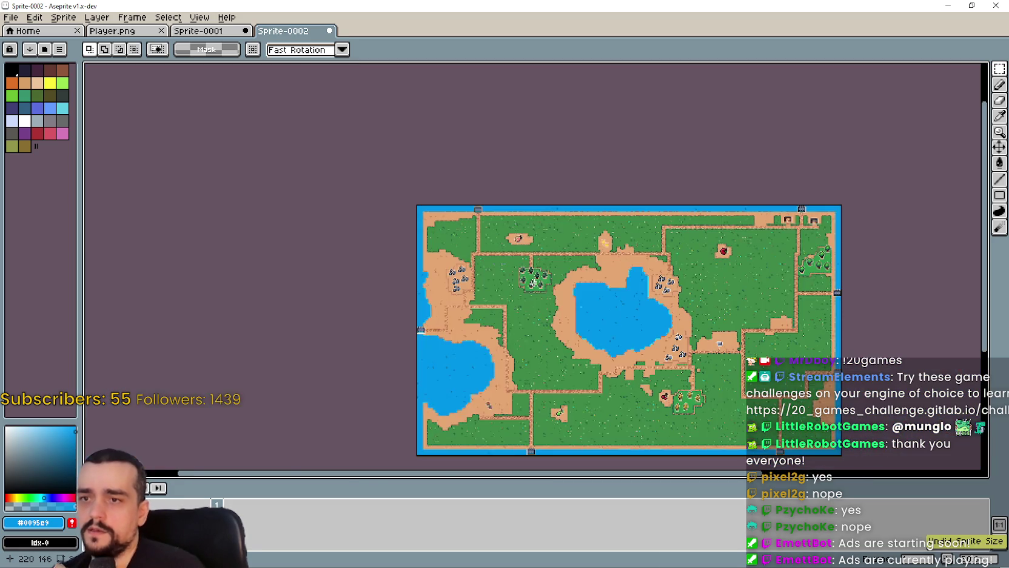
scroll(546, 248, up, 1)
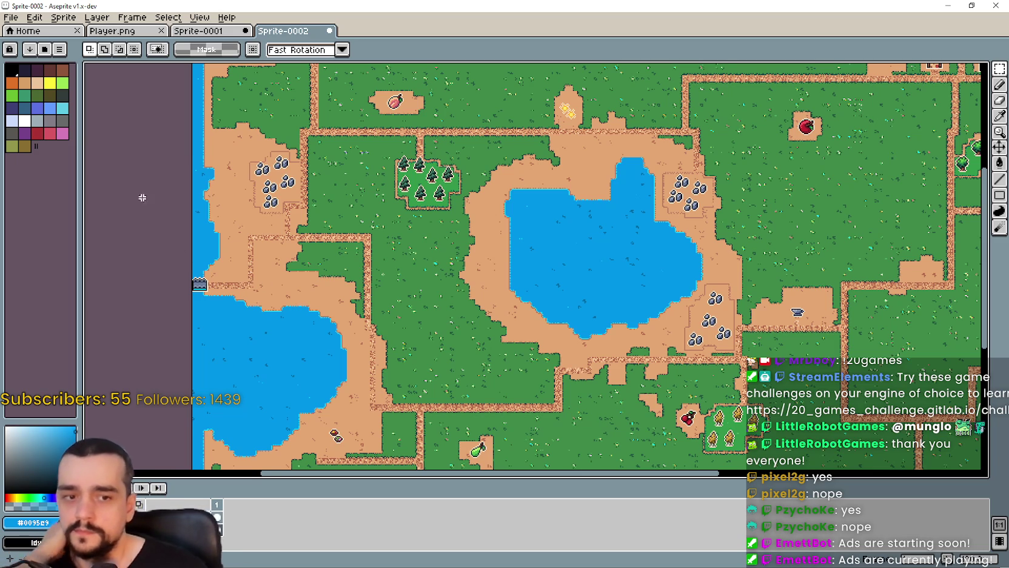
Switch to the Player.png sprite sheet and scroll around it.
scroll(157, 204, down, 1)
scroll(419, 238, up, 3)
scroll(420, 238, down, 3)
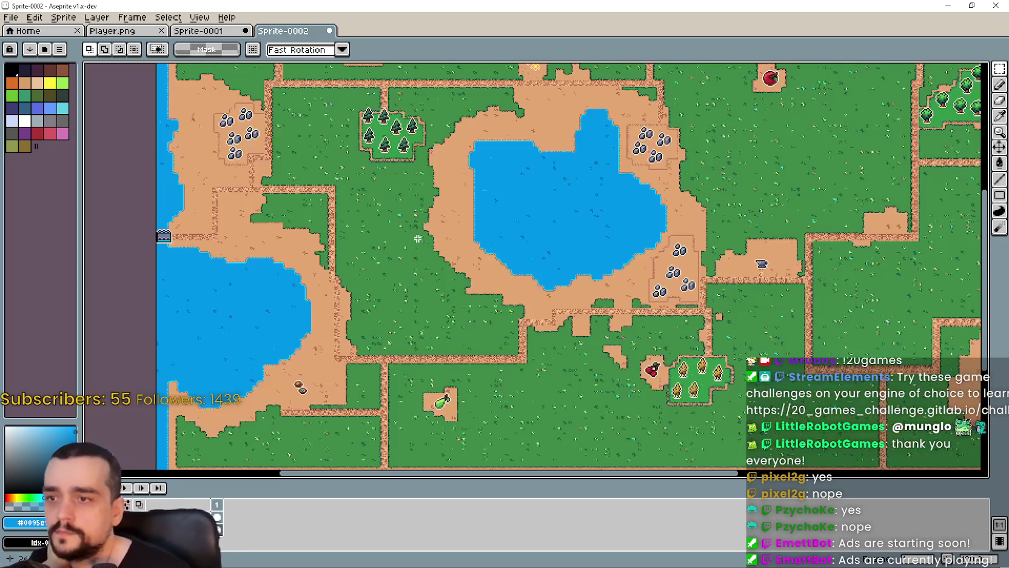
scroll(402, 224, up, 1)
click(120, 36)
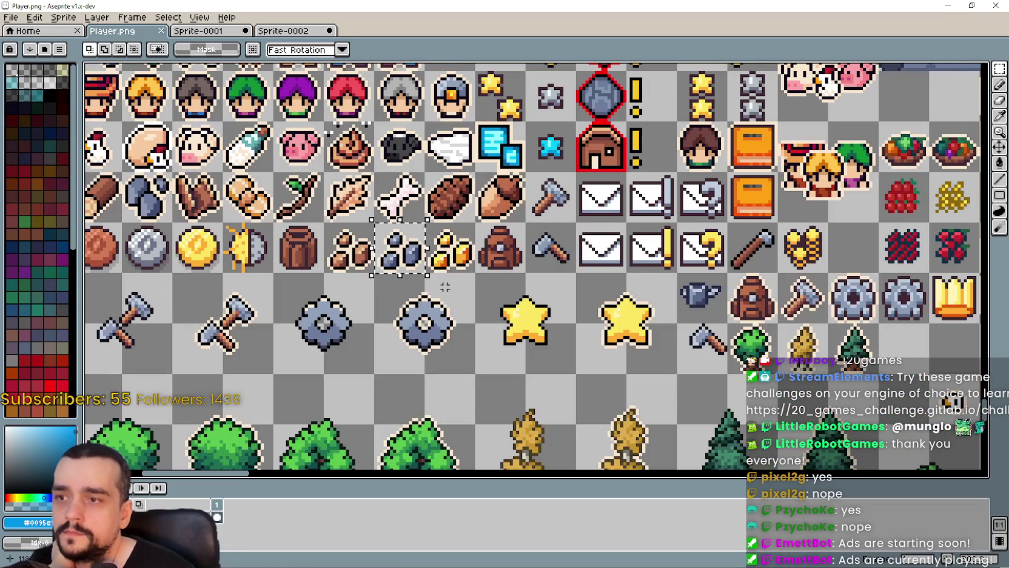
scroll(400, 287, down, 3)
scroll(400, 286, down, 3)
scroll(400, 286, down, 2)
scroll(331, 364, up, 1)
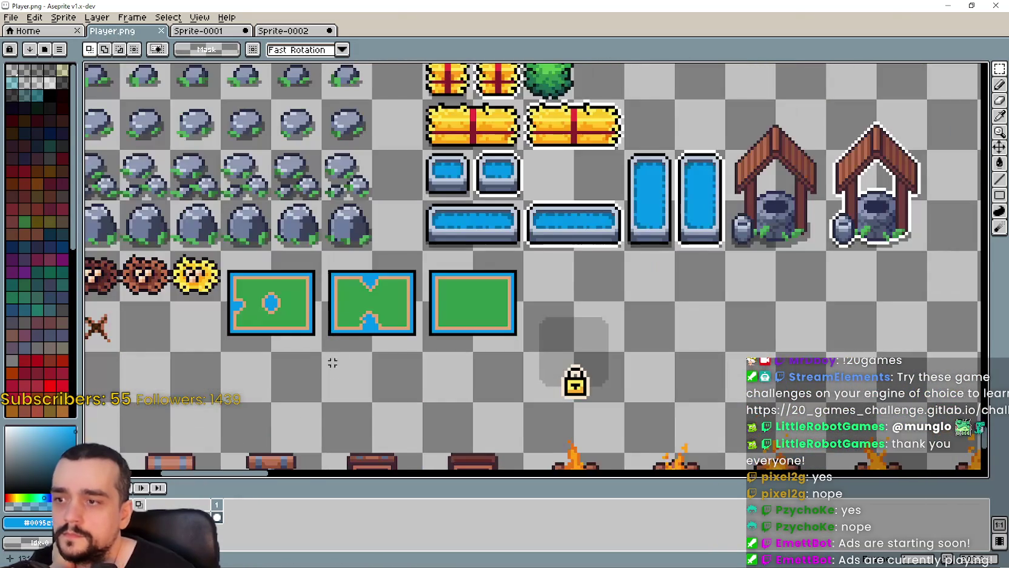
scroll(331, 364, down, 1)
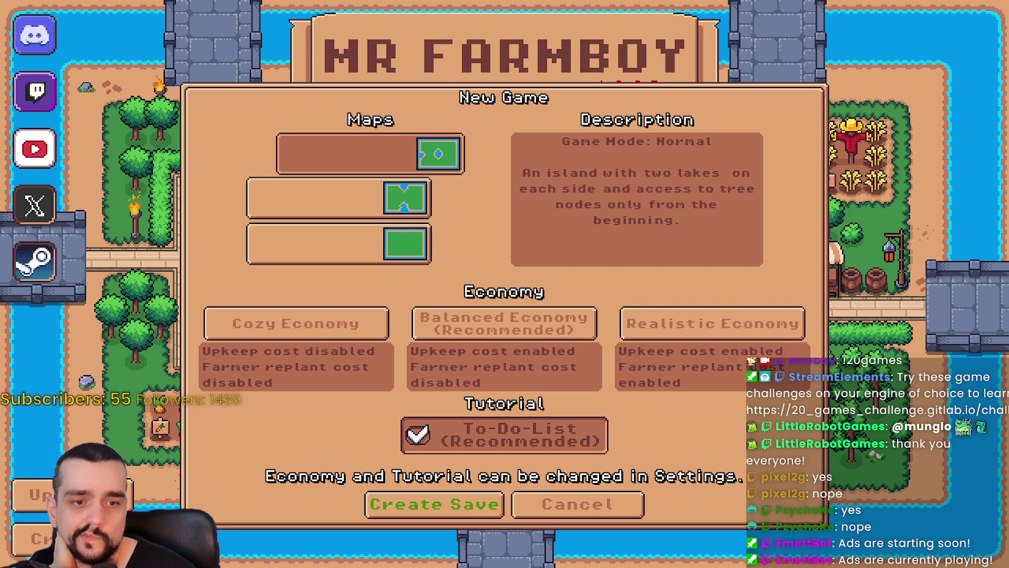
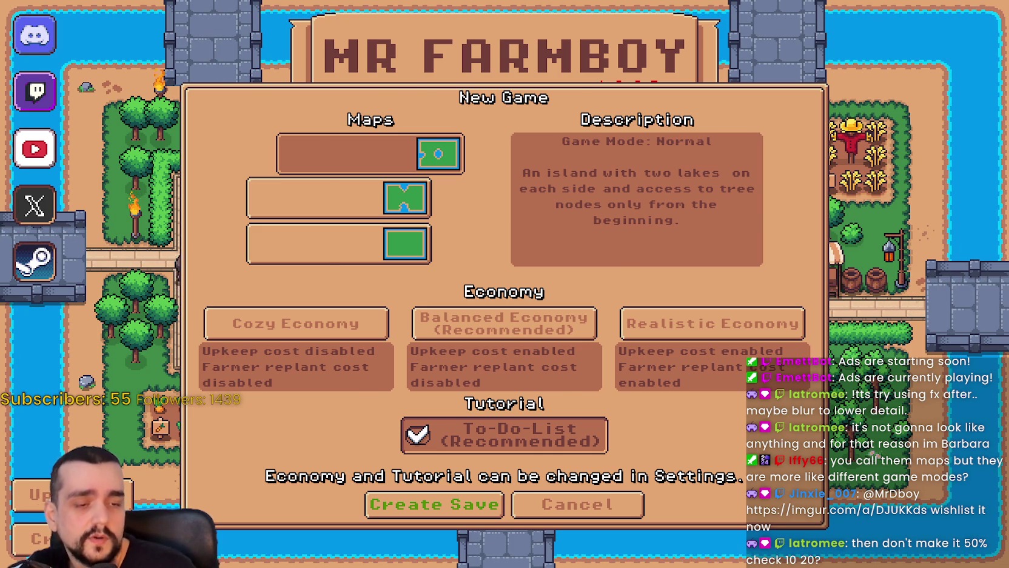
Return to Aseprite and bring up the Sprite-0002 island map, zooming in on it.
key(alt+Tab)
click(284, 31)
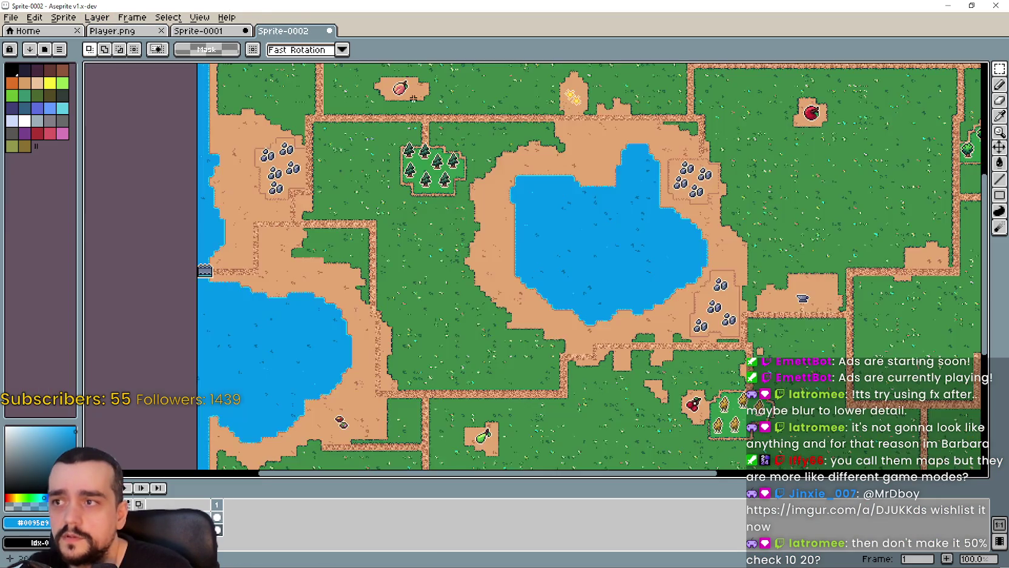
scroll(586, 229, down, 4)
scroll(542, 196, up, 2)
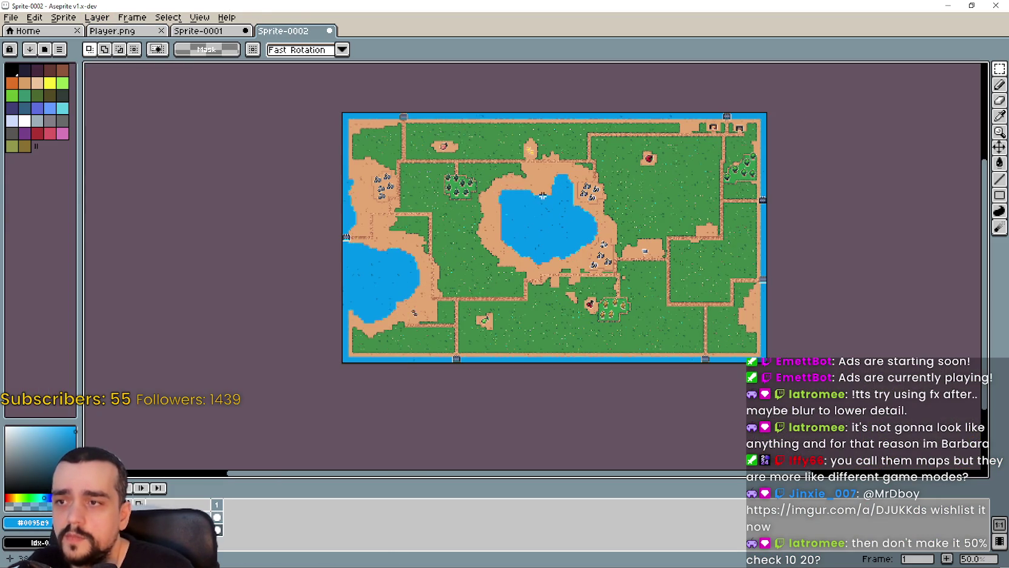
Browse the File menu and dismiss it without choosing anything.
click(11, 17)
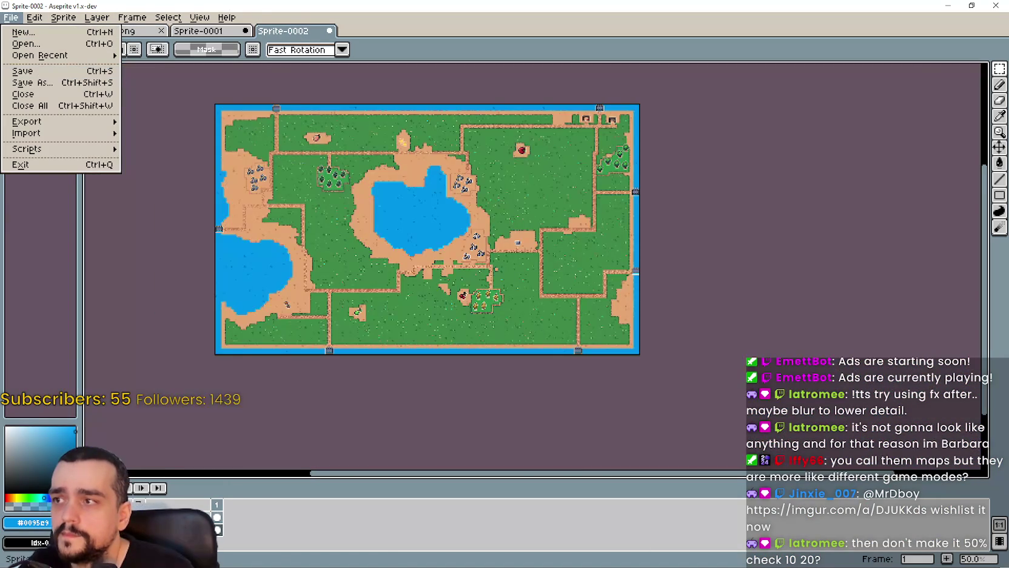
scroll(318, 121, up, 4)
scroll(319, 190, down, 1)
scroll(344, 219, down, 1)
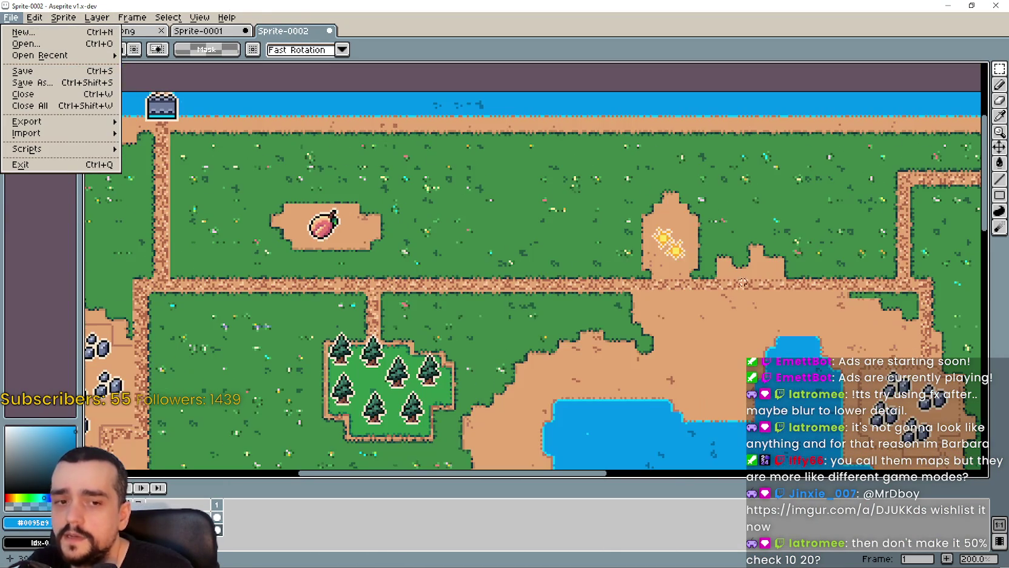
click(481, 208)
Pan and zoom across the island map to bring its right edge into view.
drag(749, 259, 449, 156)
scroll(448, 156, down, 1)
drag(279, 201, 221, 135)
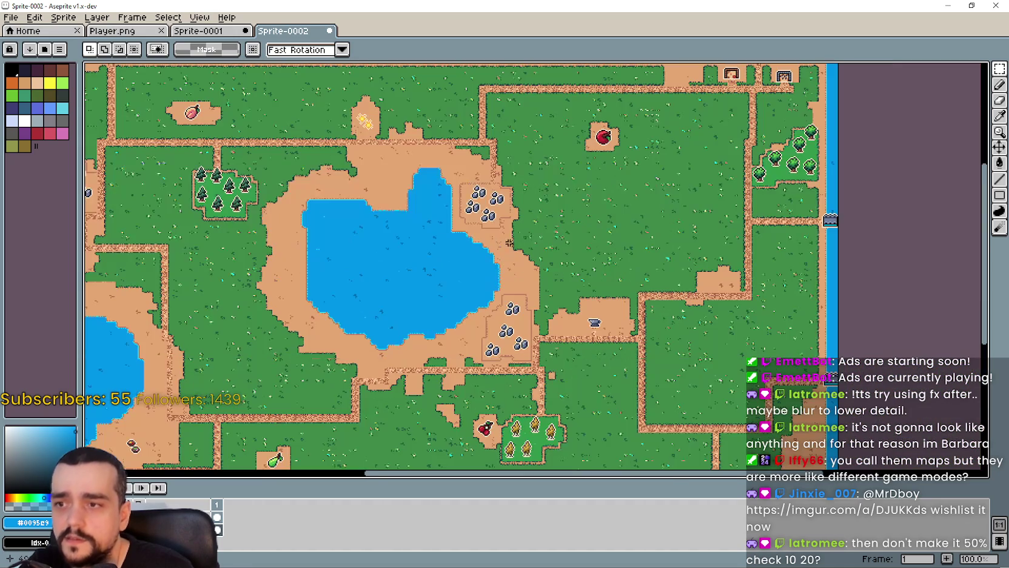
scroll(347, 180, down, 1)
click(34, 18)
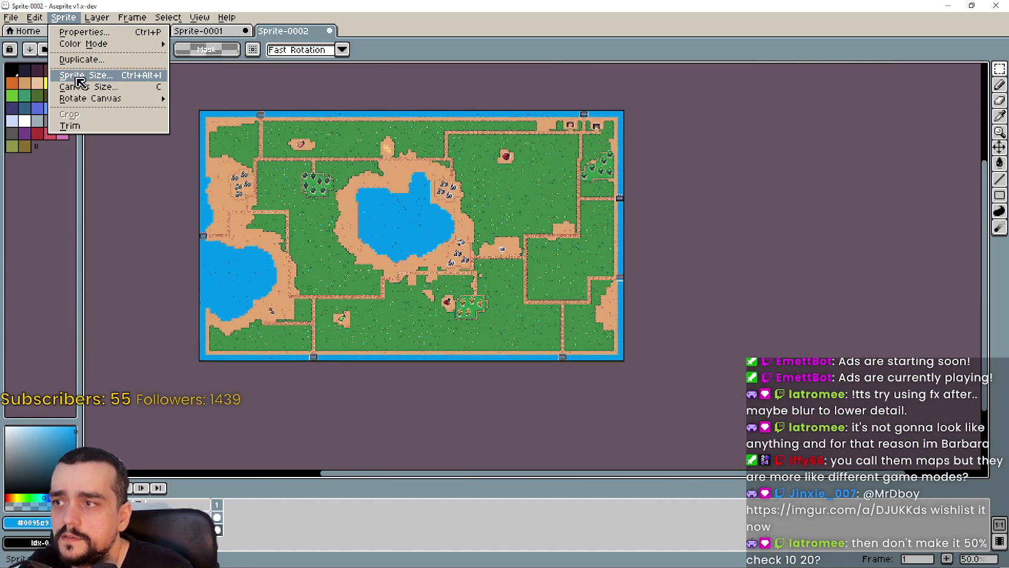
Shrink the island map to 20% with Sprite Size and pan it into view.
click(91, 76)
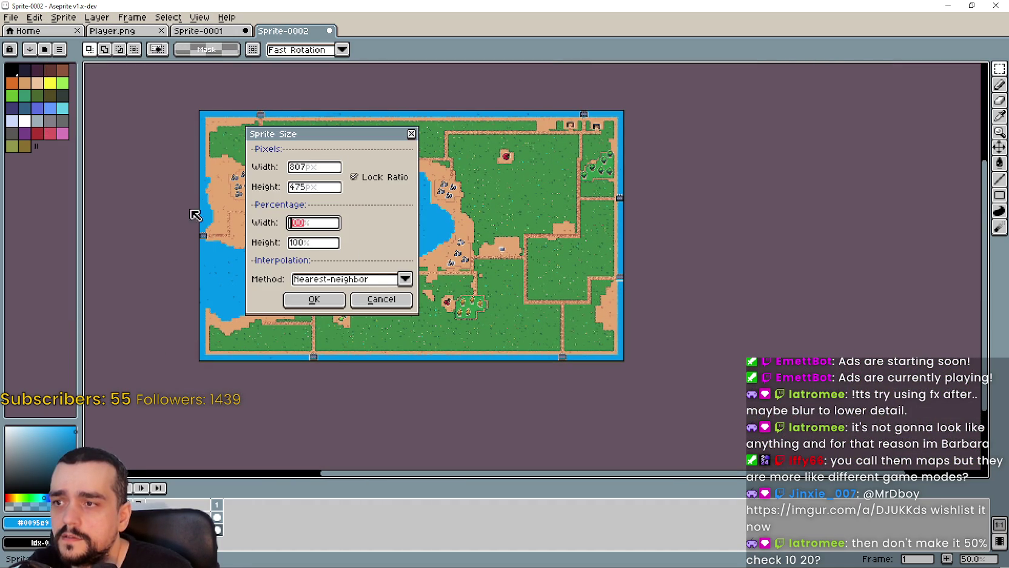
key(Return)
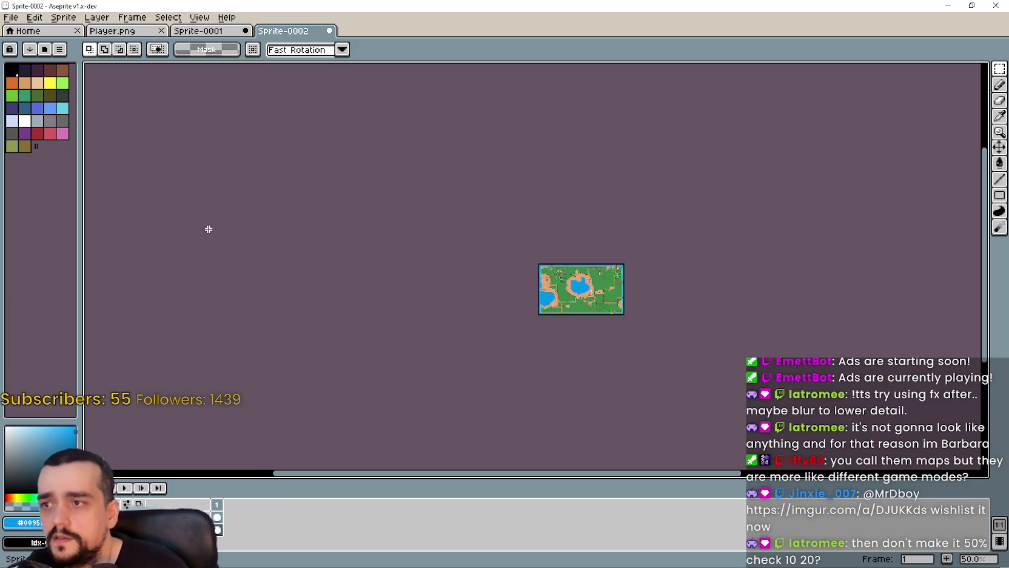
scroll(473, 313, up, 5)
drag(563, 331, 545, 364)
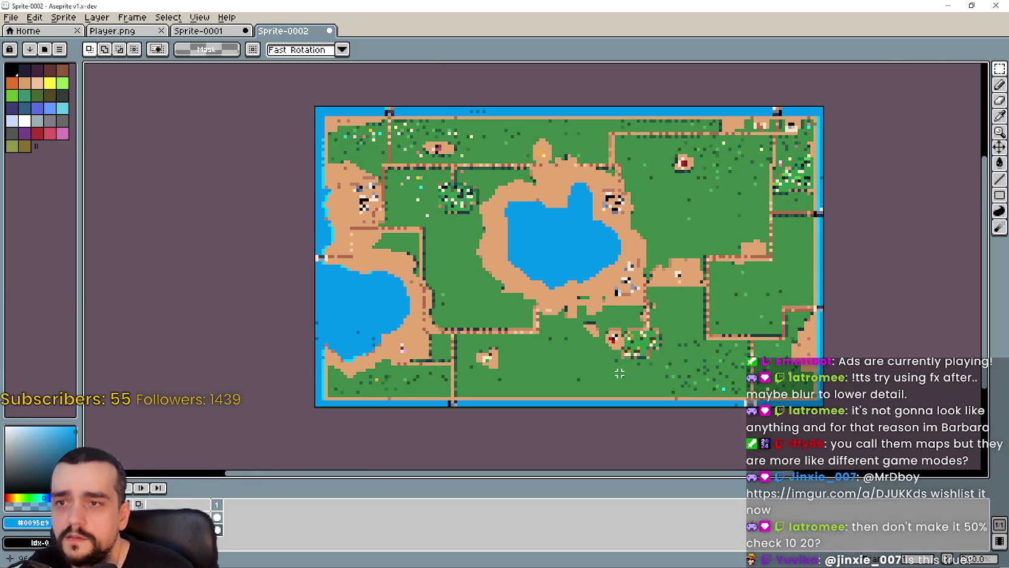
scroll(610, 367, up, 1)
scroll(611, 366, down, 3)
scroll(606, 357, up, 2)
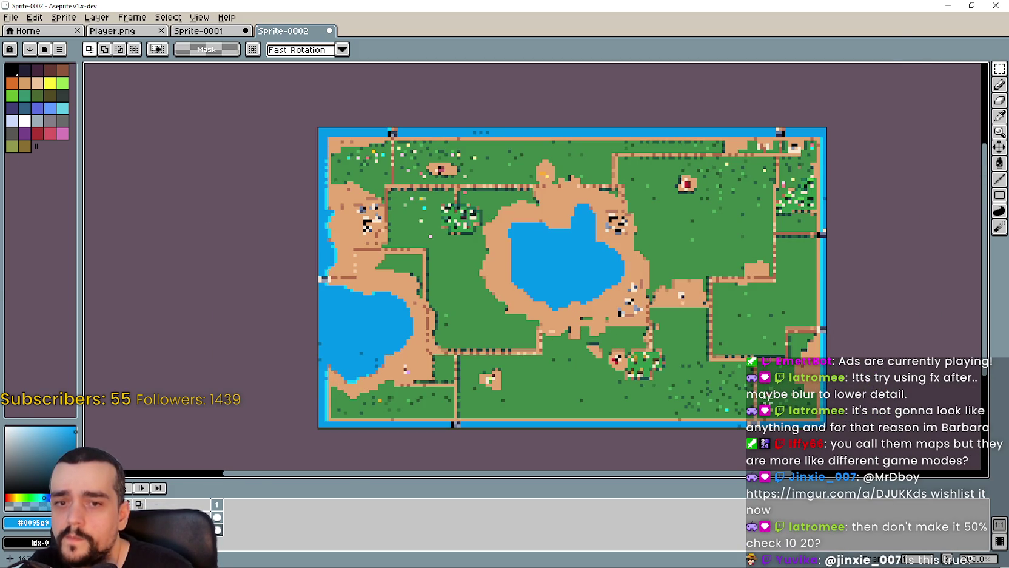
Look over the shrunken map, then paste a copy into the Player.png tileset.
scroll(633, 285, up, 1)
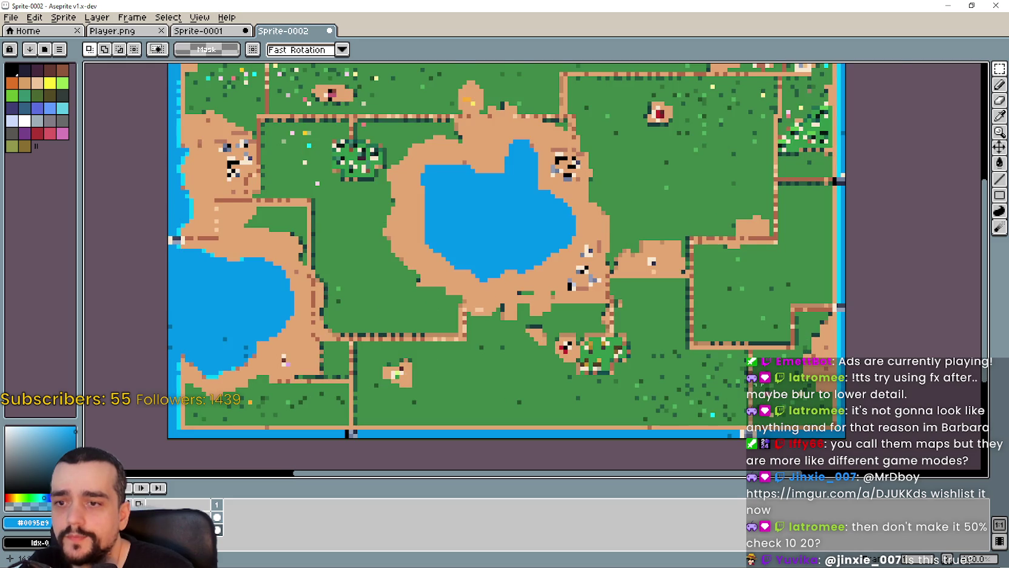
scroll(633, 285, up, 1)
scroll(581, 248, down, 2)
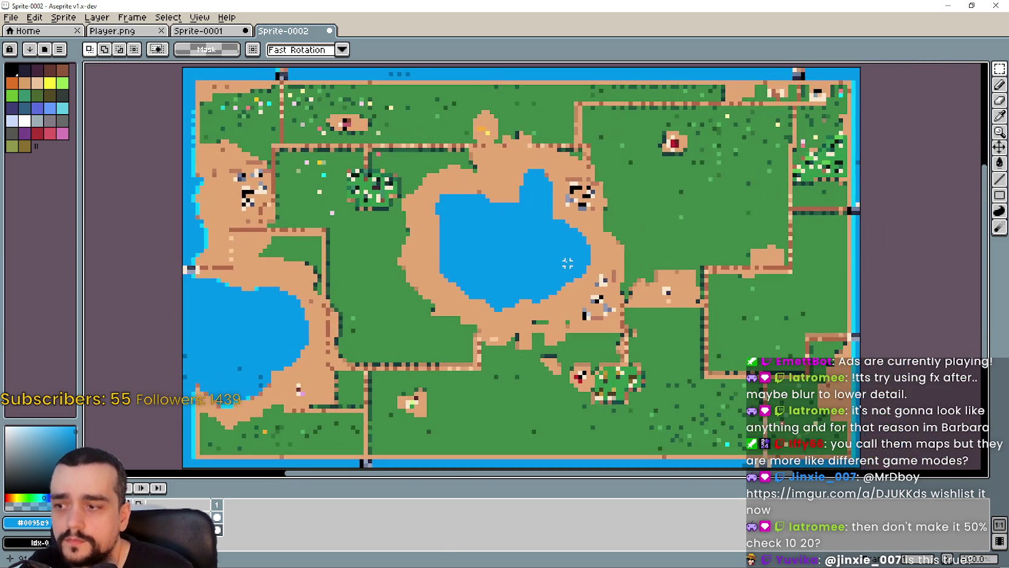
scroll(575, 387, up, 1)
drag(575, 386, 570, 367)
click(999, 68)
drag(543, 220, 519, 211)
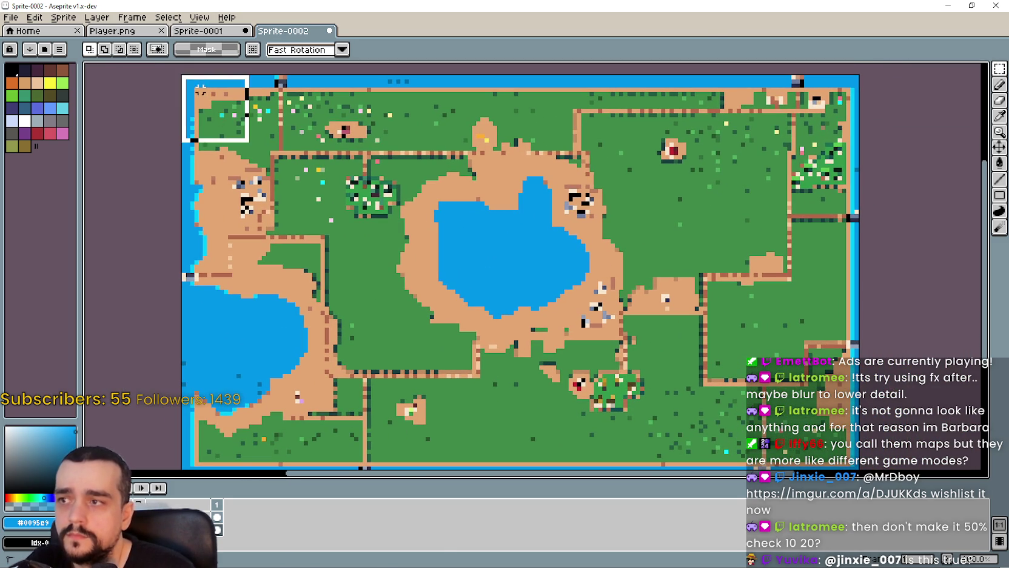
scroll(825, 446, down, 2)
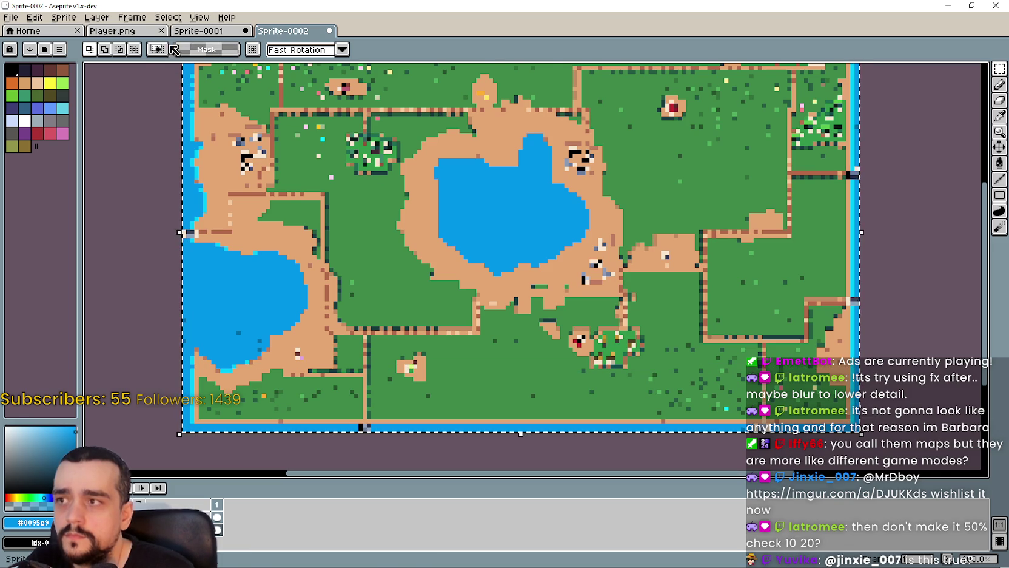
click(141, 32)
key(ctrl+v)
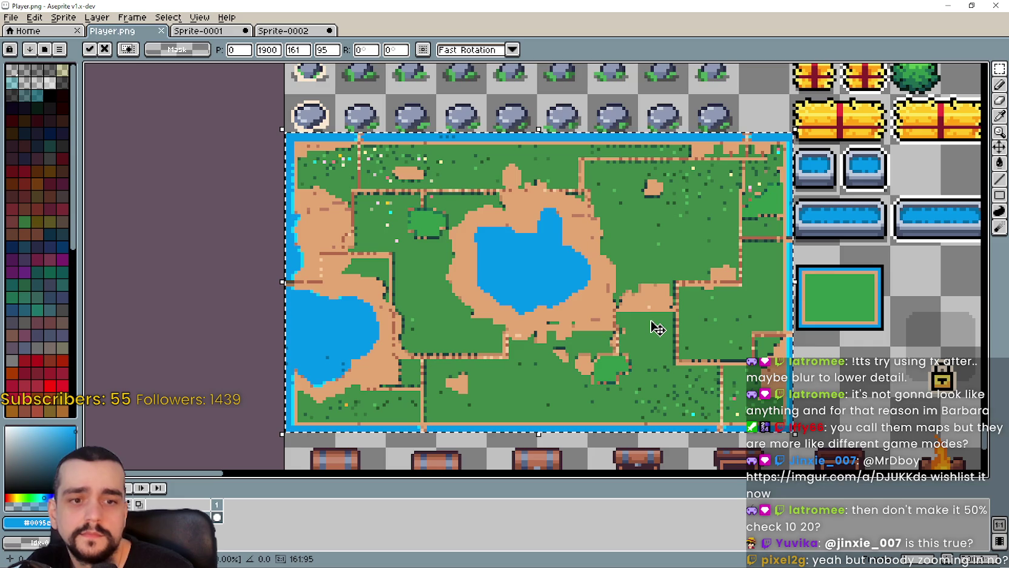
Discard the map pasted into Player.png, check the game's map previews, and return to Sprite-0002.
key(Escape)
drag(657, 328, 480, 302)
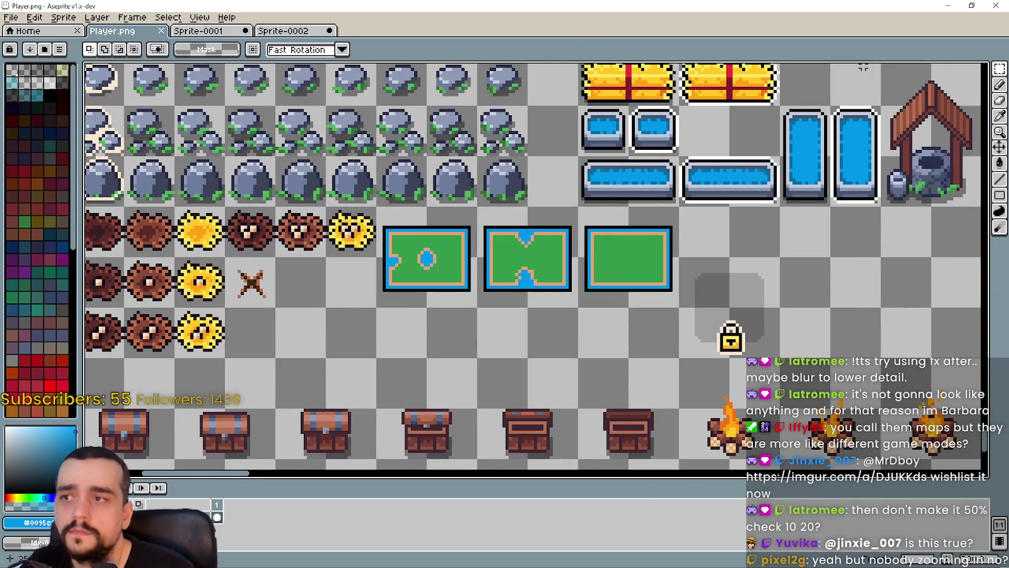
key(alt+Tab)
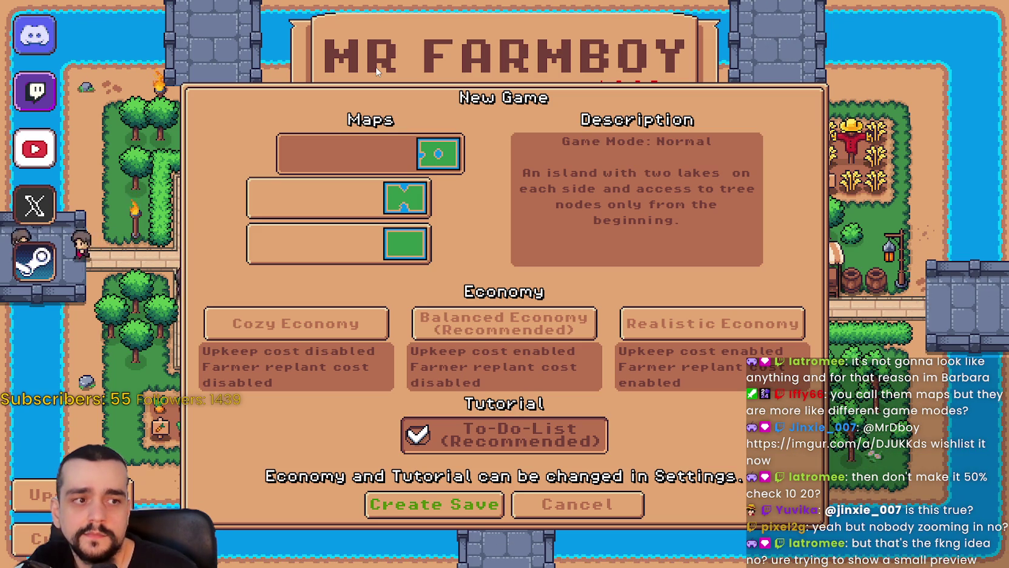
key(alt+Tab)
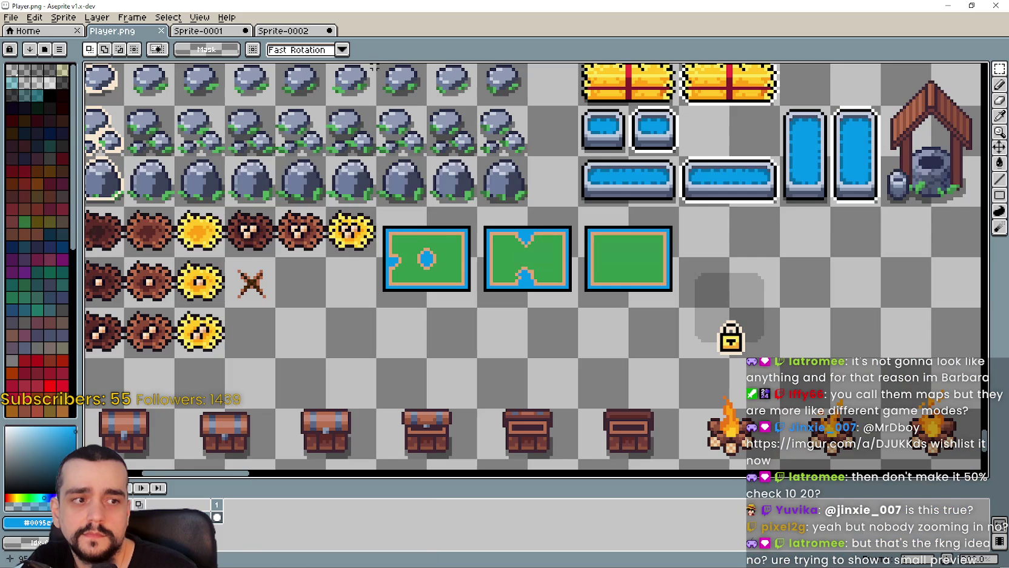
click(282, 33)
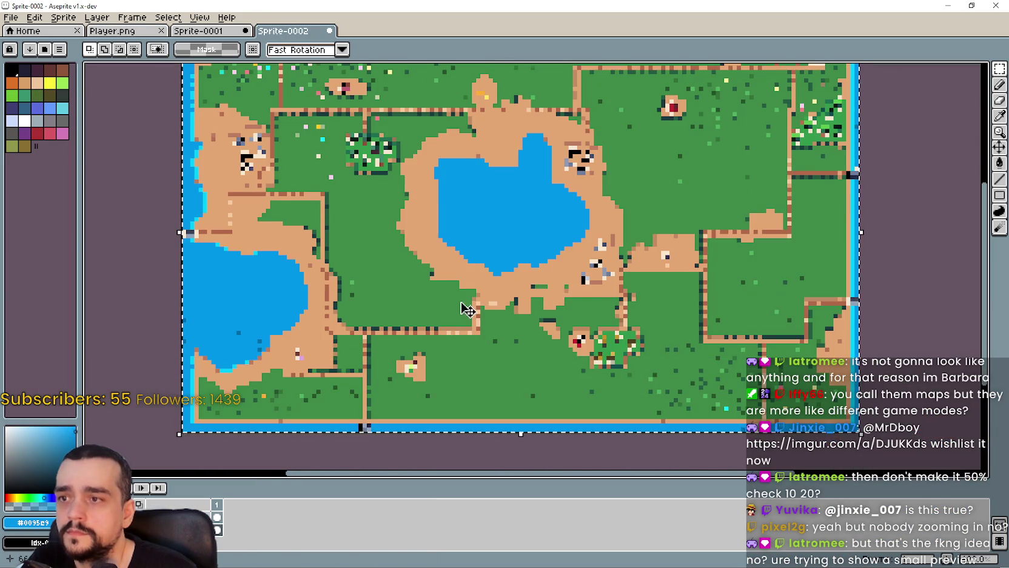
Revert the earlier 20% shrink so the island map returns to full size.
scroll(459, 319, down, 1)
drag(460, 319, 448, 290)
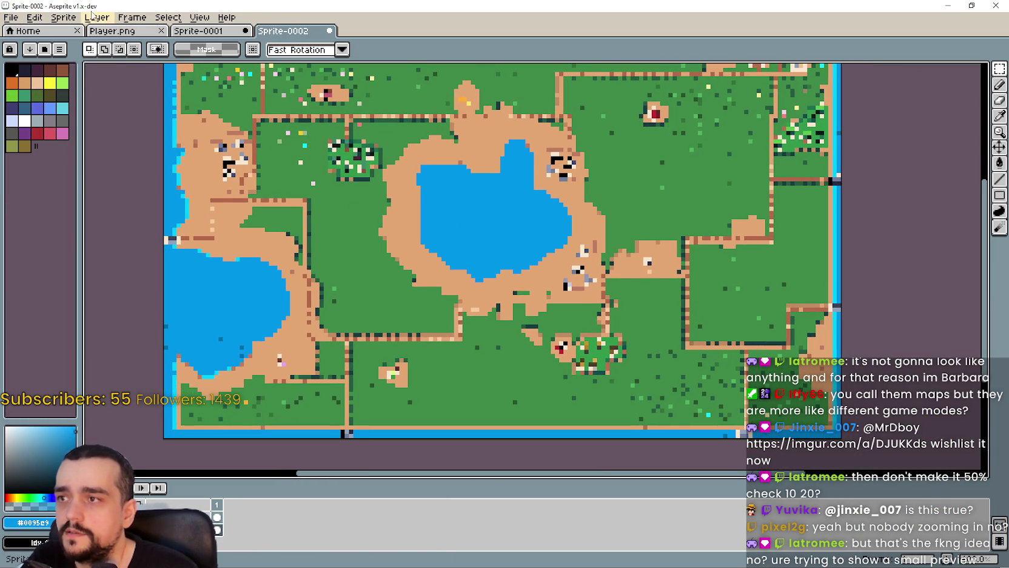
click(34, 17)
key(Escape)
scroll(595, 276, up, 3)
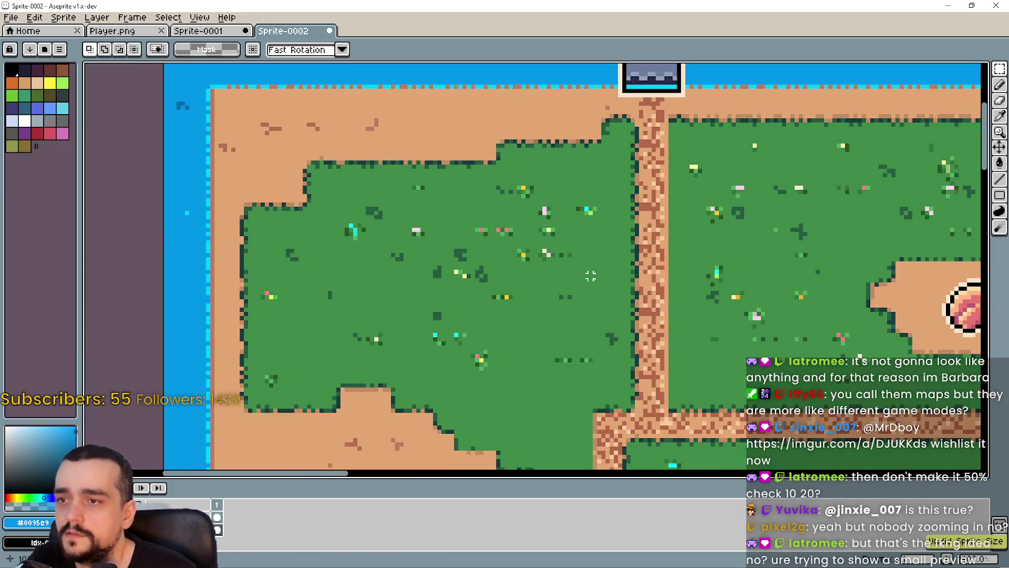
scroll(595, 276, down, 2)
scroll(686, 290, down, 2)
scroll(439, 207, up, 1)
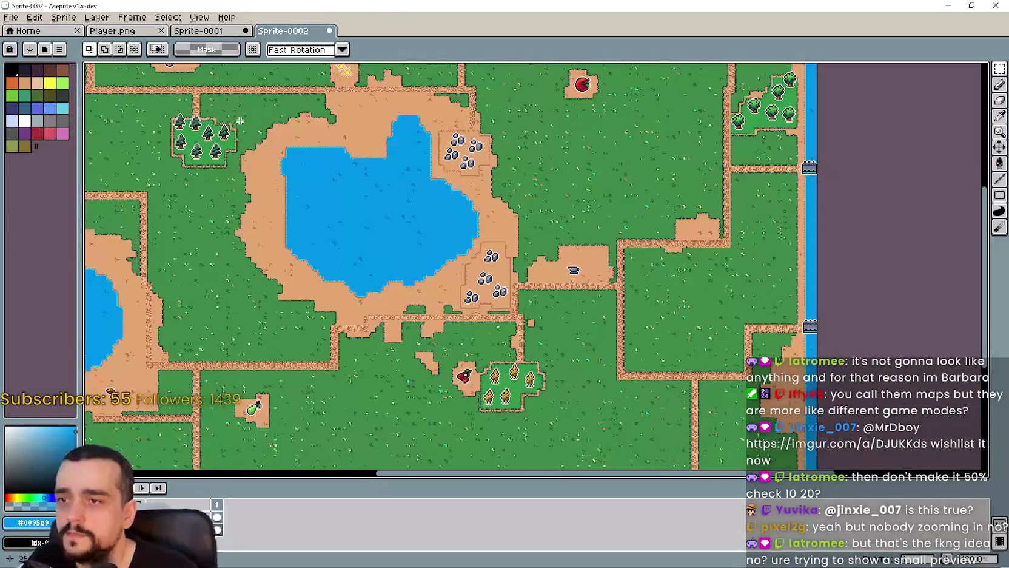
Cancel a Canvas Size attempt, then resize the sprite to 10% via Sprite Size.
click(36, 18)
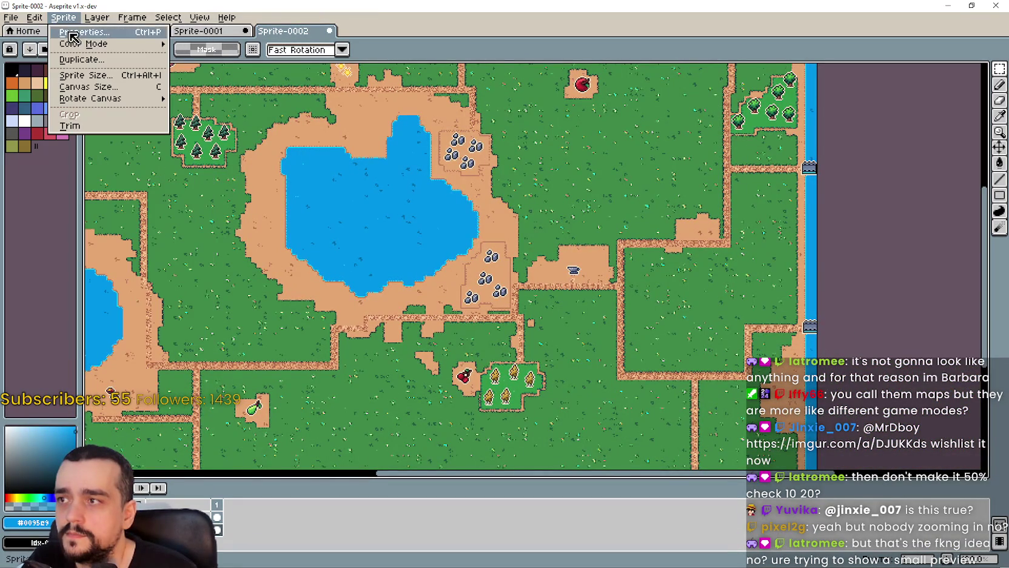
click(104, 92)
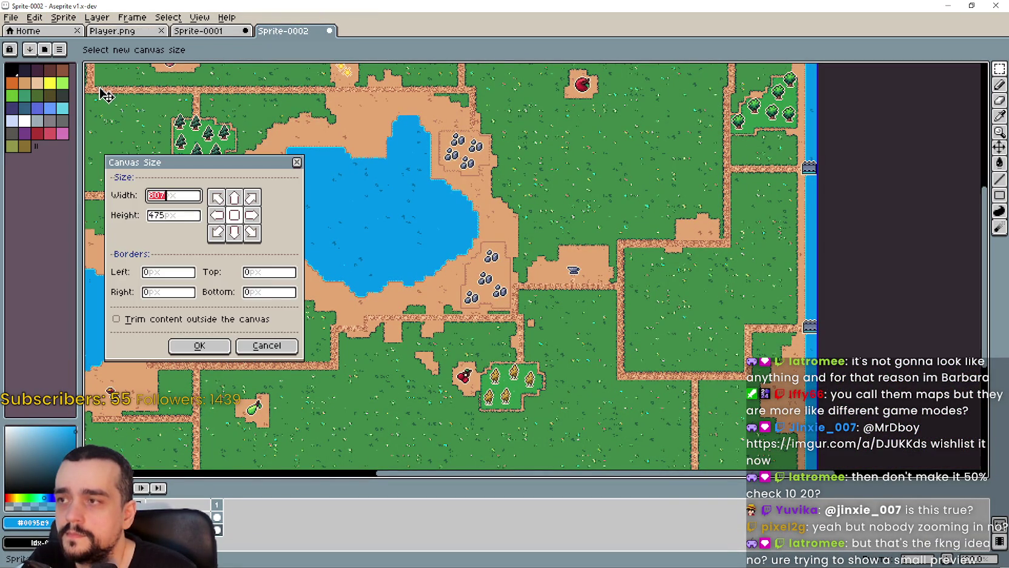
click(267, 344)
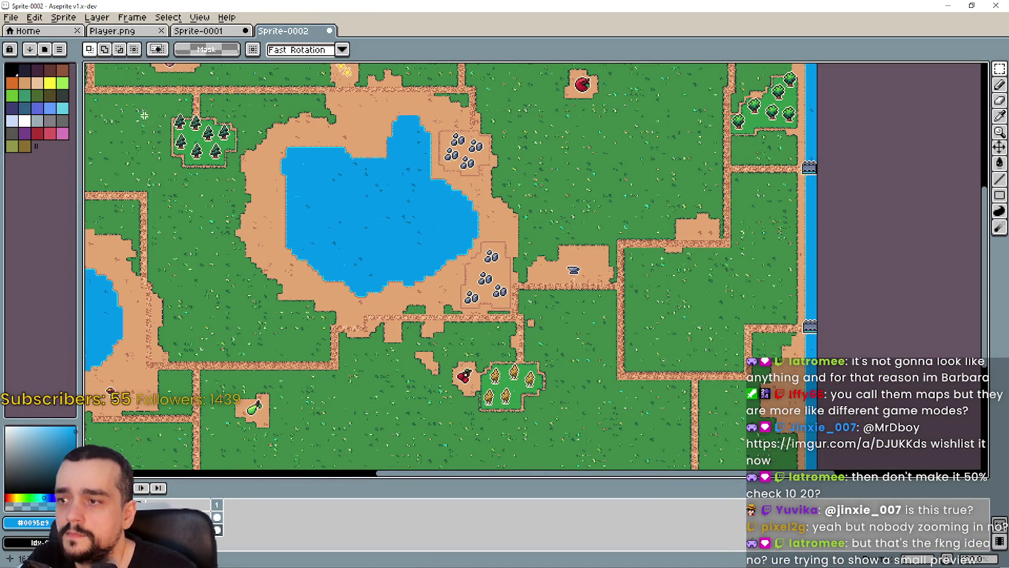
click(63, 17)
click(90, 75)
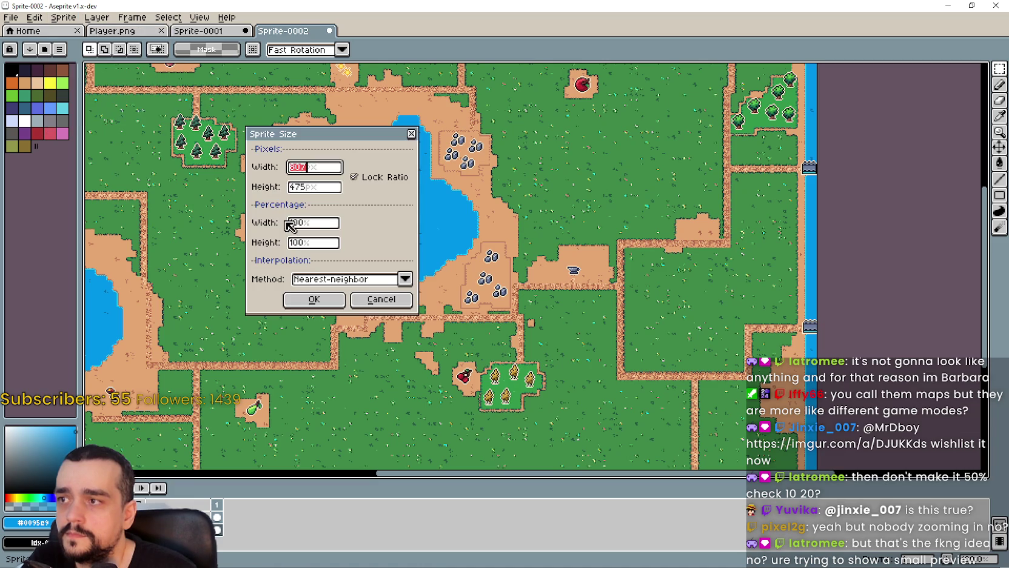
click(328, 228)
text(10)
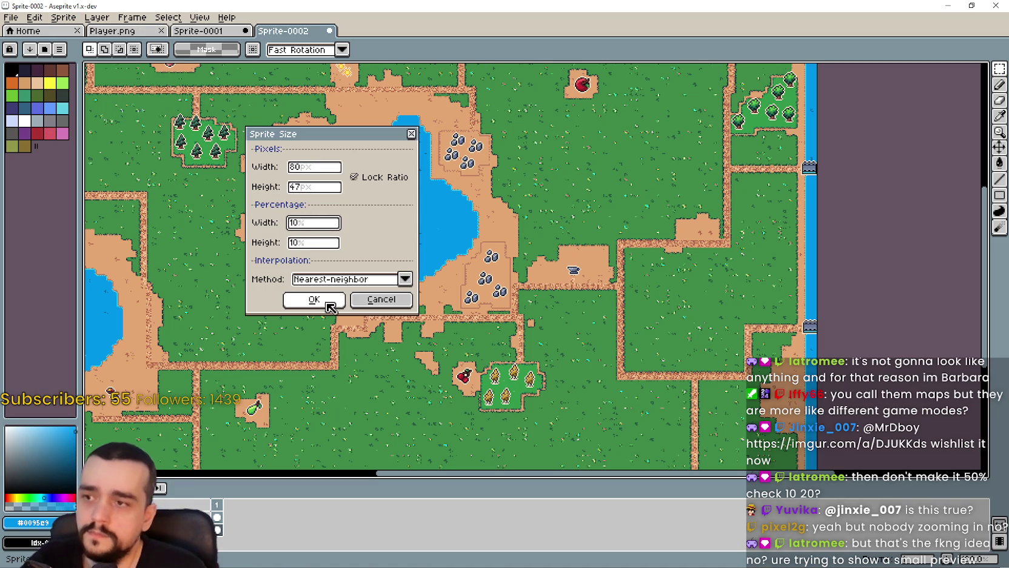
click(314, 299)
Zoom and pan around the resized island map to look it over.
scroll(386, 191, up, 2)
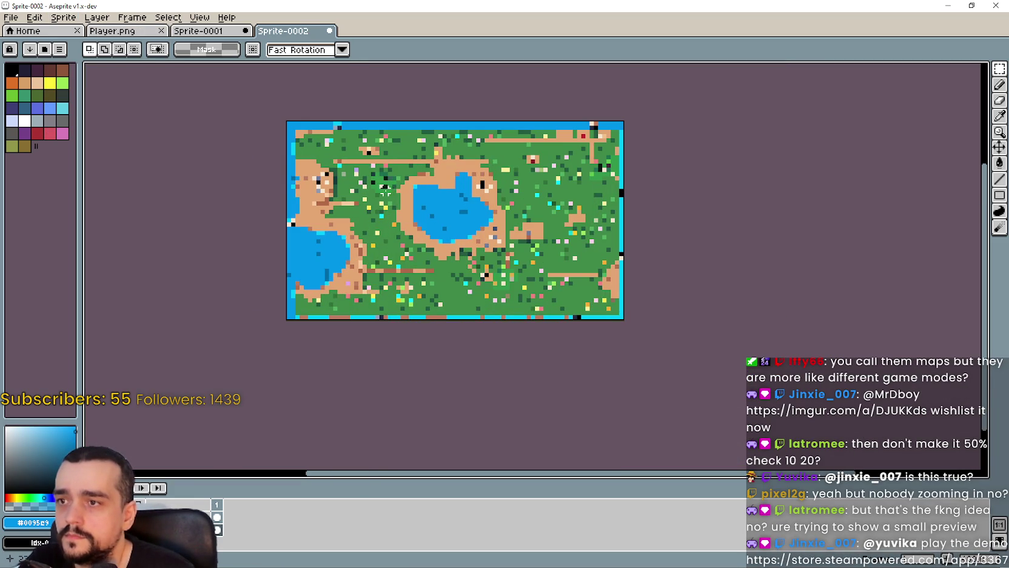
scroll(407, 191, up, 1)
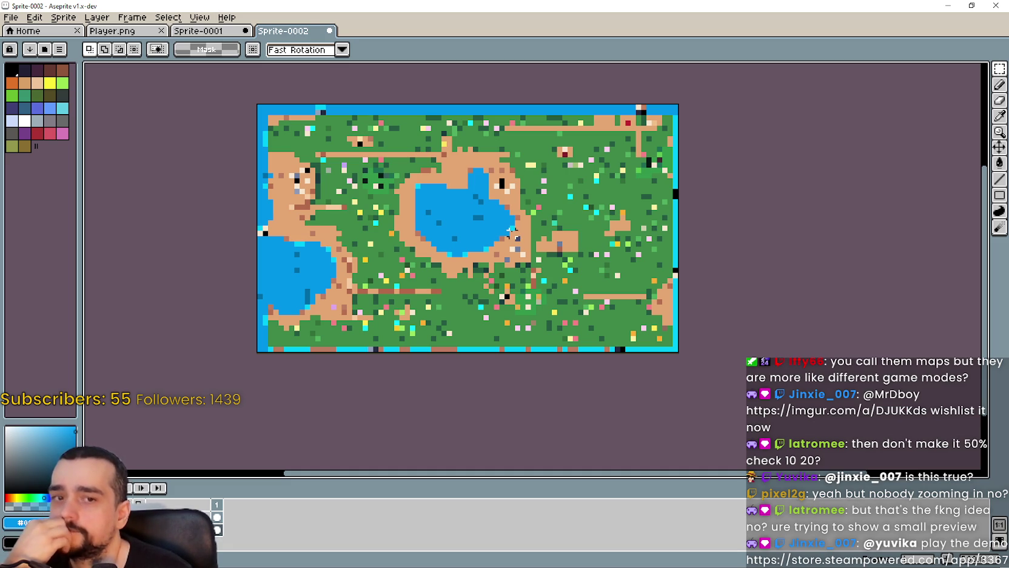
drag(511, 229, 543, 206)
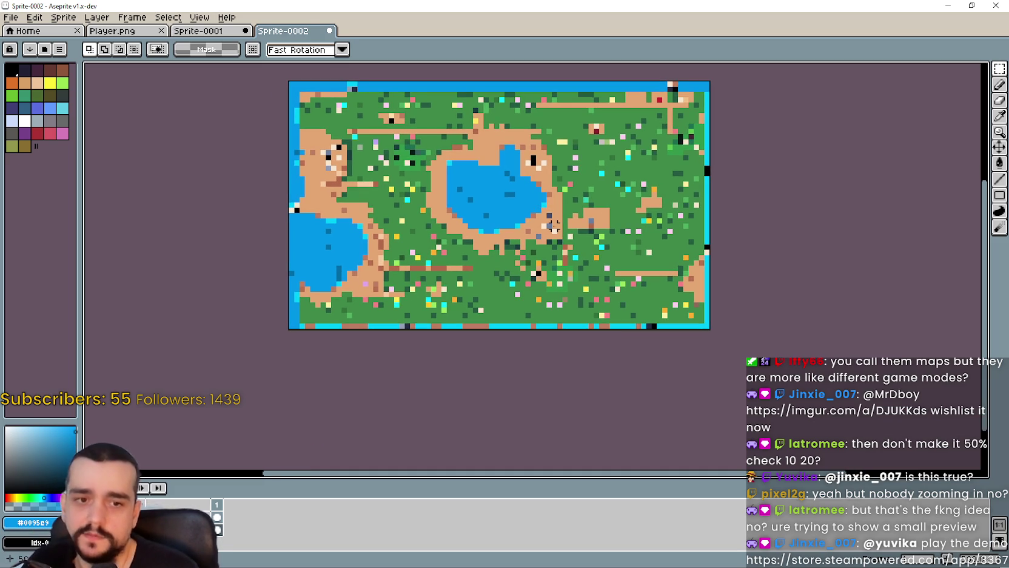
scroll(556, 220, up, 5)
scroll(555, 219, down, 3)
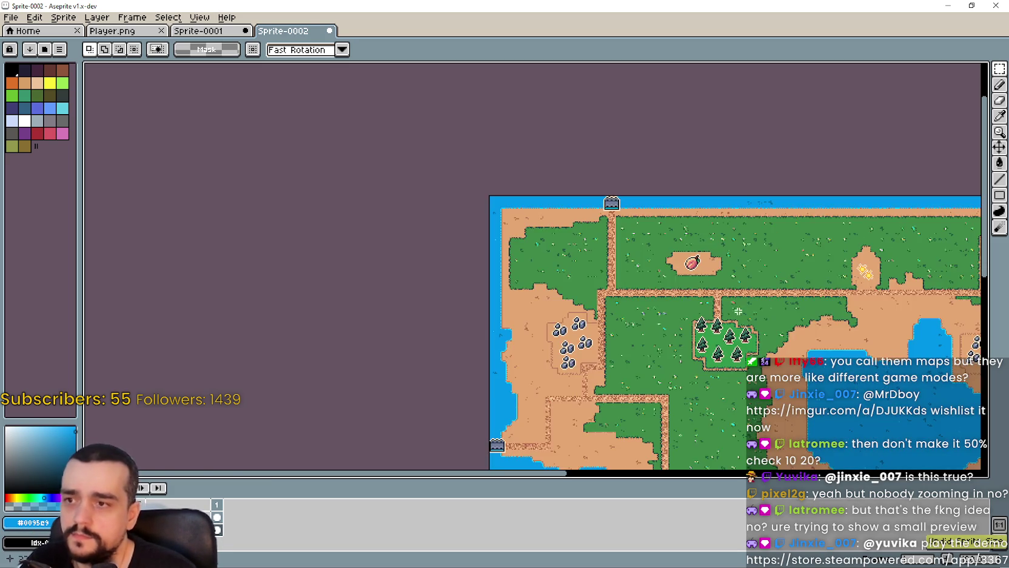
scroll(600, 258, up, 1)
scroll(573, 249, up, 1)
scroll(540, 237, up, 1)
scroll(507, 226, up, 1)
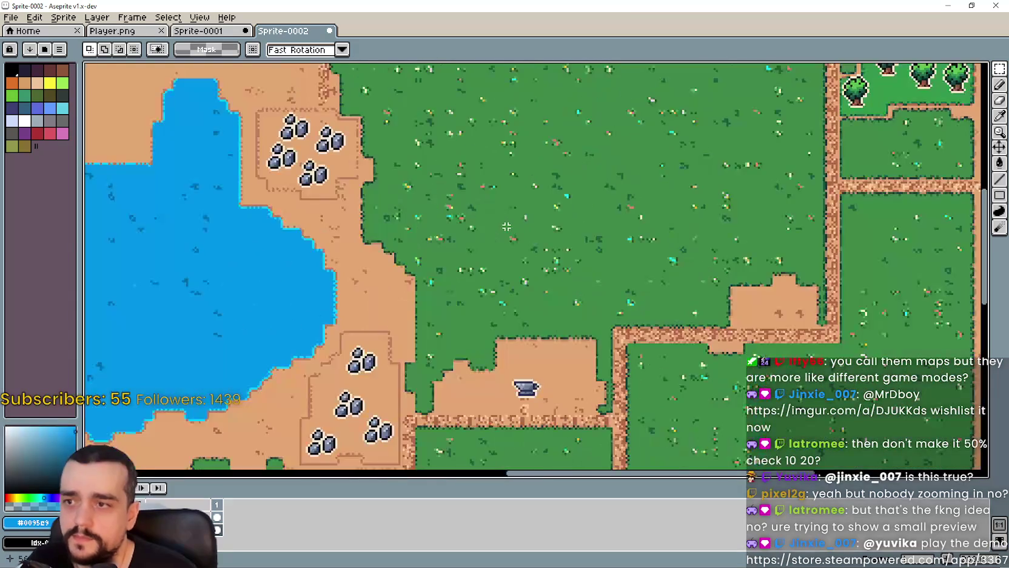
scroll(506, 226, down, 2)
Hide the trees, rocks and items layer so only bare terrain shows.
click(85, 517)
scroll(420, 308, up, 1)
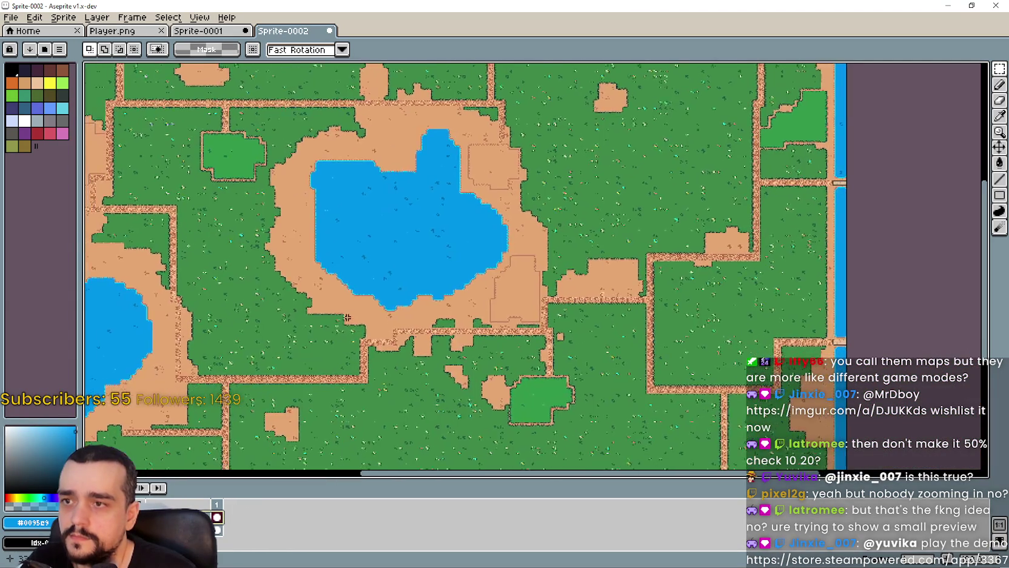
scroll(420, 309, down, 2)
scroll(420, 309, up, 3)
scroll(420, 309, down, 3)
scroll(413, 310, up, 3)
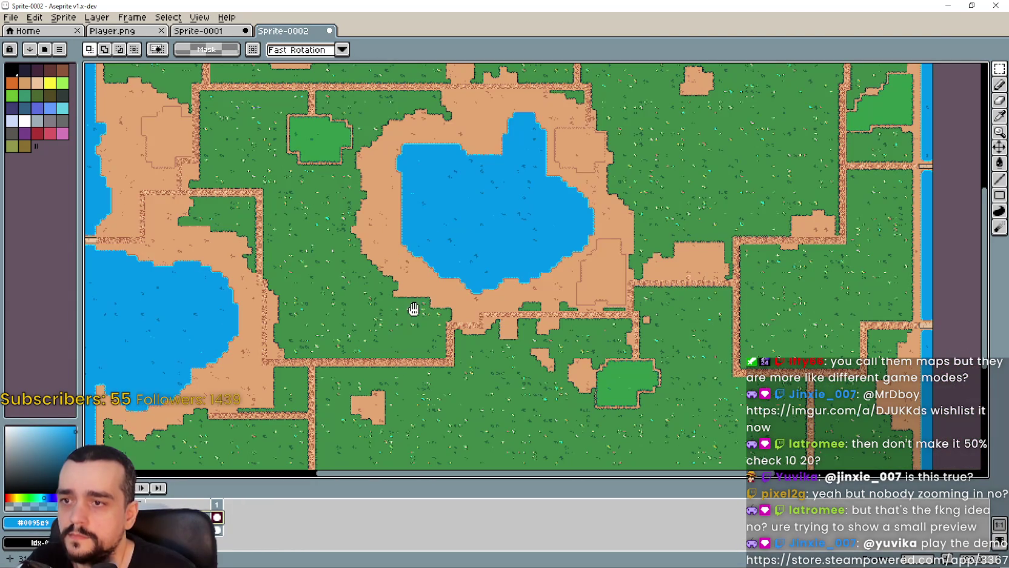
click(34, 16)
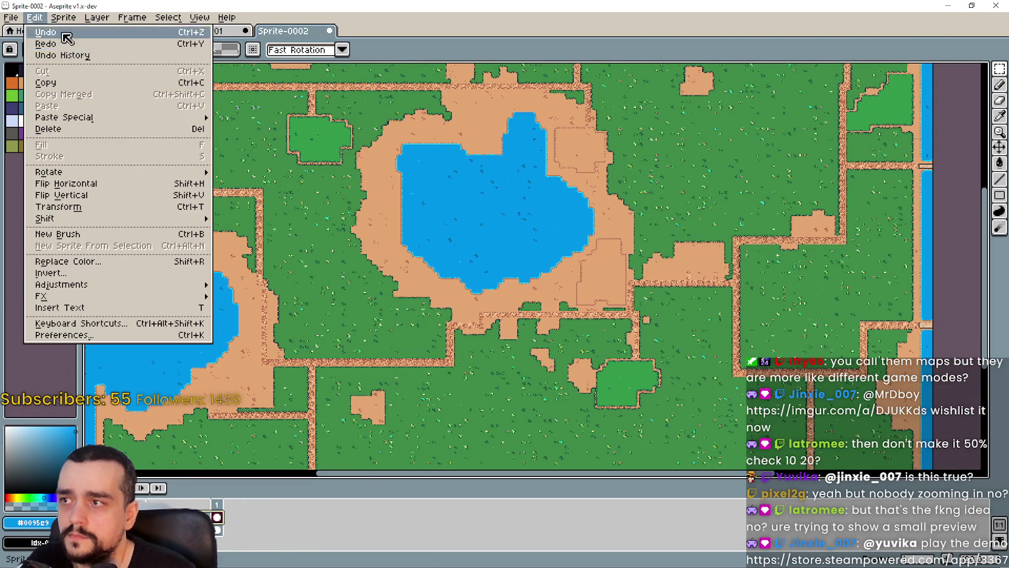
Resize the whole sprite to 10% Percentage Width, giving an 80×47 px map.
click(85, 75)
click(324, 223)
key(Tab)
double_click(303, 223)
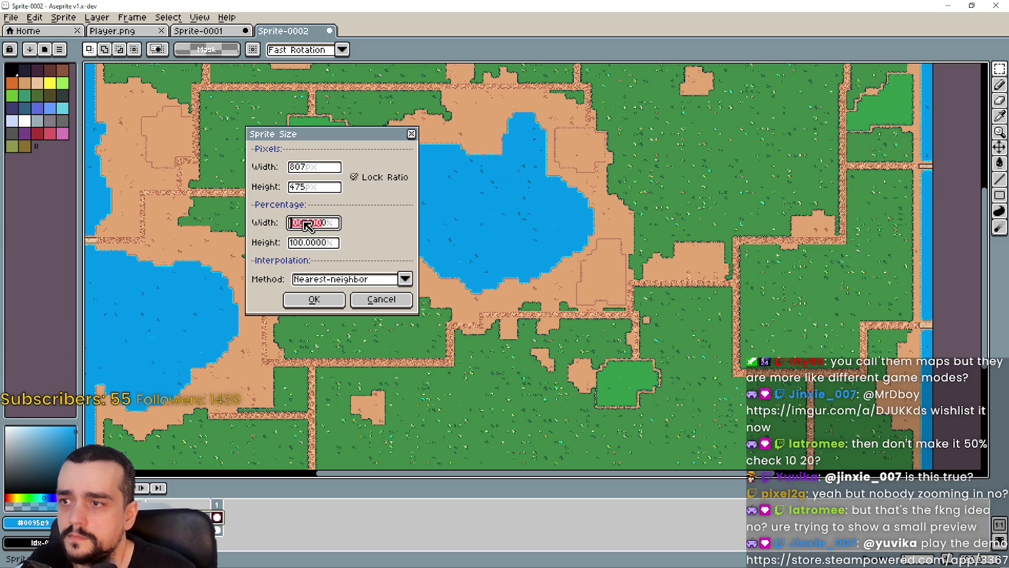
text(10)
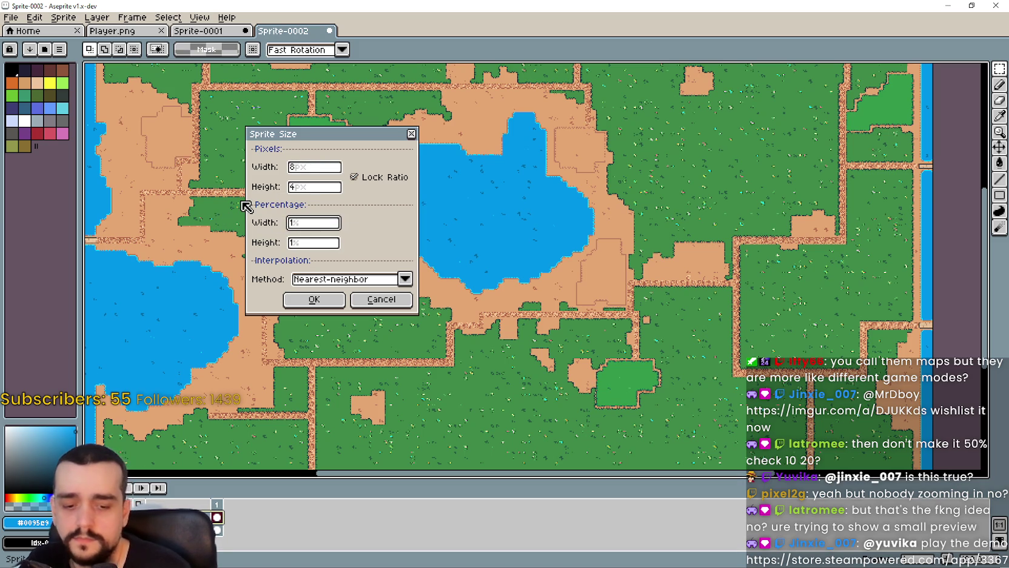
click(314, 299)
Select the entire shrunken map with the Rectangular Marquee.
scroll(492, 140, up, 1)
scroll(483, 149, up, 1)
scroll(495, 293, up, 1)
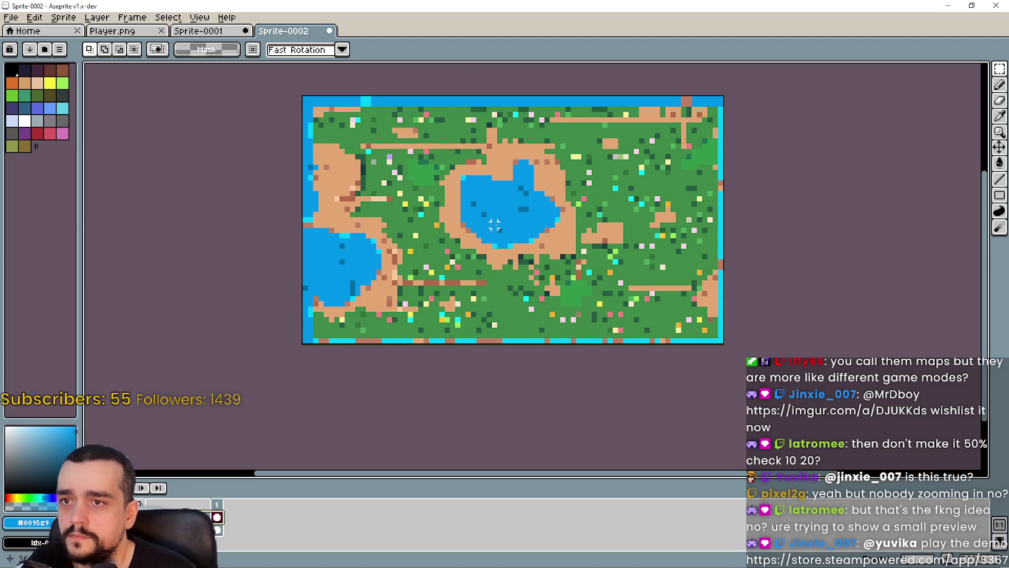
scroll(495, 294, up, 1)
scroll(495, 294, down, 1)
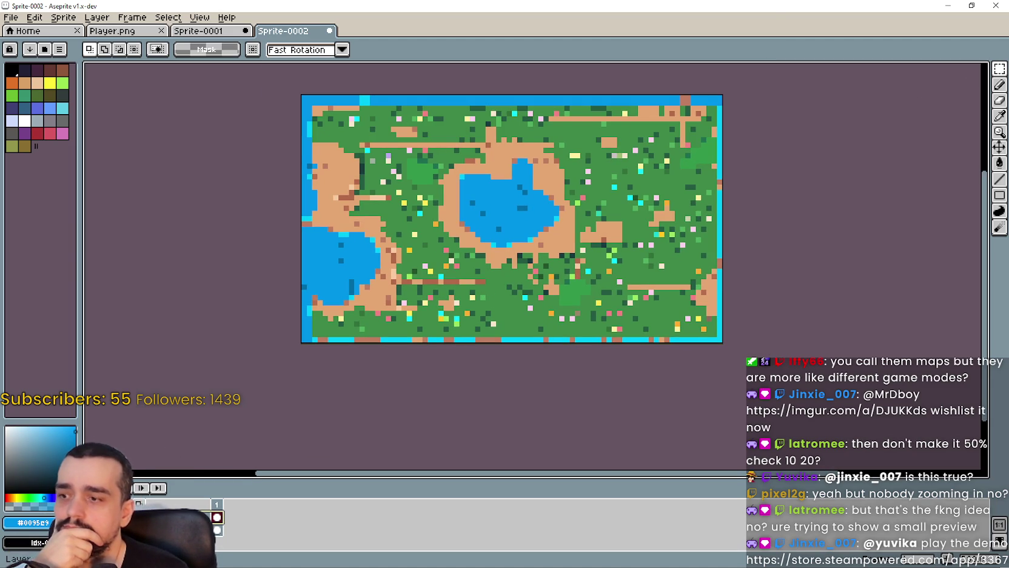
key(w)
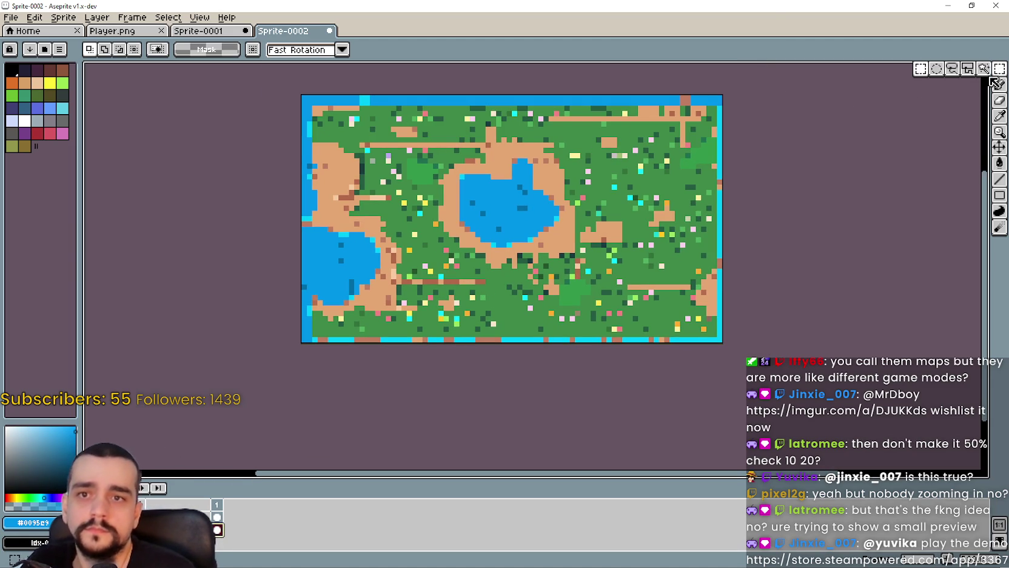
drag(306, 113, 725, 346)
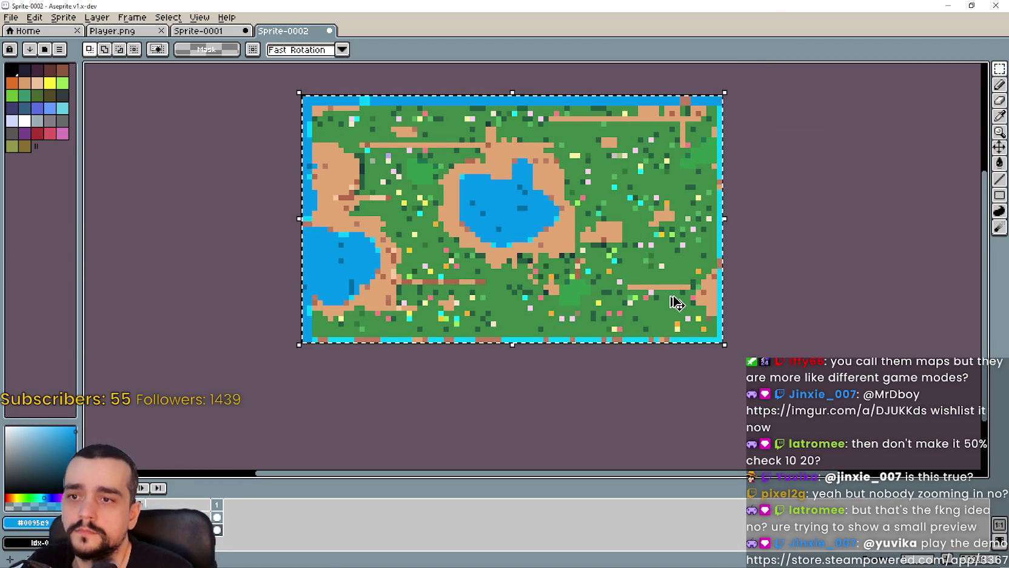
key(ctrl+c)
click(112, 30)
key(ctrl+v)
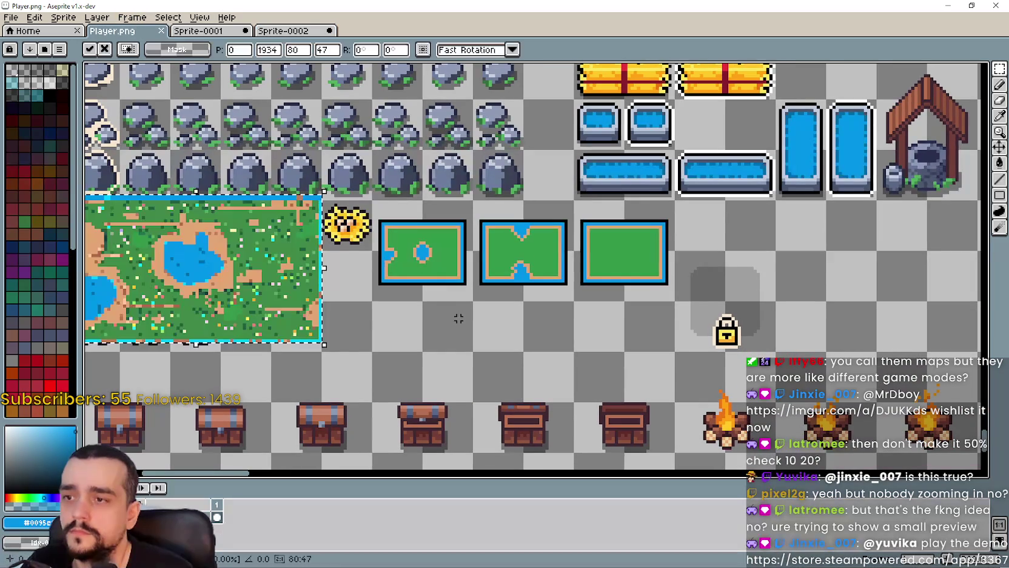
drag(242, 272, 519, 300)
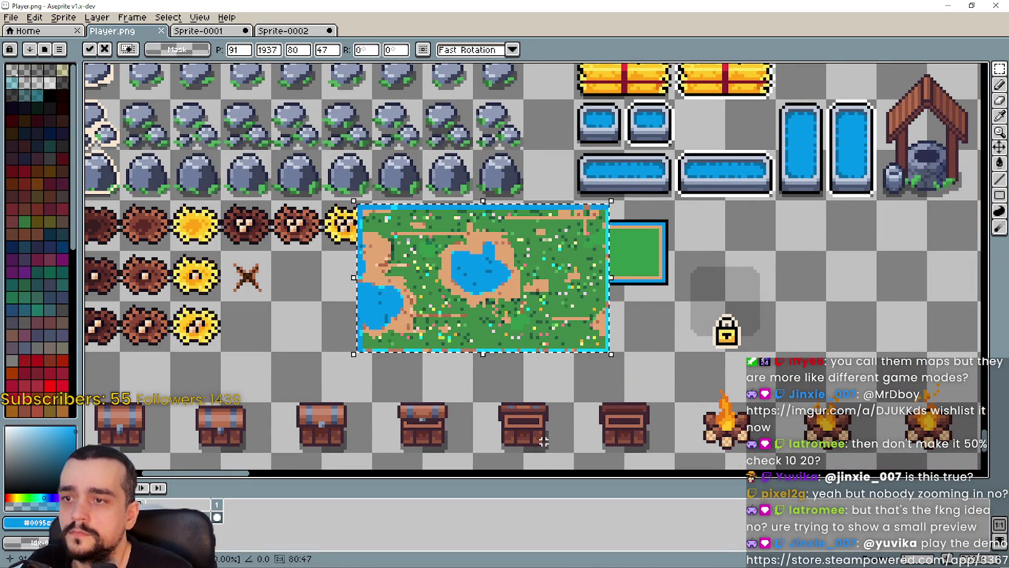
key(Escape)
click(298, 30)
scroll(395, 253, up, 1)
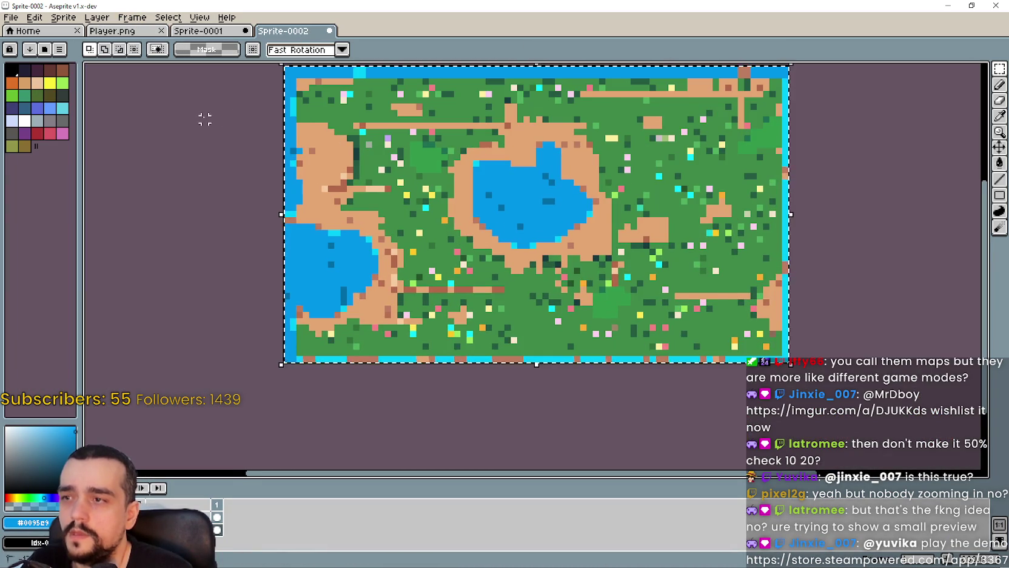
scroll(338, 115, up, 1)
scroll(376, 170, up, 3)
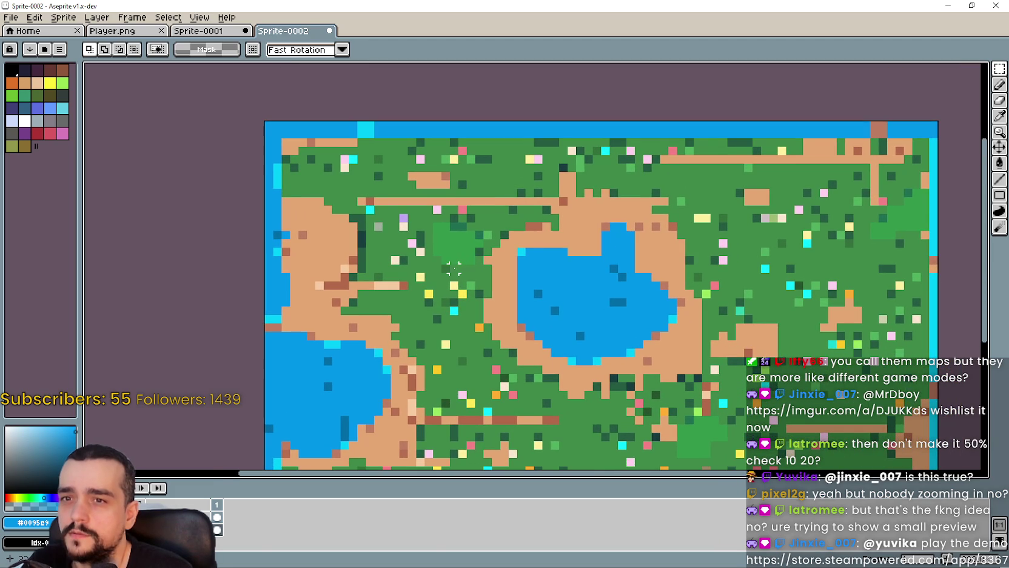
Paint a cyan pixel at the map's lower-left corner with the Pencil.
click(1000, 115)
scroll(376, 159, up, 1)
scroll(370, 134, down, 1)
drag(528, 190, 378, 139)
scroll(377, 139, down, 1)
scroll(484, 229, up, 1)
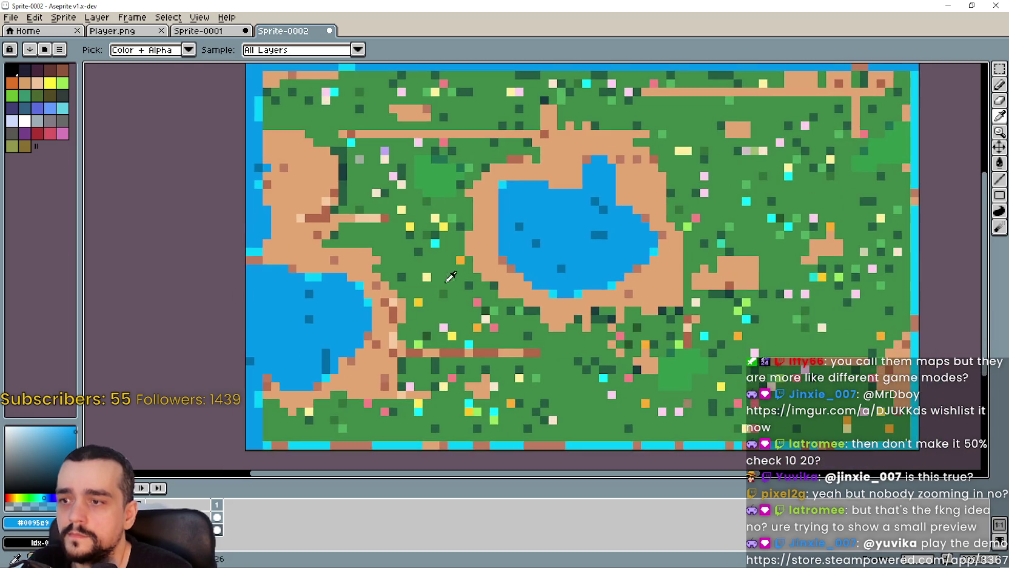
scroll(484, 229, down, 1)
scroll(417, 248, up, 1)
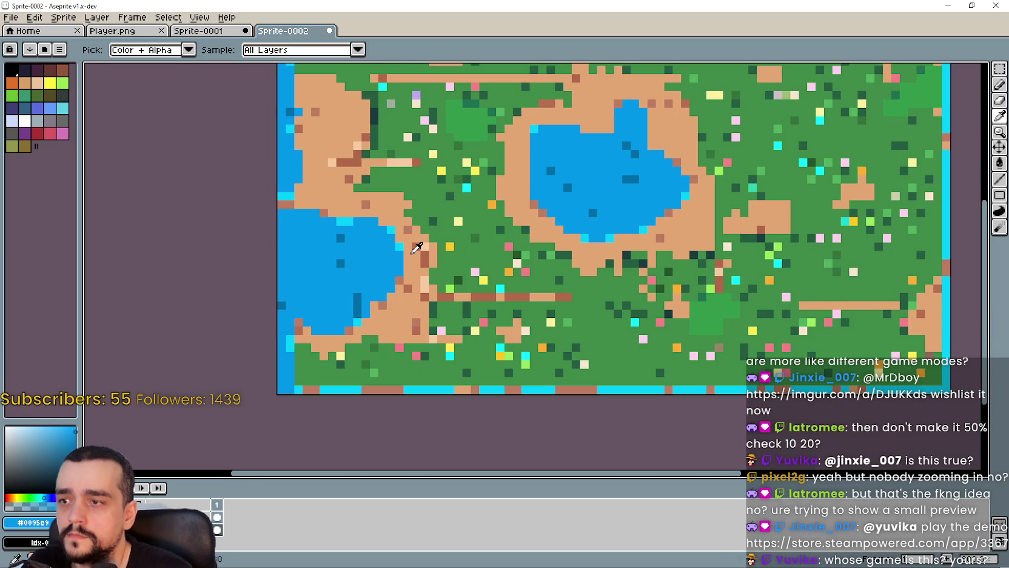
scroll(331, 357, up, 1)
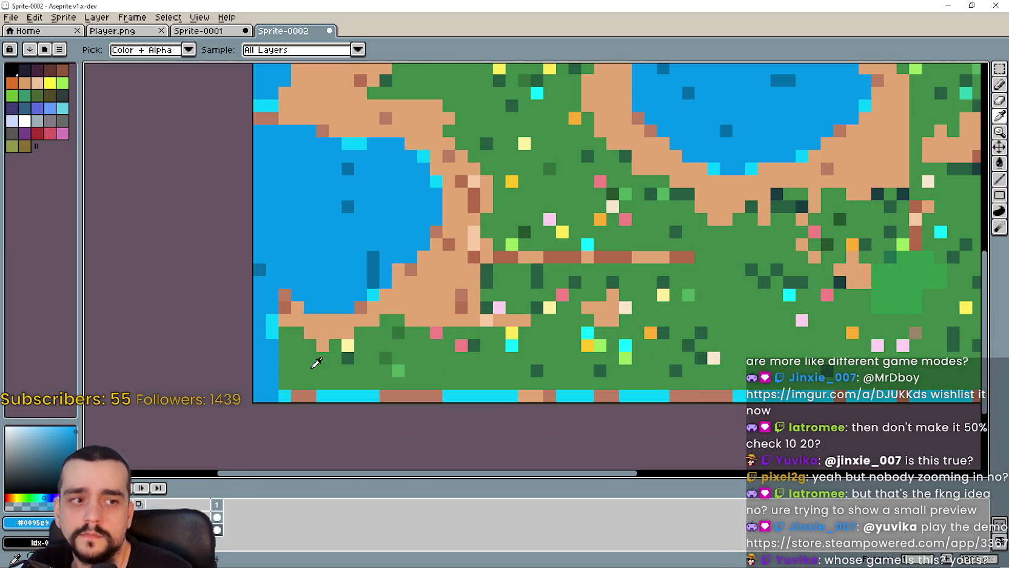
scroll(279, 345, down, 1)
scroll(469, 354, down, 1)
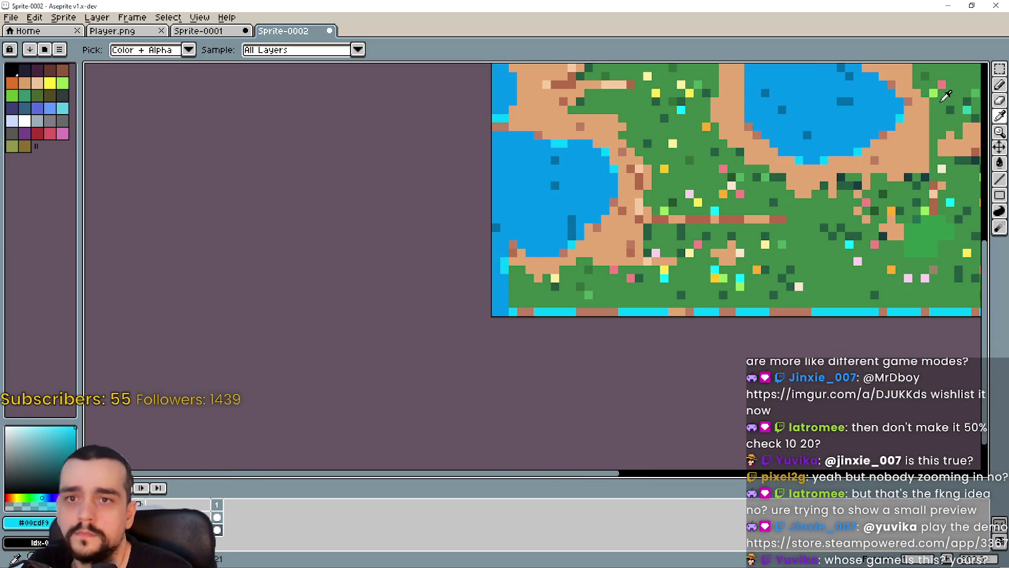
click(999, 96)
scroll(547, 291, up, 2)
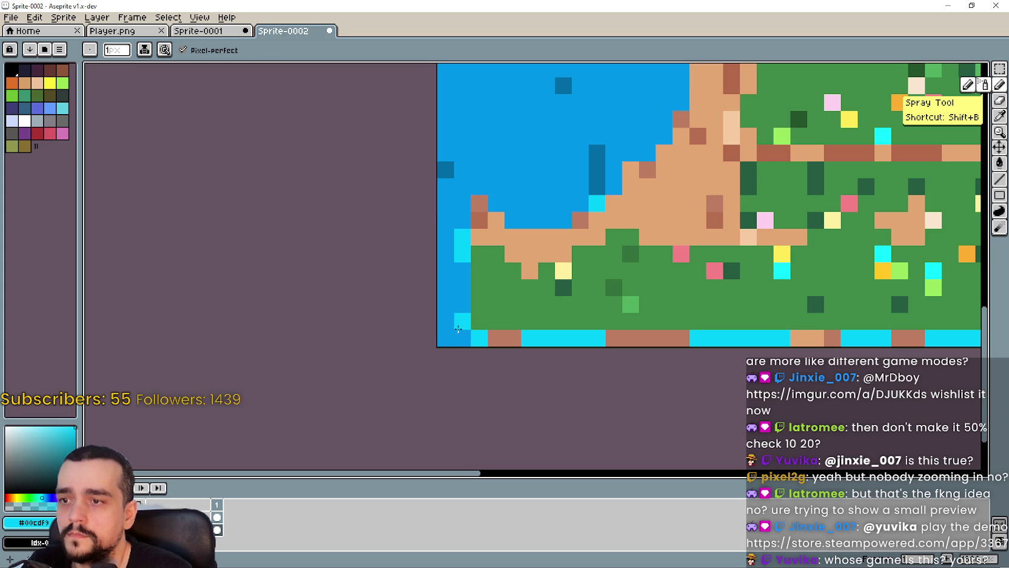
click(458, 330)
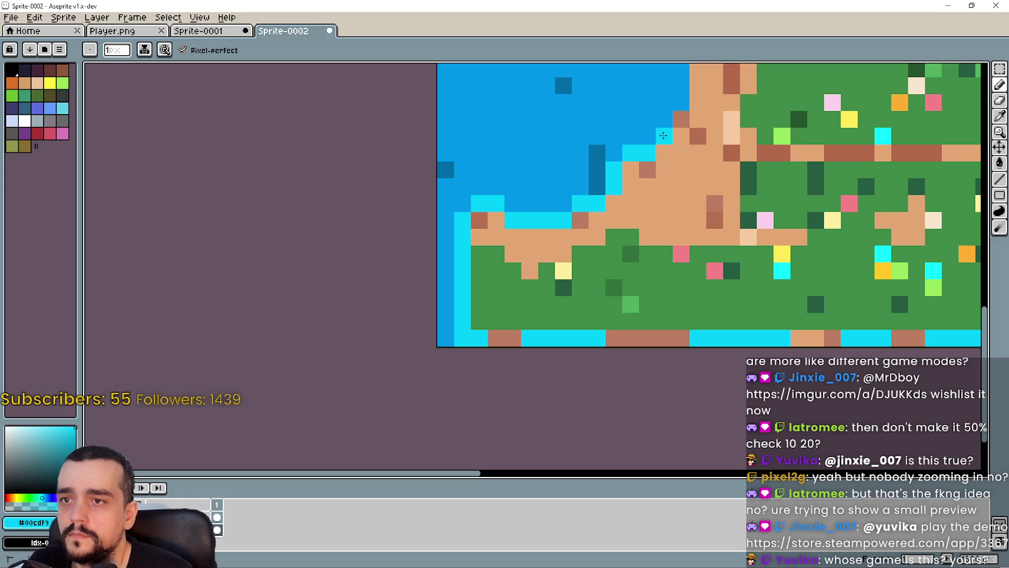
Sample the brown shoreline colour and repaint two cyan shore pixels brown by the left lake.
drag(660, 135, 540, 279)
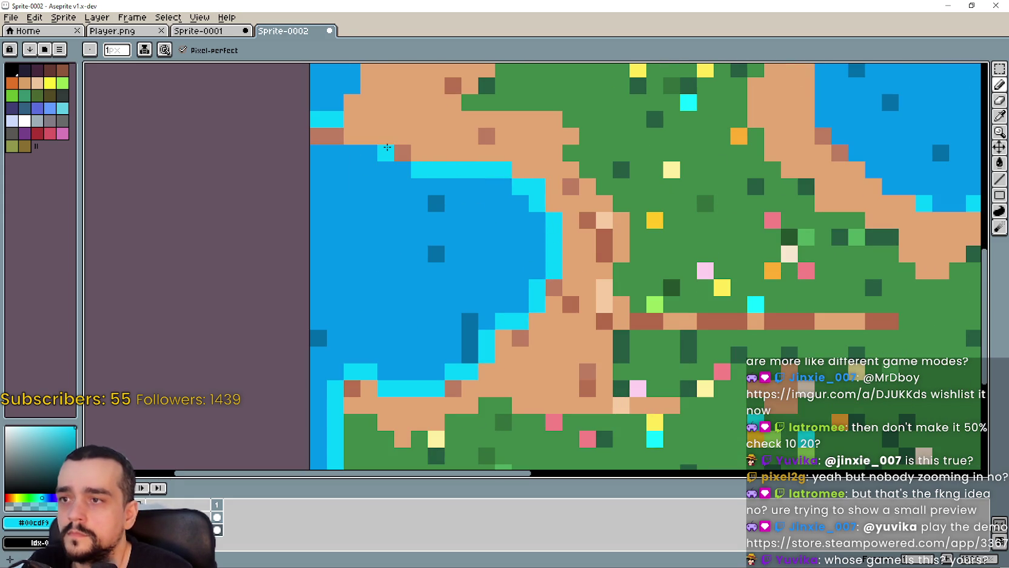
scroll(352, 173, down, 2)
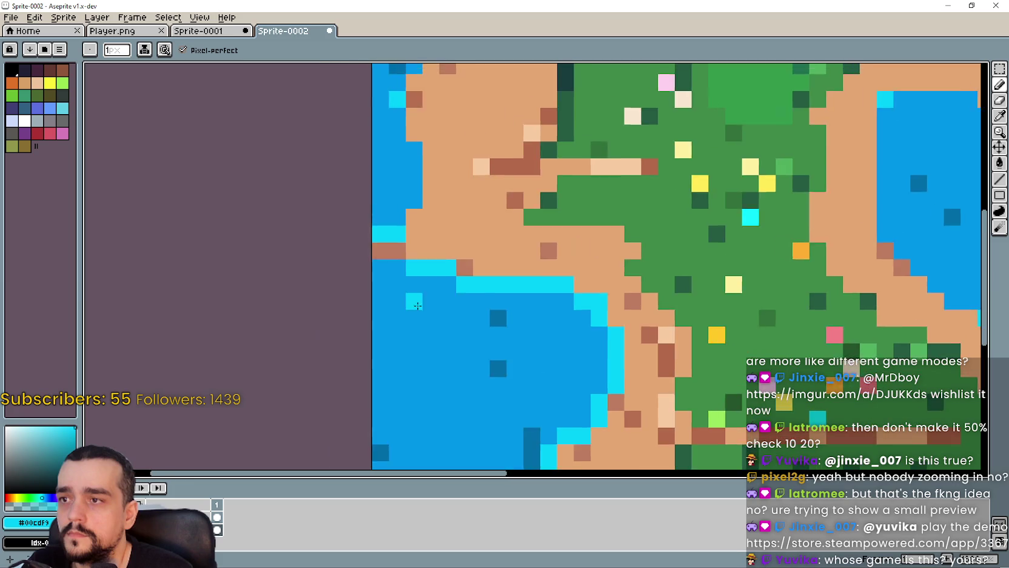
scroll(389, 240, down, 1)
scroll(416, 302, up, 4)
key(i)
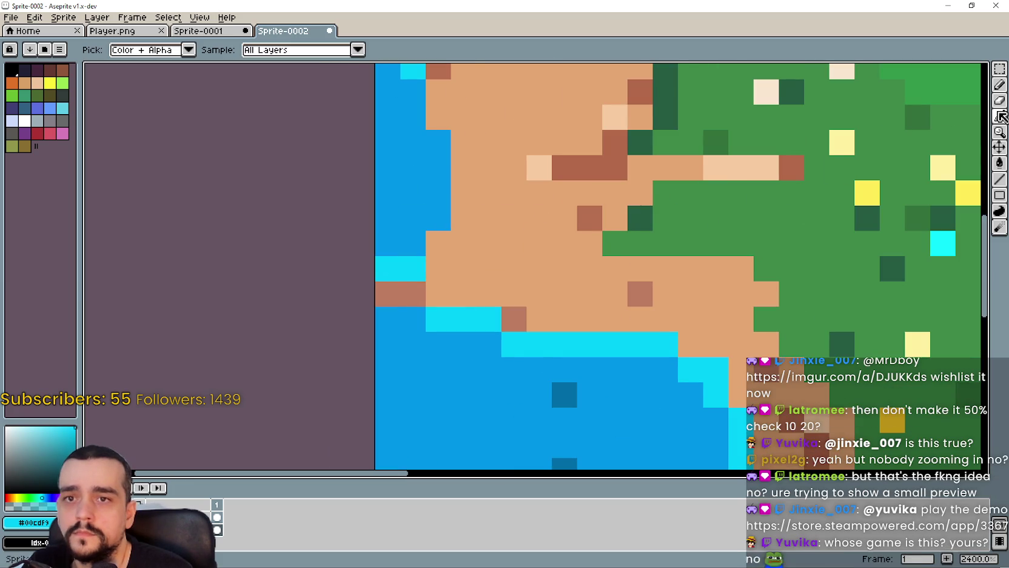
scroll(586, 264, down, 1)
click(477, 281)
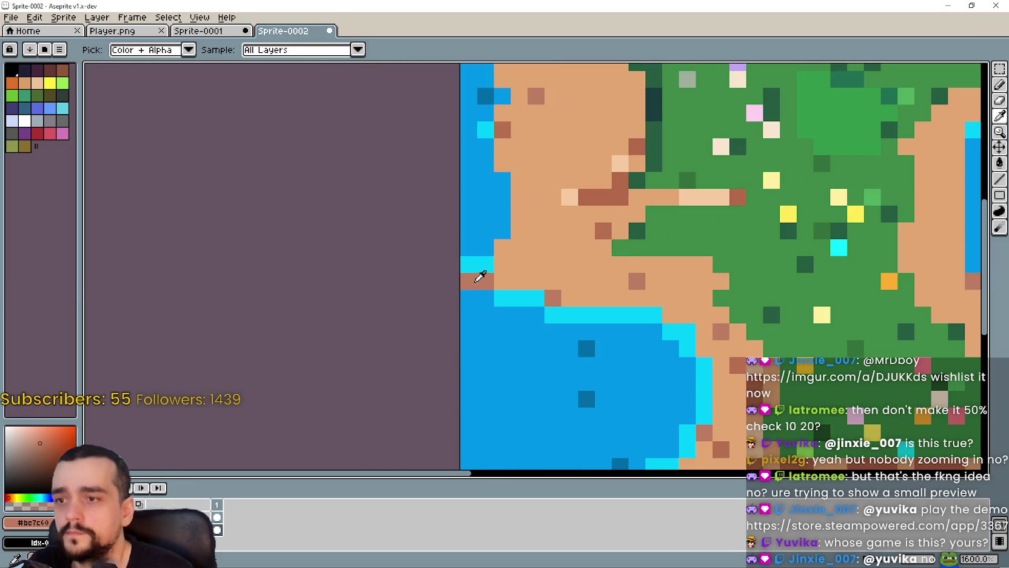
click(1000, 85)
drag(485, 264, 469, 264)
Sample the pond's blue water colour and paint one shoreline pixel blue.
scroll(468, 333, down, 5)
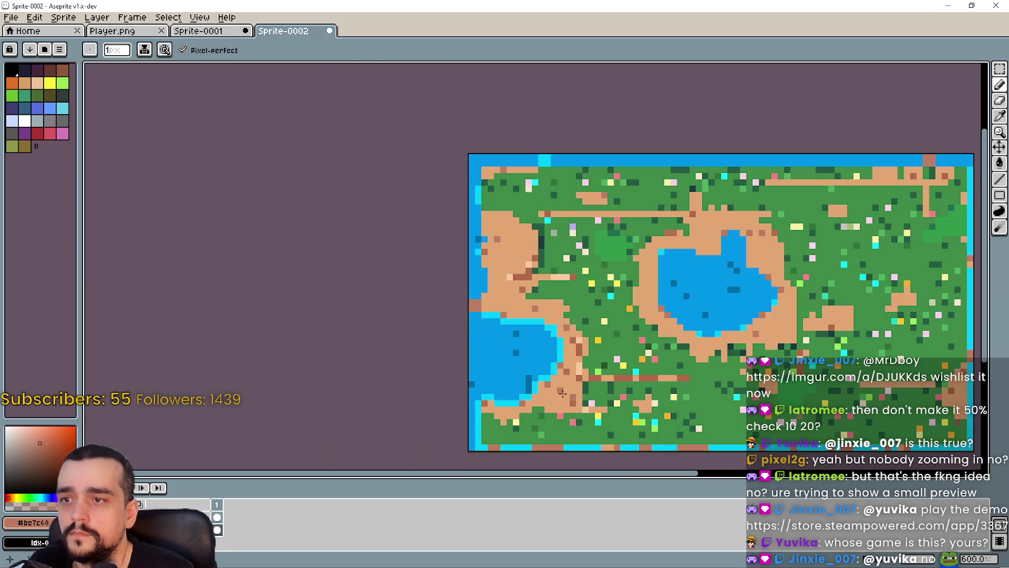
scroll(514, 338, up, 1)
scroll(865, 160, up, 3)
click(999, 125)
scroll(461, 255, up, 1)
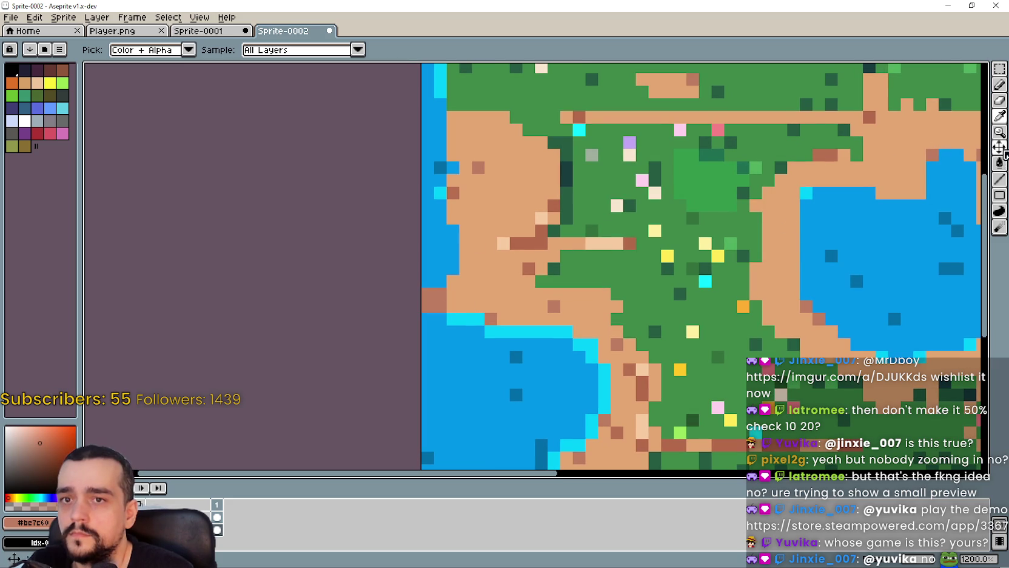
click(999, 179)
scroll(453, 319, up, 1)
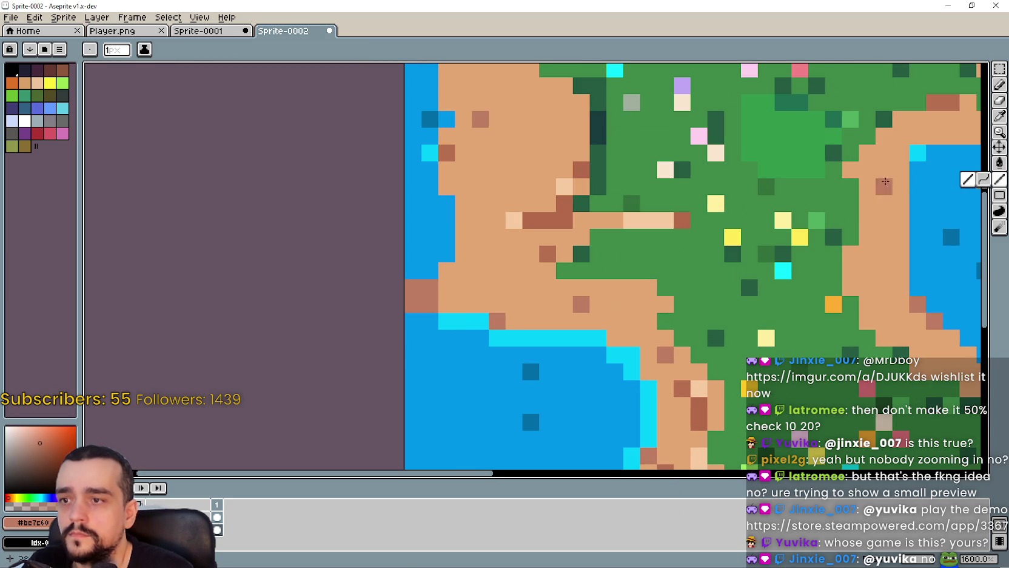
click(1000, 120)
click(438, 238)
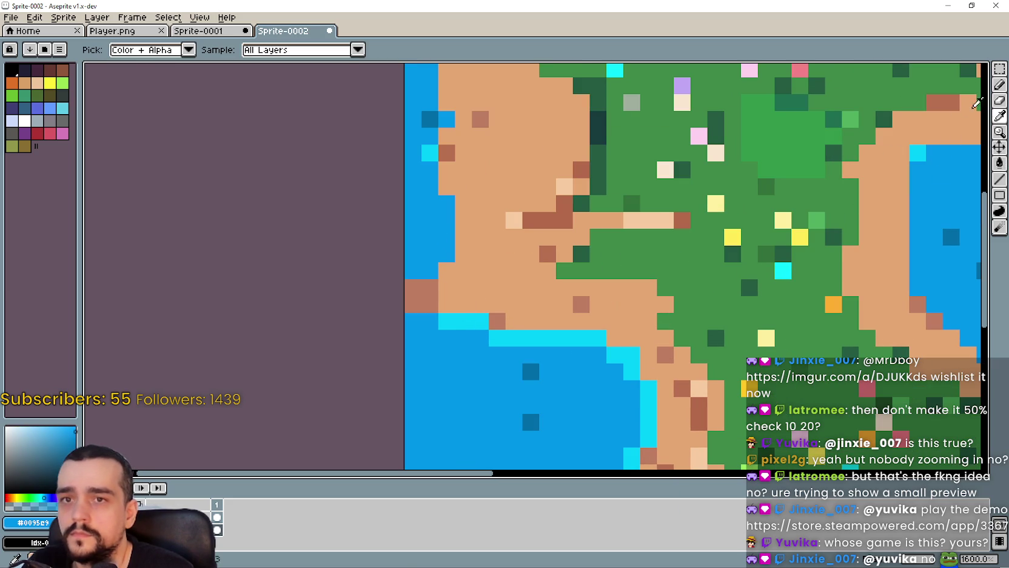
click(999, 85)
click(427, 309)
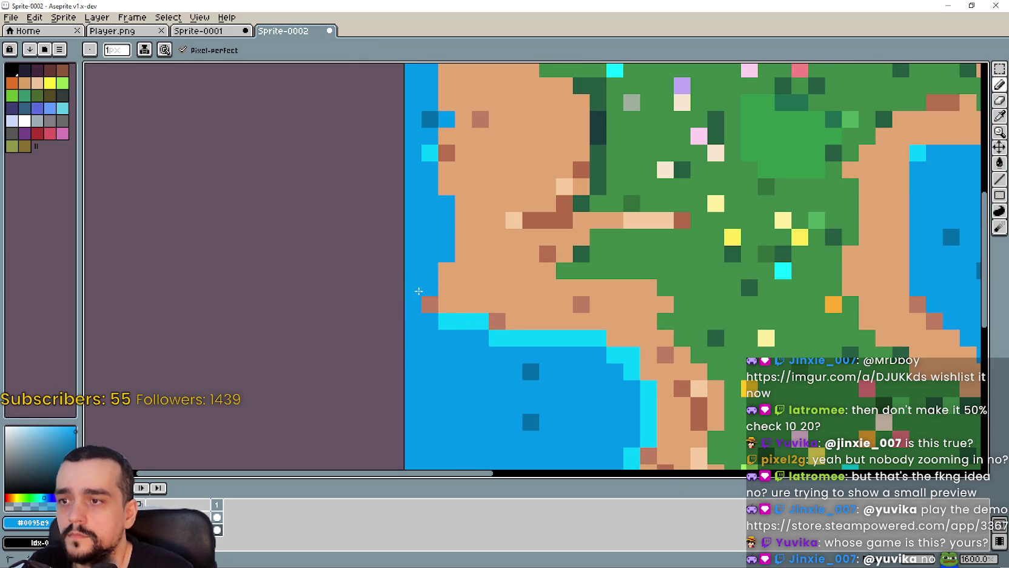
Sample the cyan shore colour and draw a cyan line up the left shoreline.
click(1002, 116)
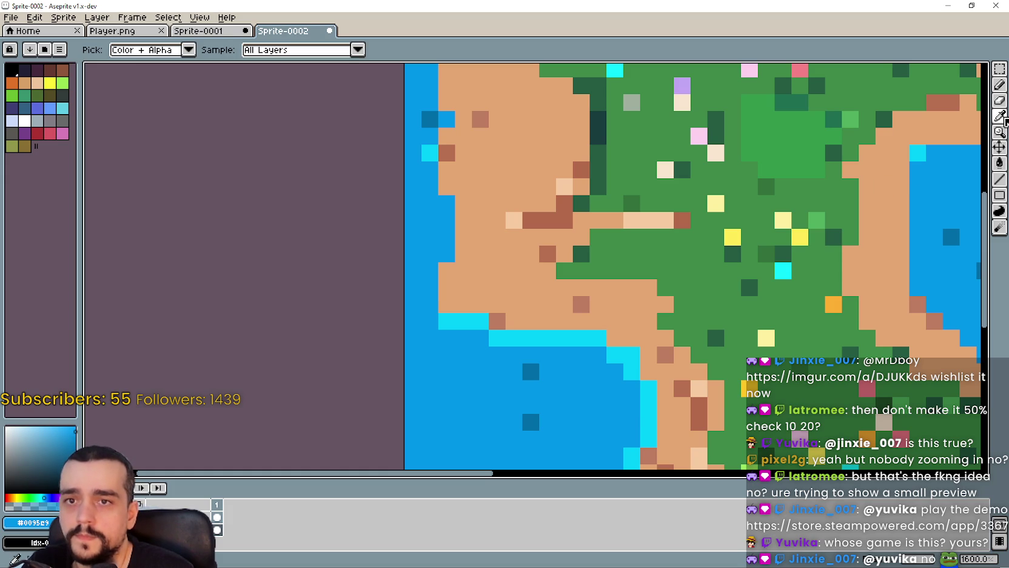
click(466, 290)
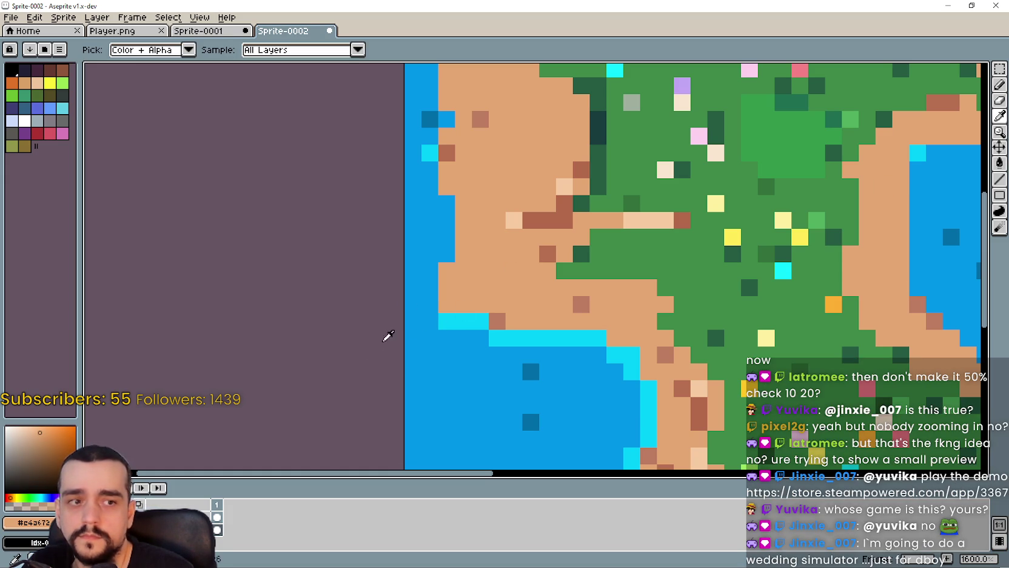
click(462, 321)
click(998, 85)
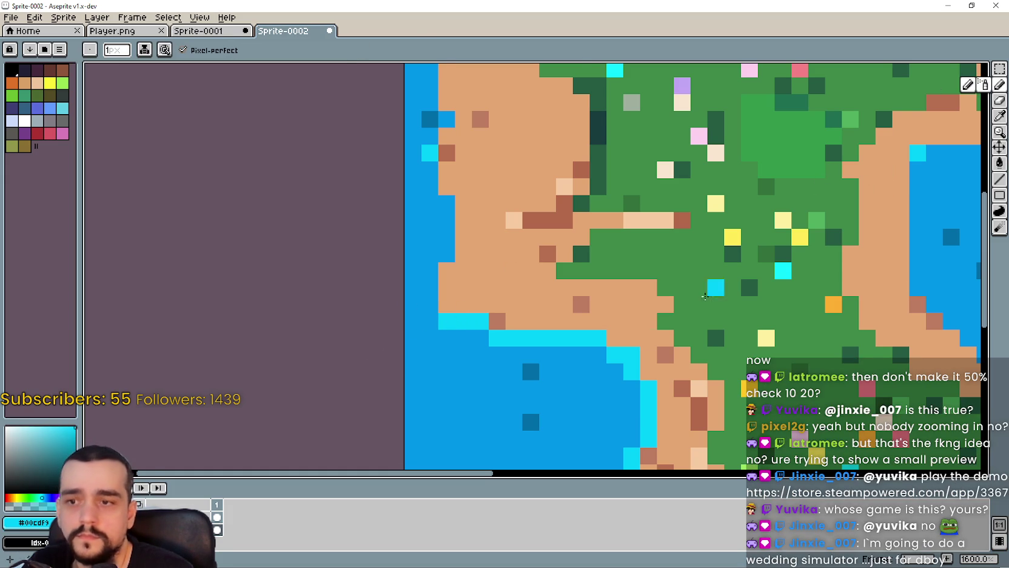
key(plus)
drag(350, 288, 363, 210)
click(367, 154)
Extend the cyan shoreline further up the island's upper-left edge.
scroll(367, 154, down, 1)
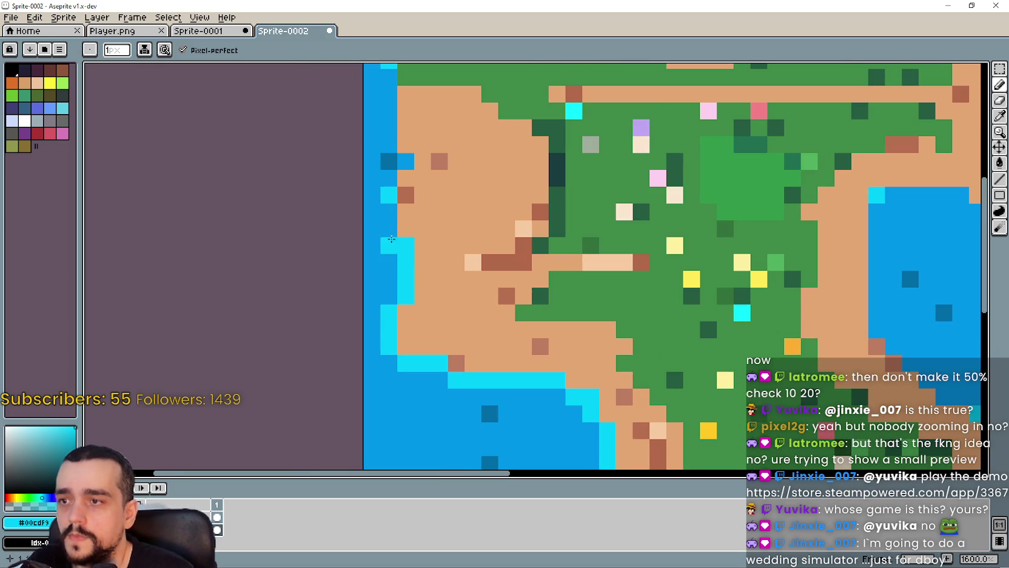
drag(387, 211, 381, 284)
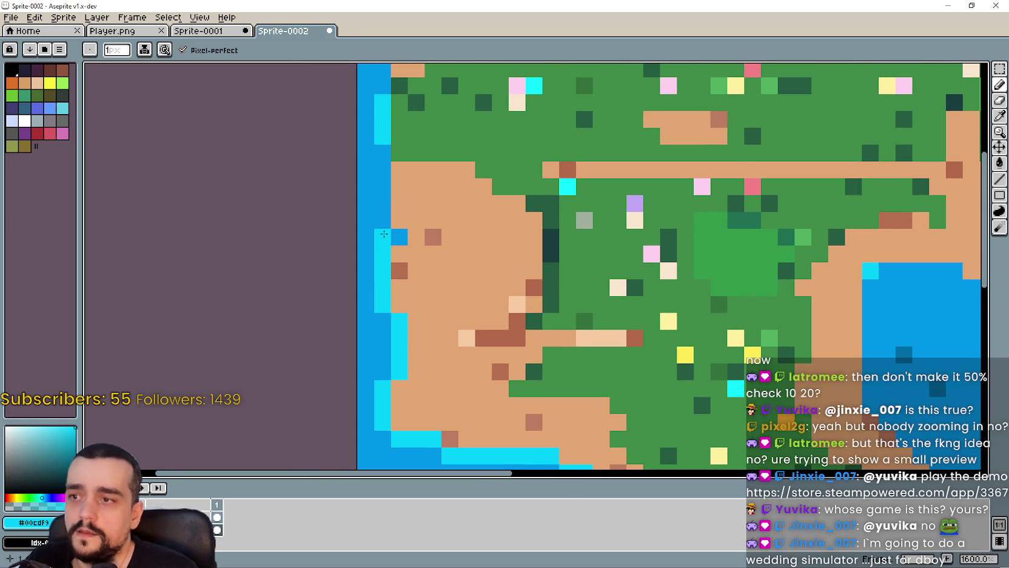
scroll(382, 226, up, 1)
mouse_move(379, 206)
mouse_down()
mouse_move(379, 182)
mouse_move(405, 285)
mouse_up()
drag(408, 262, 408, 233)
scroll(424, 249, down, 1)
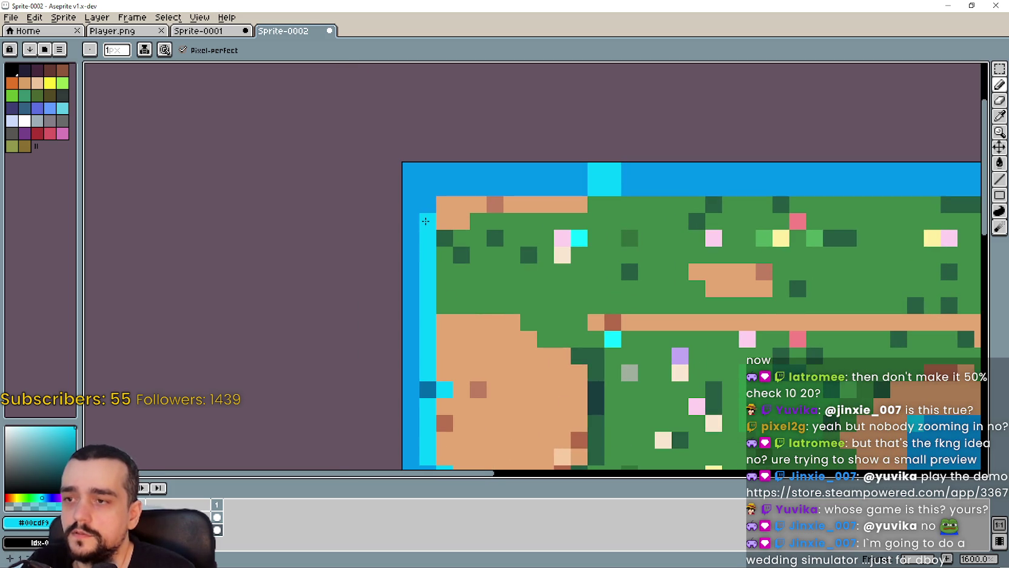
Paint a trial cyan stroke along the top water row, then repaint it water blue.
drag(489, 182, 571, 183)
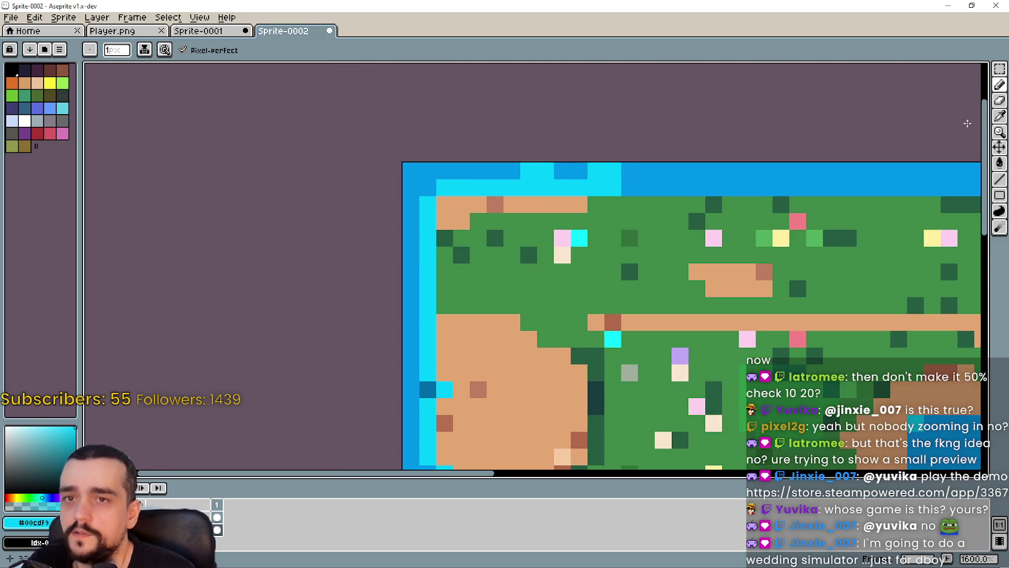
key(i)
click(718, 164)
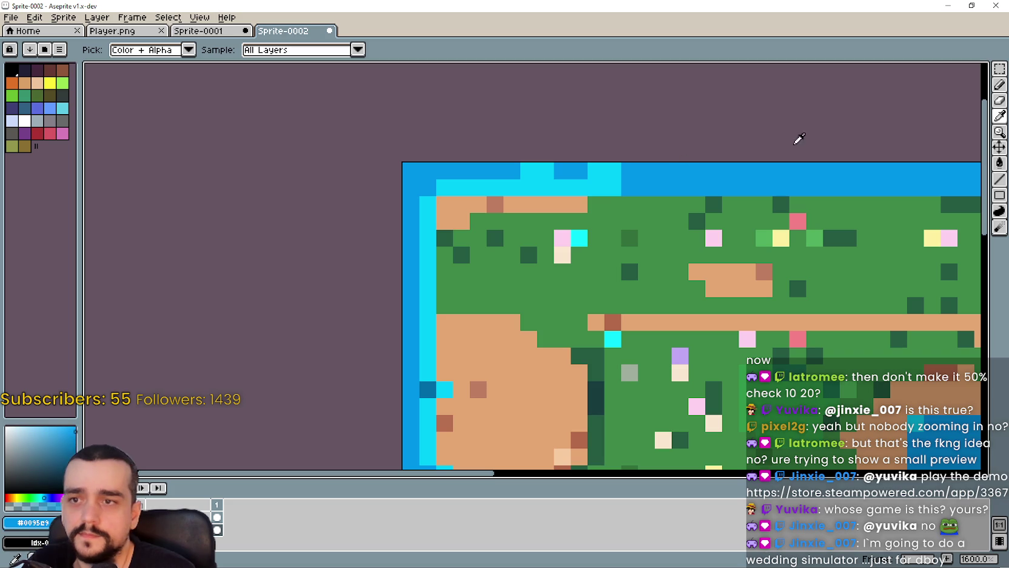
click(997, 88)
drag(609, 171, 527, 168)
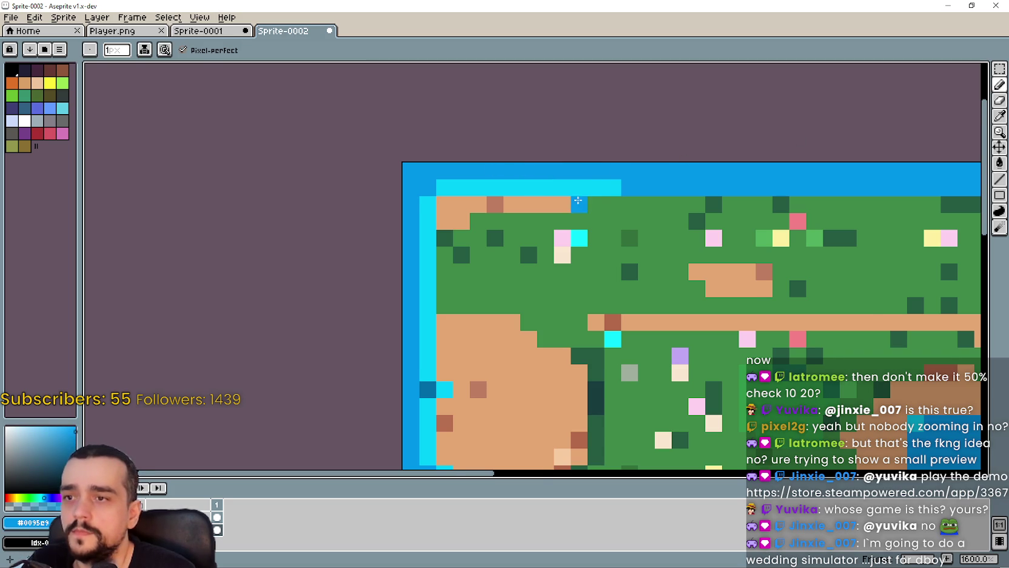
Sample the cyan shoreline colour from the canvas for the Pencil.
scroll(578, 200, down, 2)
scroll(615, 221, up, 1)
scroll(527, 222, up, 1)
scroll(527, 222, up, 2)
scroll(527, 221, down, 2)
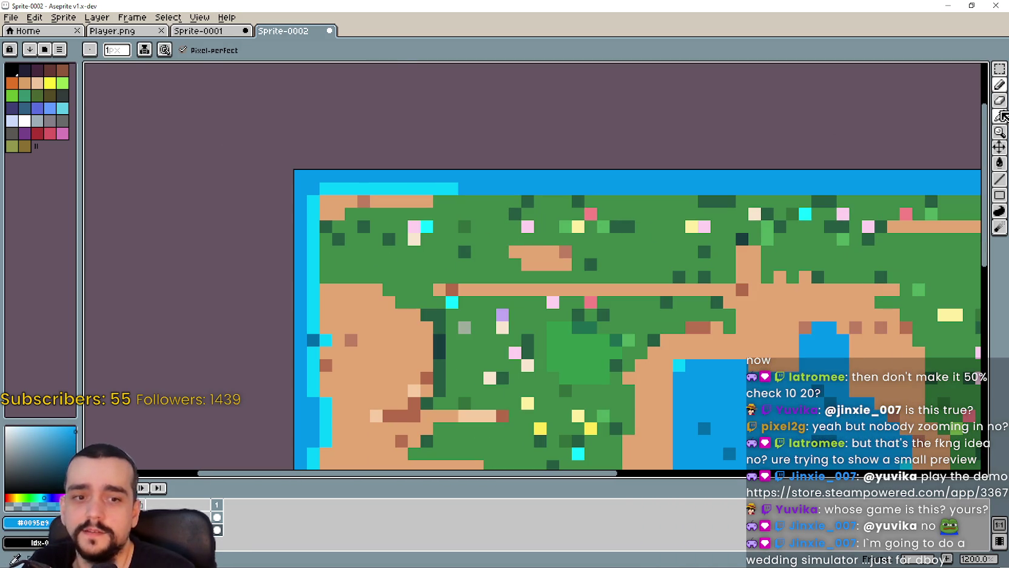
click(999, 115)
scroll(641, 206, up, 2)
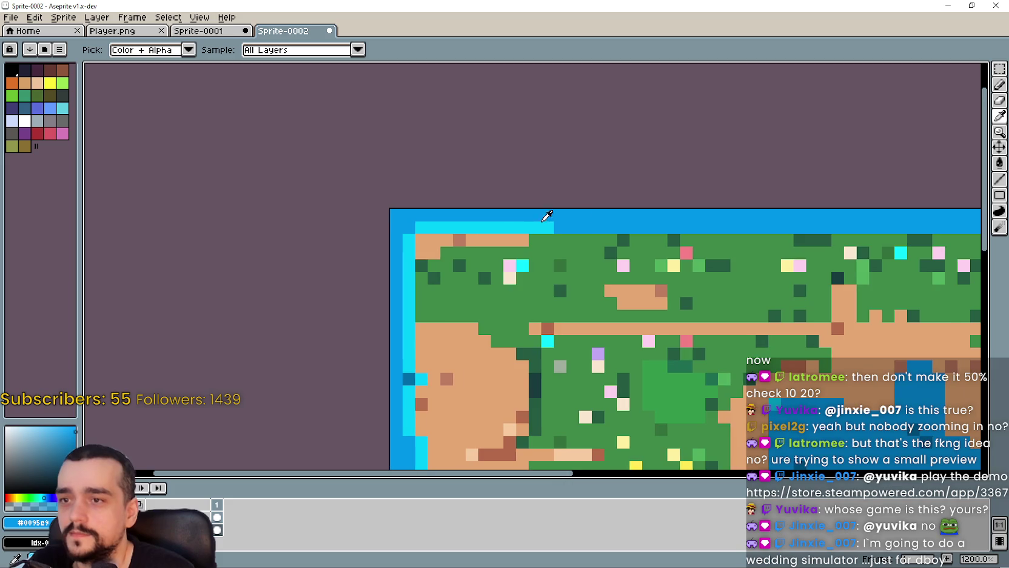
scroll(524, 221, up, 1)
click(523, 221)
key(b)
Draw a cyan row along the map's top edge, extending it to the right.
scroll(238, 234, down, 3)
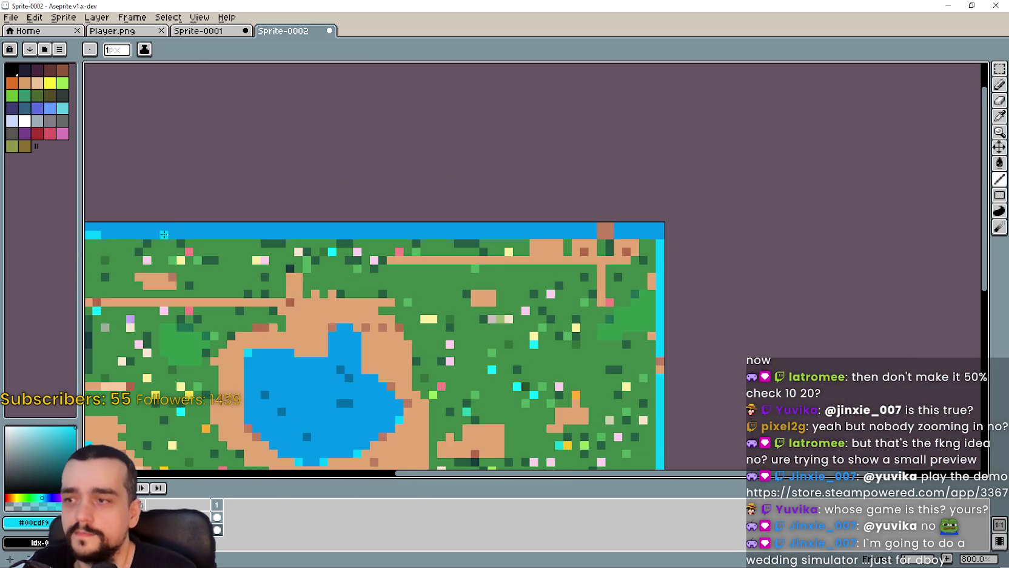
scroll(238, 233, up, 3)
drag(194, 218, 874, 218)
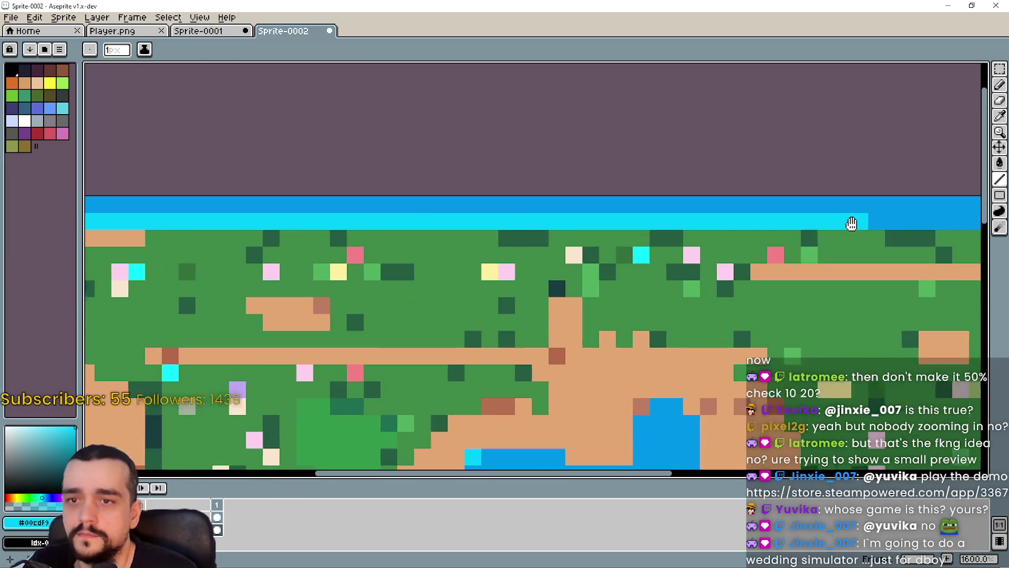
drag(352, 236, 776, 238)
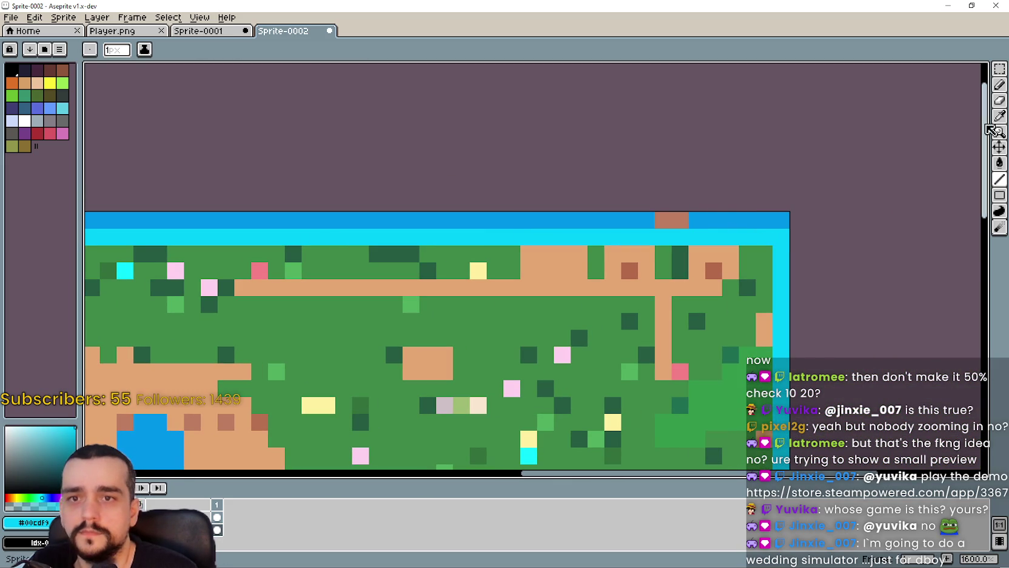
Zoom out and recentre the view to check the whole map.
scroll(432, 357, down, 3)
scroll(432, 358, down, 1)
mouse_move(432, 358)
mouse_down()
mouse_move(558, 160)
mouse_move(569, 175)
mouse_up()
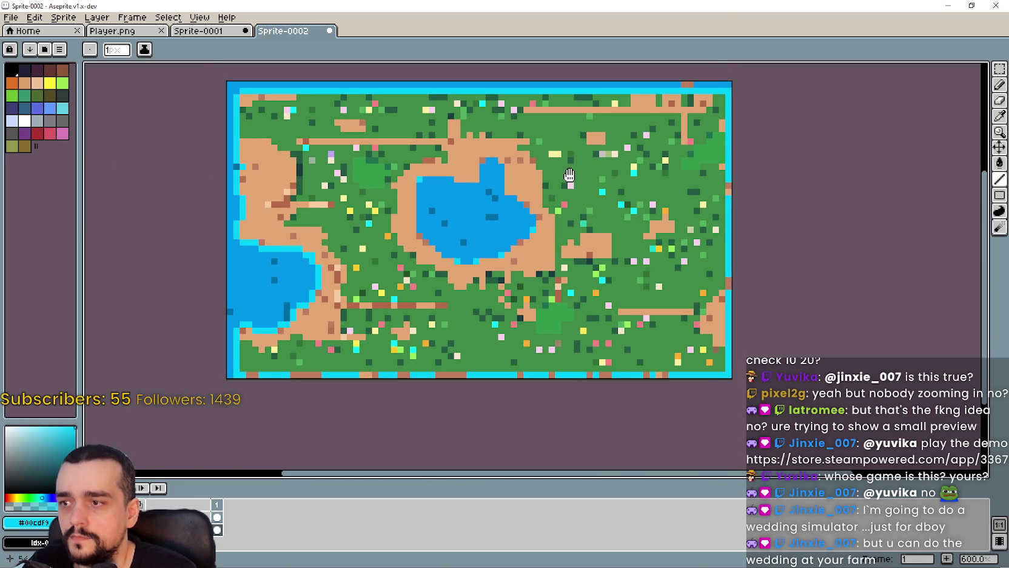
mouse_move(570, 174)
mouse_down()
mouse_move(643, 197)
mouse_move(665, 182)
mouse_up()
scroll(664, 173, up, 1)
scroll(664, 171, up, 1)
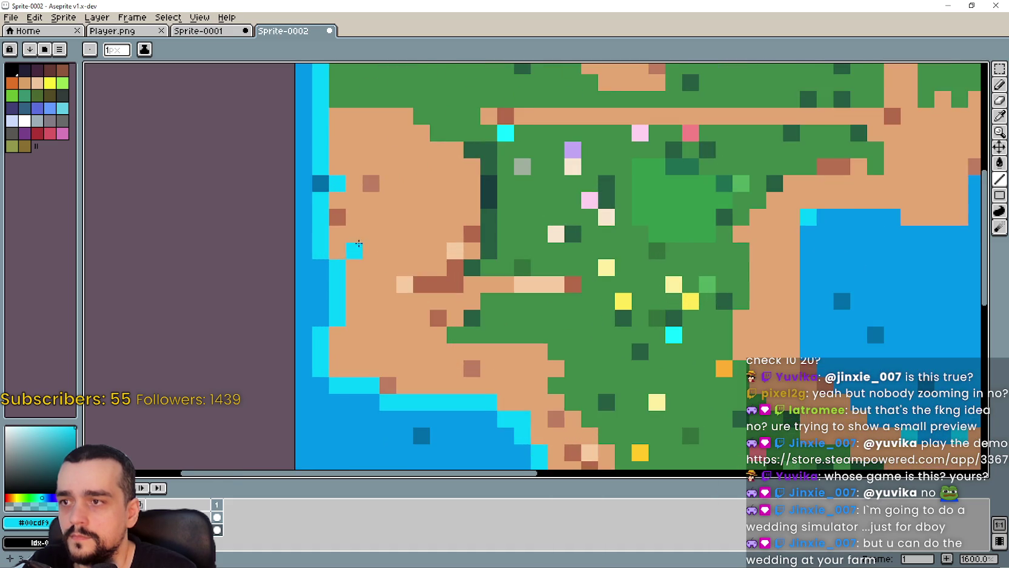
scroll(664, 169, up, 1)
scroll(664, 169, down, 2)
Sample the water blue and bring the map's right edge into view.
click(1000, 115)
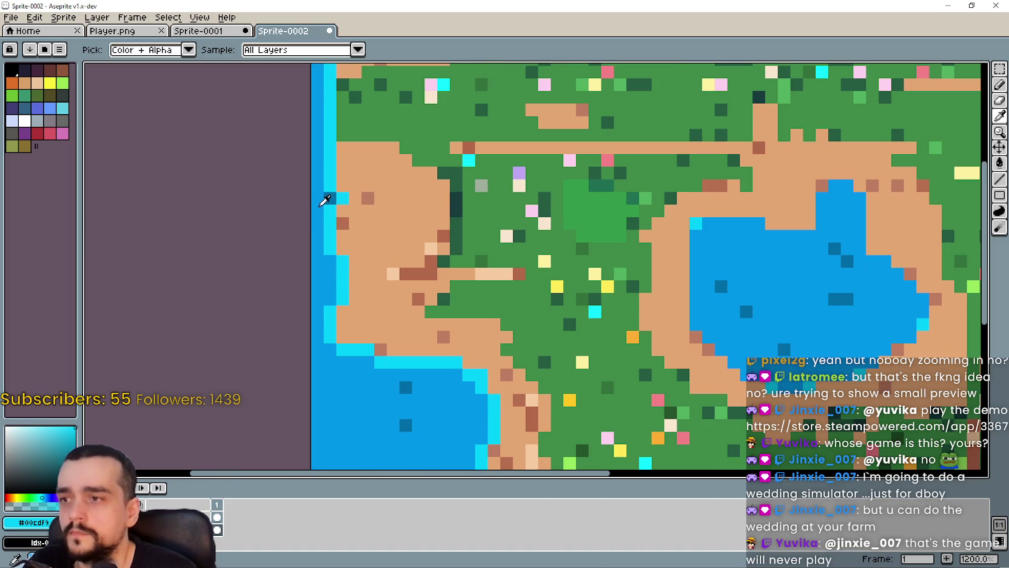
click(338, 209)
scroll(357, 211, right, 4)
scroll(472, 280, right, 1)
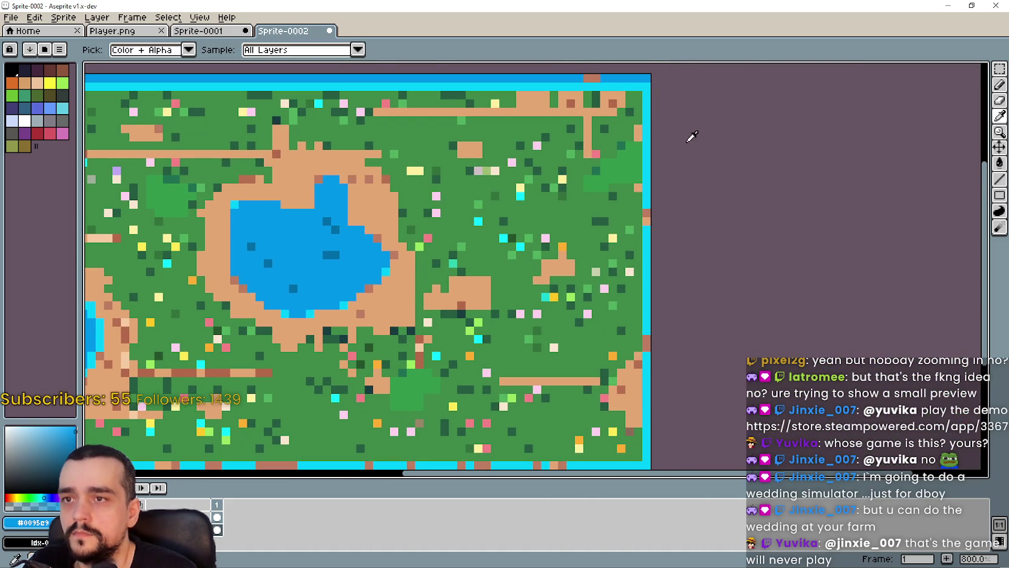
drag(661, 155, 679, 205)
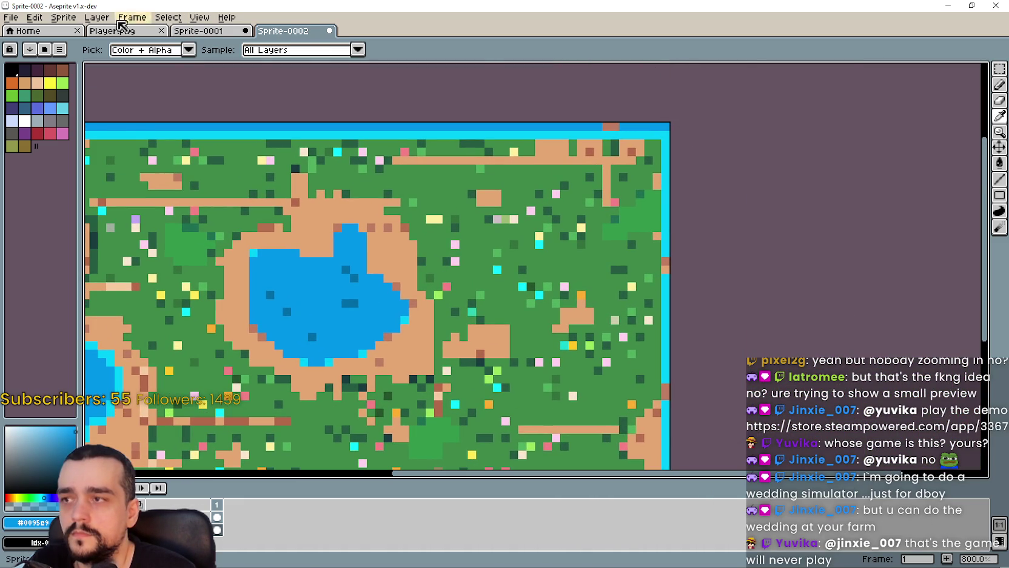
Try a canvas width of 81 in Canvas Size, then revert it and close.
click(64, 18)
click(73, 86)
click(176, 215)
click(178, 197)
text(1)
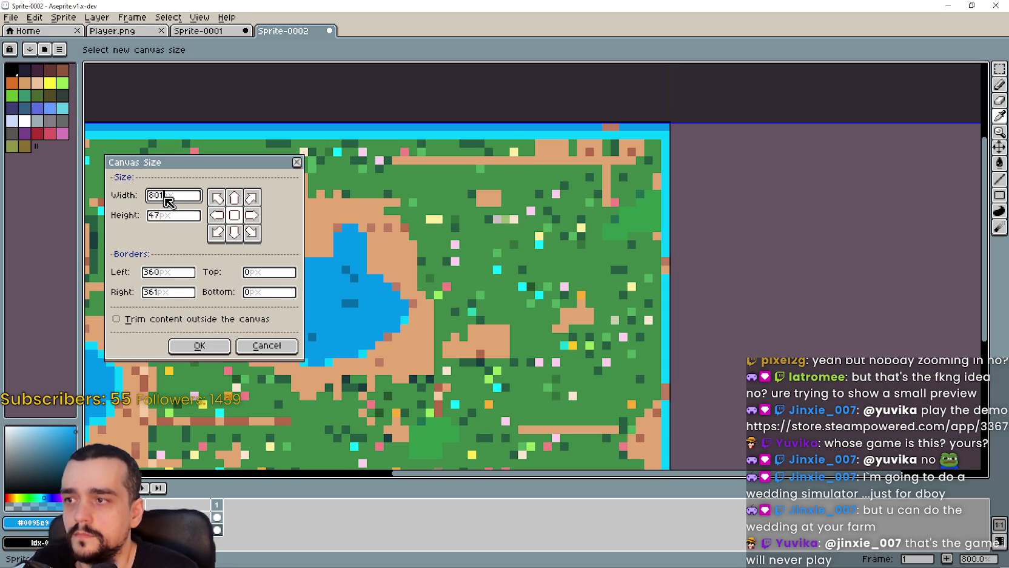
key(BackSpace)
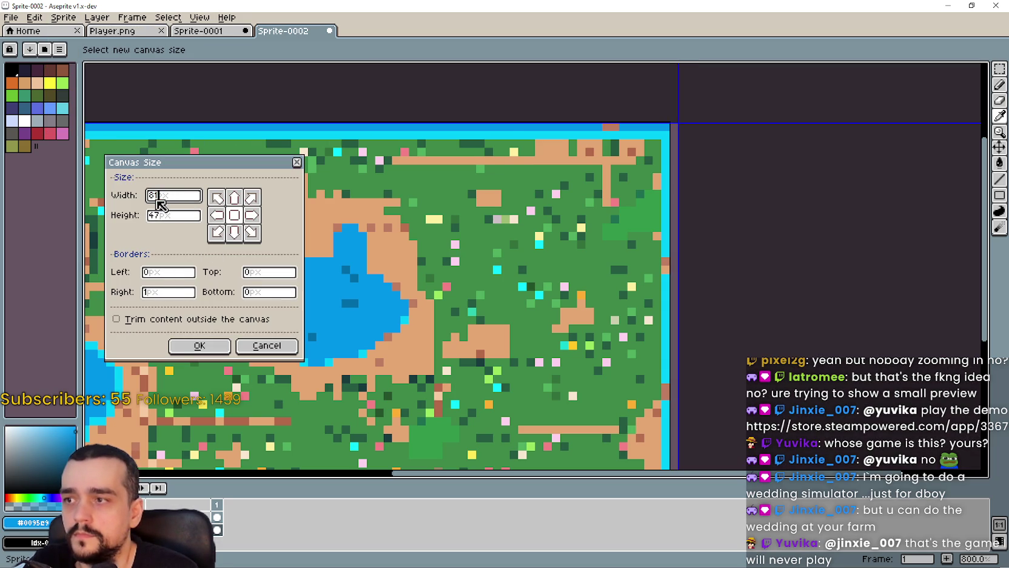
click(200, 345)
Paint the map's right edge column water blue.
drag(588, 301, 558, 308)
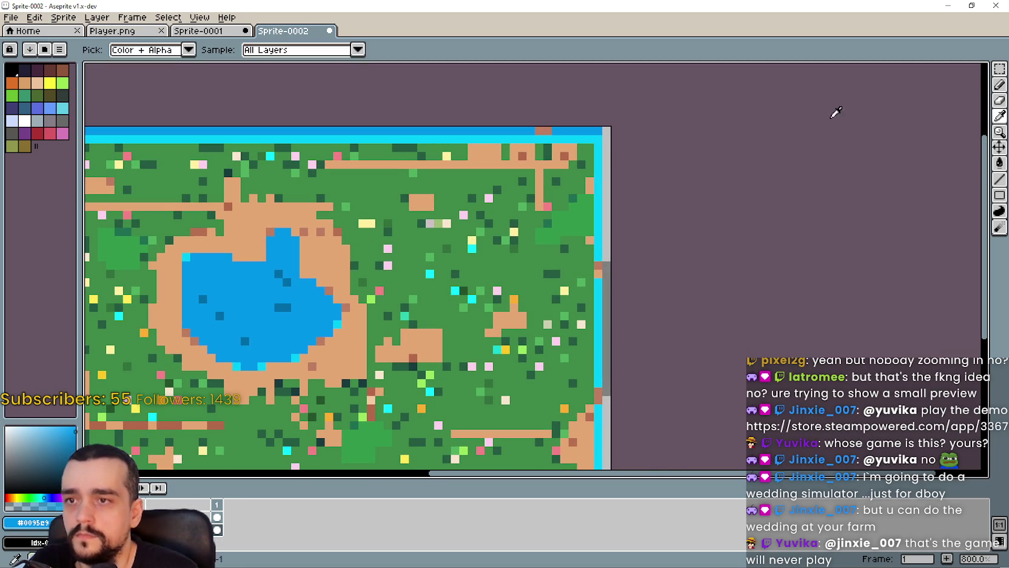
click(999, 84)
scroll(583, 120, up, 2)
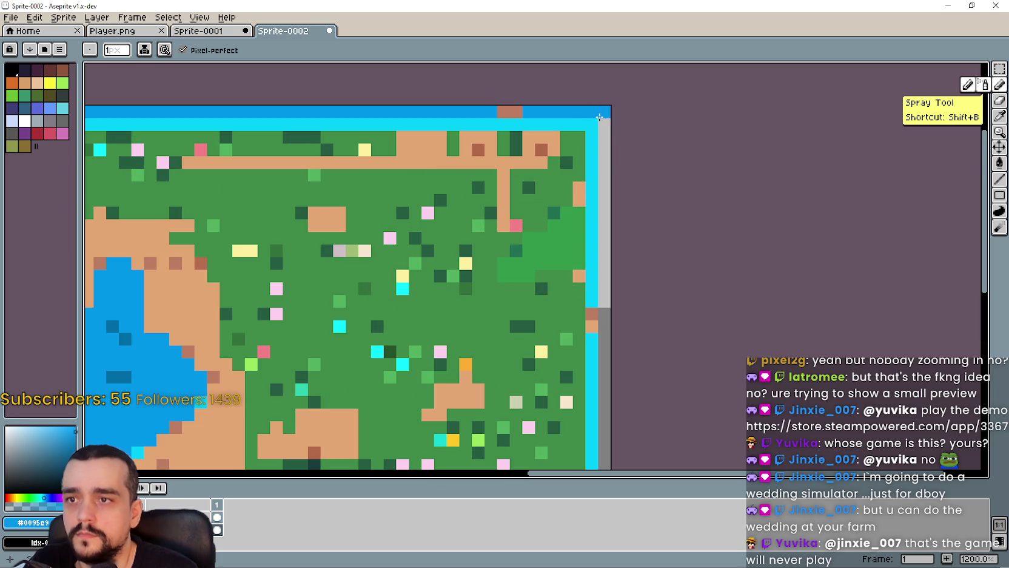
drag(598, 117, 597, 190)
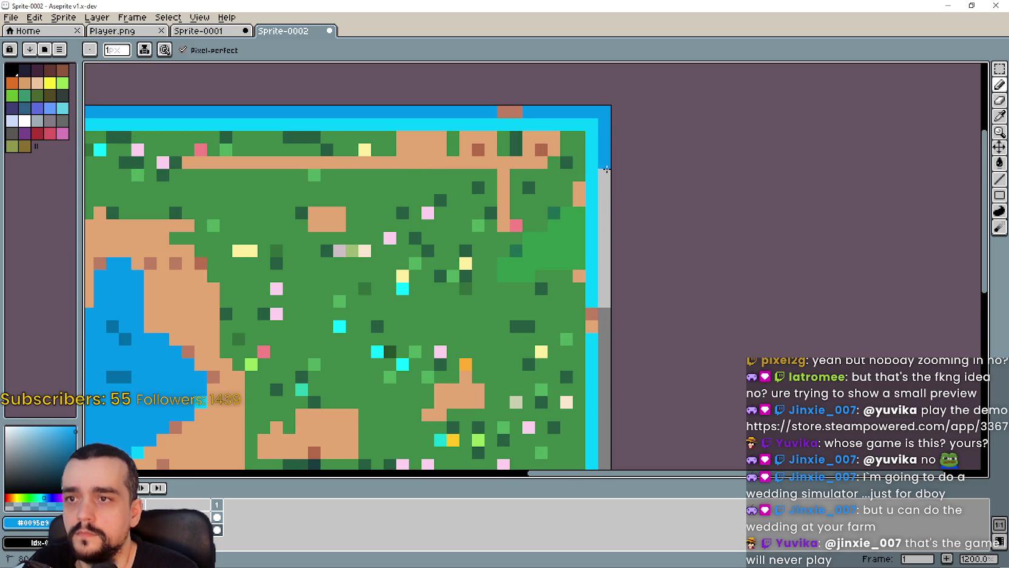
scroll(665, 385, down, 3)
scroll(583, 186, up, 1)
scroll(560, 133, up, 1)
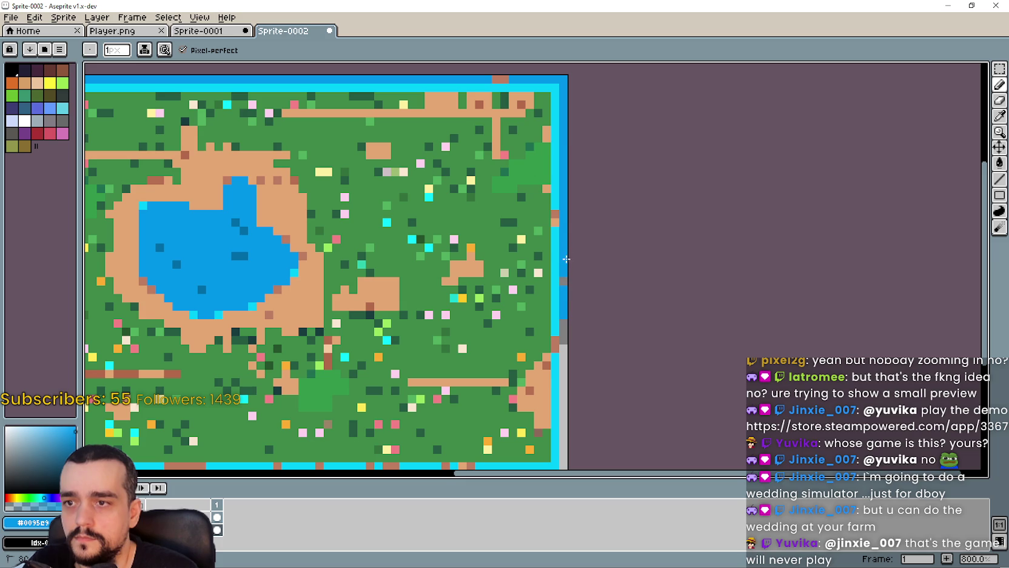
Resize the canvas to 81×48 pixels by setting the height to 48.
mouse_move(563, 328)
mouse_down()
mouse_move(577, 302)
mouse_move(584, 227)
mouse_up()
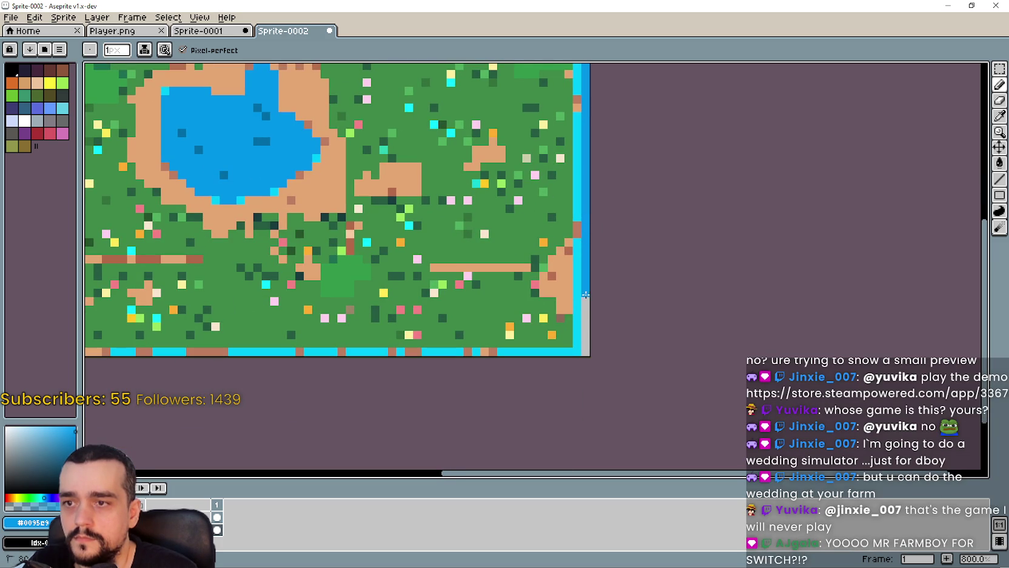
scroll(588, 359, down, 1)
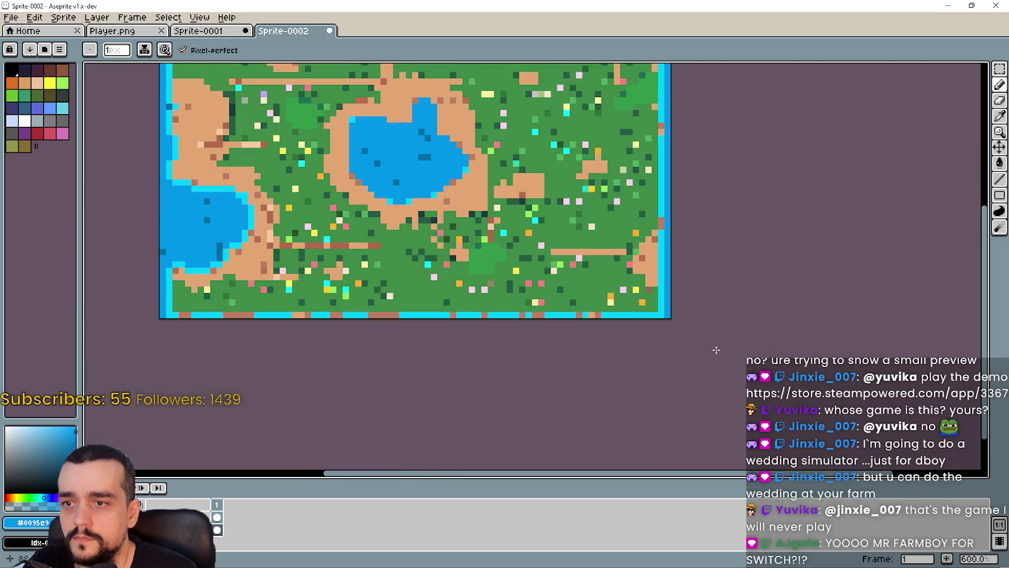
drag(508, 292, 540, 307)
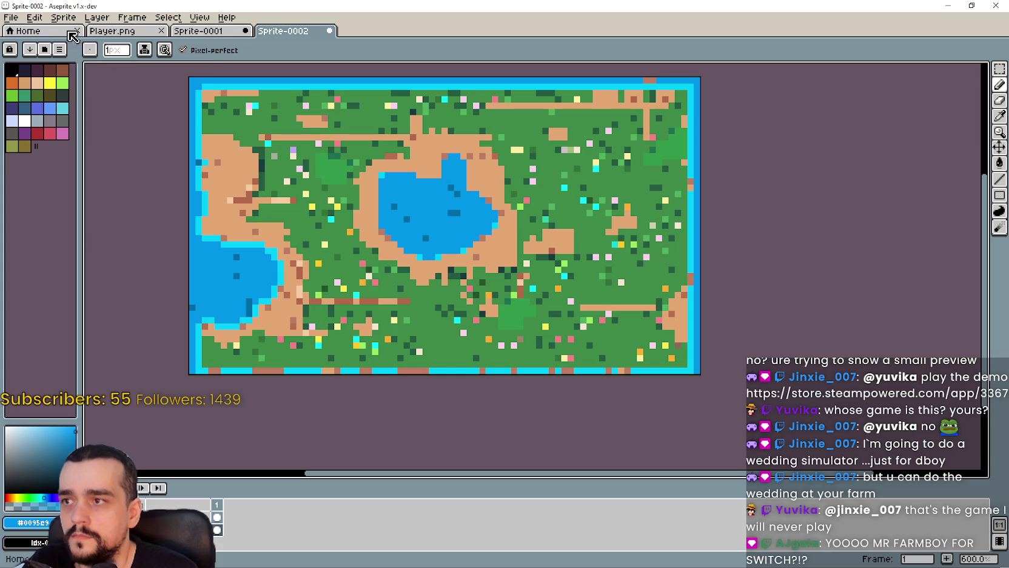
click(34, 17)
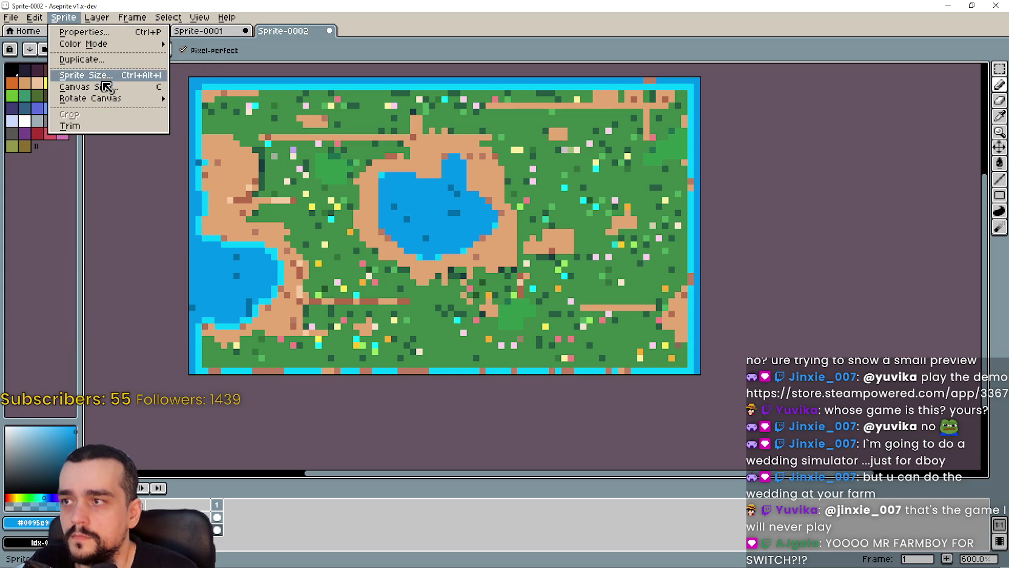
click(88, 87)
key(Tab)
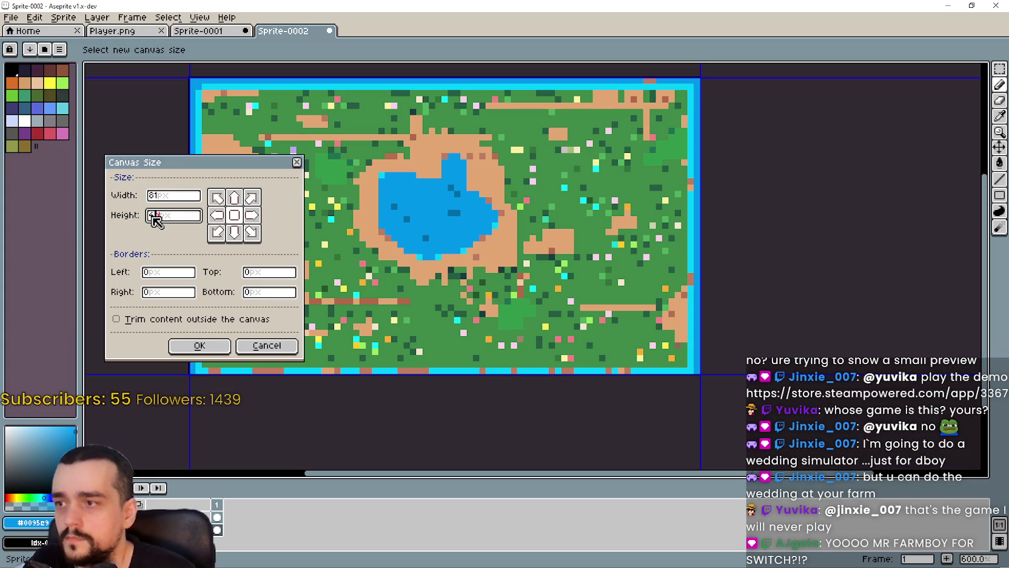
text(8)
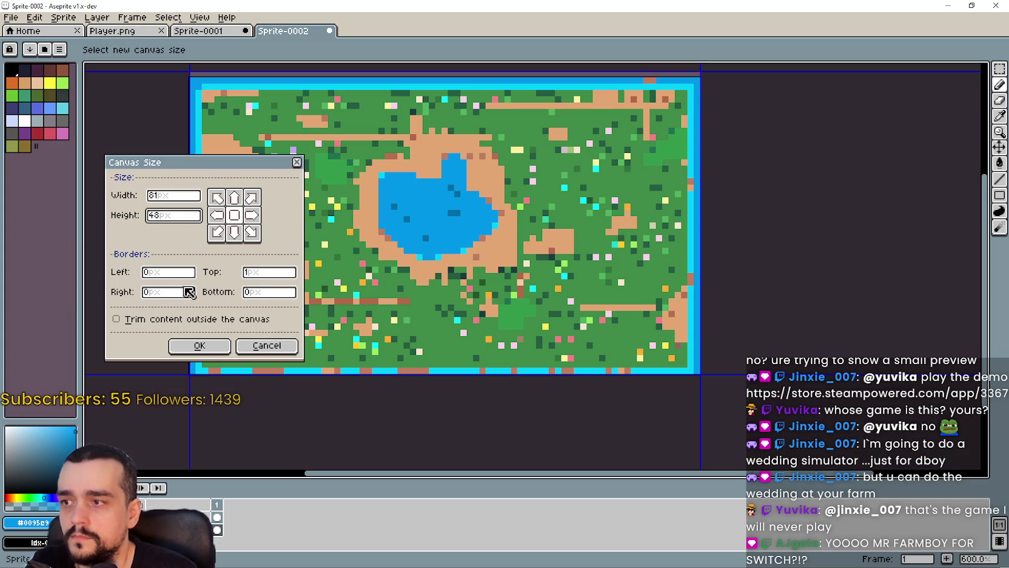
click(200, 345)
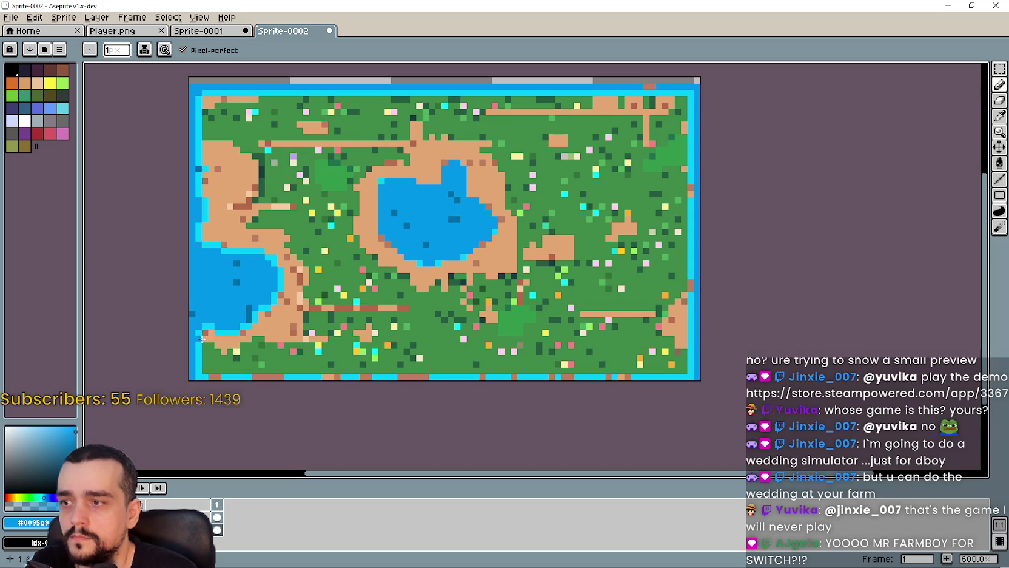
Select the entire map, nudge it up one pixel, and commit the move.
click(1002, 72)
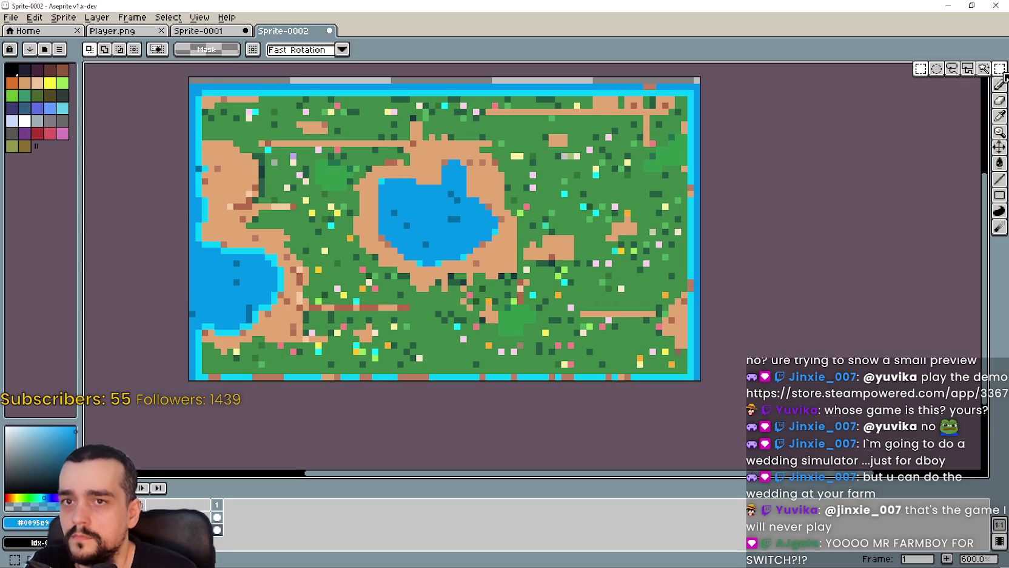
click(676, 364)
click(205, 91)
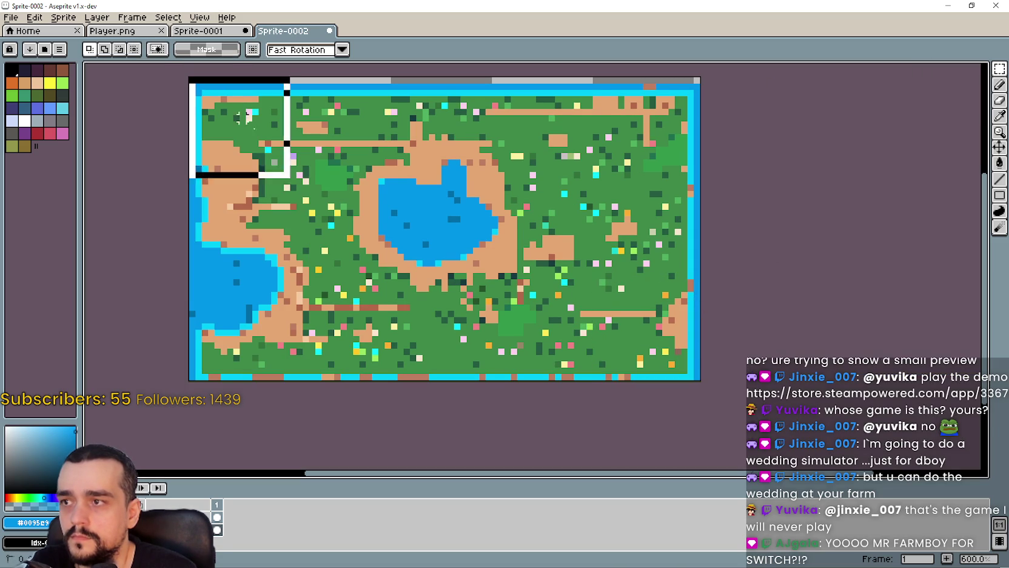
drag(193, 86, 332, 156)
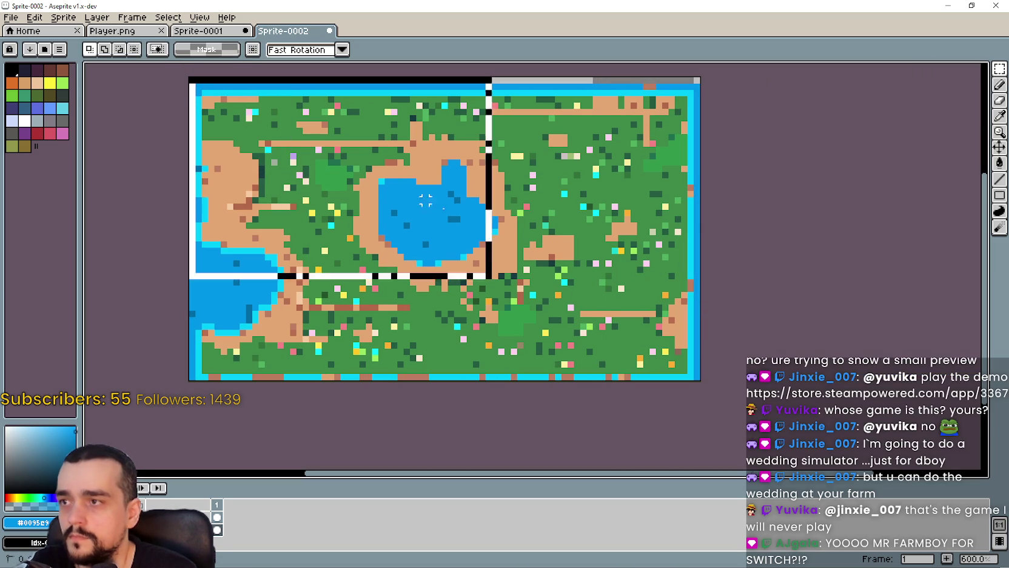
key(ctrl+a)
key(Up)
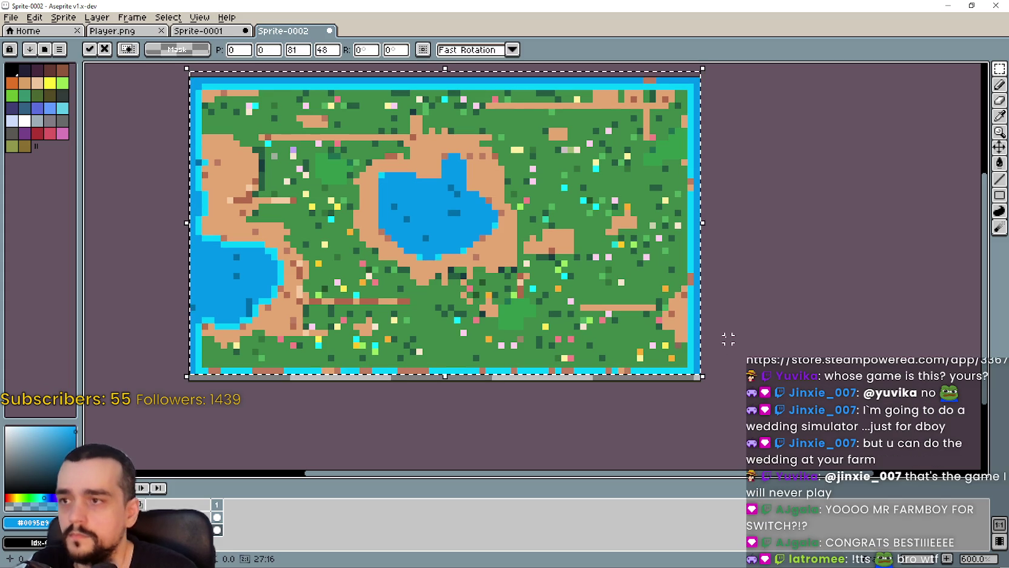
key(Return)
Choose the Line tool and pan and zoom around the shifted map to inspect it.
scroll(727, 340, up, 4)
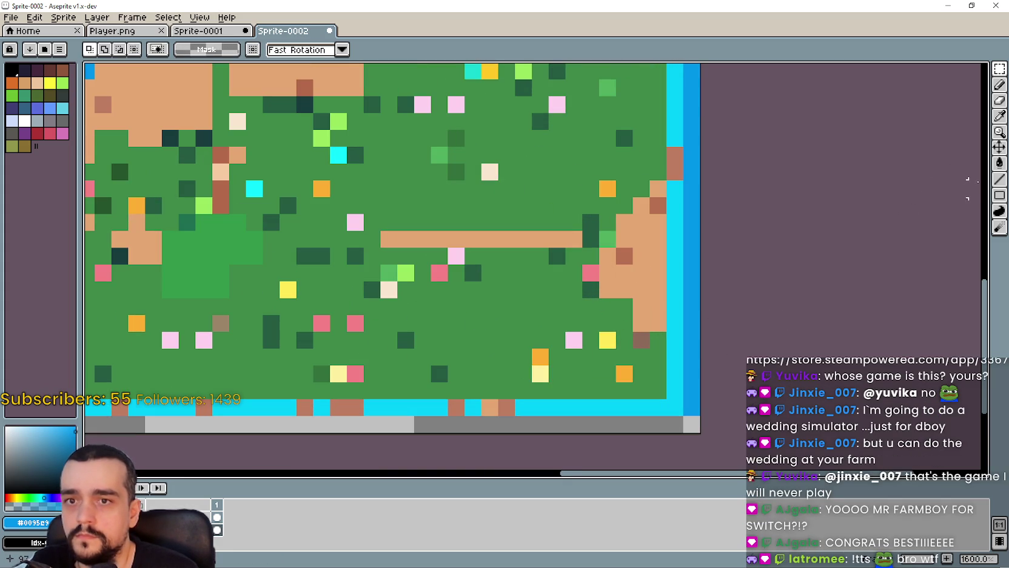
key(l)
scroll(830, 431, down, 1)
drag(830, 431, 872, 308)
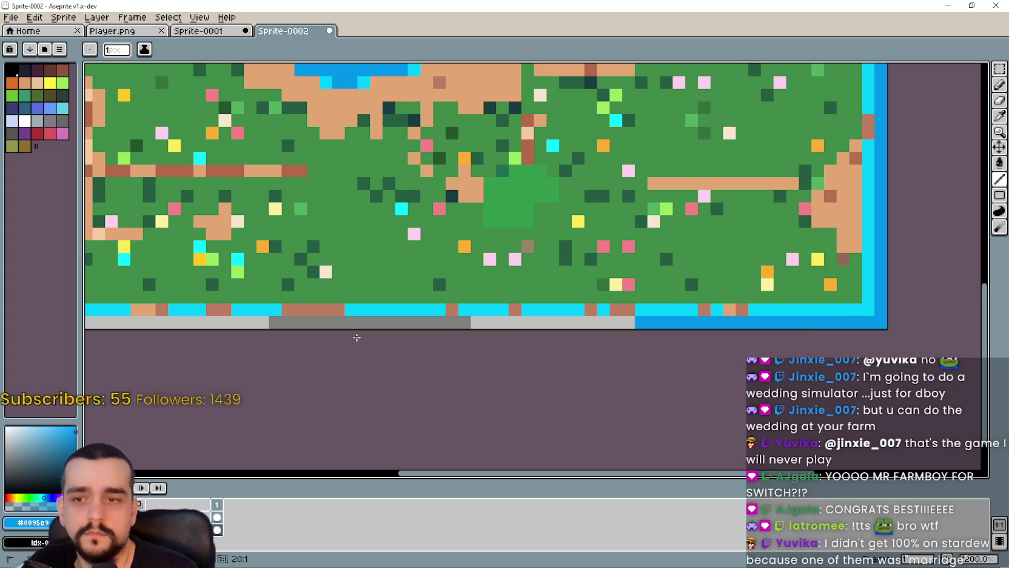
scroll(440, 331, left, 3)
scroll(364, 327, left, 5)
scroll(293, 328, left, 2)
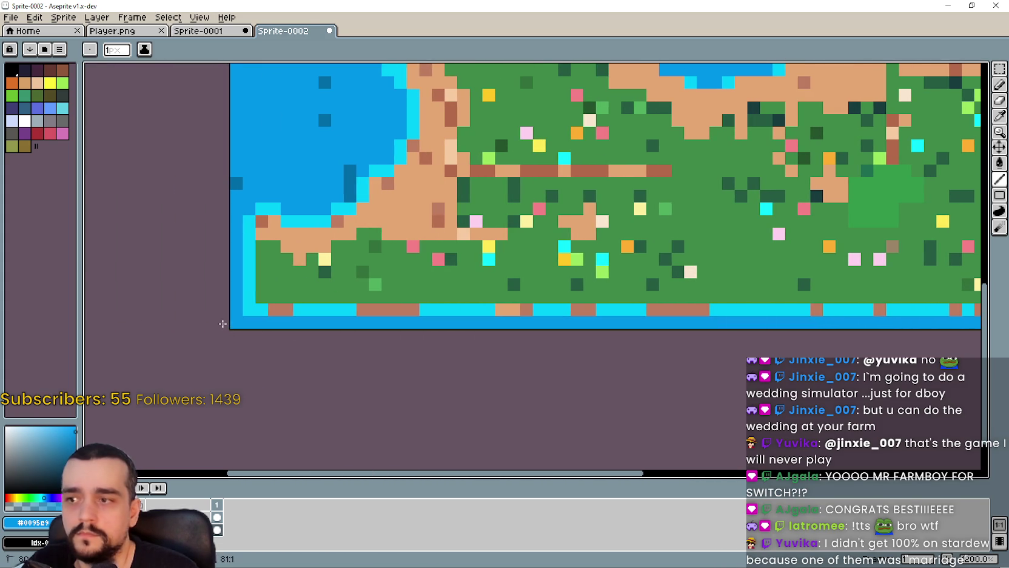
scroll(376, 340, right, 5)
scroll(335, 332, up, 1)
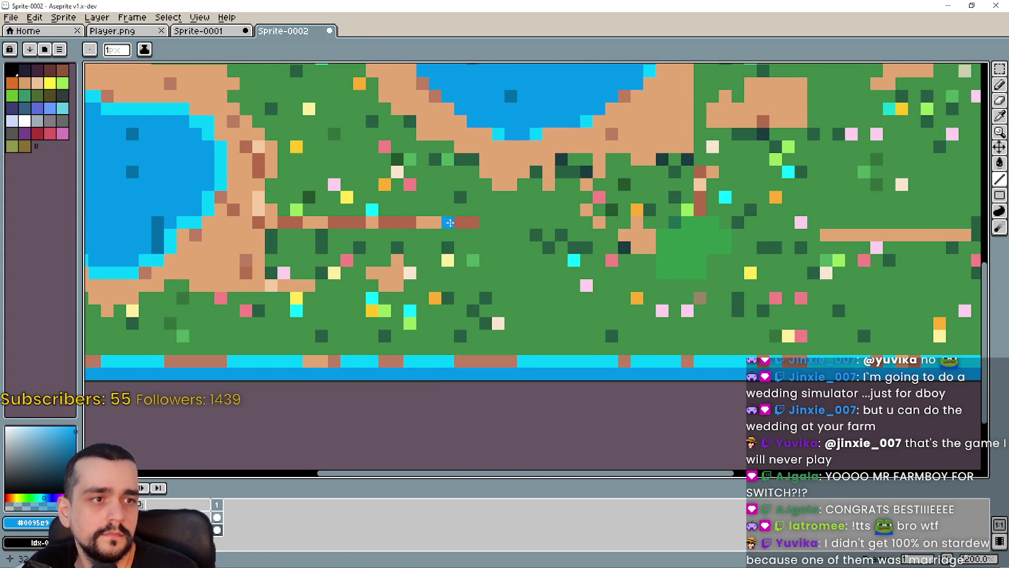
drag(438, 230, 376, 286)
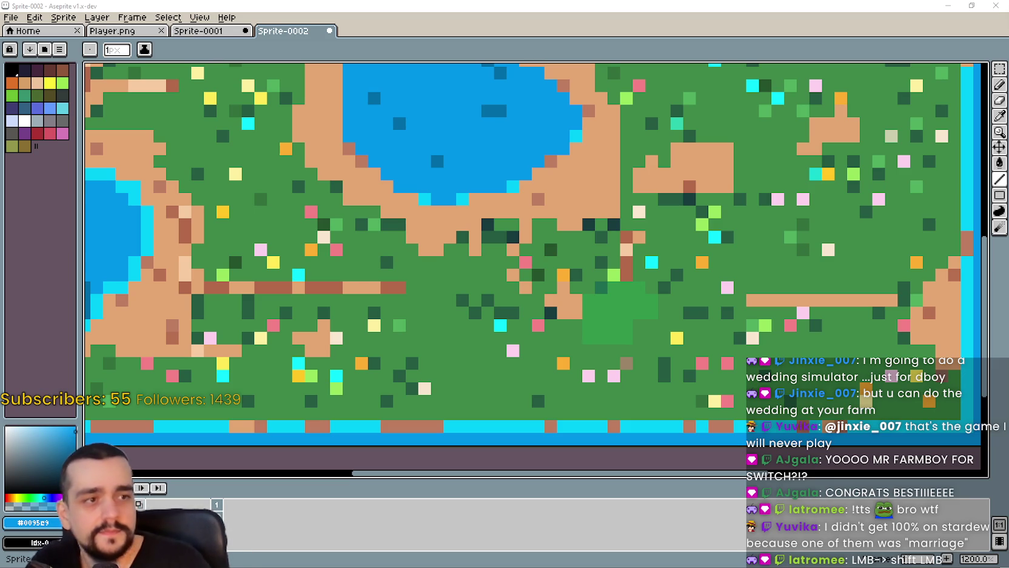
scroll(239, 308, down, 2)
scroll(240, 308, down, 2)
scroll(240, 308, up, 2)
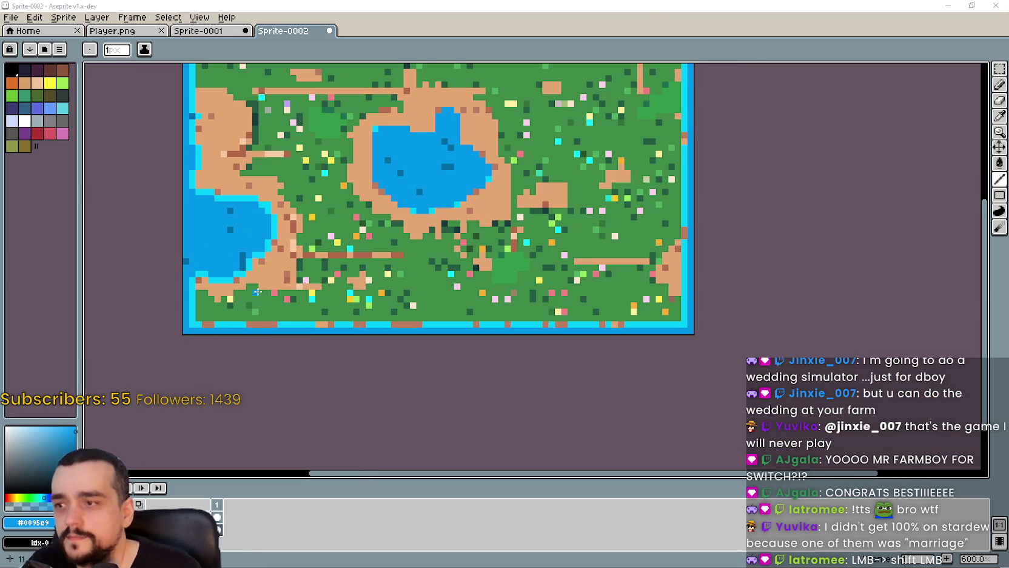
scroll(636, 328, down, 1)
scroll(634, 318, up, 2)
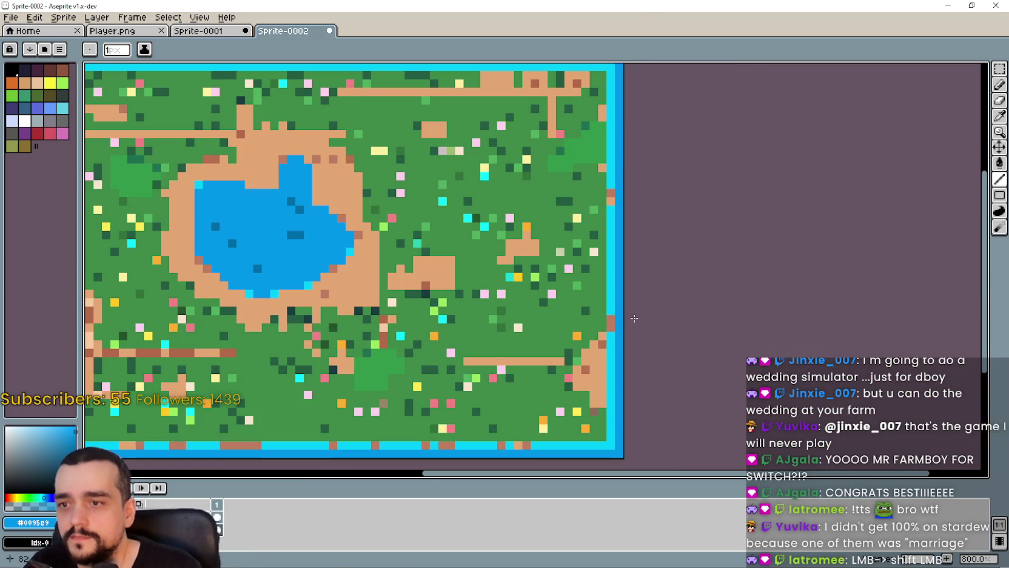
Select the stone-wall building sprite on the Player.png sheet.
click(113, 31)
scroll(565, 285, down, 1)
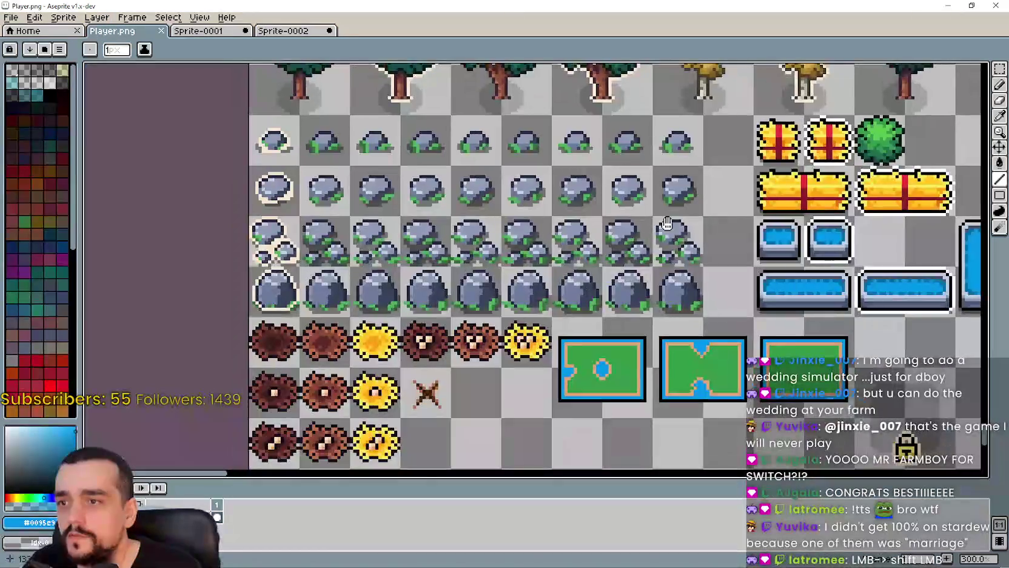
scroll(566, 285, down, 2)
scroll(267, 101, up, 3)
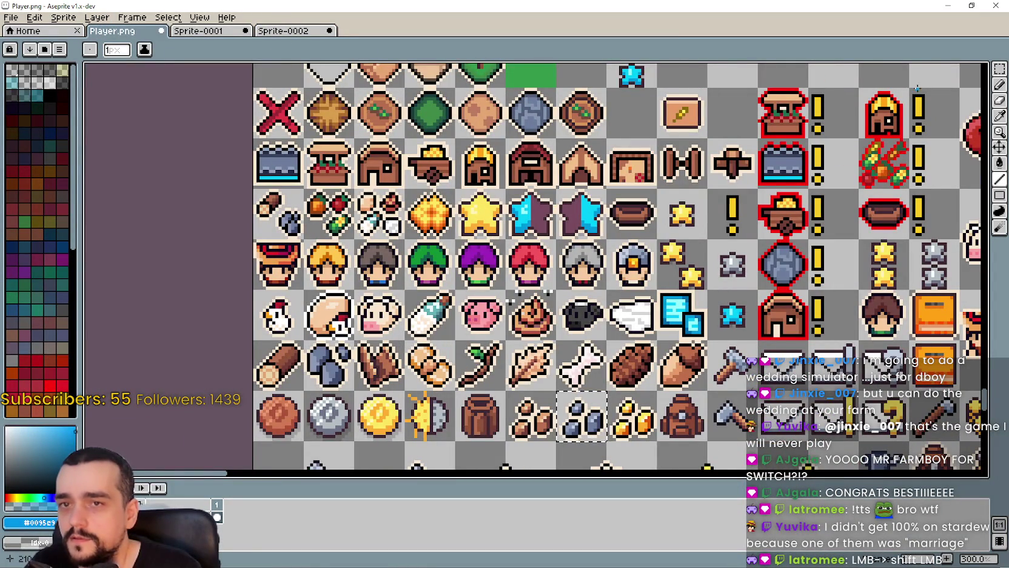
click(1000, 68)
drag(251, 136, 306, 190)
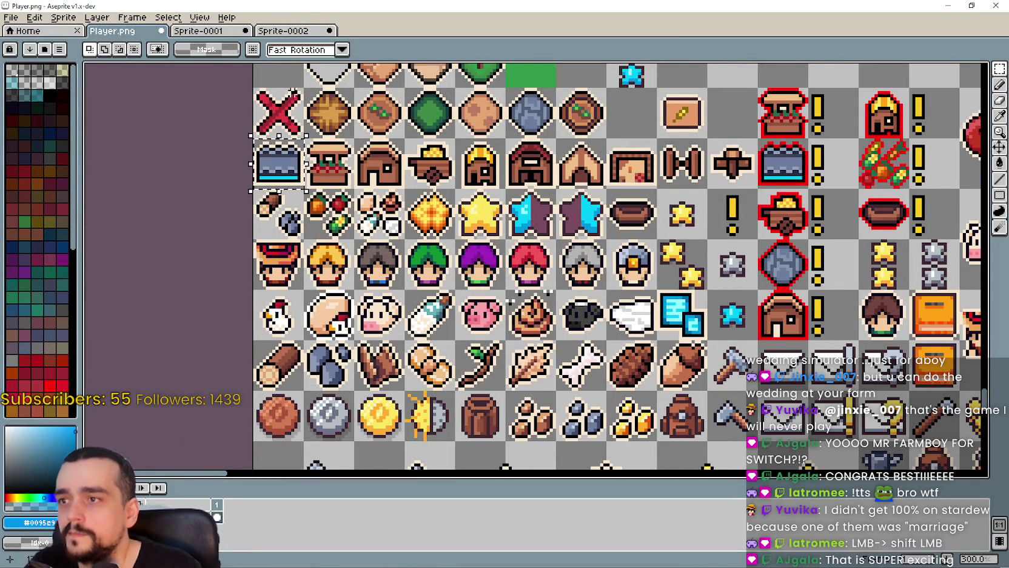
Paste the building onto Sprite-0002 and place it left of the central pond.
click(305, 29)
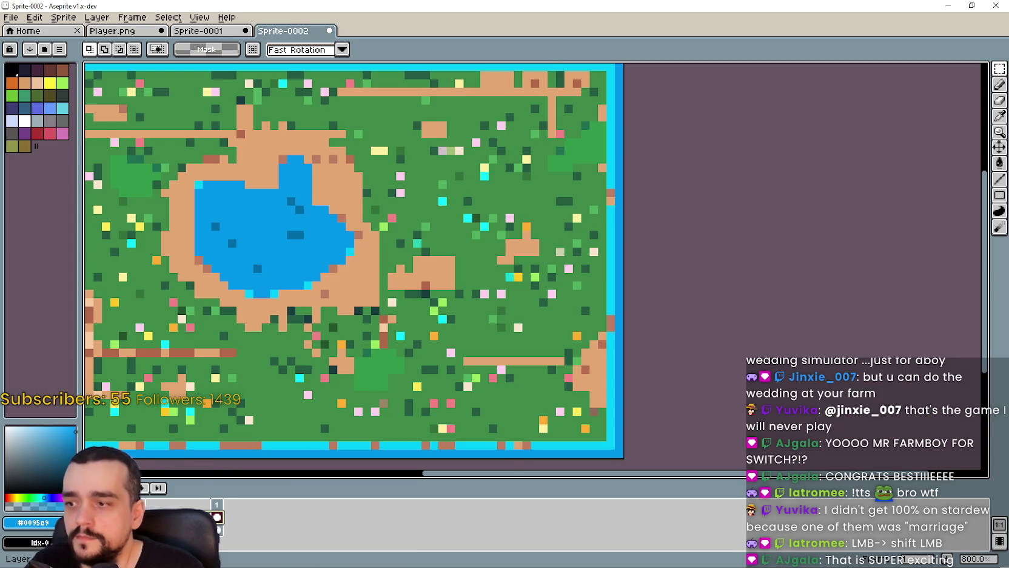
drag(234, 456, 334, 461)
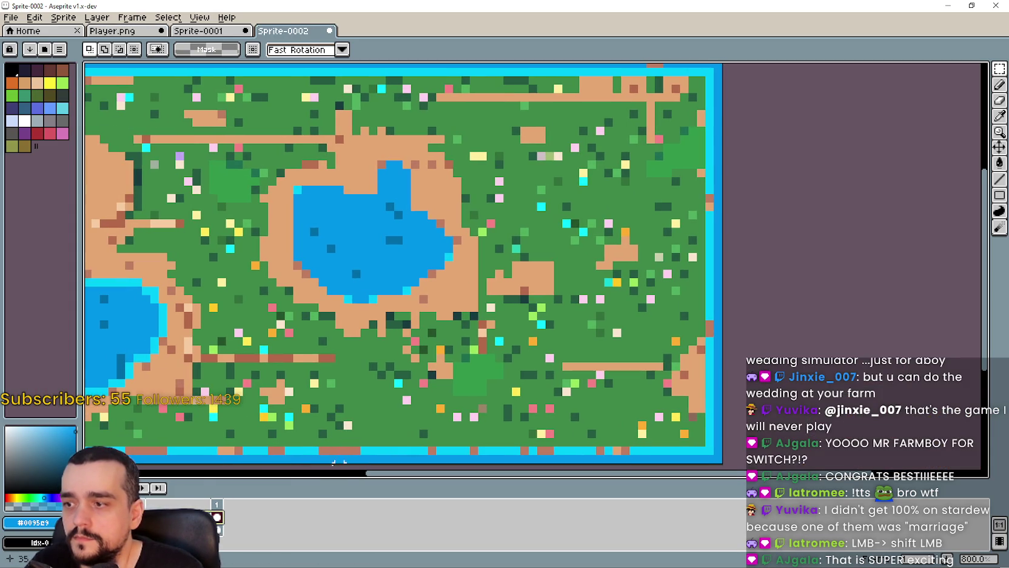
scroll(356, 305, down, 2)
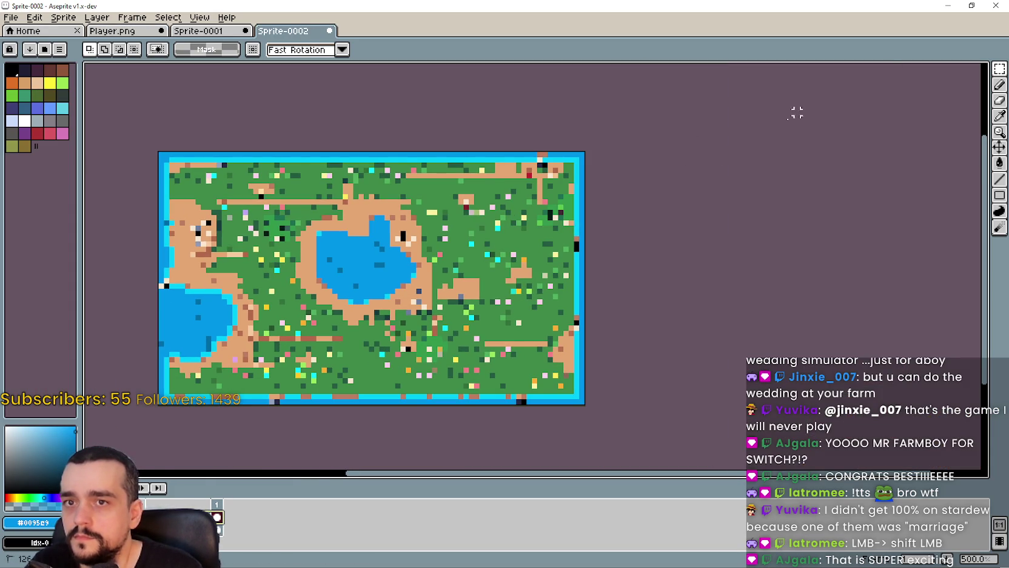
drag(425, 282, 696, 265)
scroll(696, 265, up, 1)
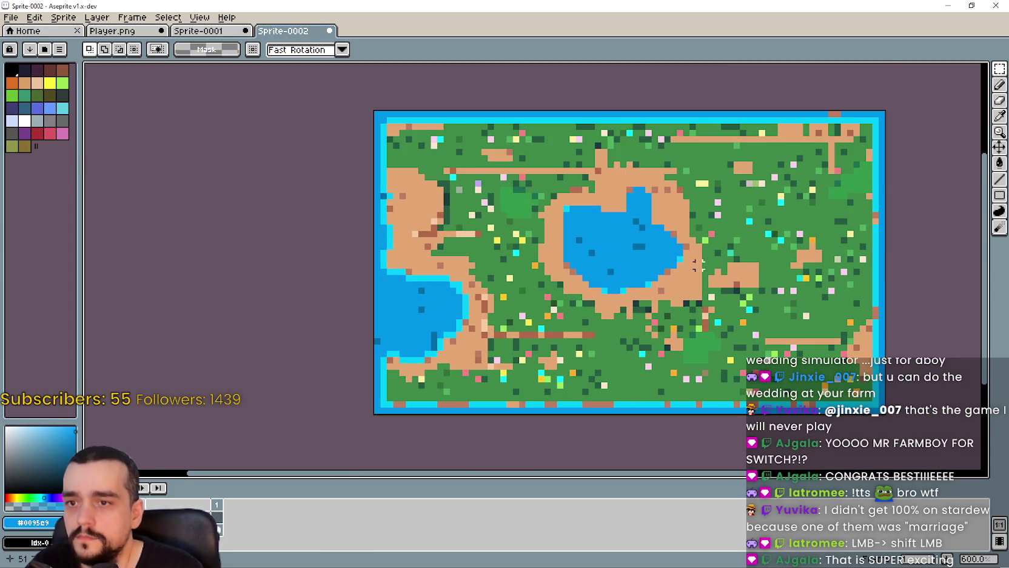
key(ctrl+v)
scroll(432, 263, up, 3)
mouse_move(432, 264)
mouse_down()
mouse_move(531, 244)
mouse_move(519, 282)
mouse_up()
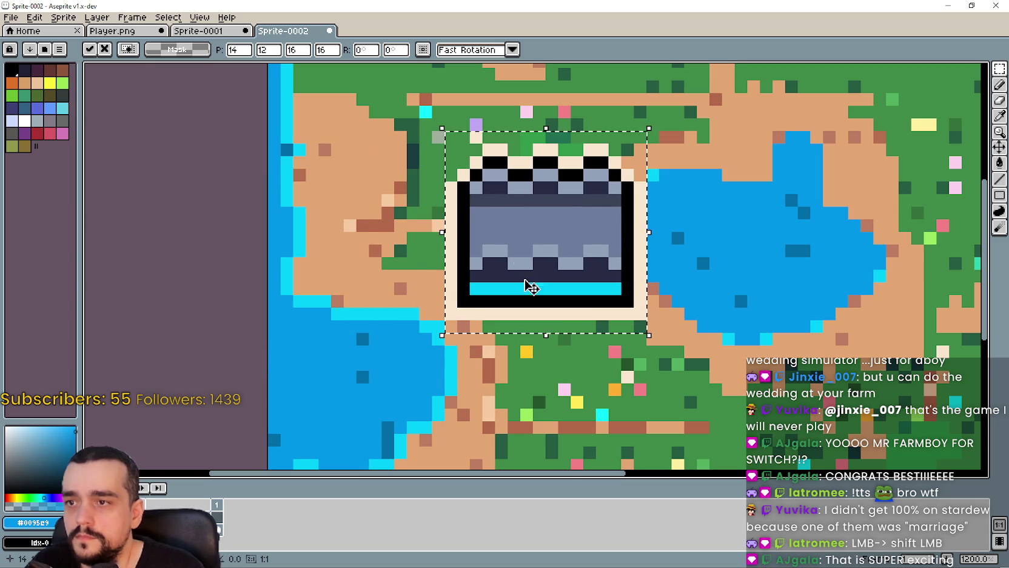
key(Return)
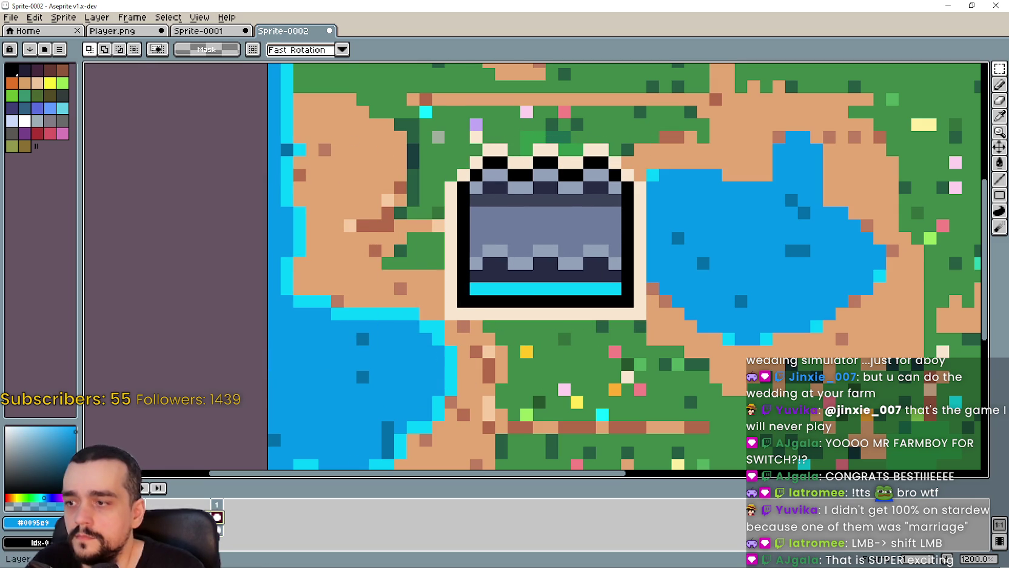
click(999, 116)
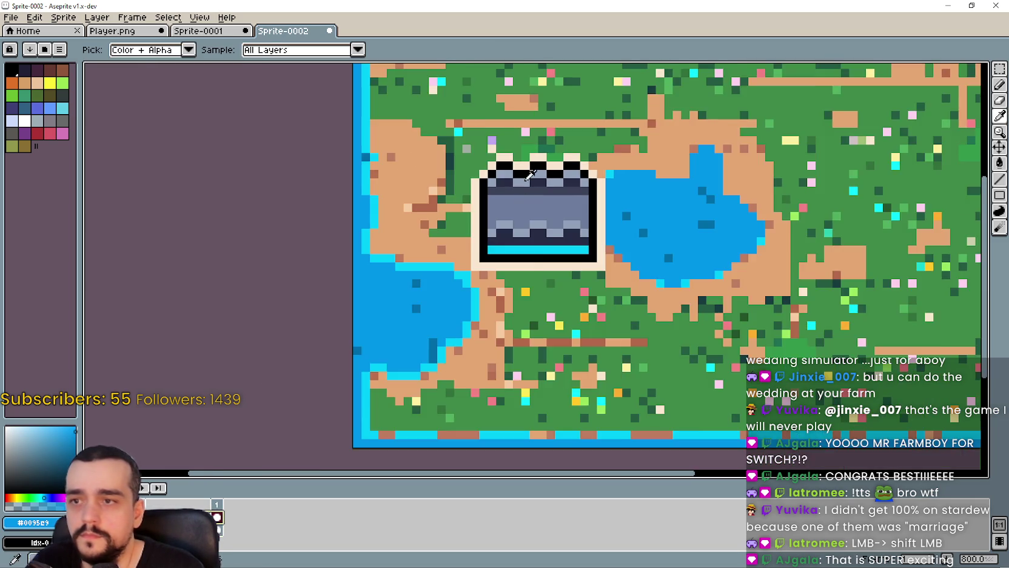
Sample the building's dark grey-blue and navy shades with the Eyedropper.
scroll(547, 286, up, 2)
scroll(600, 330, up, 1)
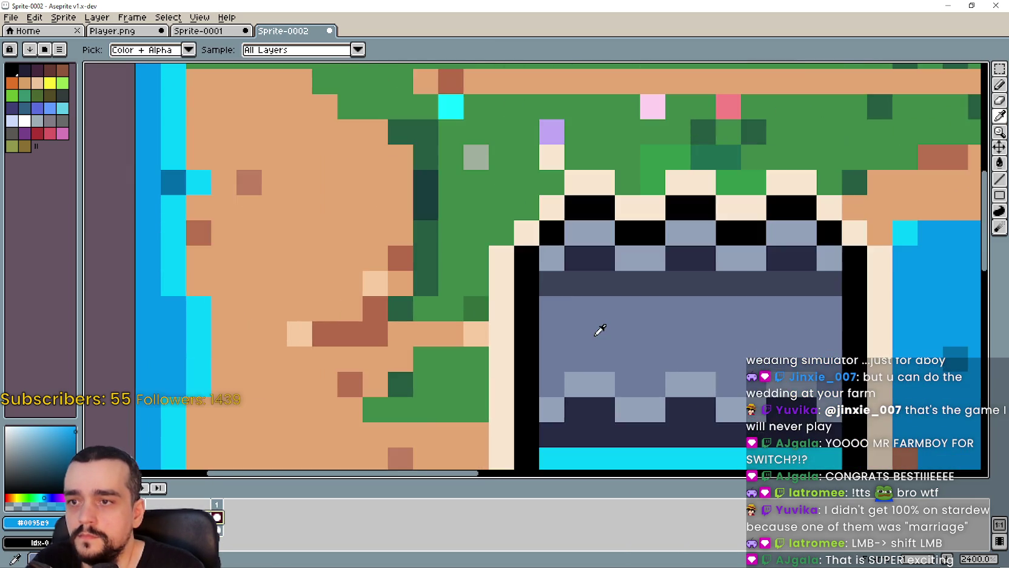
scroll(601, 329, down, 3)
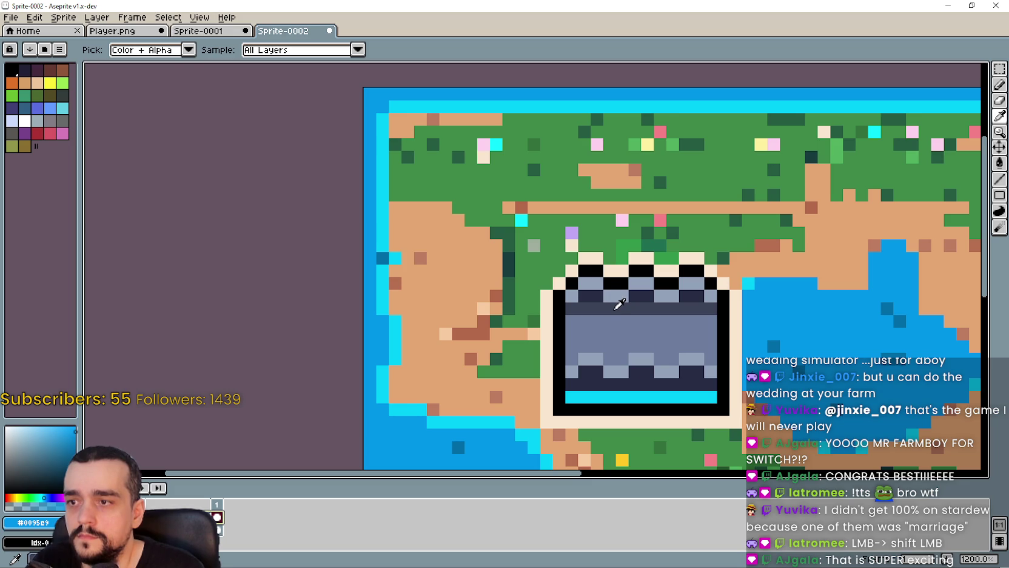
click(615, 309)
drag(616, 303, 613, 206)
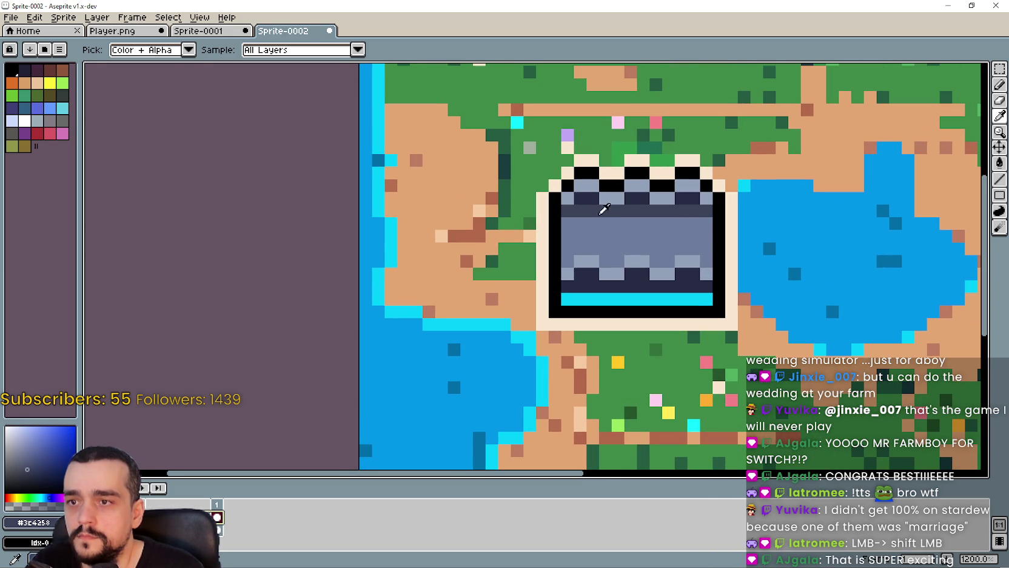
click(585, 198)
click(605, 206)
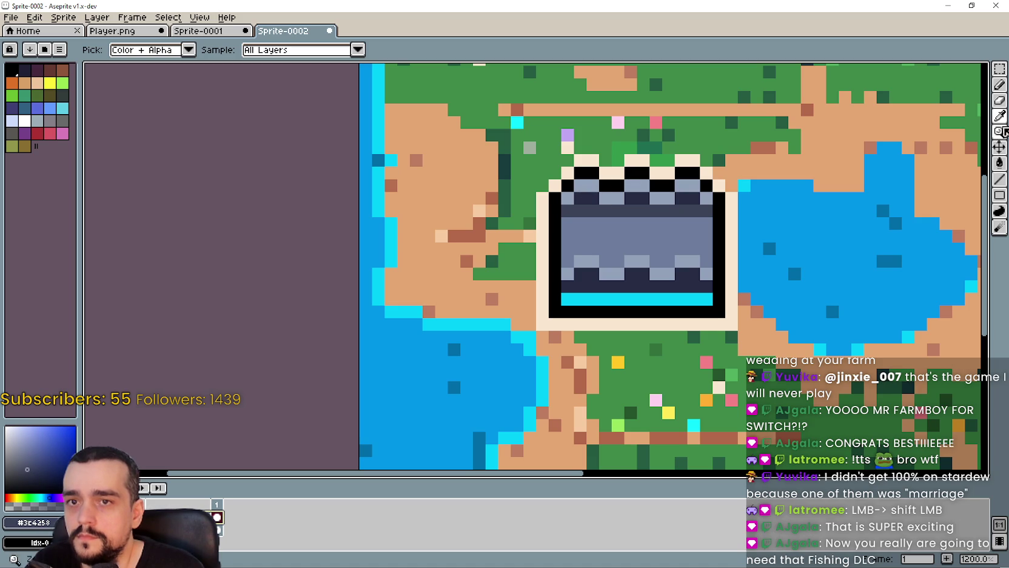
Draw dark grey-blue strips out to the map's left edge along the shoreline.
click(1000, 84)
scroll(379, 236, up, 1)
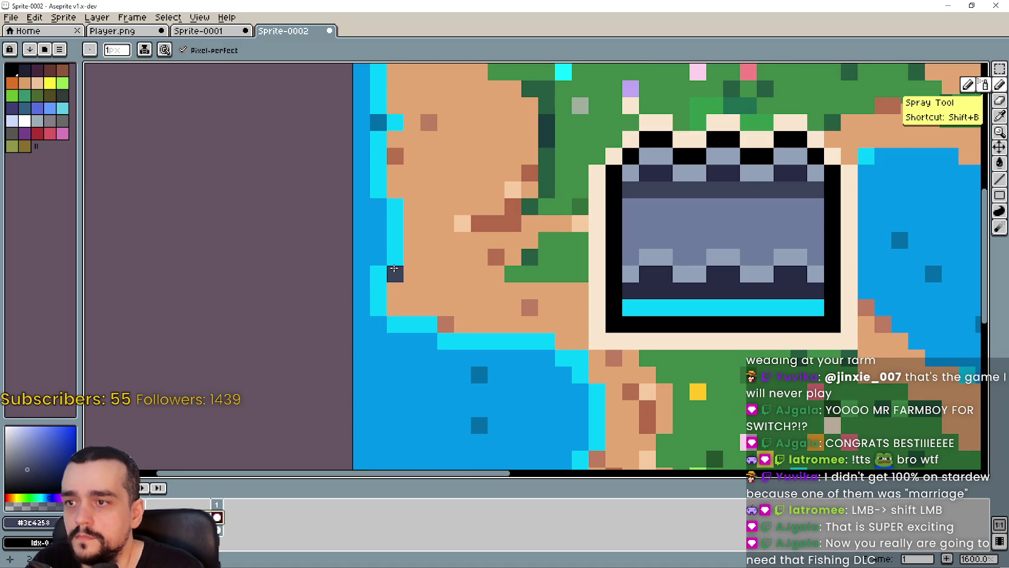
drag(394, 268, 360, 273)
click(395, 307)
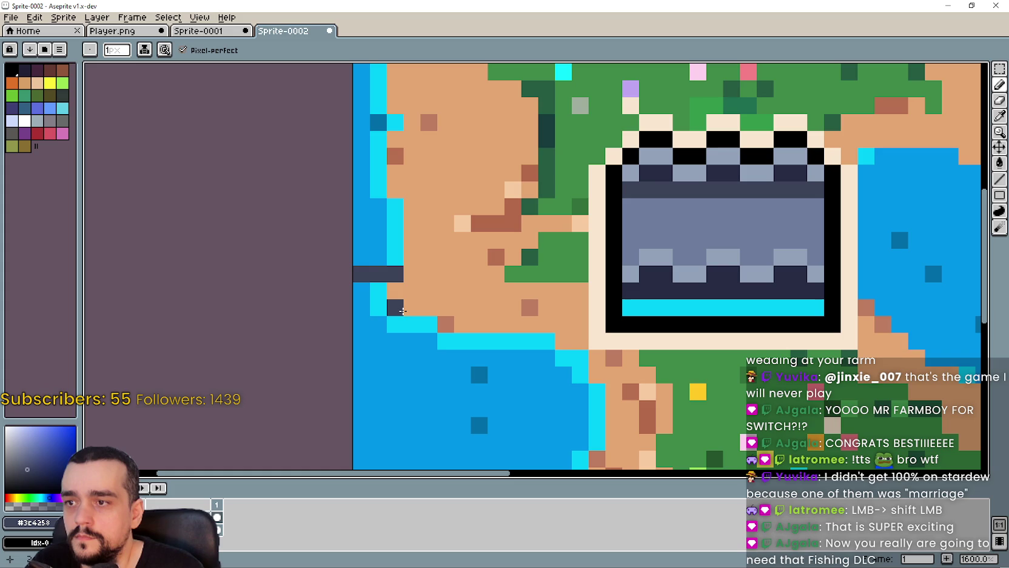
drag(402, 310, 361, 307)
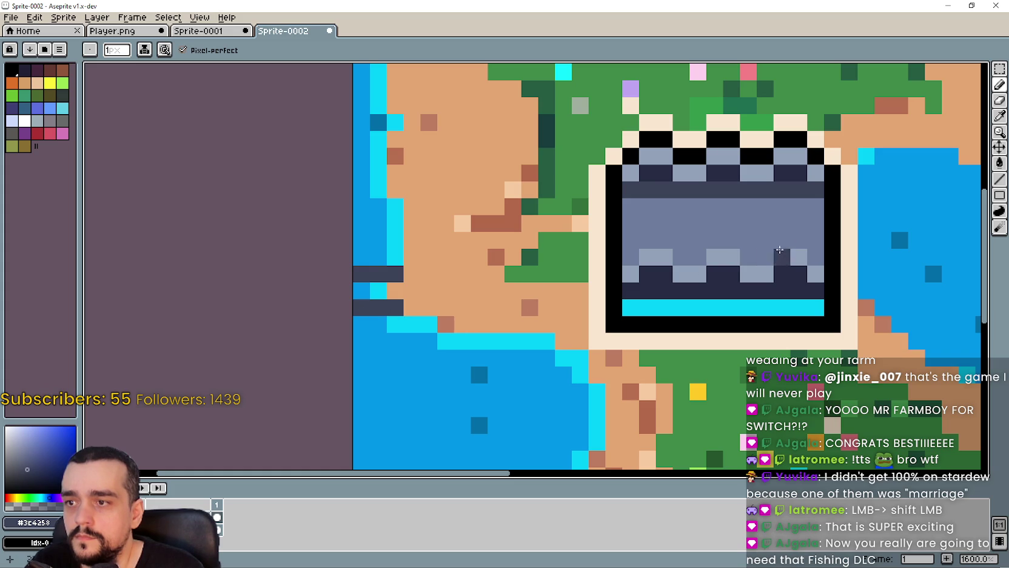
Paint the cyan row between the two dark strips with the building's grey.
click(1000, 116)
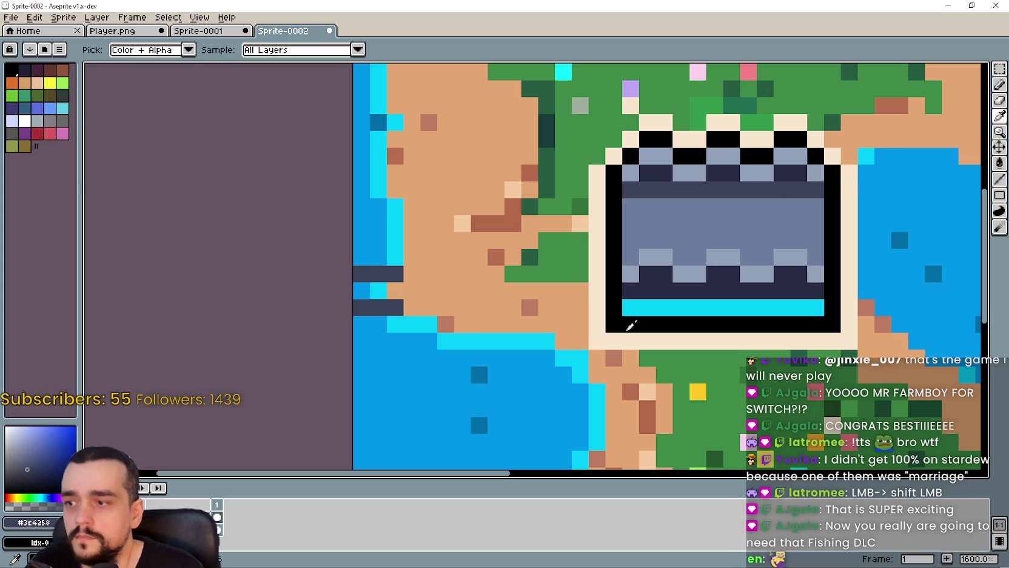
click(695, 229)
click(999, 85)
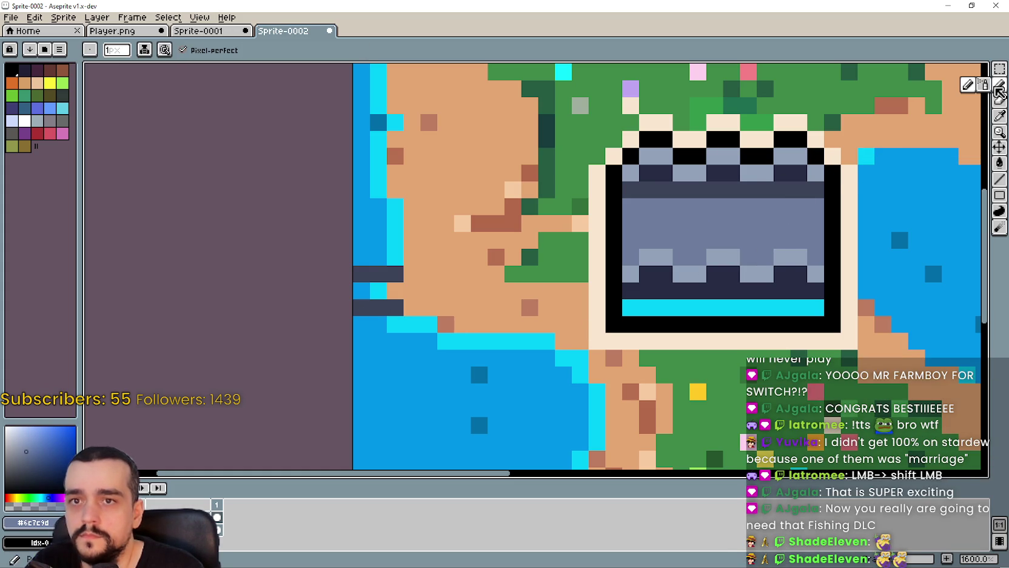
drag(399, 292, 361, 292)
scroll(437, 303, down, 1)
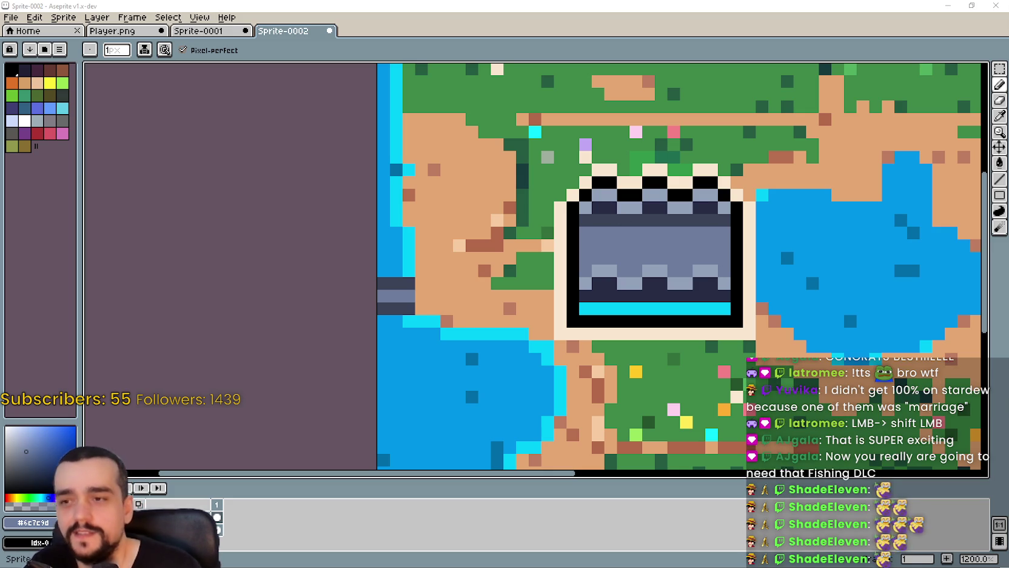
scroll(493, 331, down, 3)
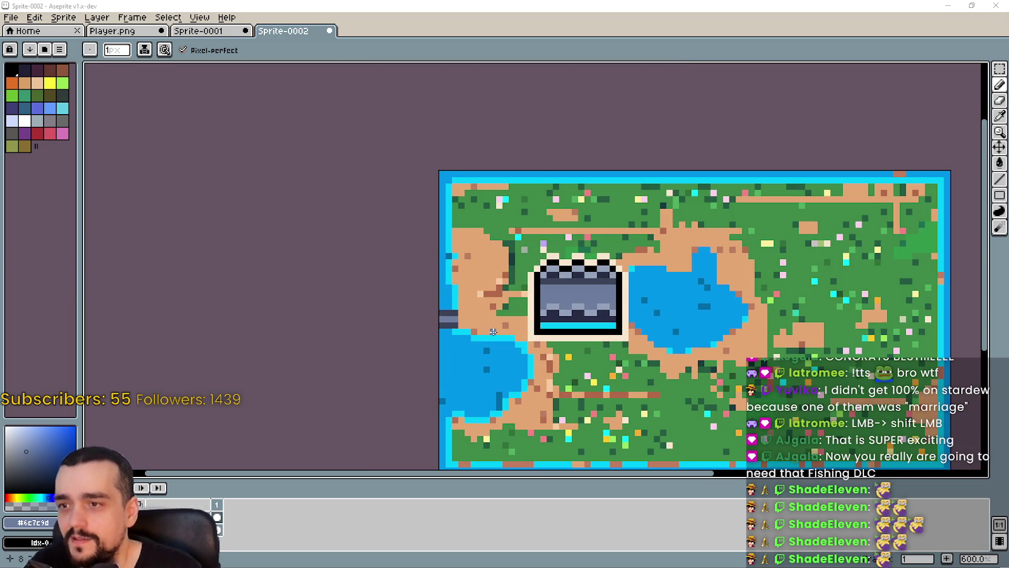
Sample the dark grey colour from the map's top edge and select the Line tool.
mouse_move(565, 207)
mouse_down()
mouse_move(536, 228)
mouse_move(479, 231)
mouse_up()
scroll(816, 204, up, 1)
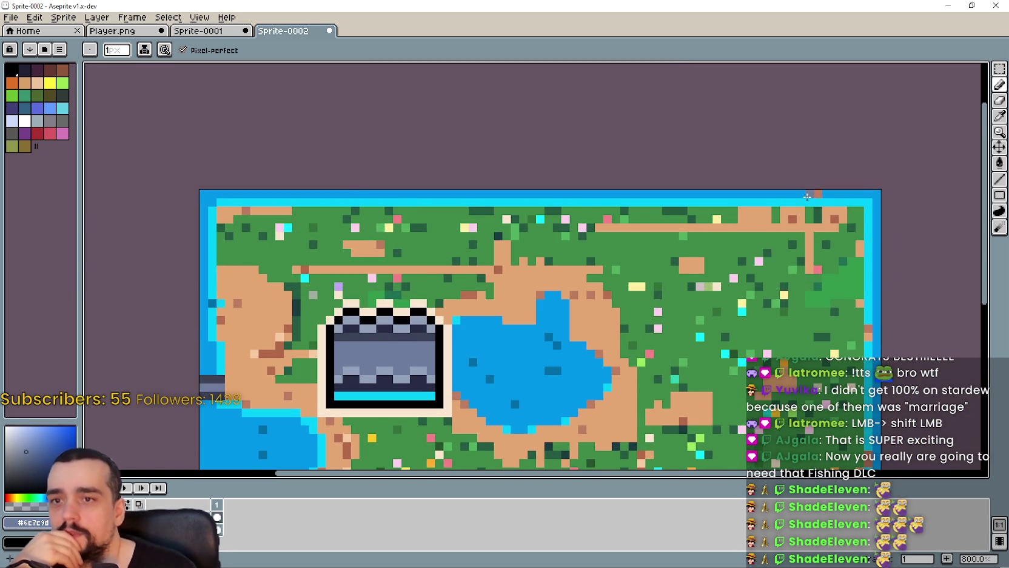
scroll(813, 203, up, 2)
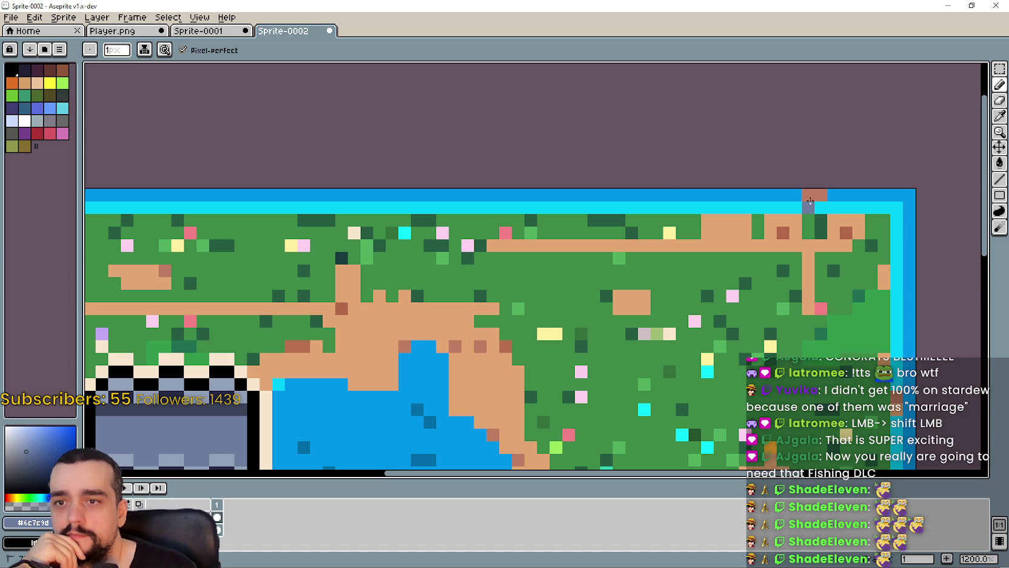
key(i)
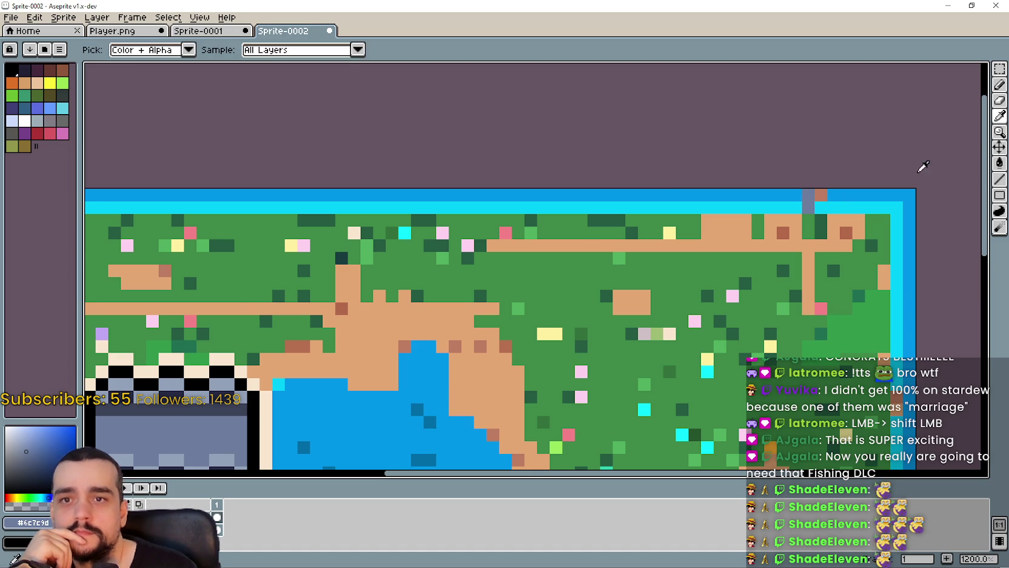
scroll(419, 285, down, 1)
drag(418, 285, 564, 251)
scroll(443, 322, up, 1)
scroll(472, 301, up, 1)
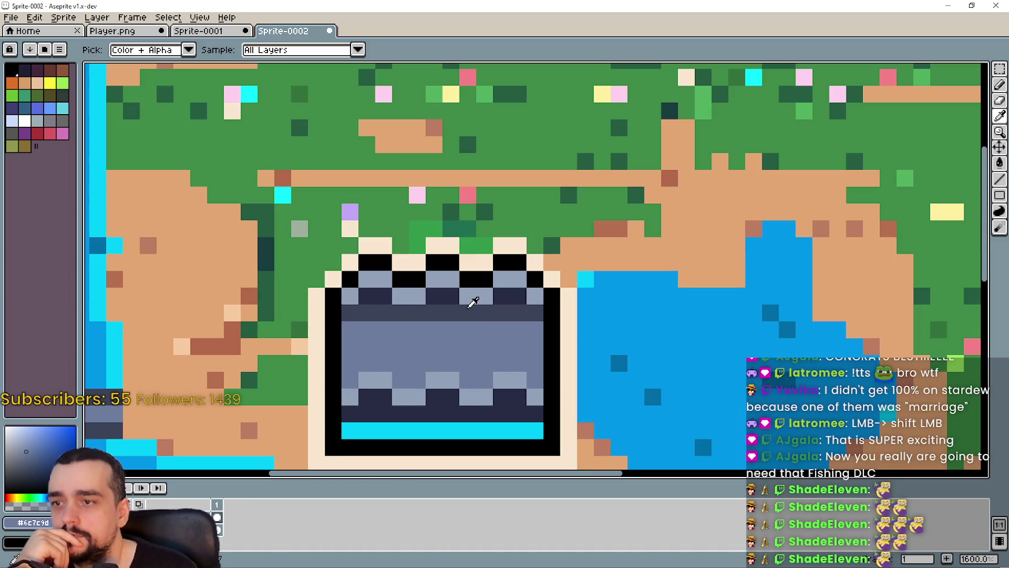
scroll(477, 306, down, 3)
scroll(716, 279, up, 2)
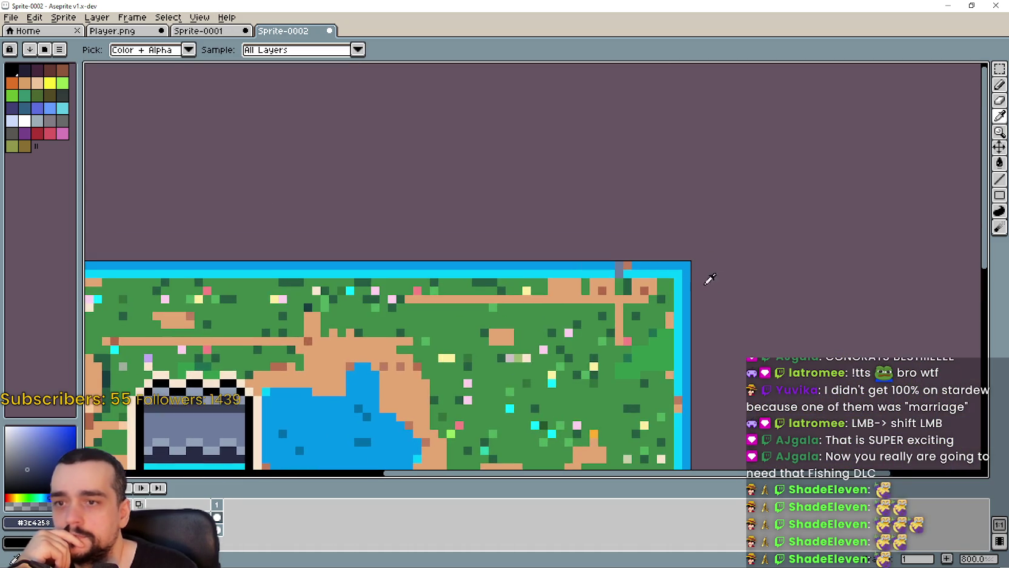
click(999, 179)
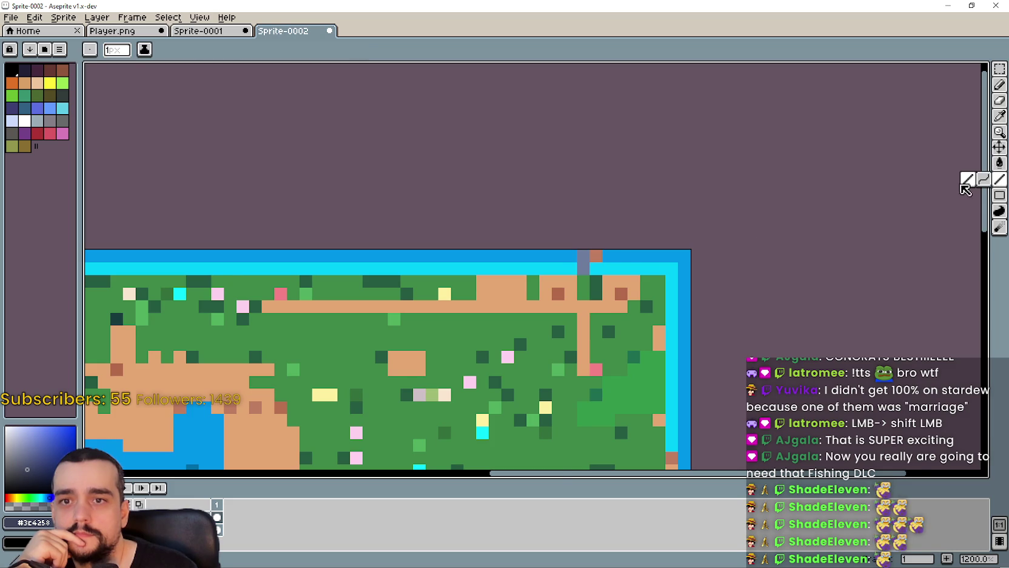
scroll(564, 247, up, 1)
scroll(564, 248, up, 1)
Draw two short dark vertical strips side by side across the top water border.
drag(514, 259, 514, 285)
drag(564, 259, 571, 295)
scroll(570, 294, down, 4)
scroll(571, 295, up, 2)
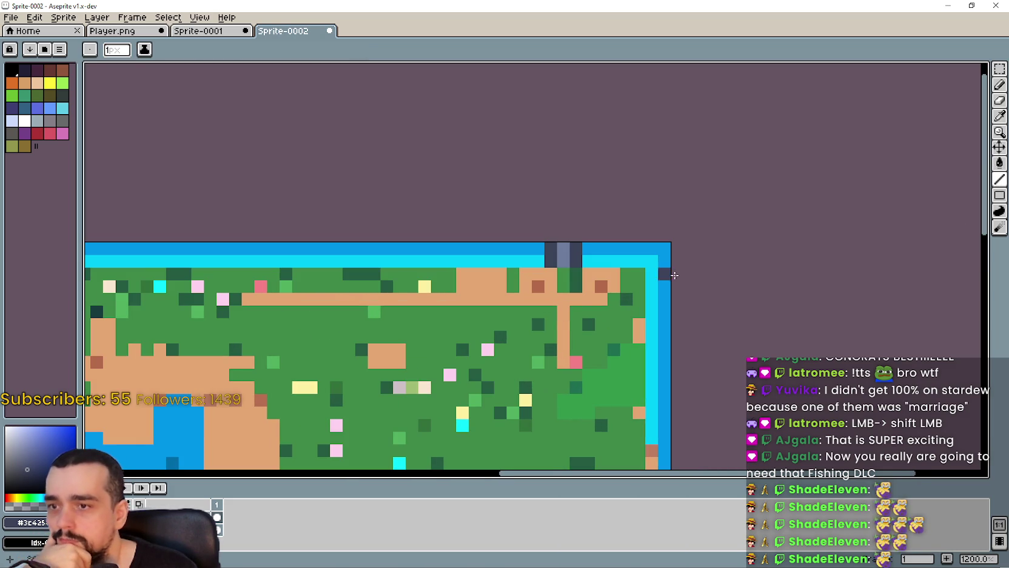
scroll(323, 369, down, 3)
scroll(323, 369, up, 2)
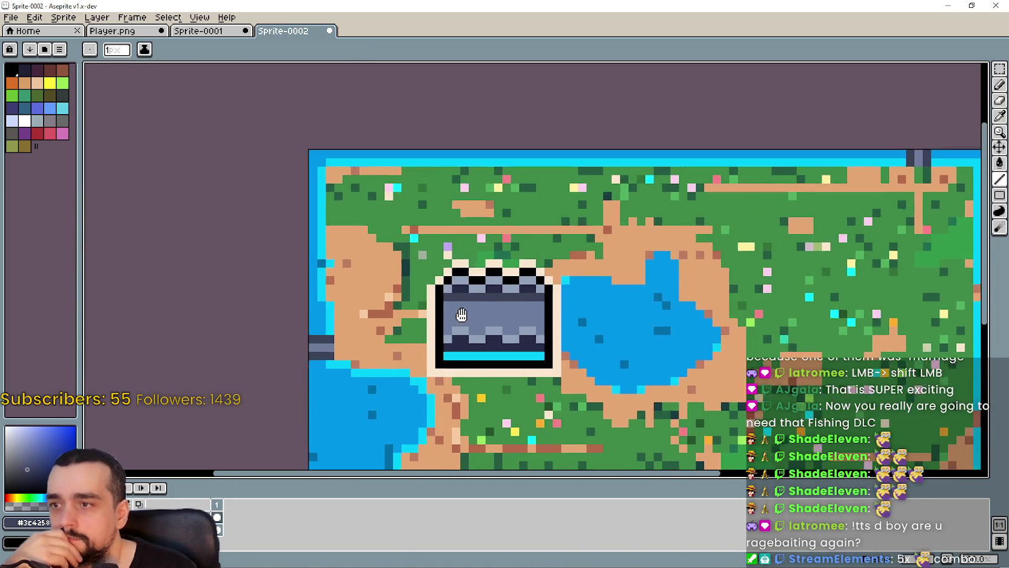
Draw a dark strip across the right water border.
drag(587, 360, 482, 324)
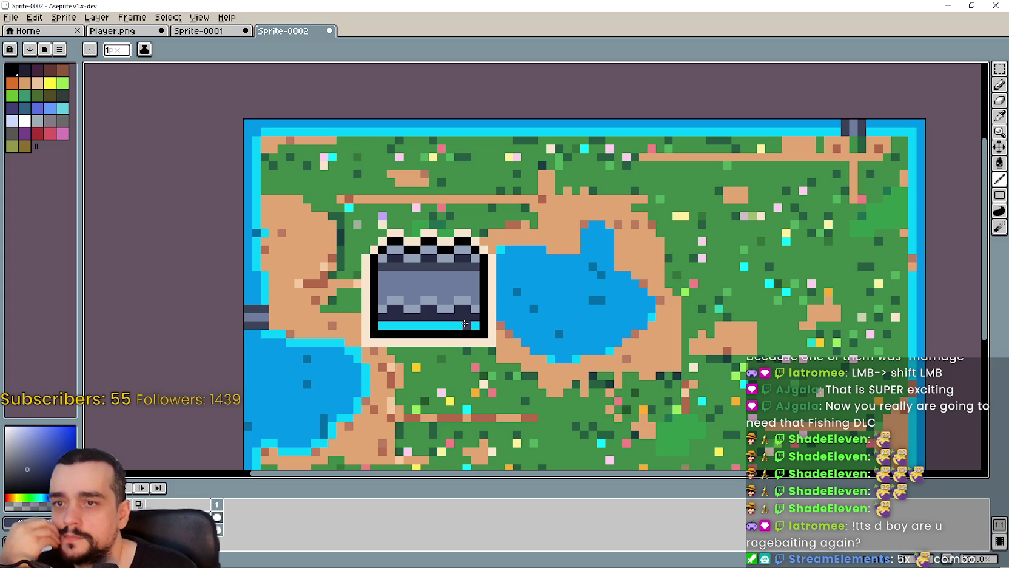
drag(793, 286, 688, 235)
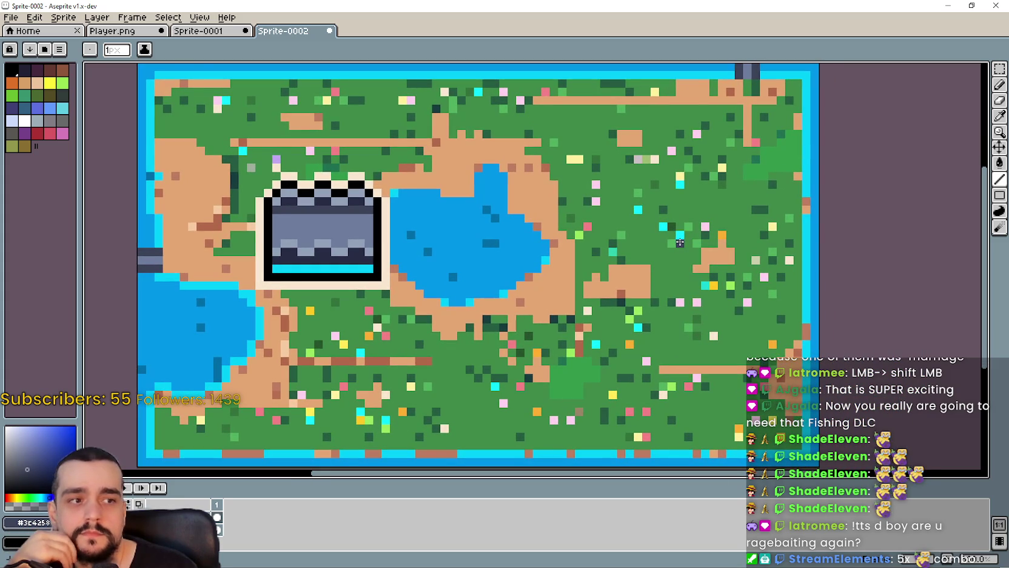
mouse_move(815, 274)
mouse_down()
mouse_move(708, 323)
mouse_move(658, 437)
mouse_move(605, 231)
mouse_up()
scroll(584, 232, down, 1)
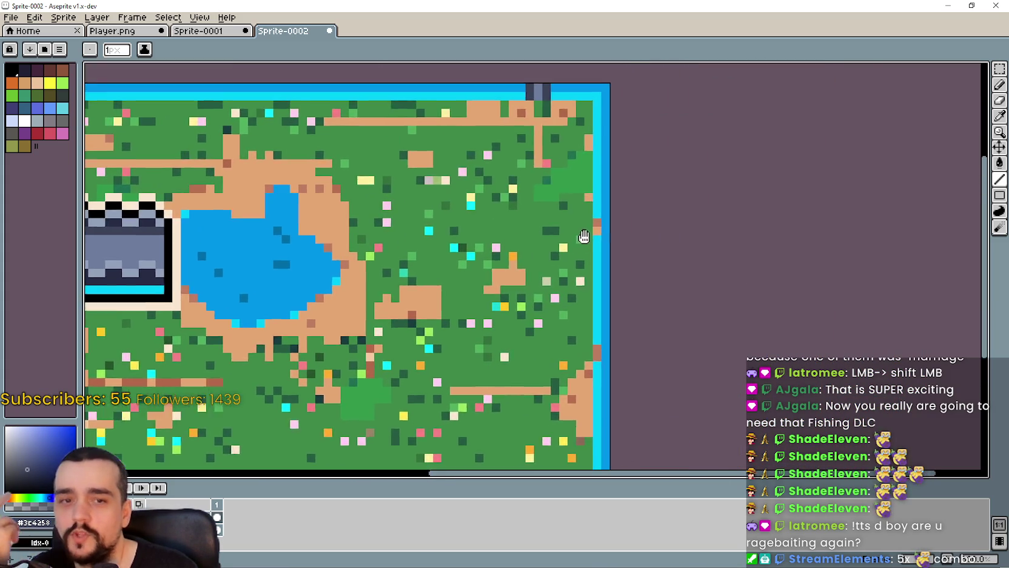
scroll(613, 259, up, 2)
scroll(598, 263, up, 2)
mouse_move(600, 257)
mouse_down()
mouse_move(579, 257)
mouse_move(578, 294)
mouse_move(660, 257)
mouse_move(688, 293)
mouse_move(710, 249)
mouse_up()
Undo the misplaced dark line and return to the top-left water border.
scroll(581, 282, down, 1)
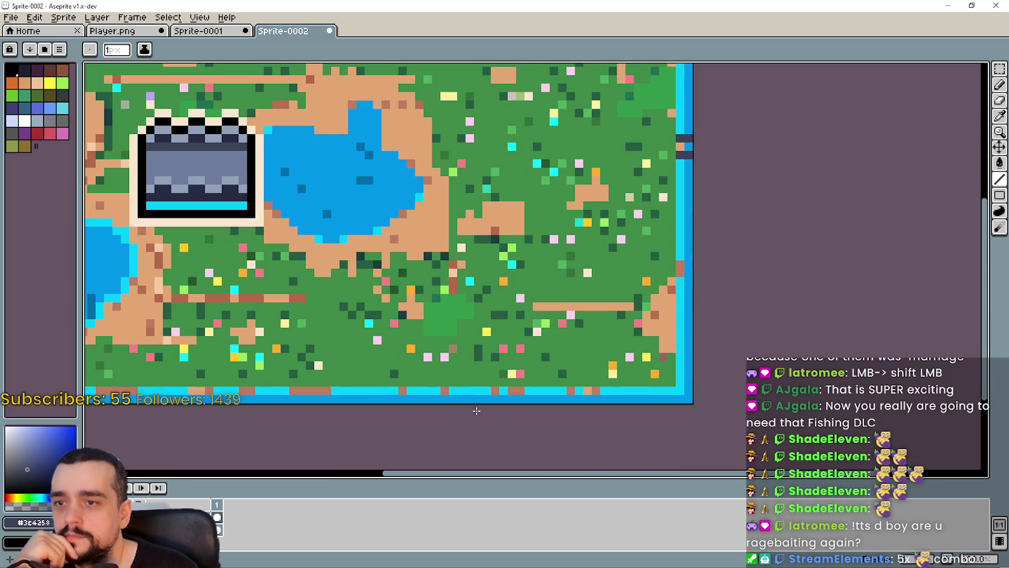
scroll(588, 393, up, 1)
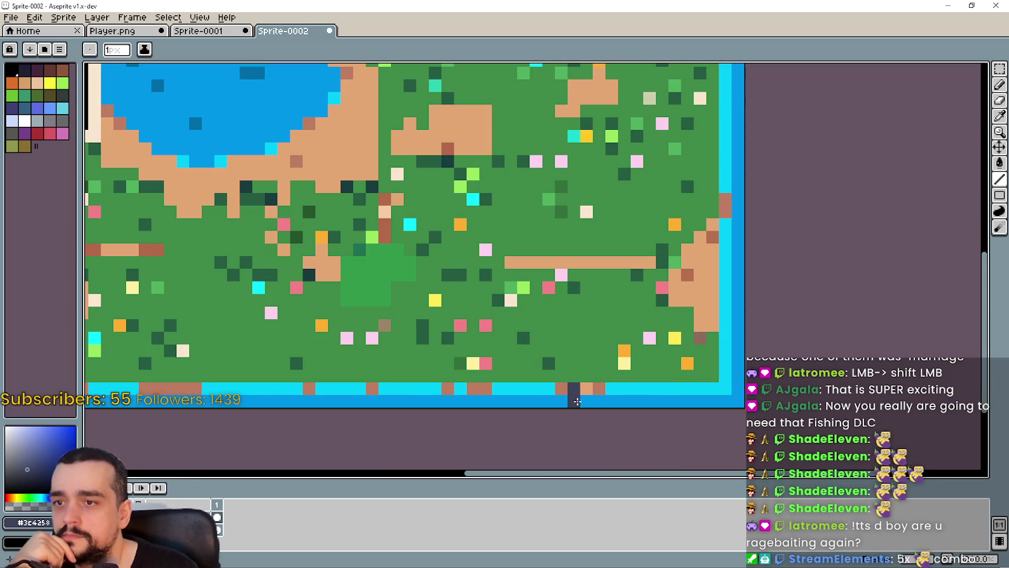
scroll(596, 403, down, 2)
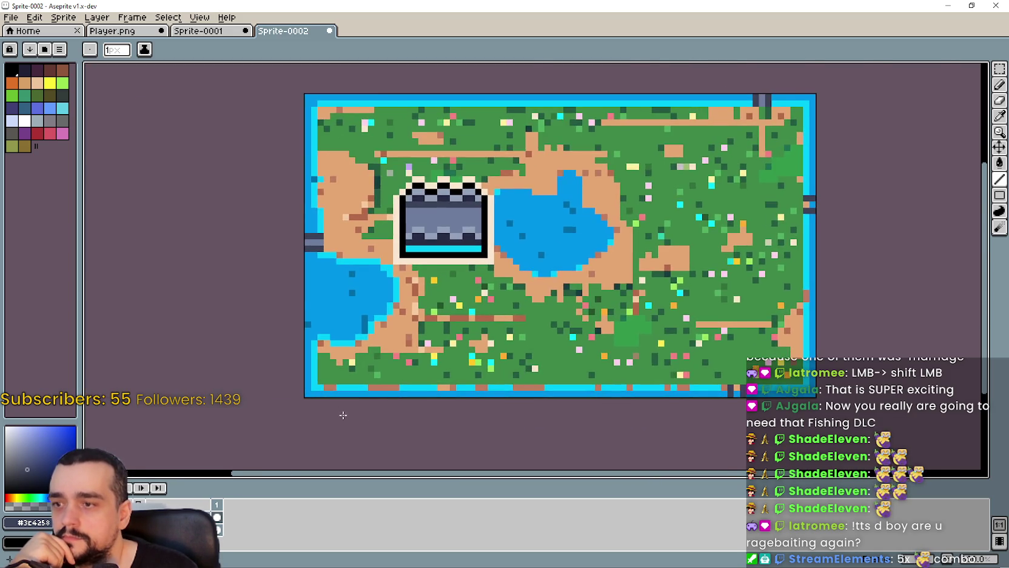
scroll(448, 384, up, 1)
scroll(449, 395, up, 1)
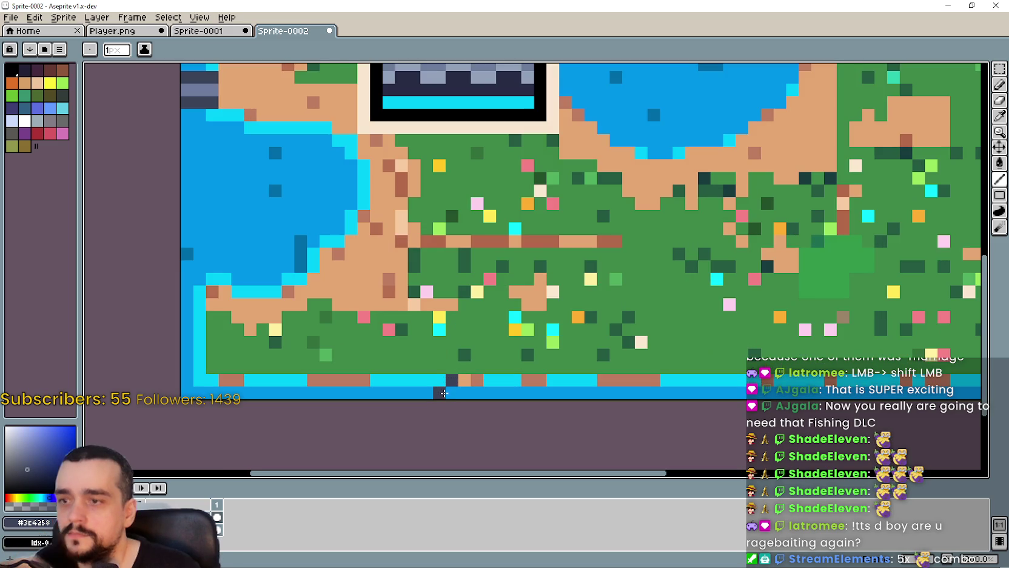
key(ctrl+z)
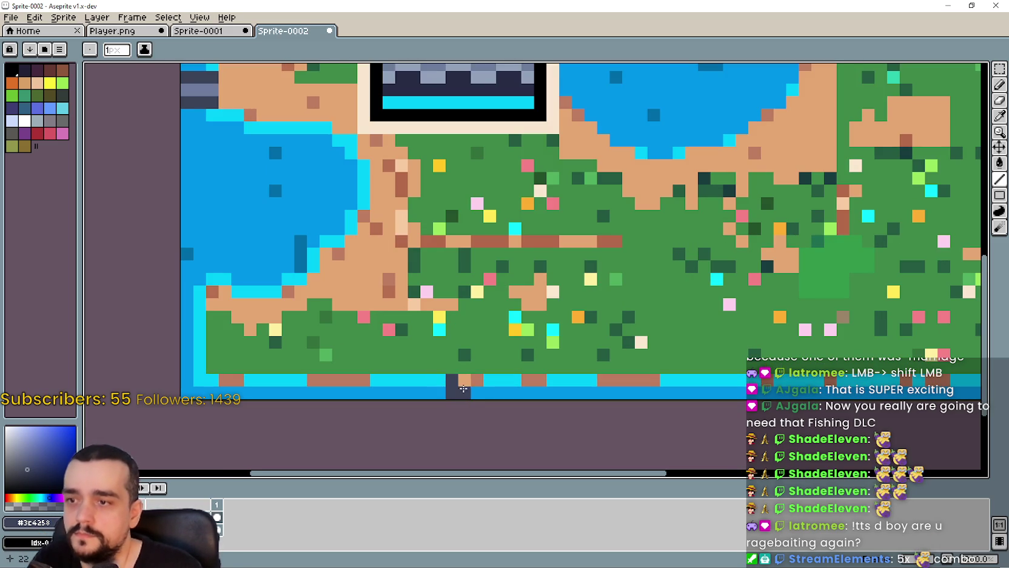
scroll(477, 388, down, 1)
drag(506, 237, 489, 363)
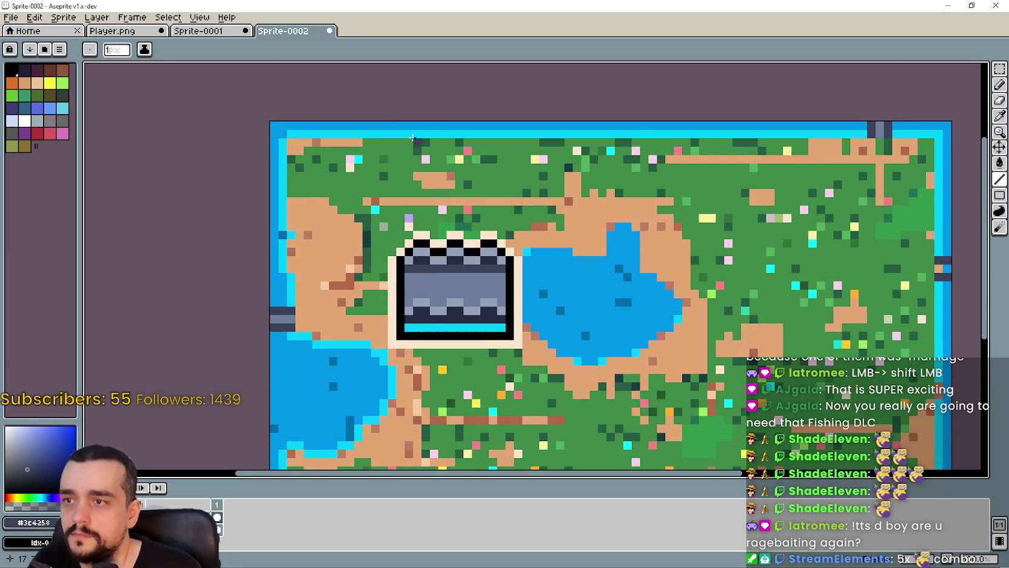
scroll(489, 363, up, 1)
scroll(494, 254, down, 1)
drag(495, 255, 509, 169)
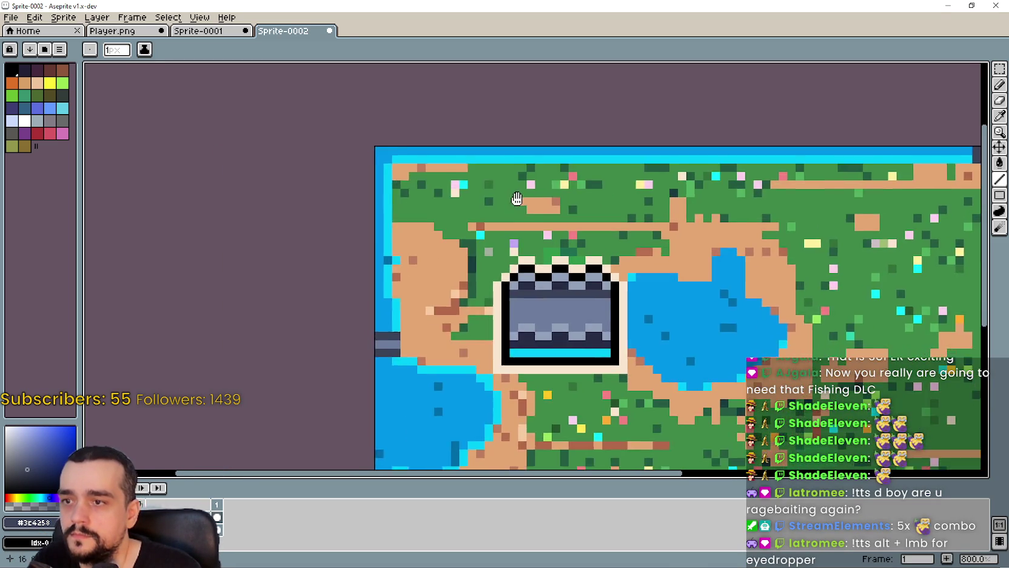
scroll(480, 172, up, 1)
scroll(480, 173, up, 1)
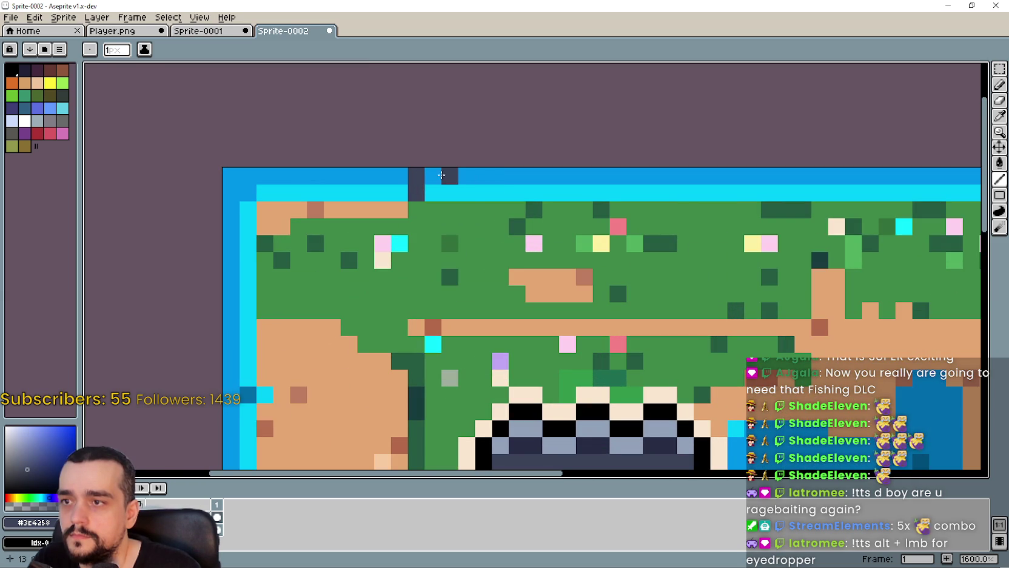
scroll(534, 203, down, 2)
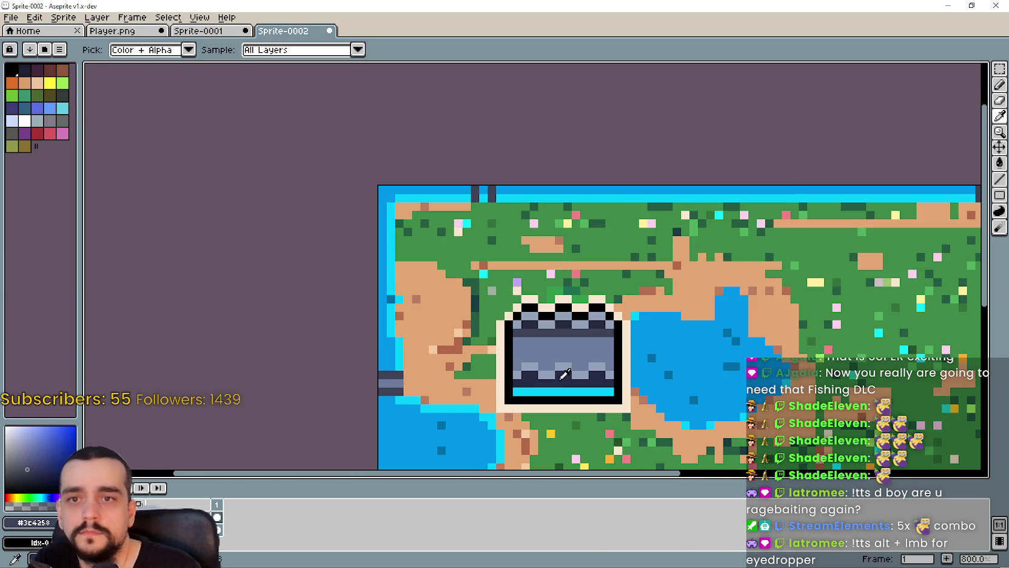
alt+click(564, 349)
scroll(509, 212, up, 2)
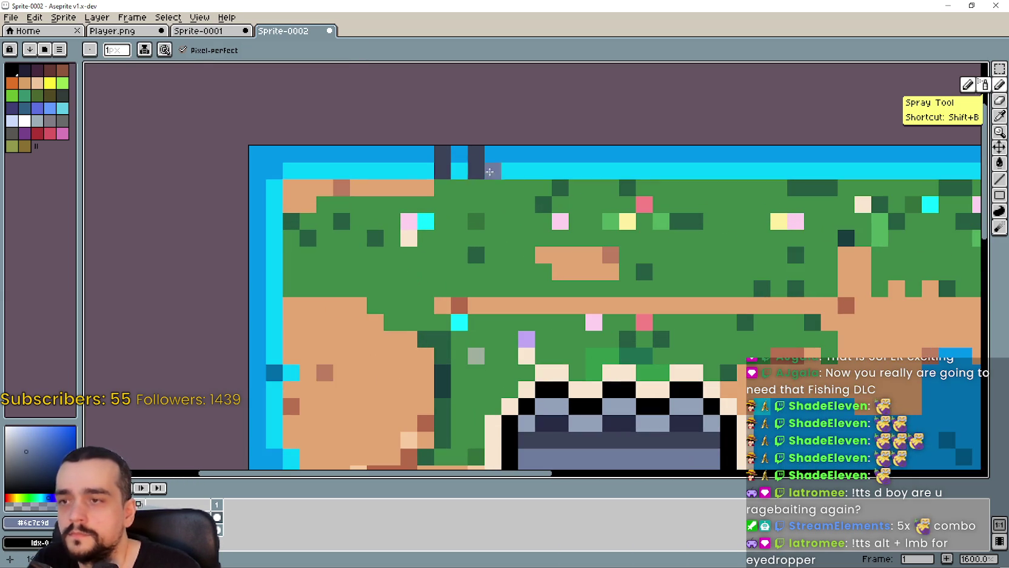
scroll(559, 232, down, 1)
scroll(559, 233, down, 2)
scroll(754, 198, right, 3)
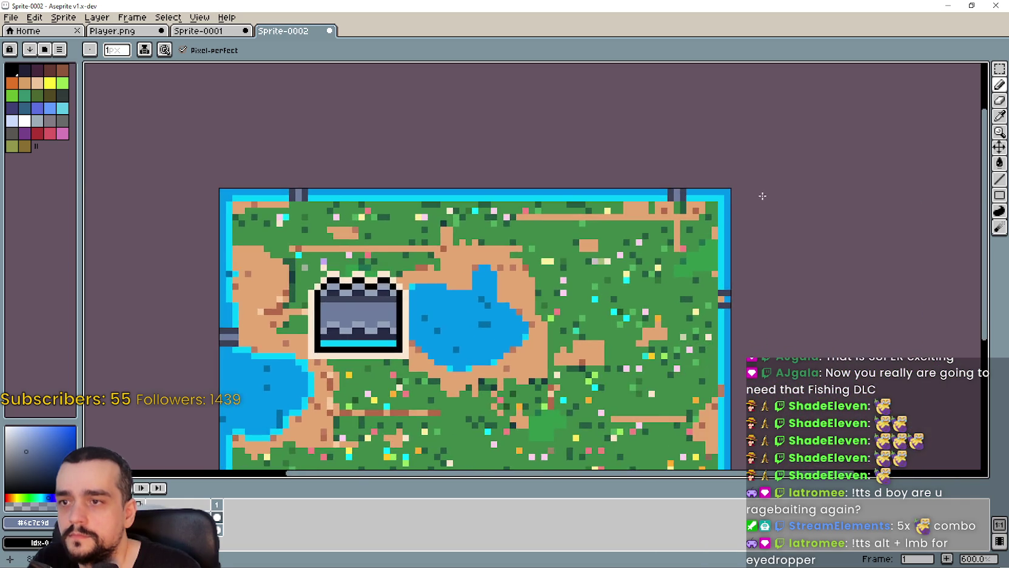
scroll(755, 198, up, 3)
scroll(684, 223, down, 1)
scroll(661, 270, down, 3)
scroll(601, 252, up, 1)
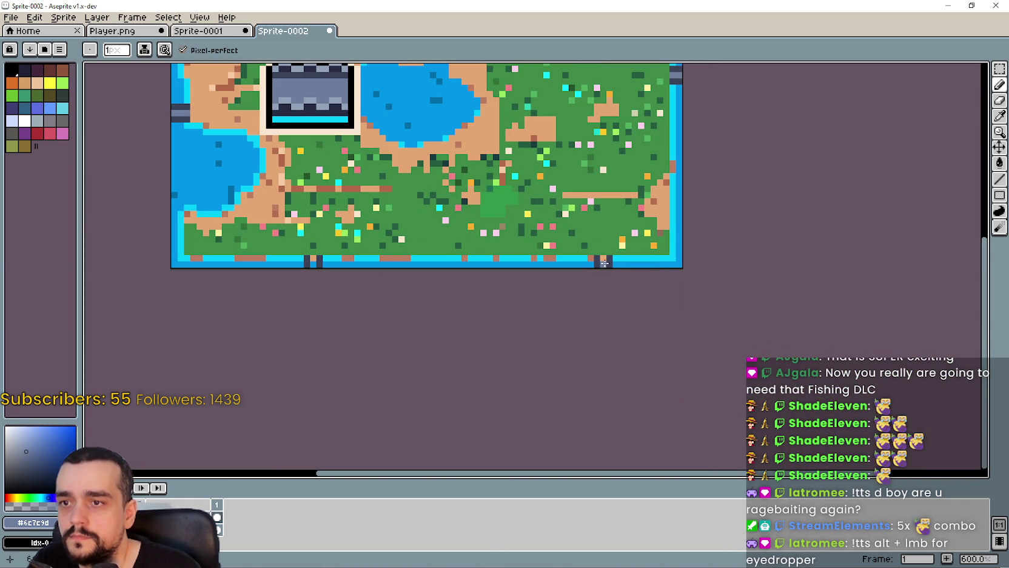
scroll(598, 207, up, 2)
scroll(546, 242, down, 2)
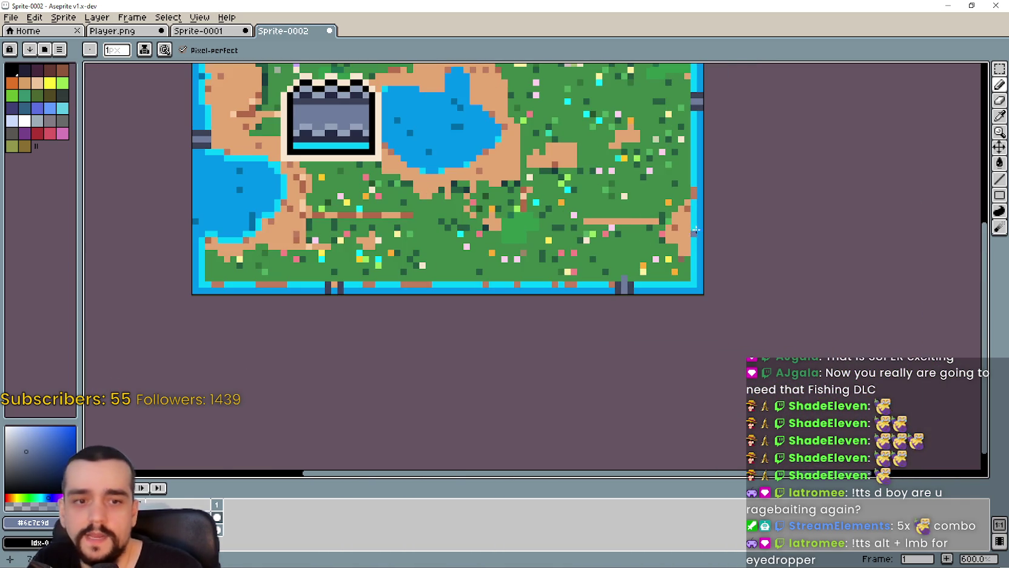
scroll(485, 304, left, 2)
scroll(432, 361, up, 2)
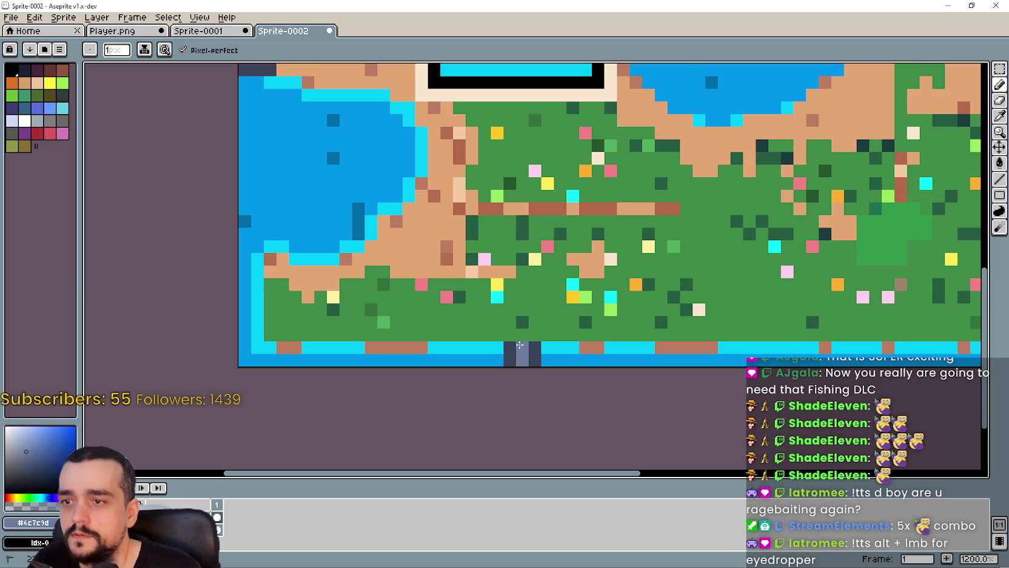
scroll(520, 345, down, 1)
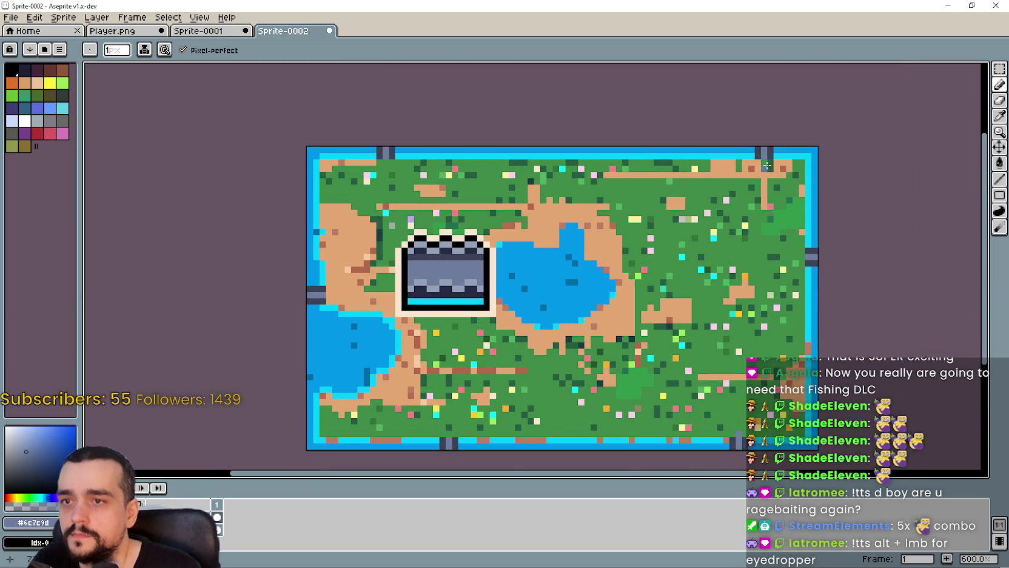
scroll(758, 178, up, 1)
scroll(667, 243, left, 2)
scroll(591, 299, left, 2)
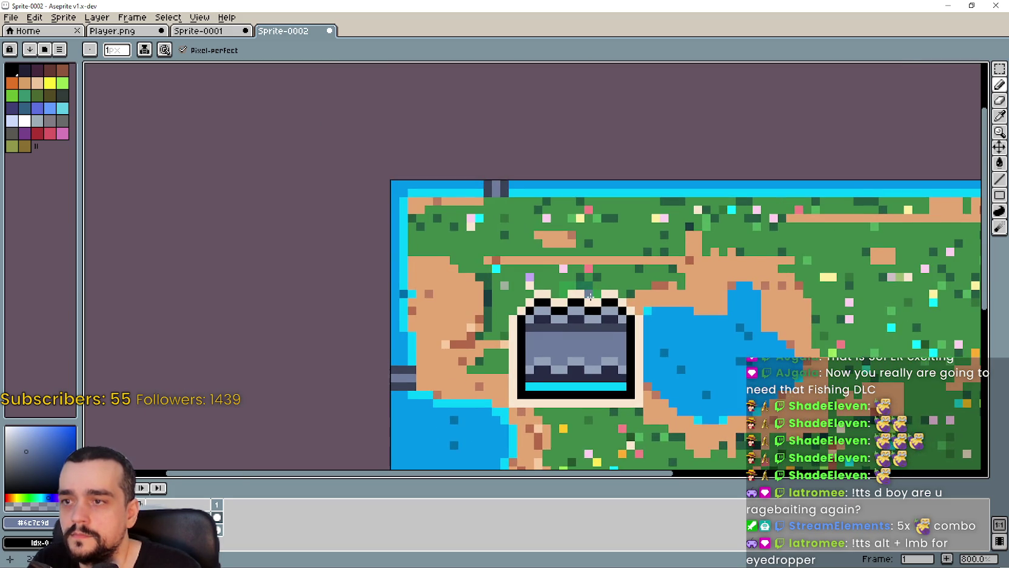
scroll(591, 299, right, 3)
scroll(600, 306, right, 2)
scroll(627, 325, right, 2)
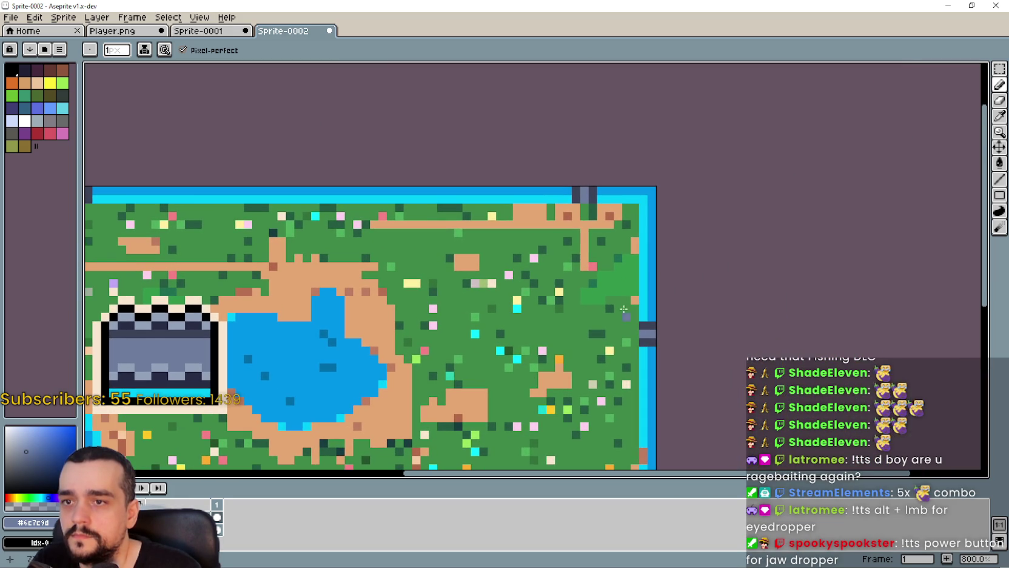
scroll(565, 259, up, 1)
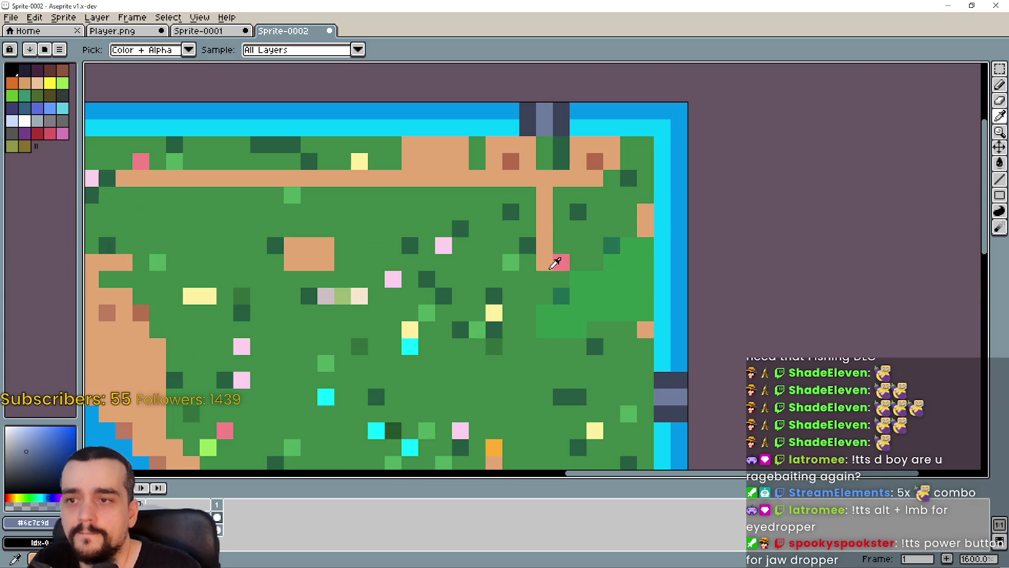
Pick the tan sand colour and place the path's first pixel with the Pencil.
click(566, 258)
click(998, 195)
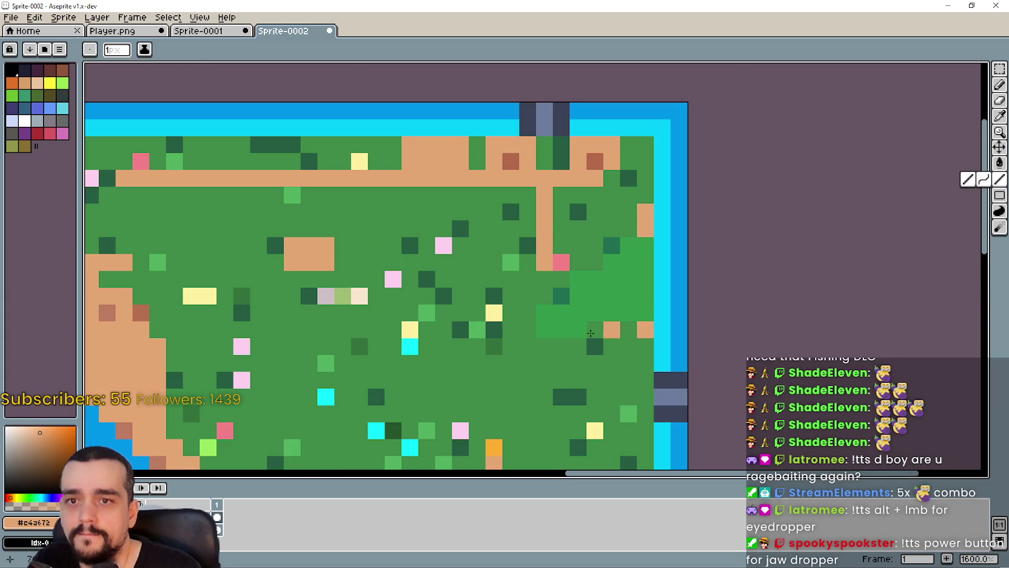
scroll(746, 288, down, 1)
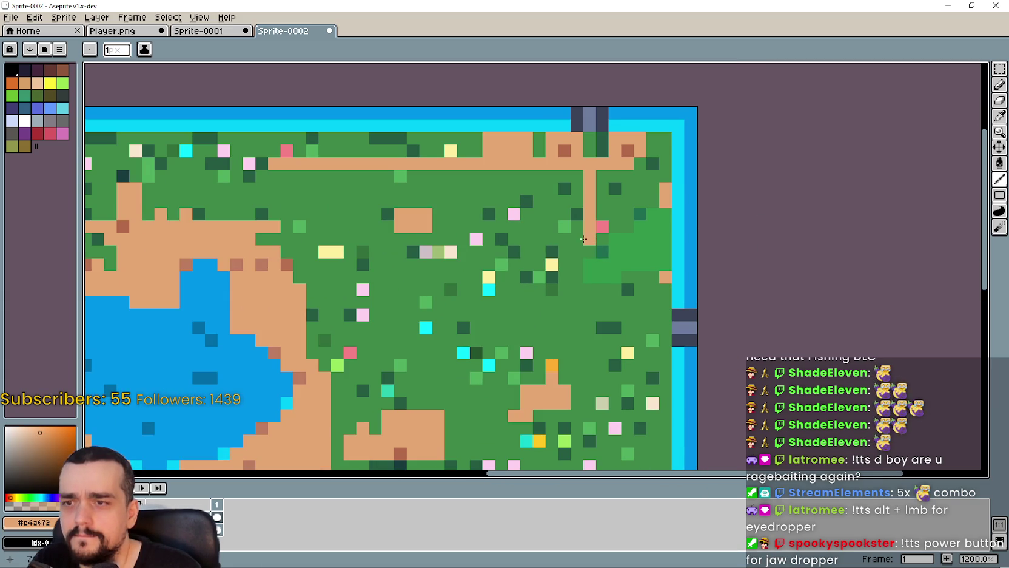
click(576, 247)
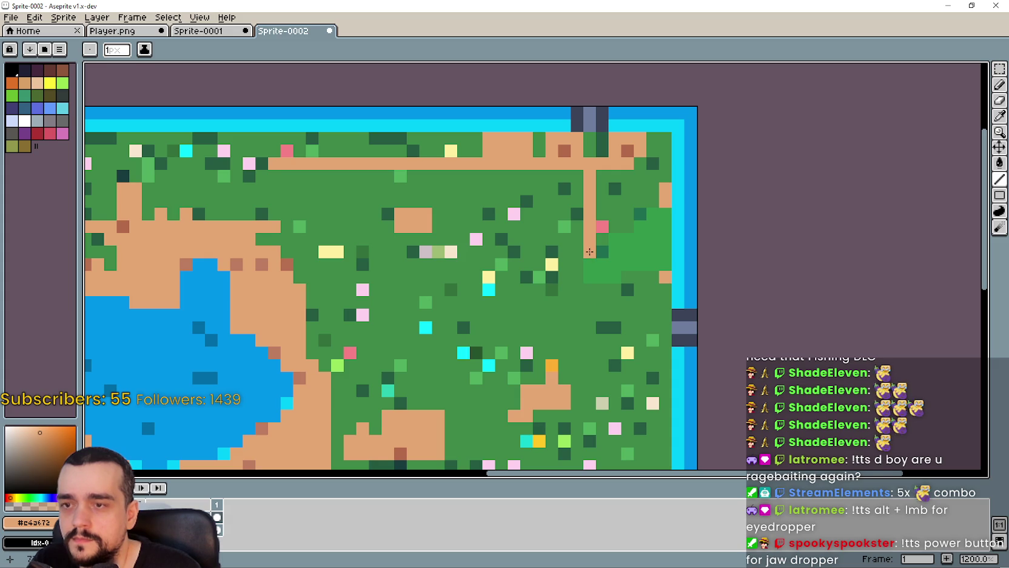
Paint the tan path down and across to the east gate, then bring Discord into view.
drag(579, 253, 579, 316)
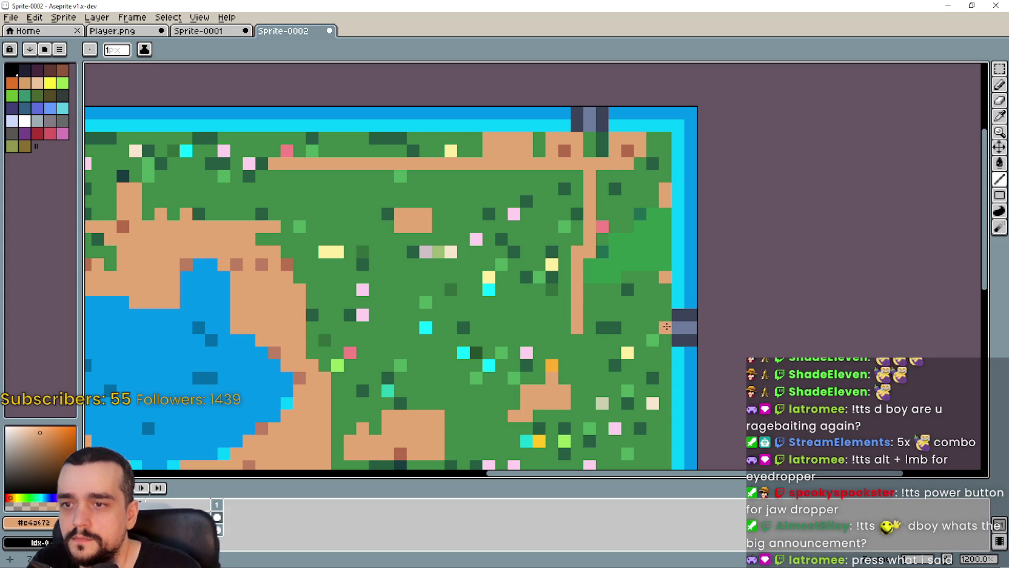
drag(666, 327, 610, 329)
scroll(590, 334, down, 4)
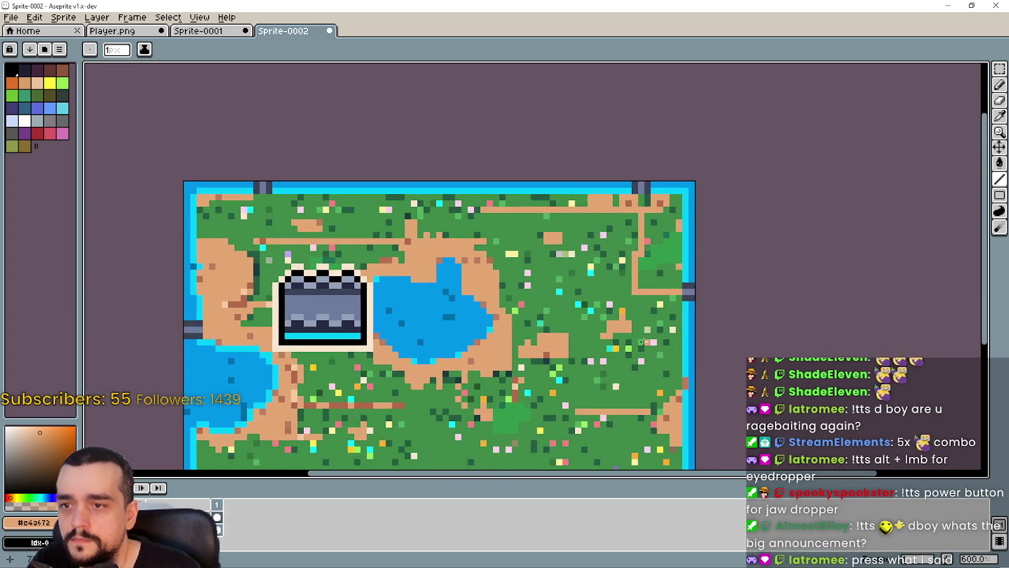
scroll(630, 269, up, 4)
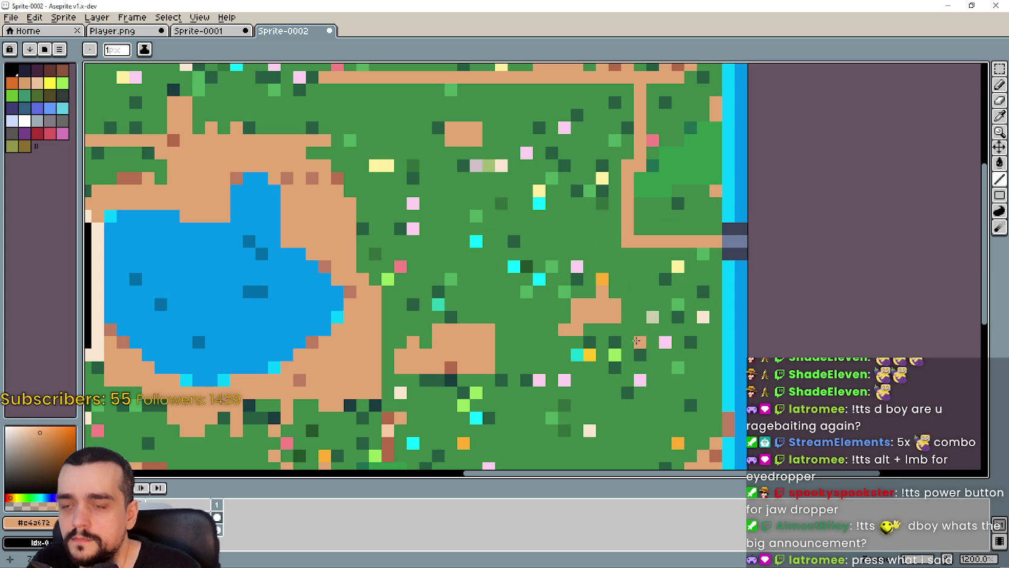
drag(617, 240, 619, 168)
scroll(549, 389, down, 1)
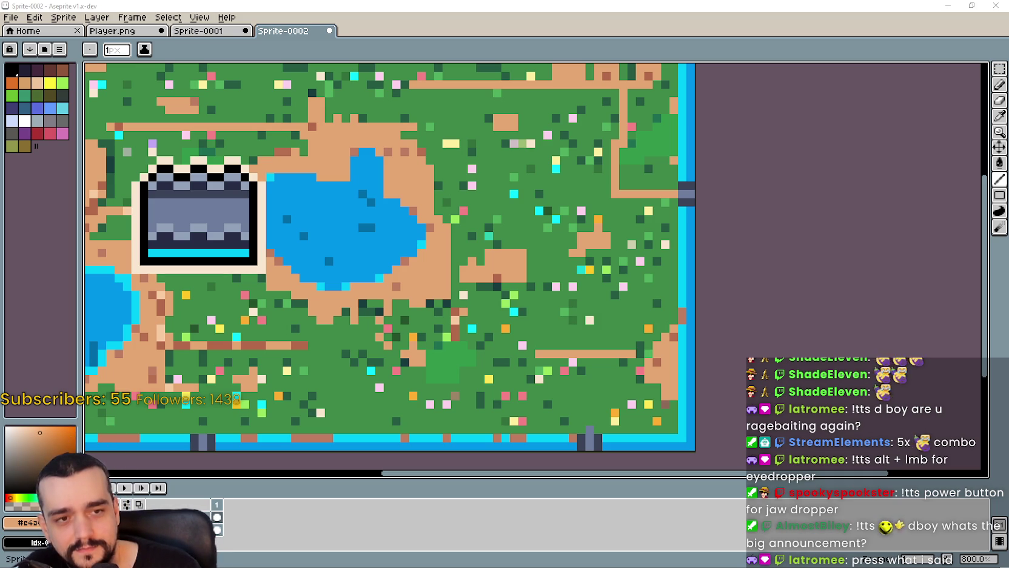
drag(1008, 36, 431, 27)
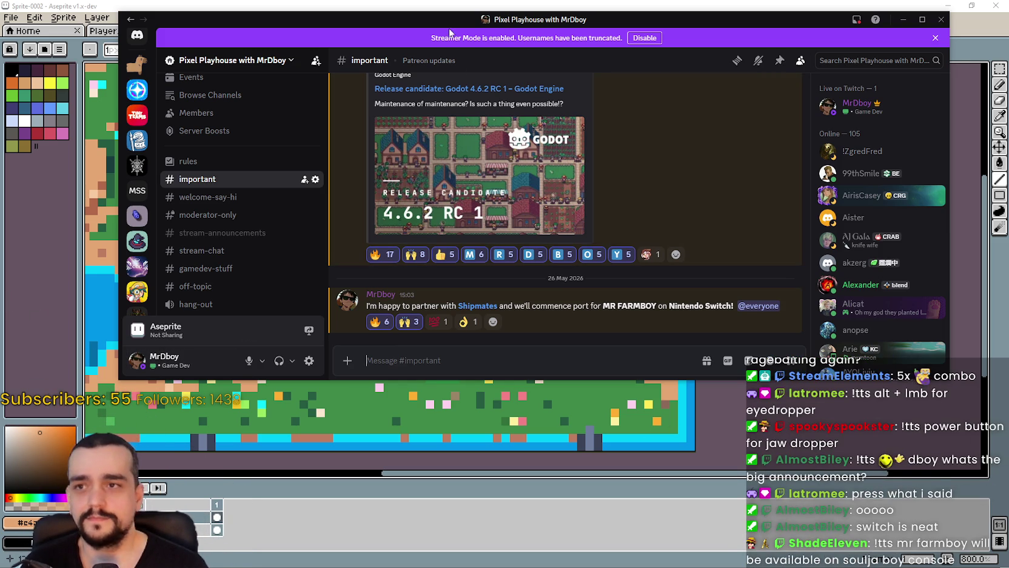
Alt+Tab from the Discord #important channel back toward the Aseprite map.
key(alt+Tab)
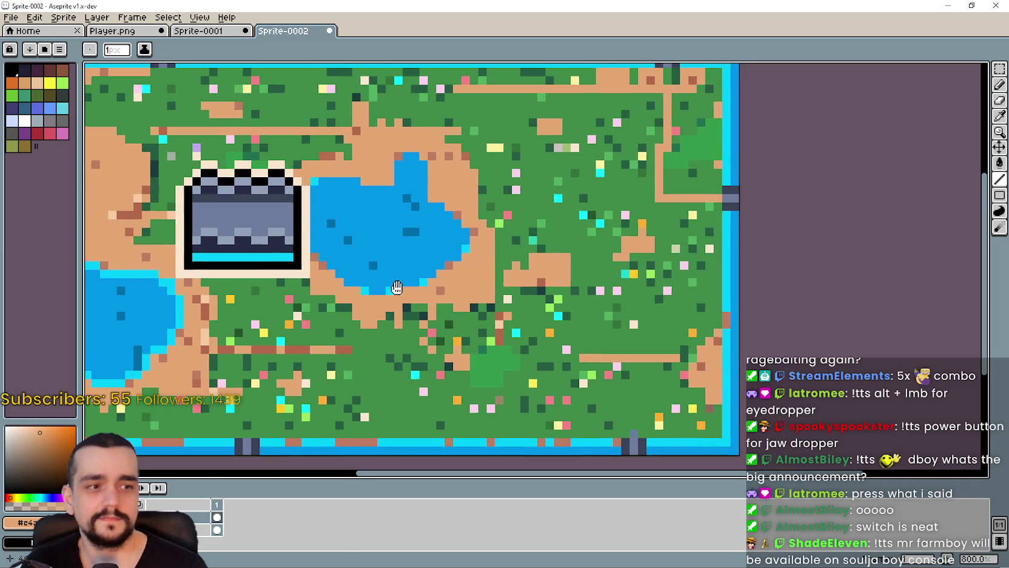
Draw a short vertical tan link from the top sand path to the path above the pond.
scroll(395, 291, down, 1)
scroll(381, 279, left, 3)
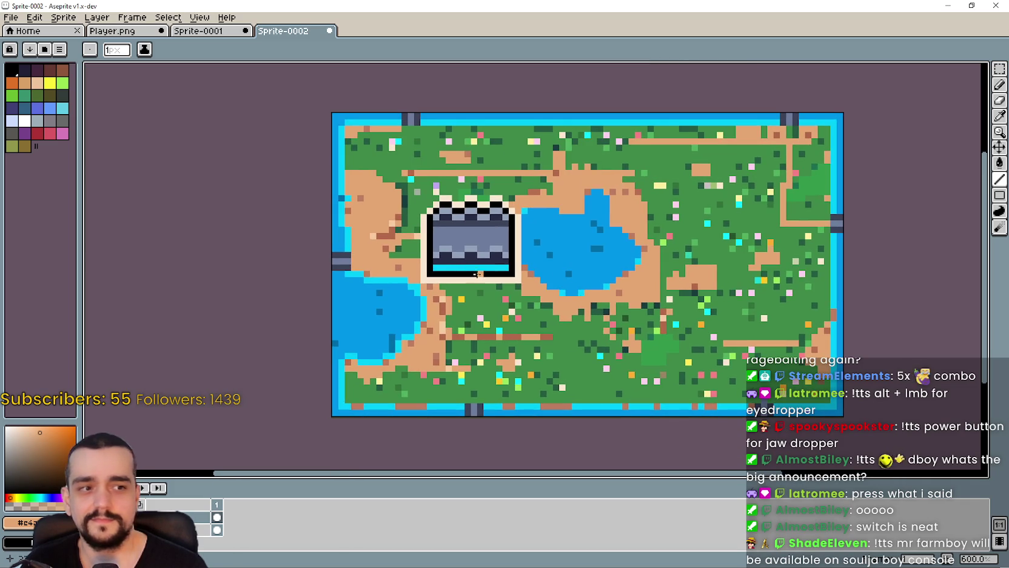
scroll(480, 259, right, 2)
scroll(585, 289, right, 2)
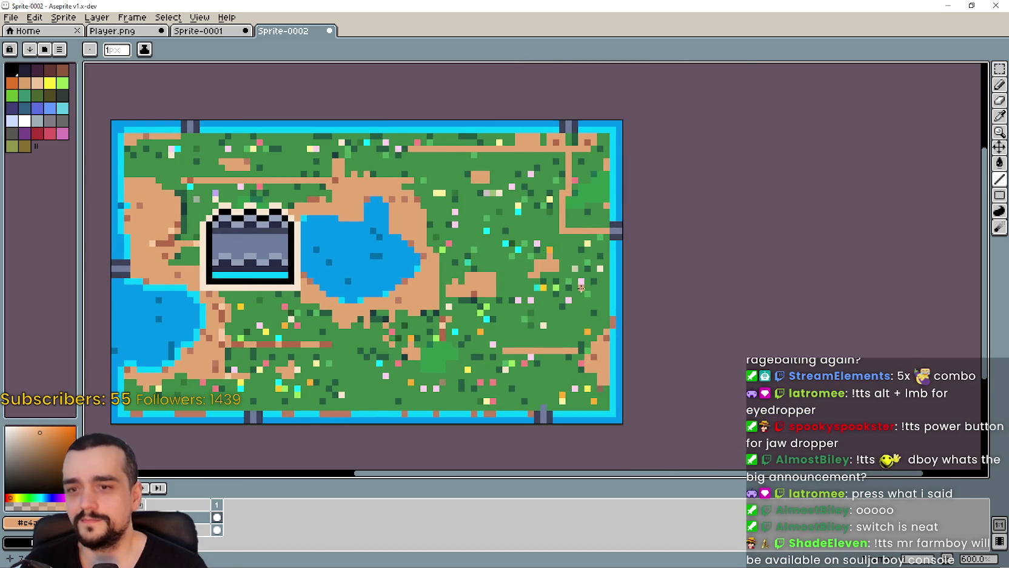
scroll(463, 159, up, 2)
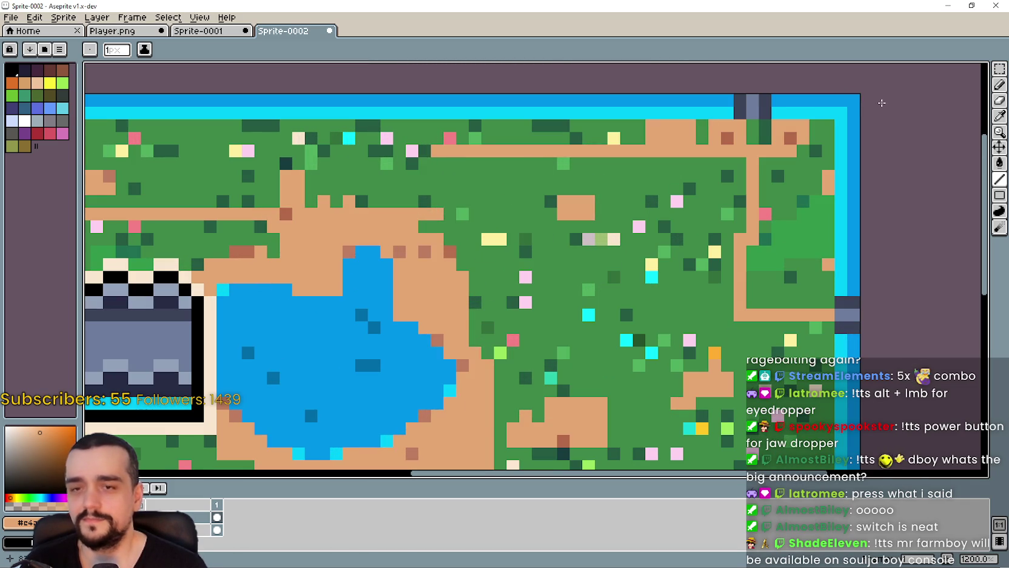
click(998, 115)
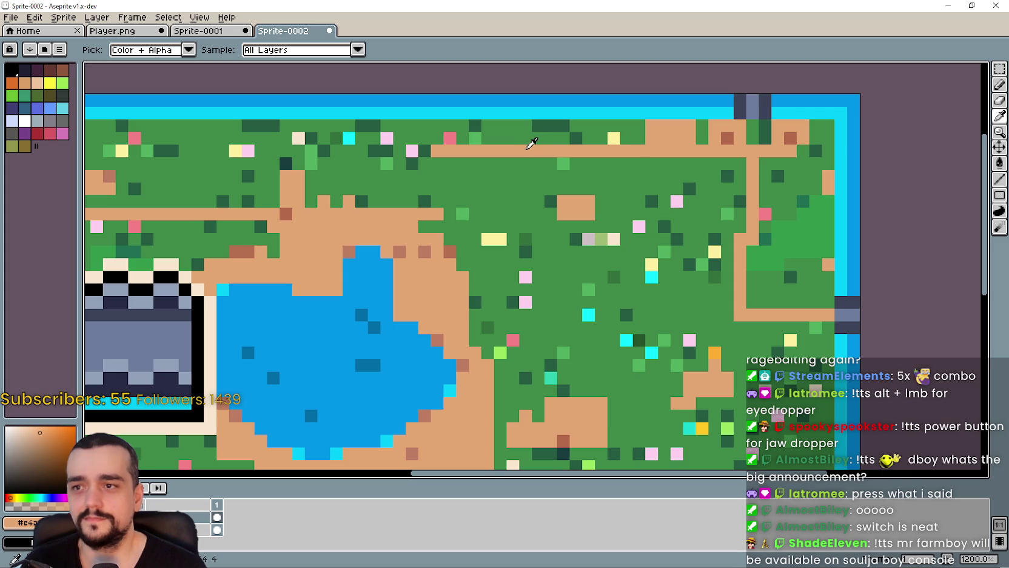
click(1000, 85)
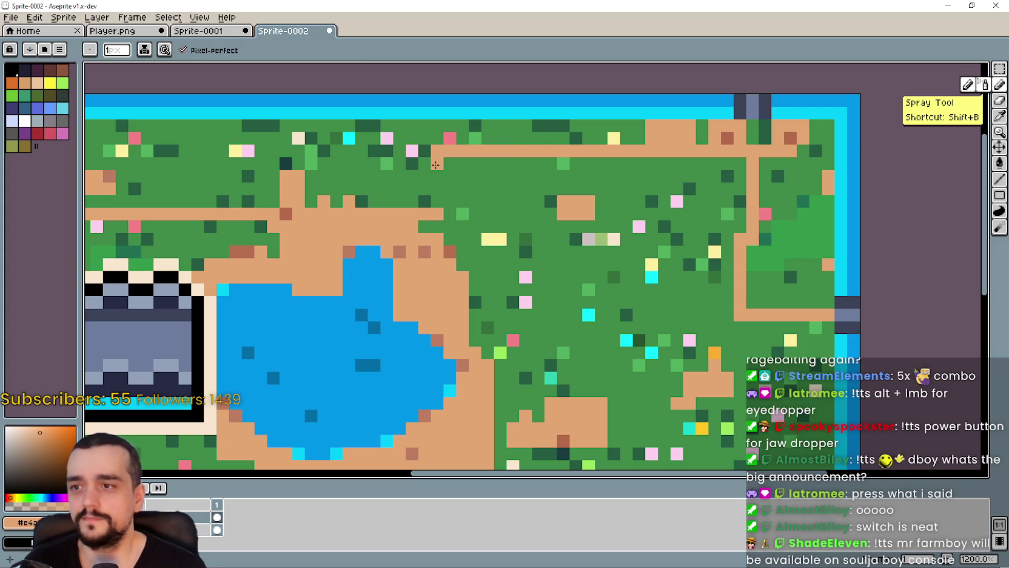
drag(435, 165, 441, 190)
scroll(440, 259, down, 1)
scroll(440, 259, up, 1)
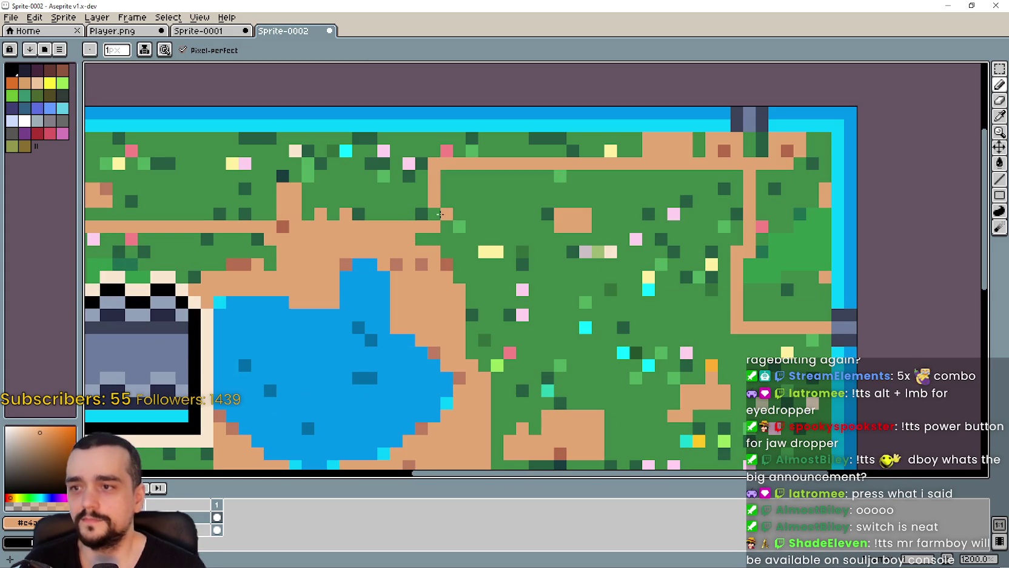
Undo that link, add a single tan pixel to the path, and switch to Godot.
key(ctrl+z)
scroll(440, 206, down, 1)
scroll(570, 214, up, 1)
click(571, 215)
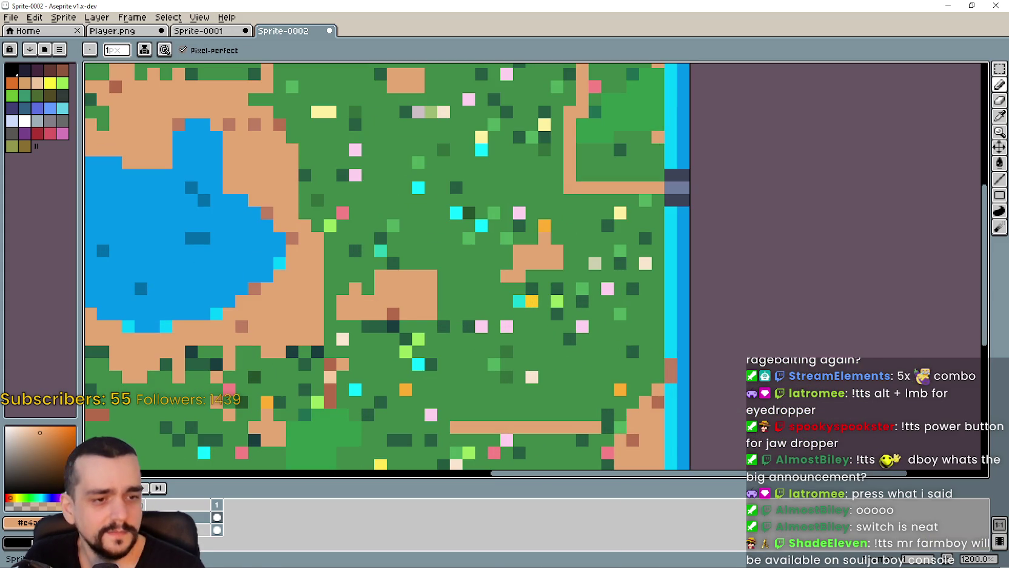
key(alt+Tab)
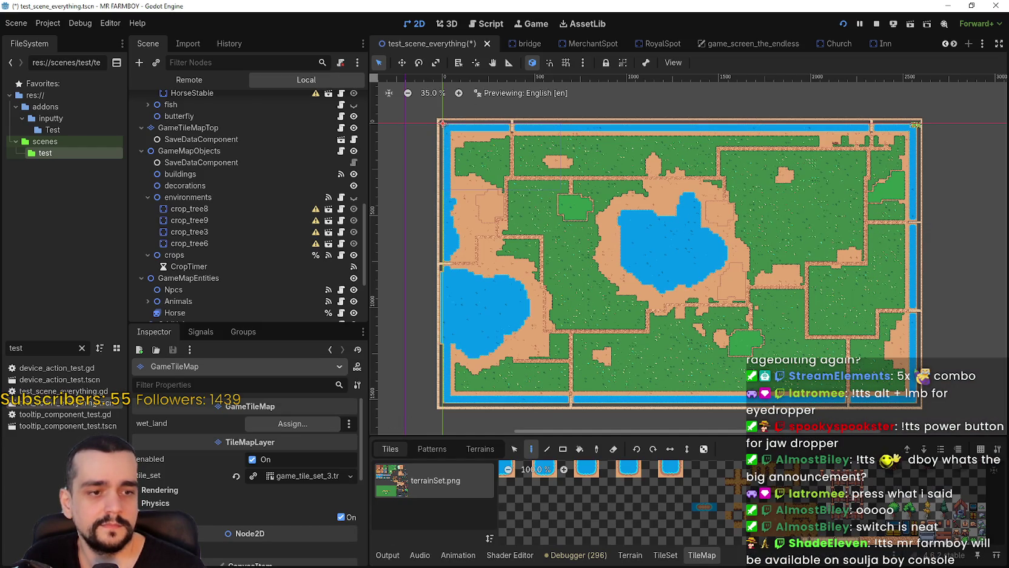
Compare with the Godot tilemap, then extend the sand path down with a short tan line.
key(alt+Tab)
drag(568, 344, 629, 345)
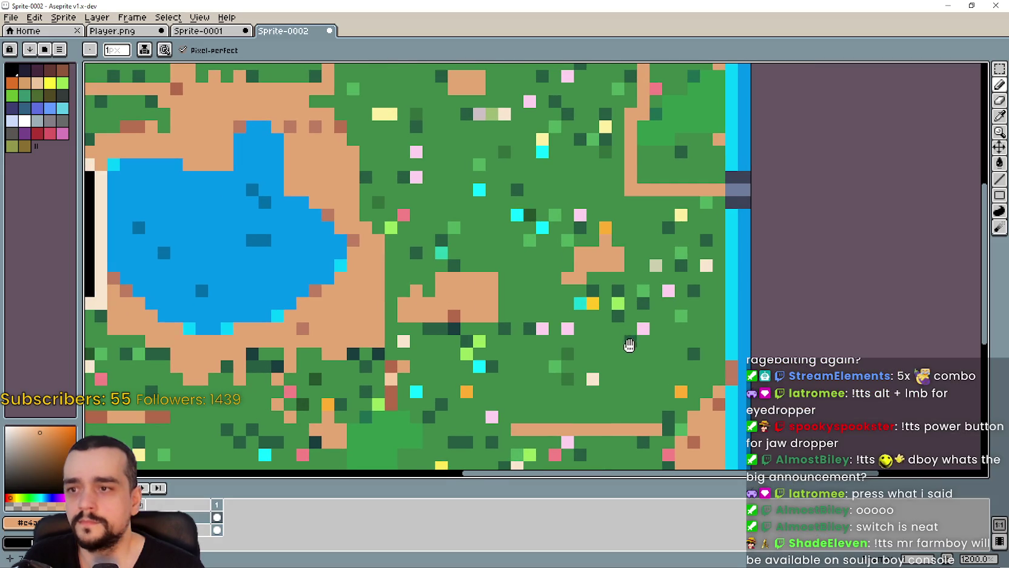
key(alt+Tab)
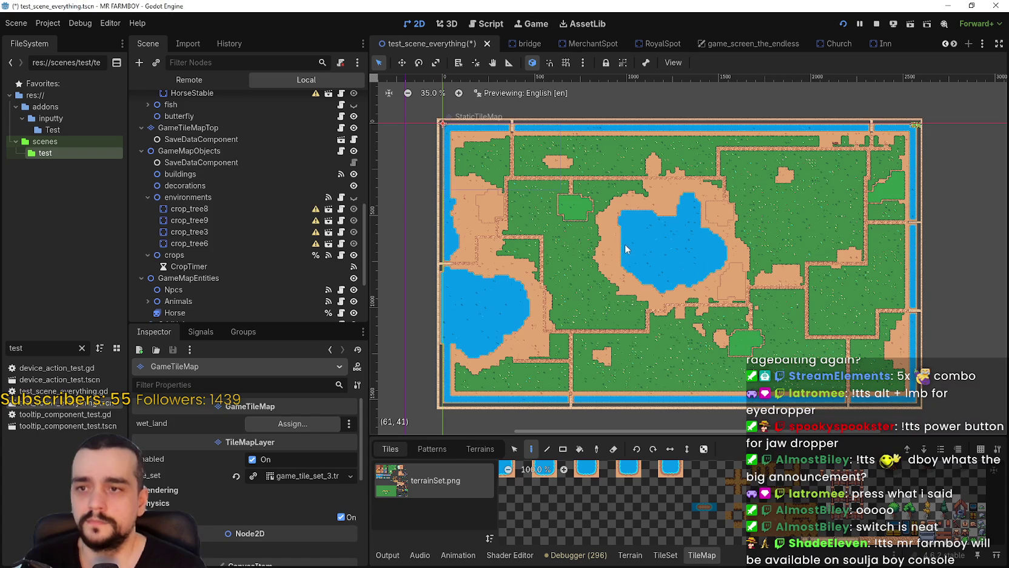
key(alt+Tab)
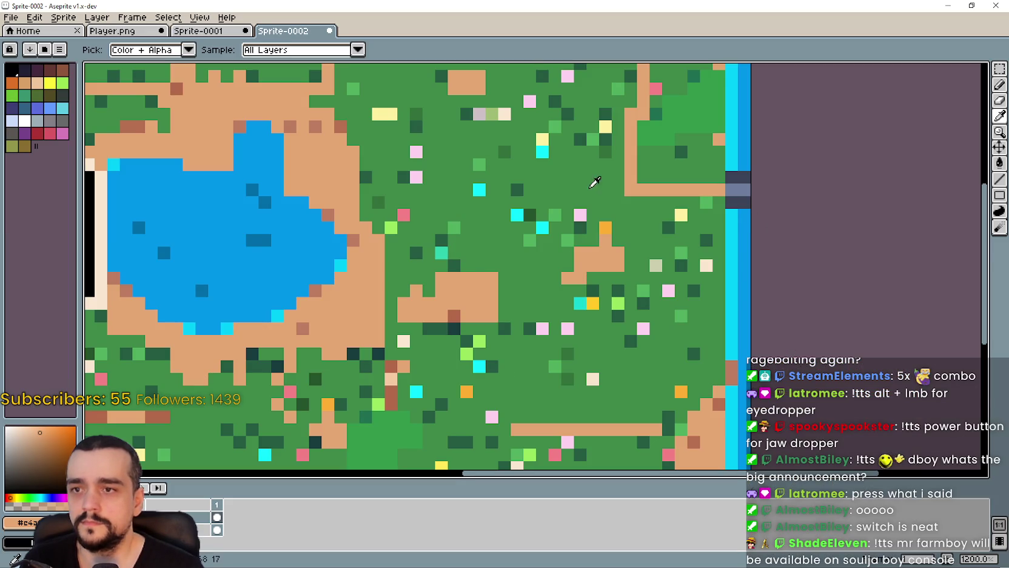
key(alt+Tab)
key(alt+Tab)
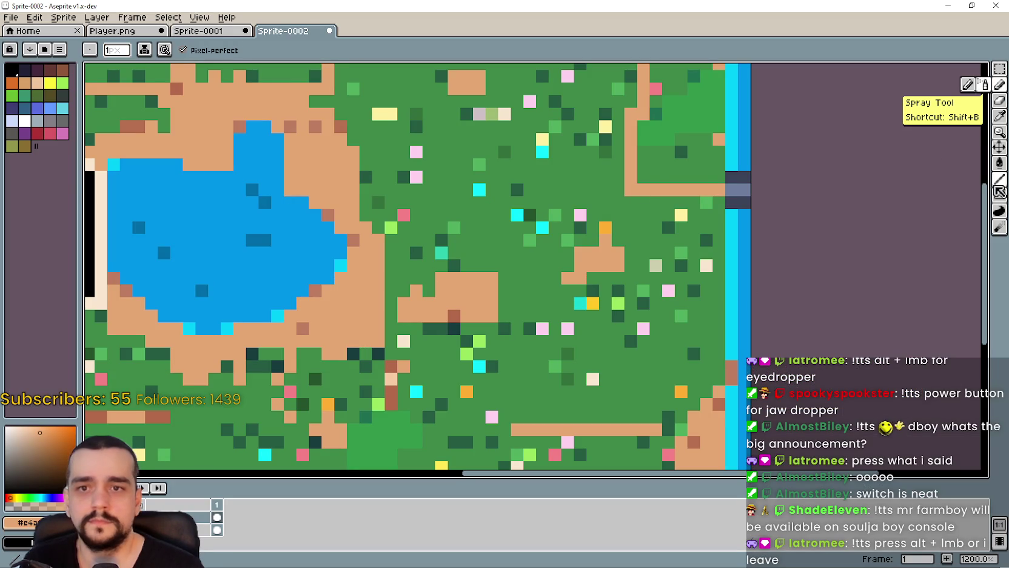
key(l)
drag(631, 202, 631, 222)
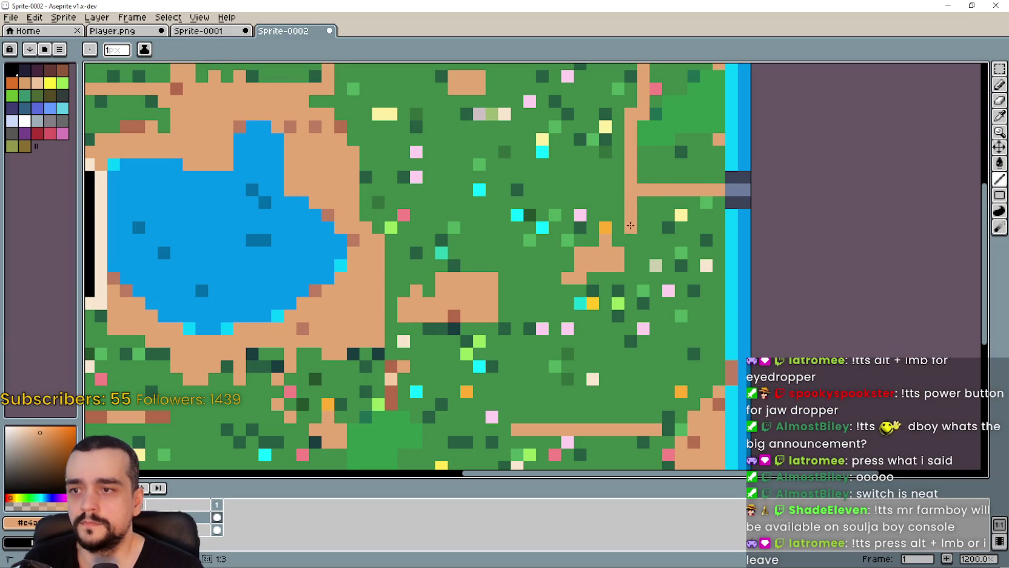
Extend a sand path left toward the sand patch and add a tan pixel joining the paths.
key(alt+Tab)
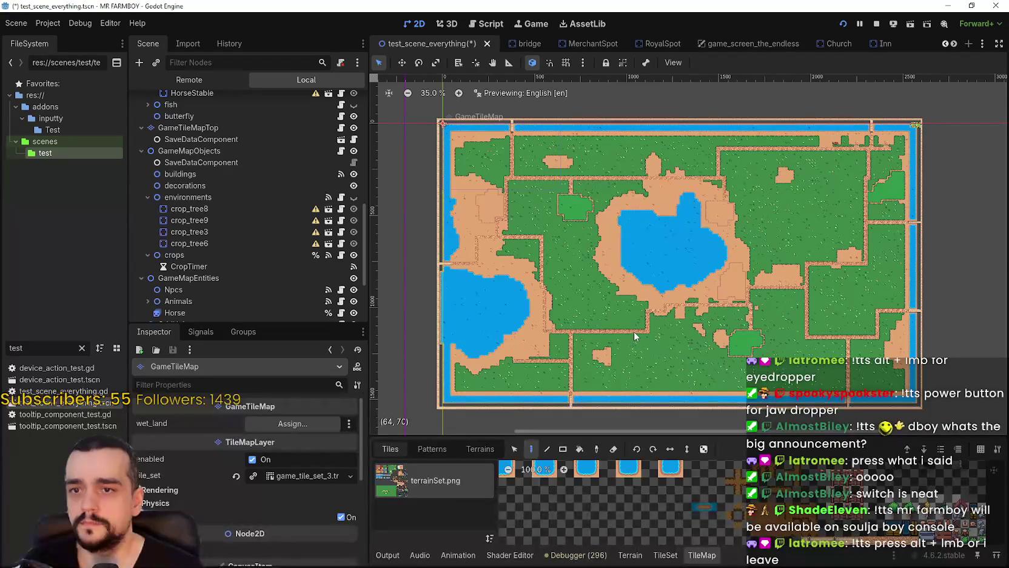
key(alt+Tab)
drag(612, 277, 521, 277)
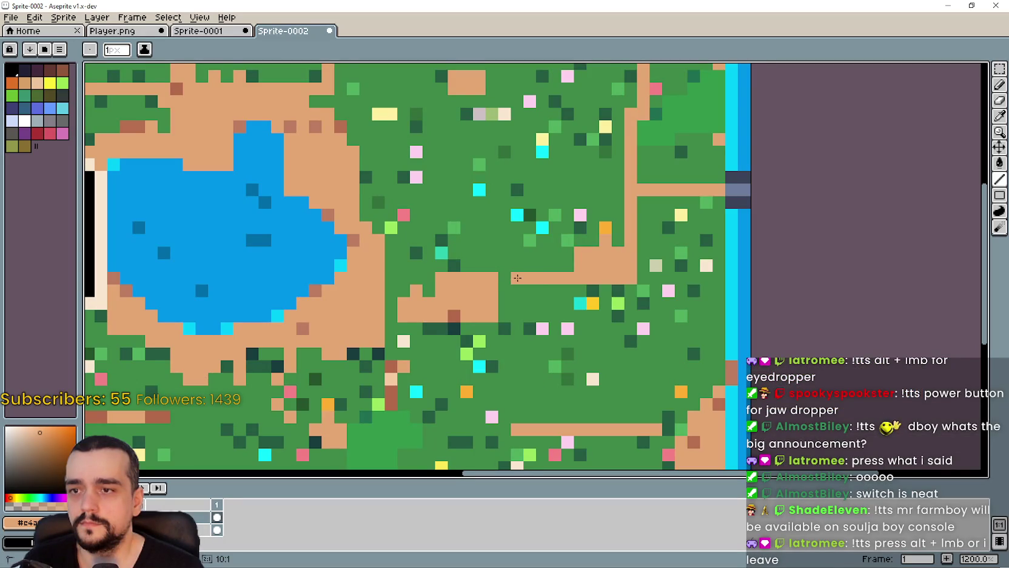
key(alt+Tab)
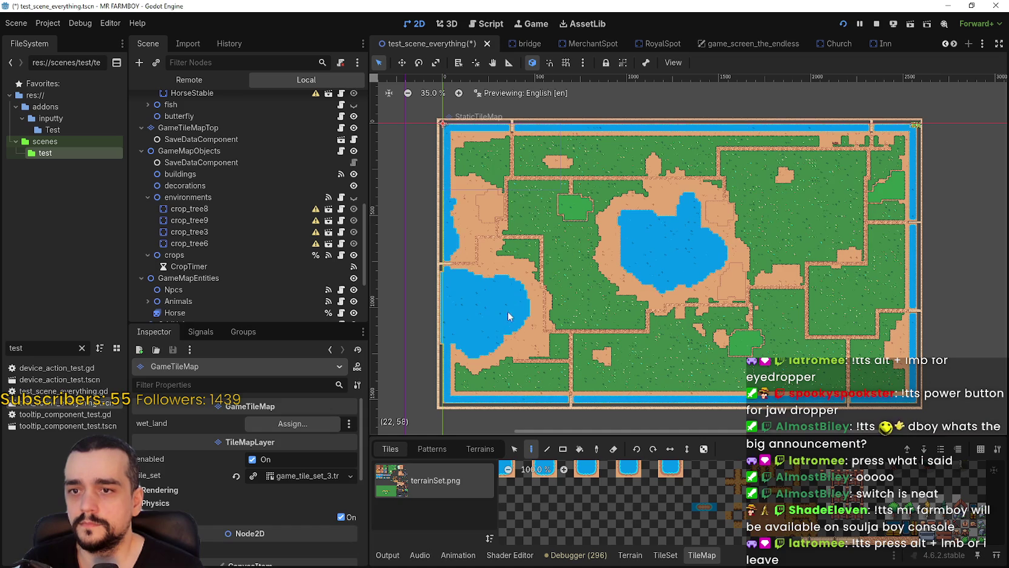
key(alt+Tab)
scroll(541, 281, up, 1)
mouse_move(539, 284)
mouse_down()
mouse_move(594, 208)
mouse_move(607, 278)
mouse_up()
click(593, 208)
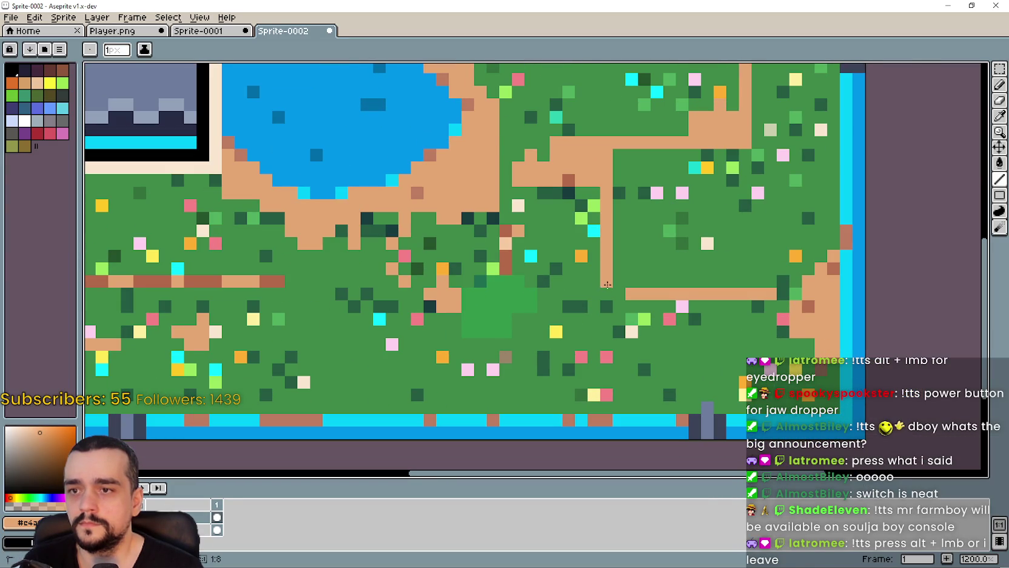
Paint over a stray sand pixel with grass green after checking Godot.
key(alt+Tab)
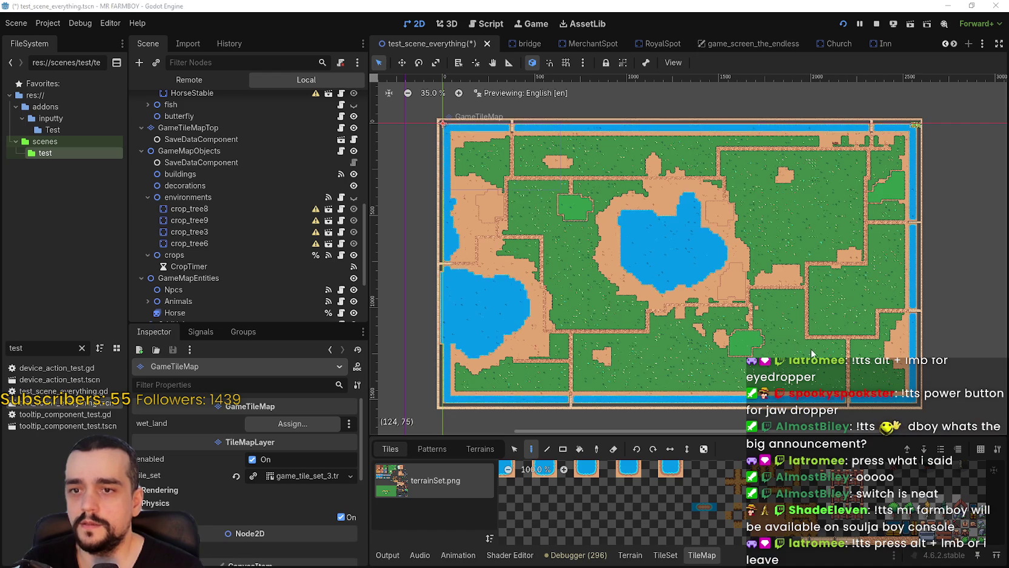
key(alt+Tab)
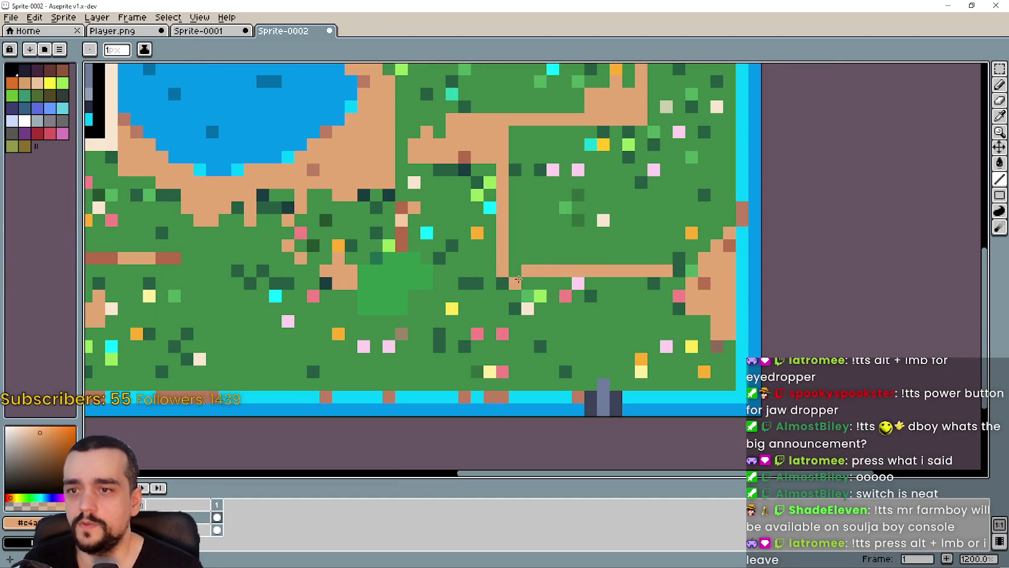
scroll(515, 273, down, 3)
key(alt+Tab)
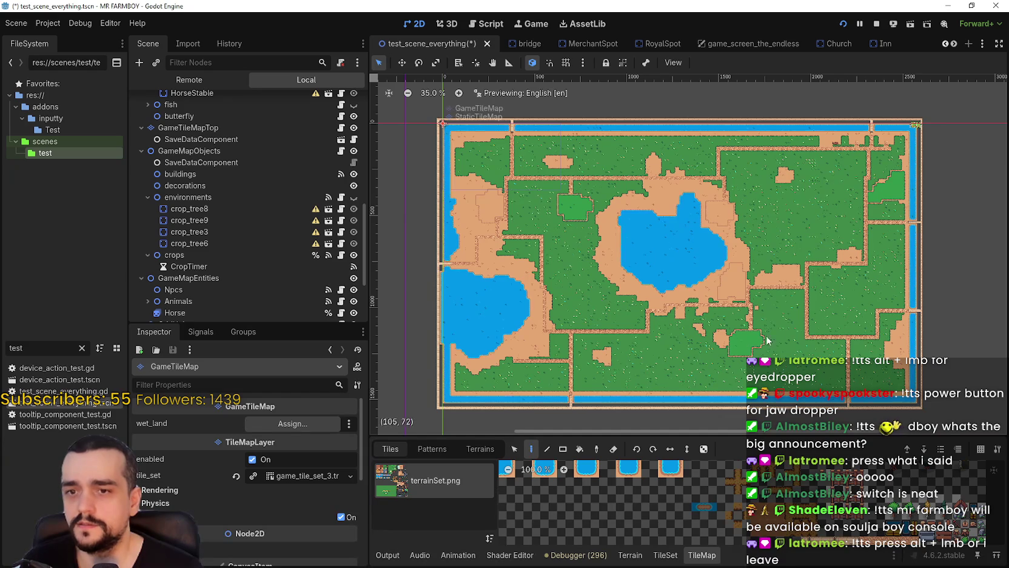
key(alt+Tab)
scroll(671, 260, up, 1)
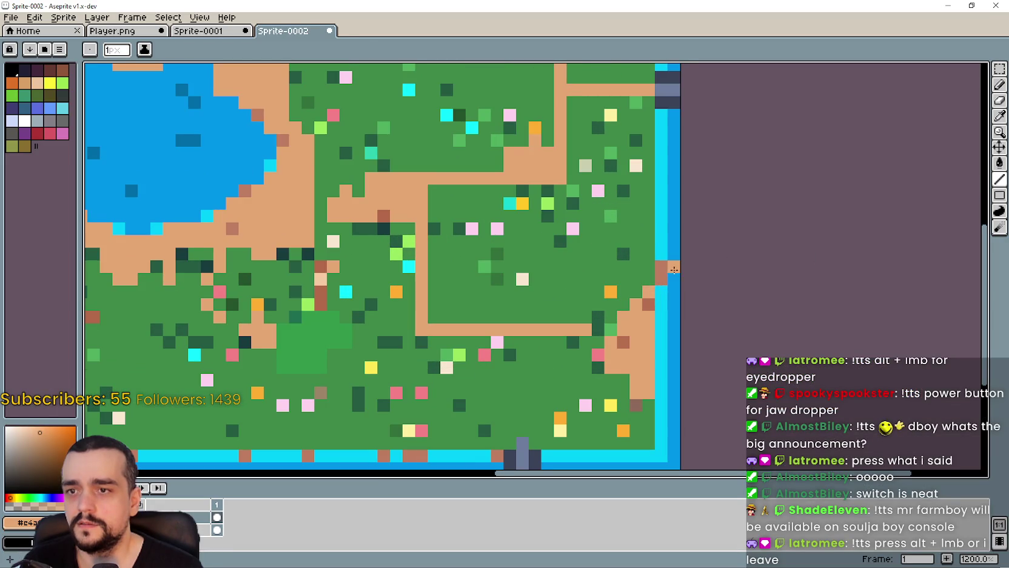
click(597, 322)
Draw a tan path segment linking to the east water border and review it in Godot.
key(alt+Tab)
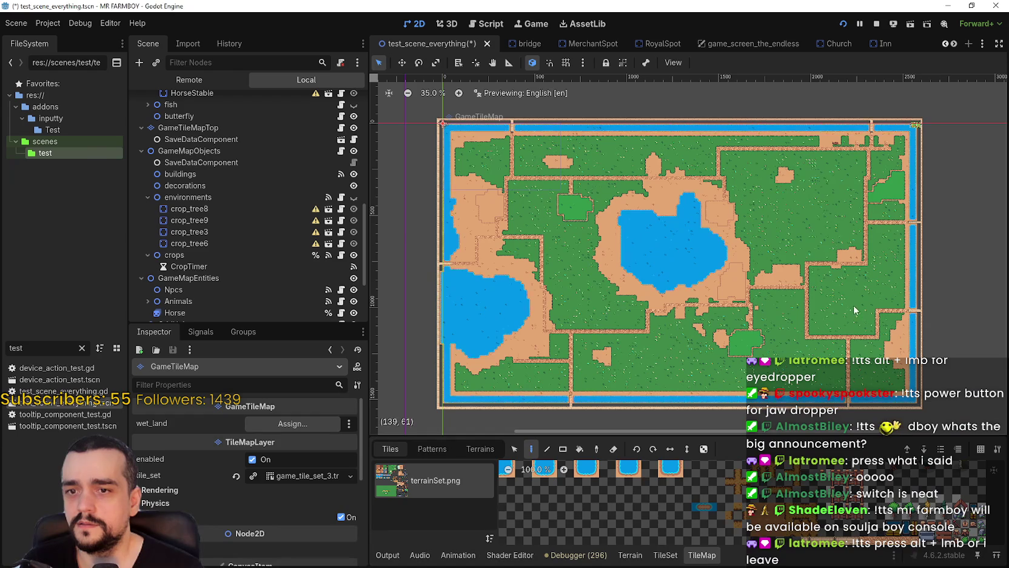
key(alt+Tab)
drag(585, 318, 589, 276)
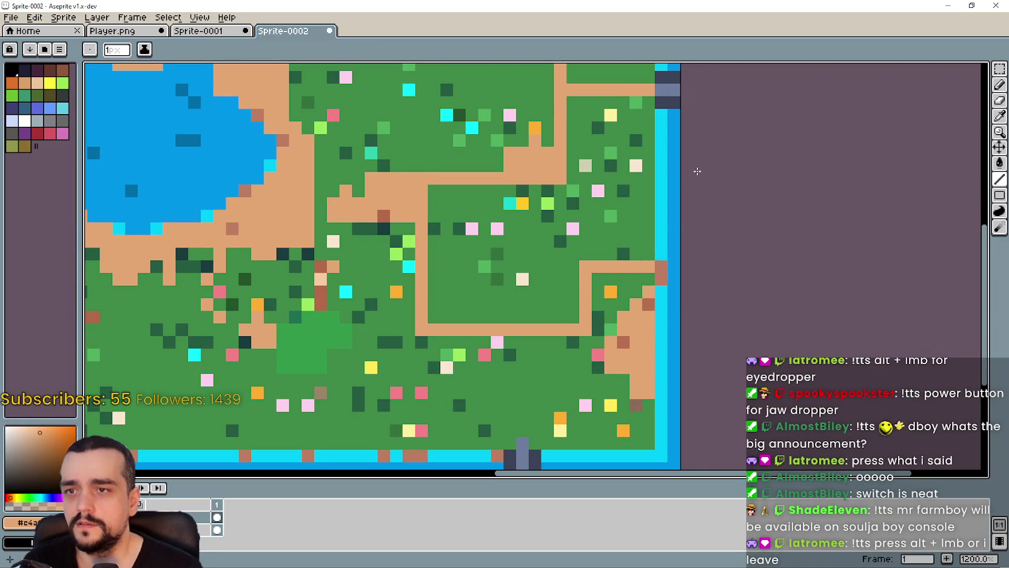
key(alt+Tab)
key(alt+Tab)
mouse_move(770, 227)
mouse_down()
mouse_move(725, 444)
mouse_move(725, 155)
mouse_up()
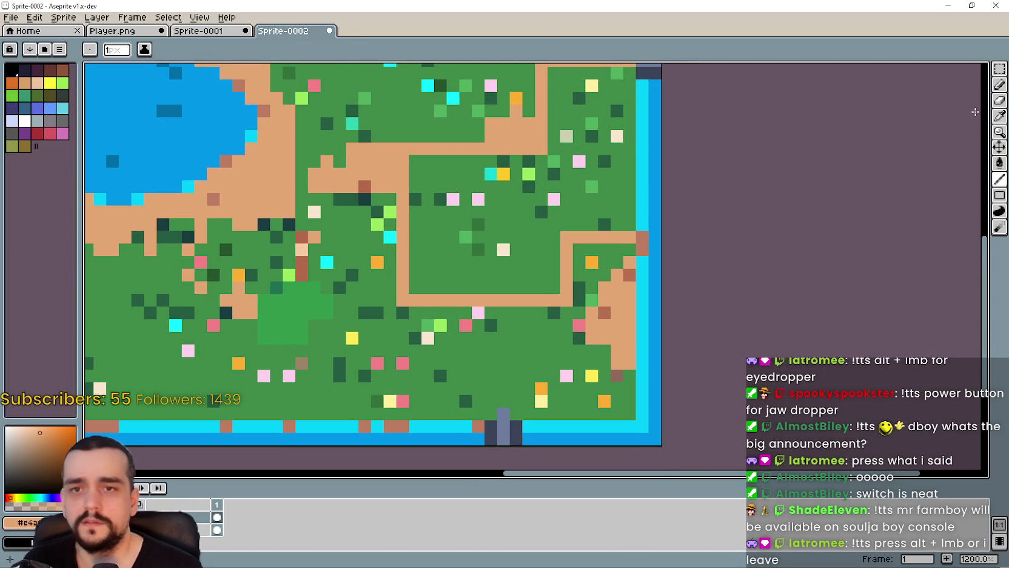
click(999, 115)
Sample the grey-blue bridge colour and paint a crossing into the east water border.
scroll(635, 199, up, 3)
click(635, 199)
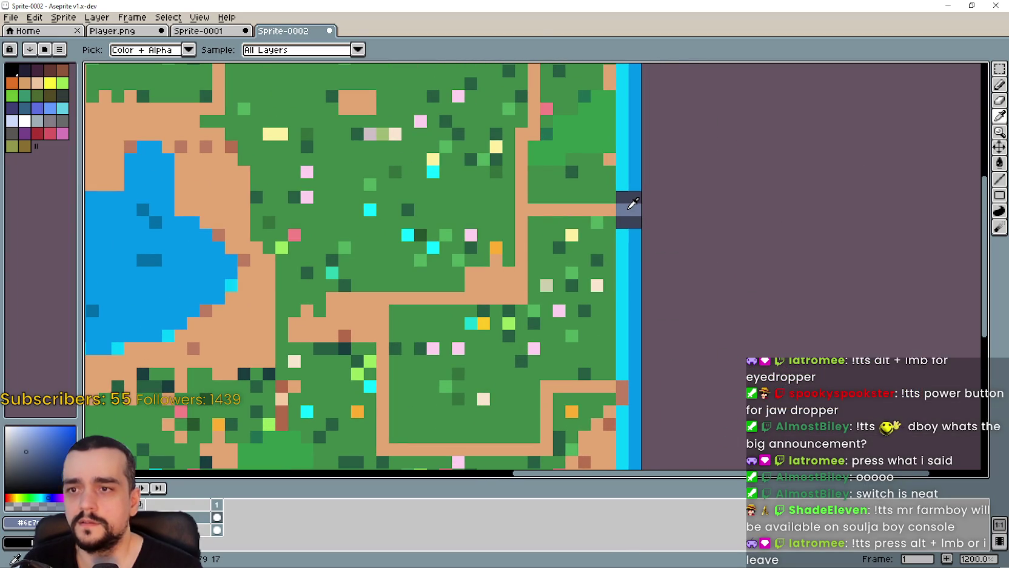
click(1000, 85)
drag(607, 385, 652, 305)
Sample the dark bridge edge colour and move the view down to the southern bridge.
scroll(653, 304, up, 1)
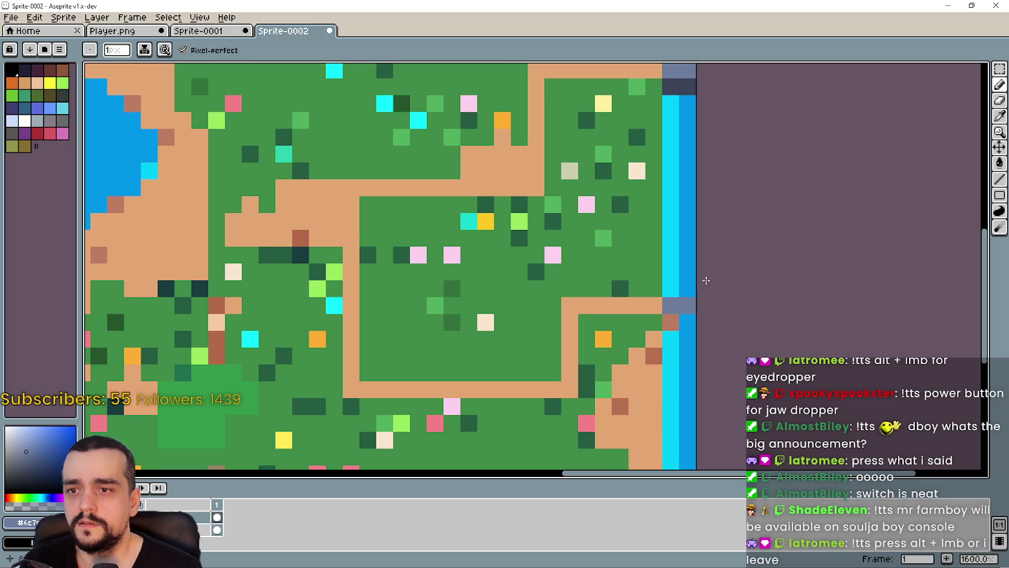
scroll(706, 280, up, 2)
scroll(706, 280, right, 1)
click(998, 115)
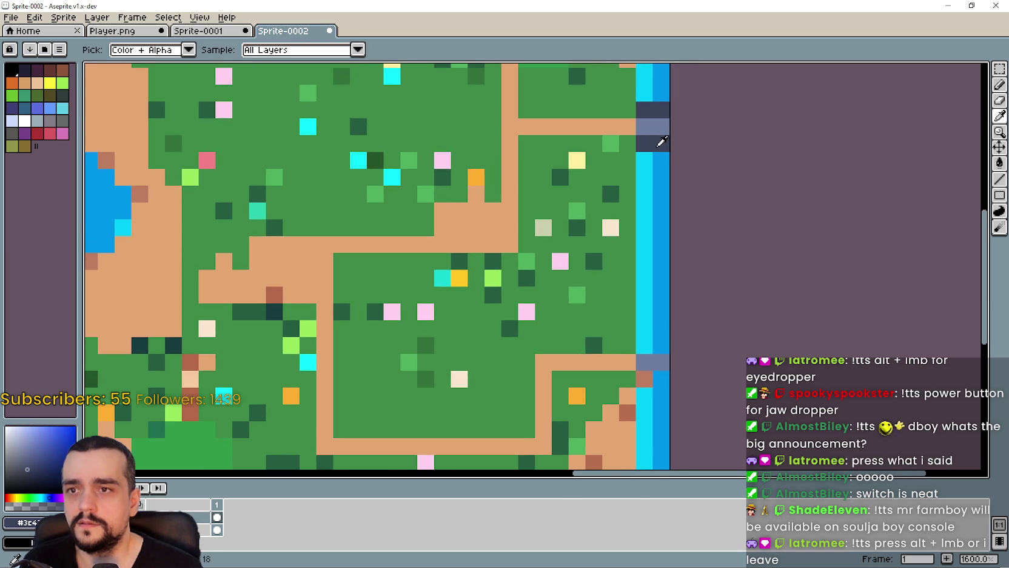
click(1000, 85)
scroll(757, 225, down, 2)
scroll(756, 225, left, 1)
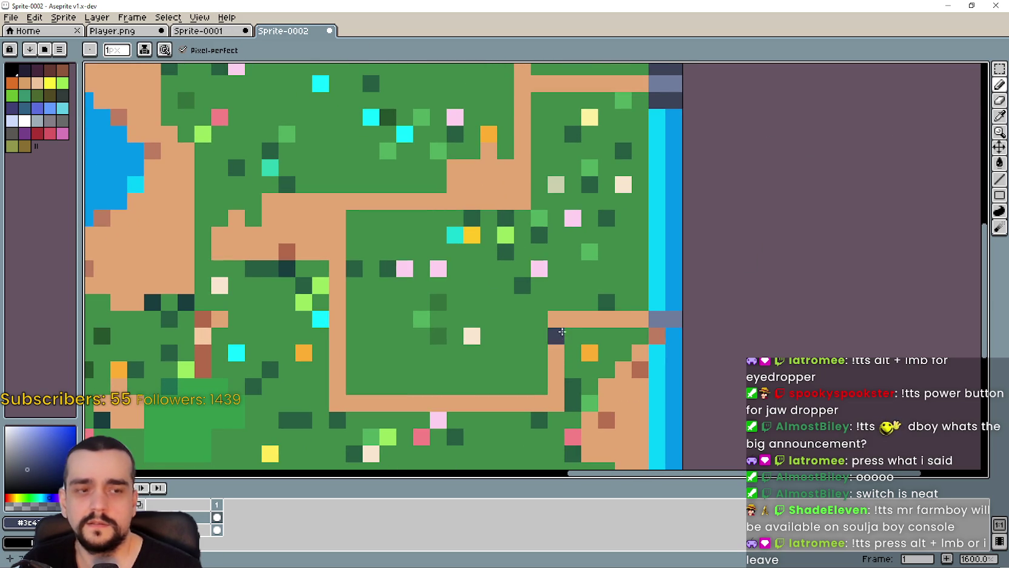
scroll(672, 310, down, 1)
scroll(655, 318, down, 1)
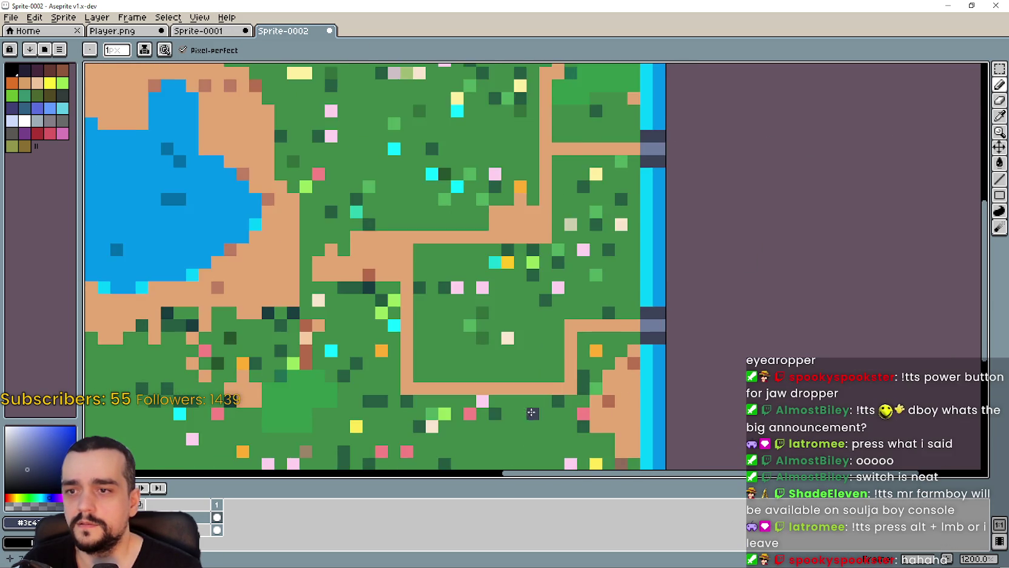
scroll(637, 328, down, 1)
scroll(624, 334, left, 1)
scroll(679, 349, up, 2)
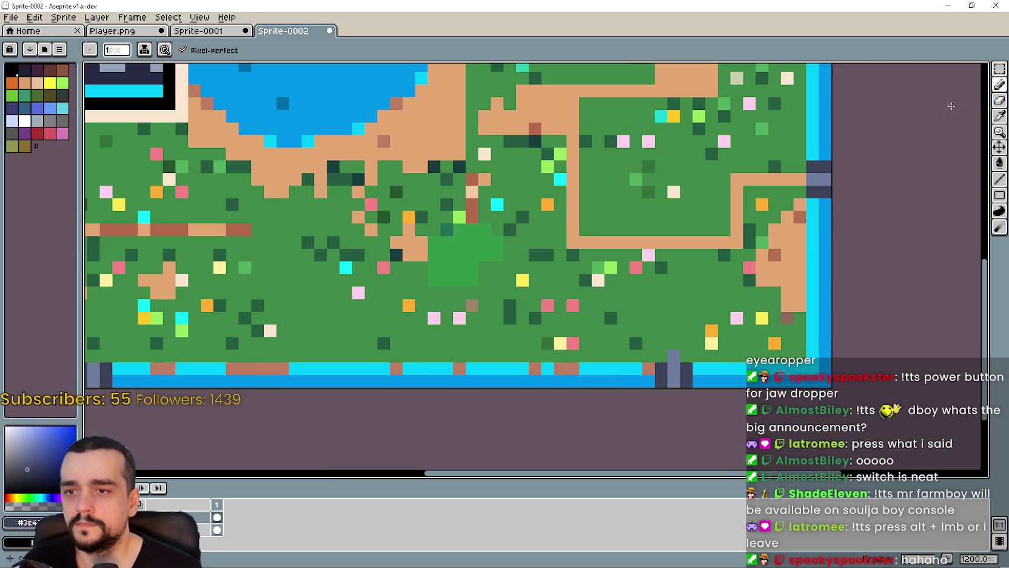
Eyedrop the tan sand and draw a vertical sand path north from the southern bridge.
click(999, 117)
scroll(826, 171, up, 1)
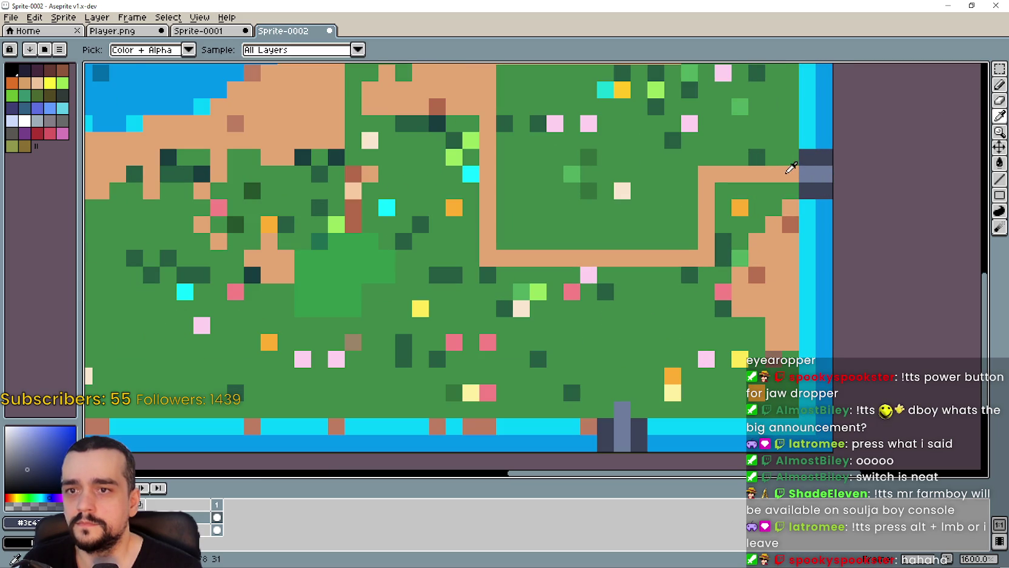
click(791, 168)
click(999, 85)
click(676, 338)
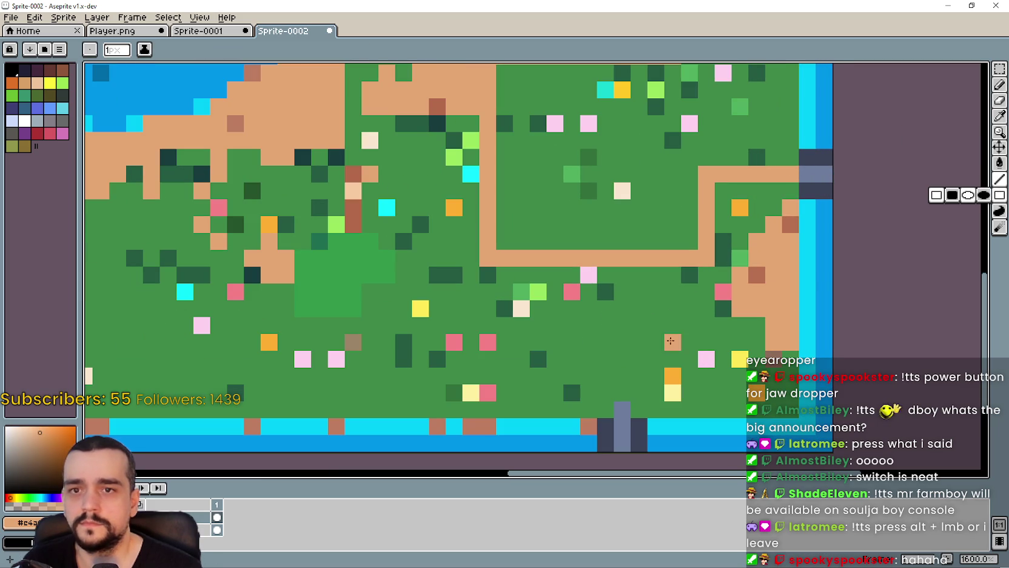
drag(622, 410, 622, 273)
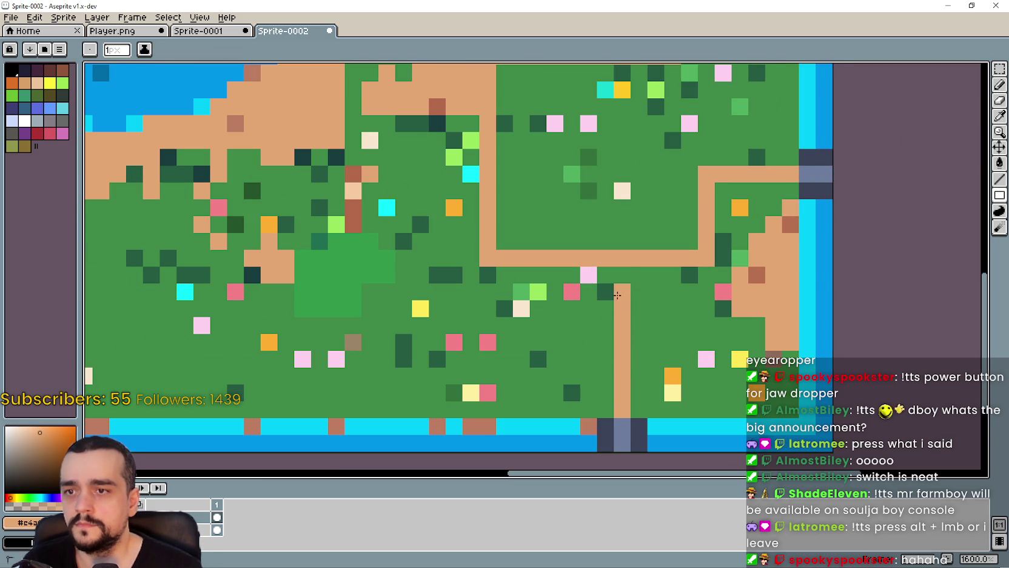
scroll(591, 332, down, 2)
key(alt+Tab)
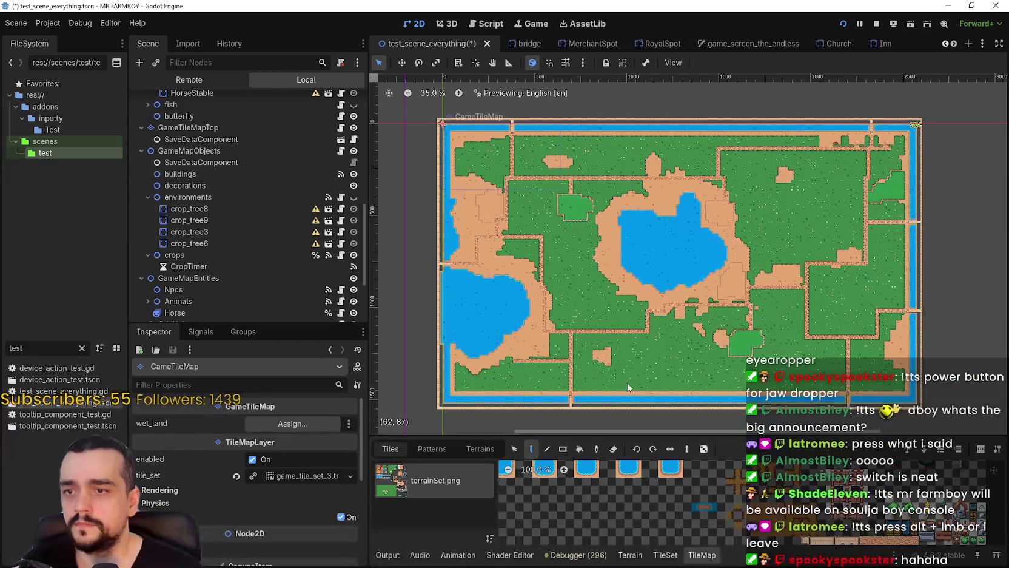
Back in Aseprite, eyedrop the tan sand colour and select the Line tool.
key(alt+Tab)
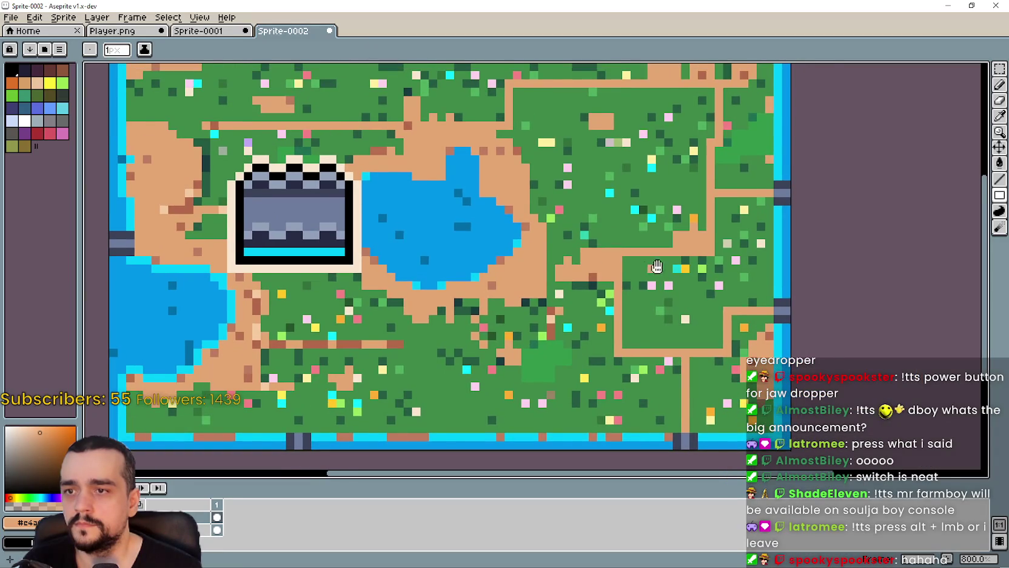
scroll(965, 109, up, 1)
click(1000, 115)
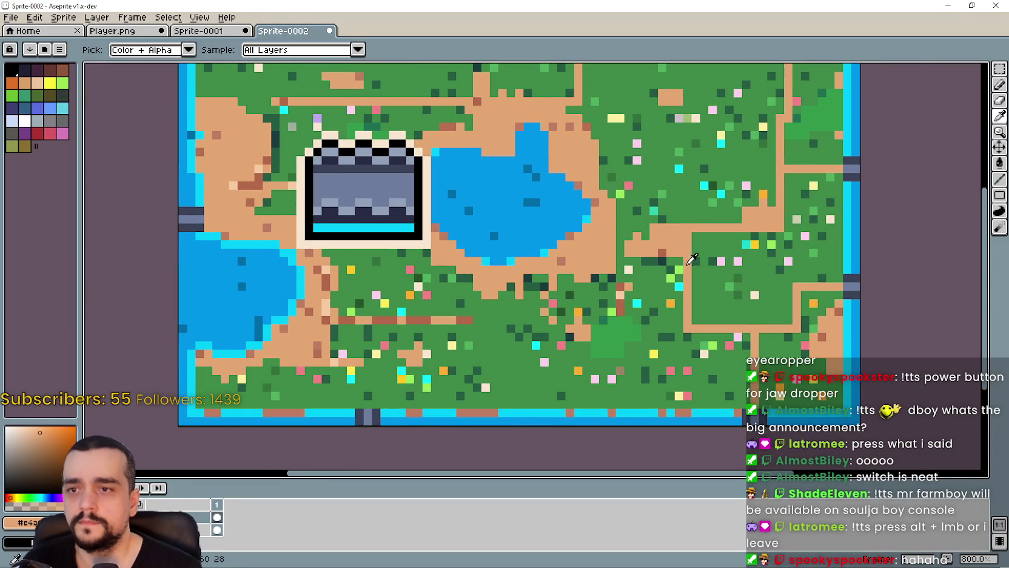
key(alt+Tab)
key(alt+Tab)
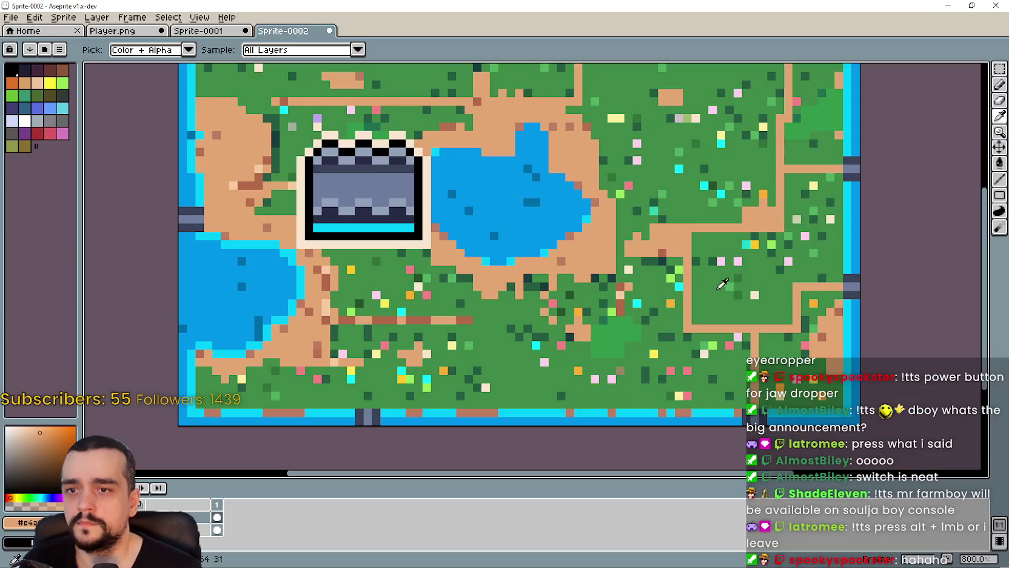
scroll(682, 285, up, 1)
scroll(706, 255, up, 1)
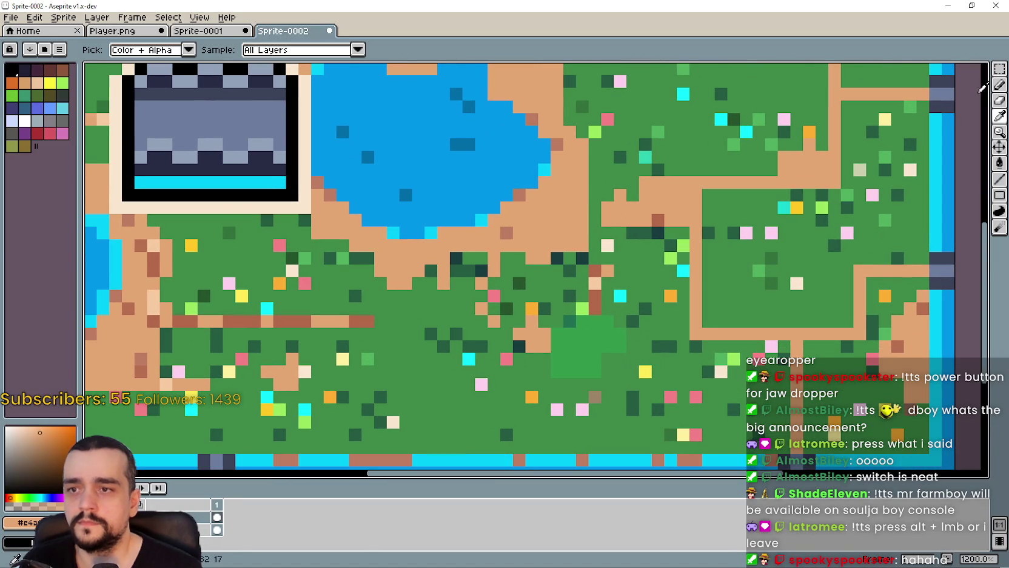
click(999, 179)
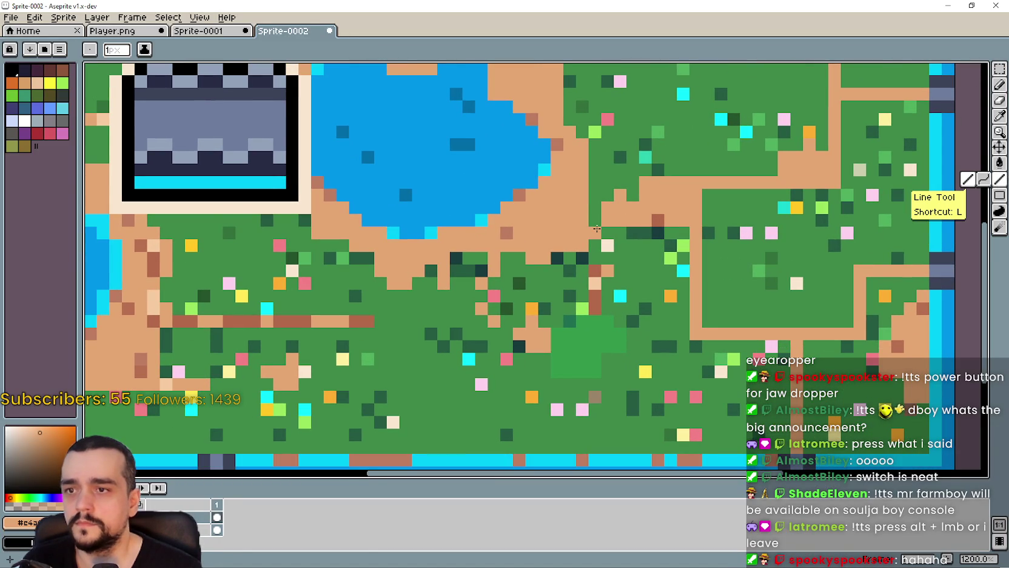
Pan to the south-western bridge and bottom border, set line mode, and compare with Godot.
drag(597, 239, 611, 246)
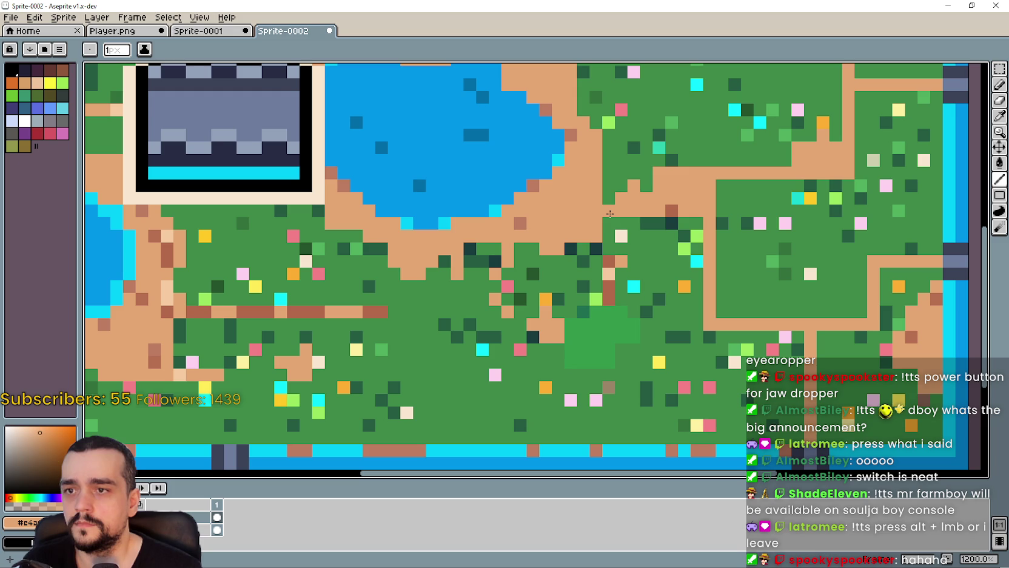
drag(560, 248, 615, 222)
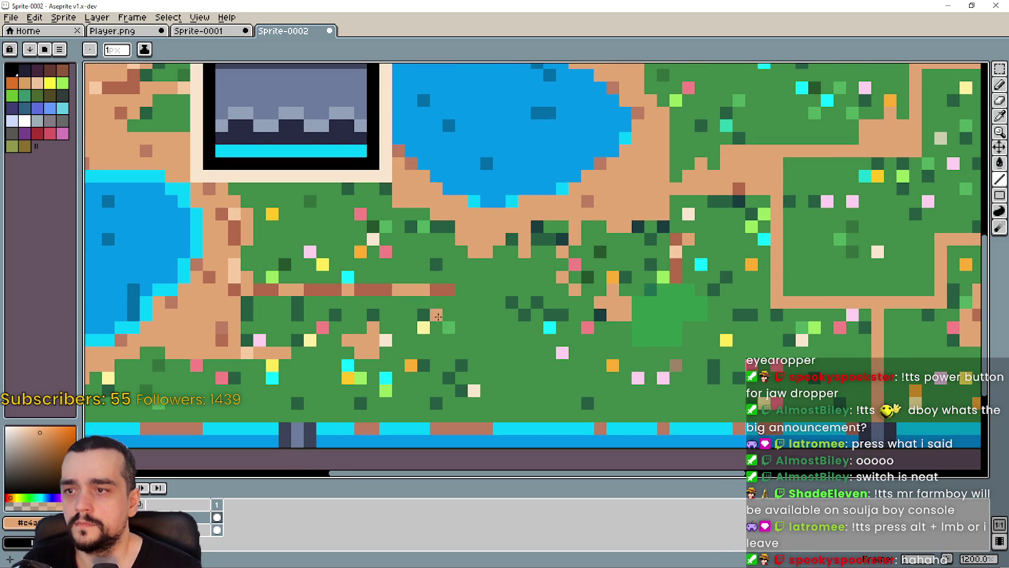
drag(446, 316, 498, 292)
key(alt)
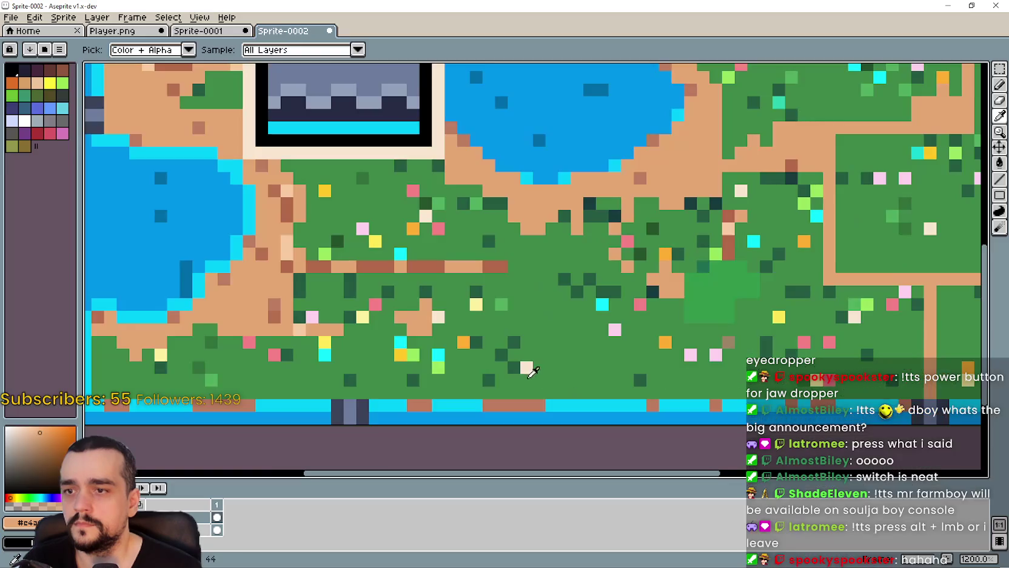
scroll(537, 375, down, 3)
key(alt+Tab)
key(alt+Tab)
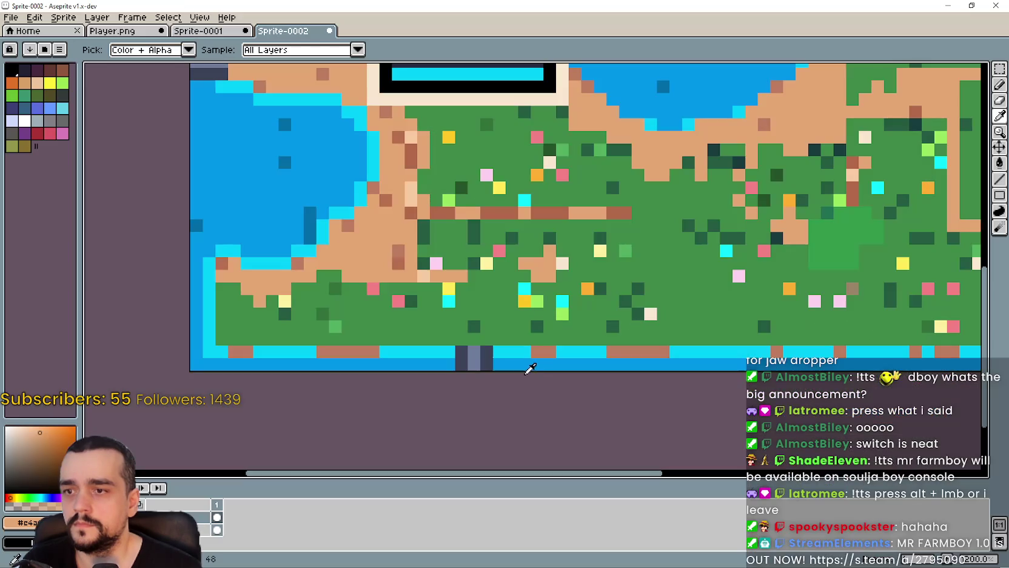
key(shift+l)
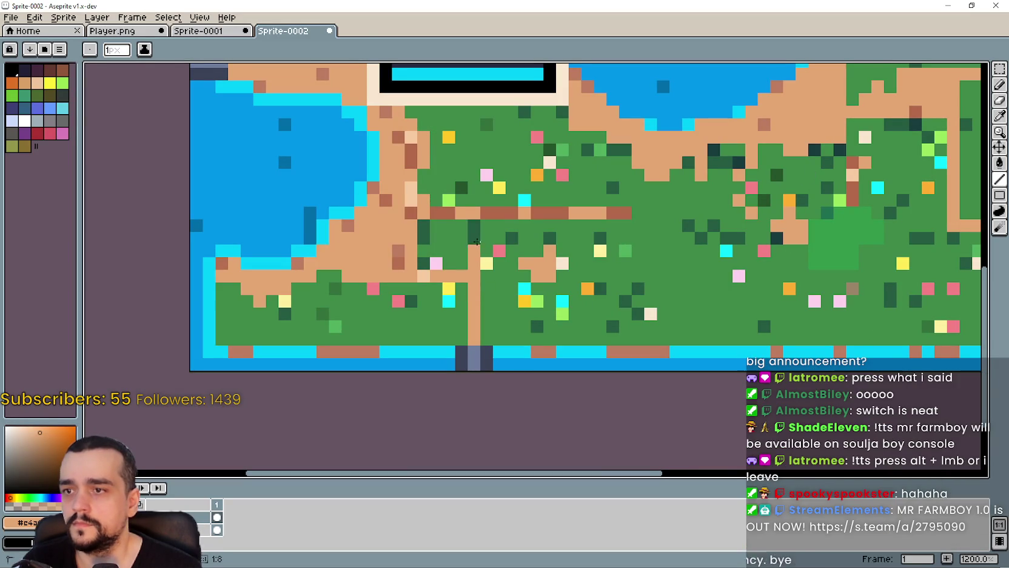
scroll(533, 342, down, 1)
drag(533, 342, 501, 318)
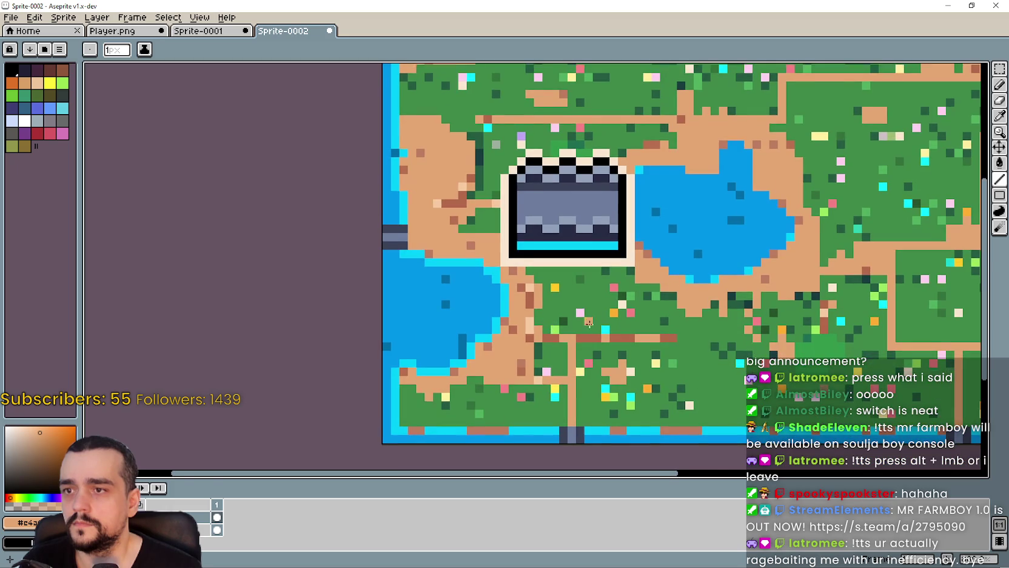
key(alt+Tab)
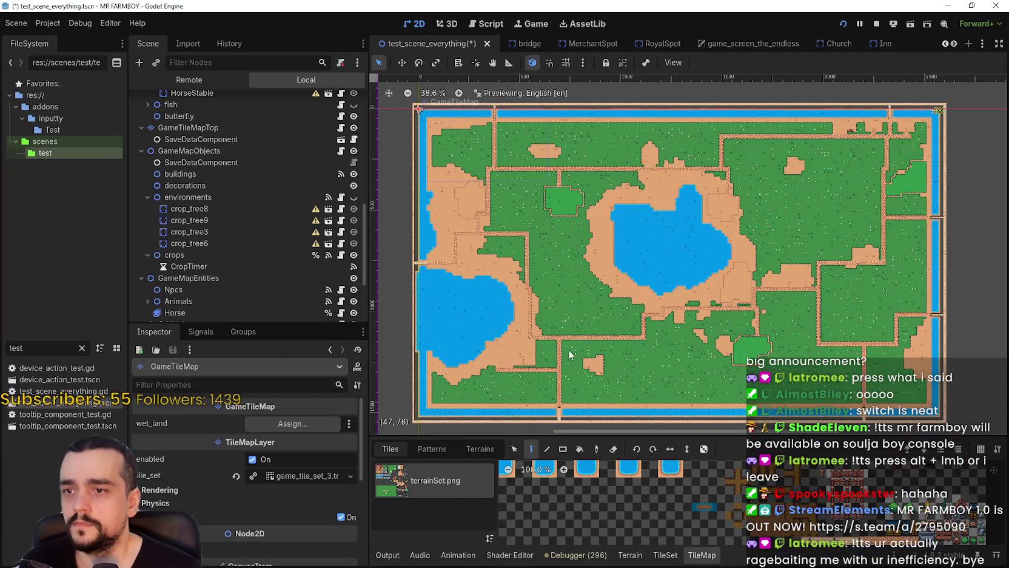
Pick the tan sand colour and extend the sand path a few pixels right.
key(alt+Tab)
scroll(465, 285, down, 1)
scroll(465, 285, up, 1)
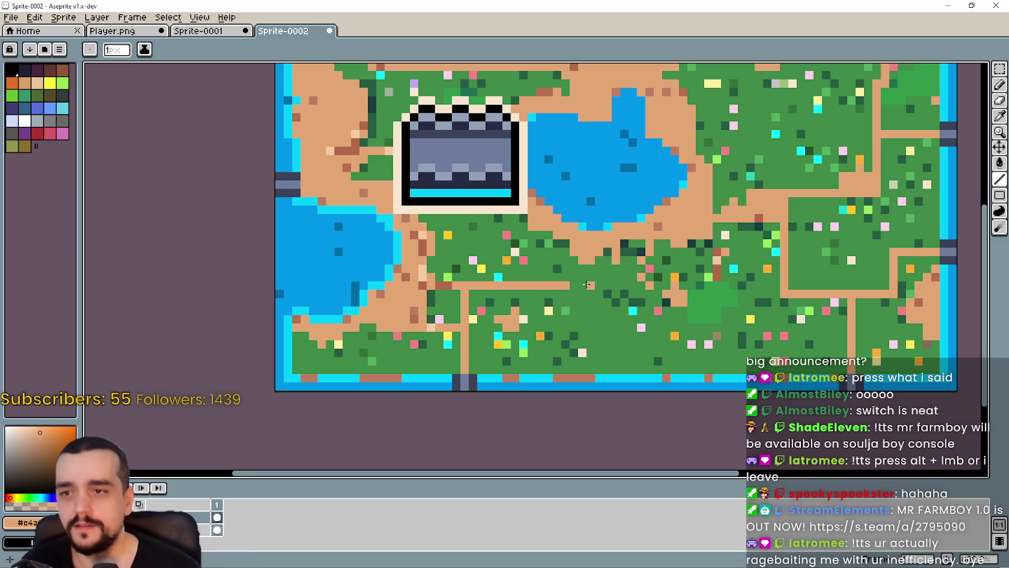
key(alt)
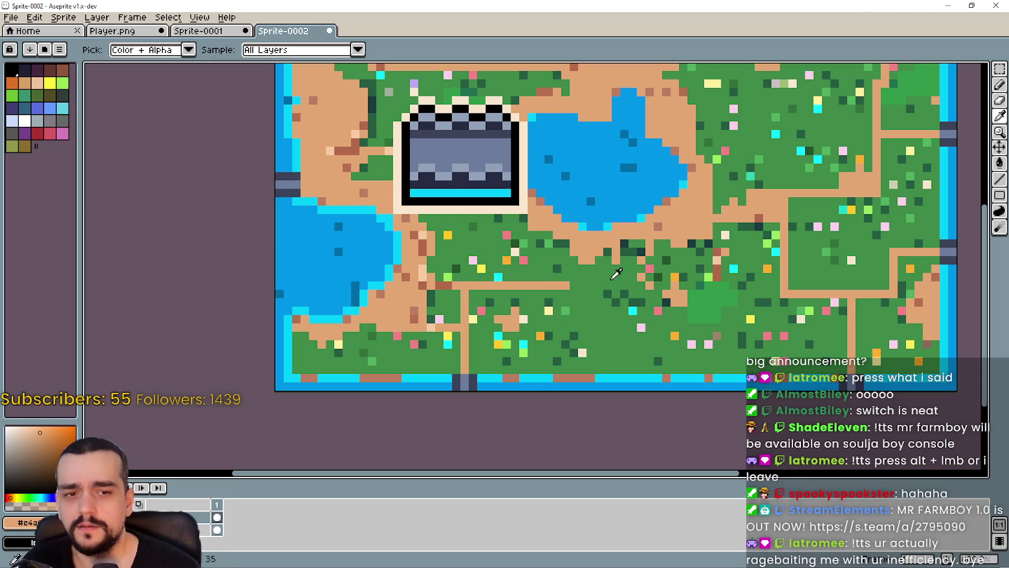
key(b)
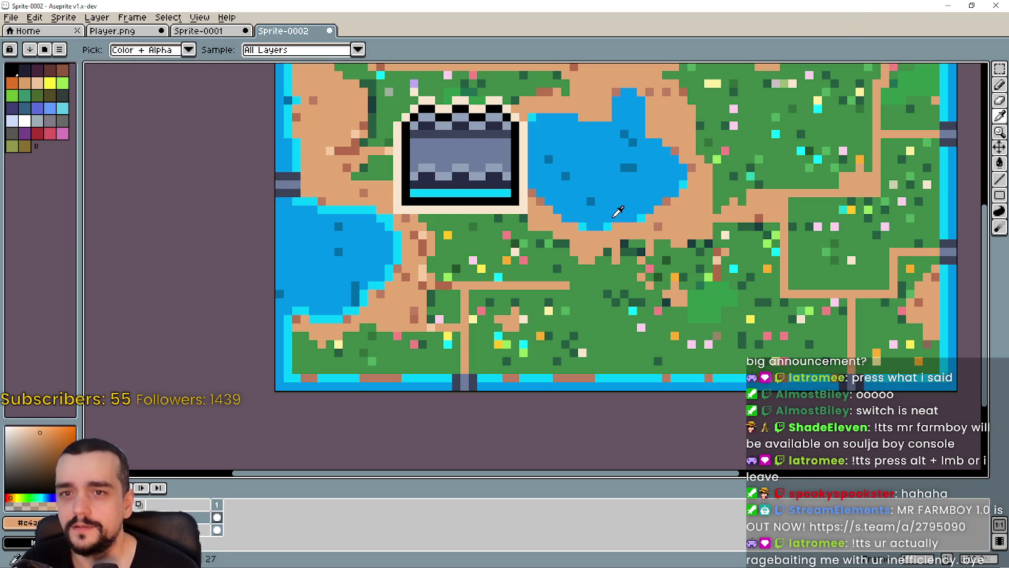
key(alt)
key(alt)
key(alt)
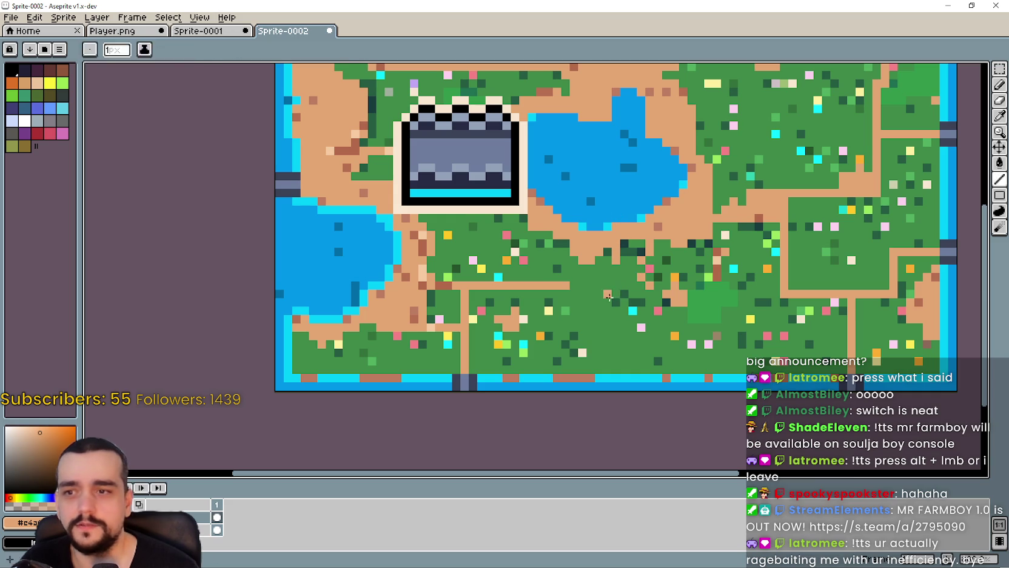
alt+click(593, 299)
key(alt)
key(alt)
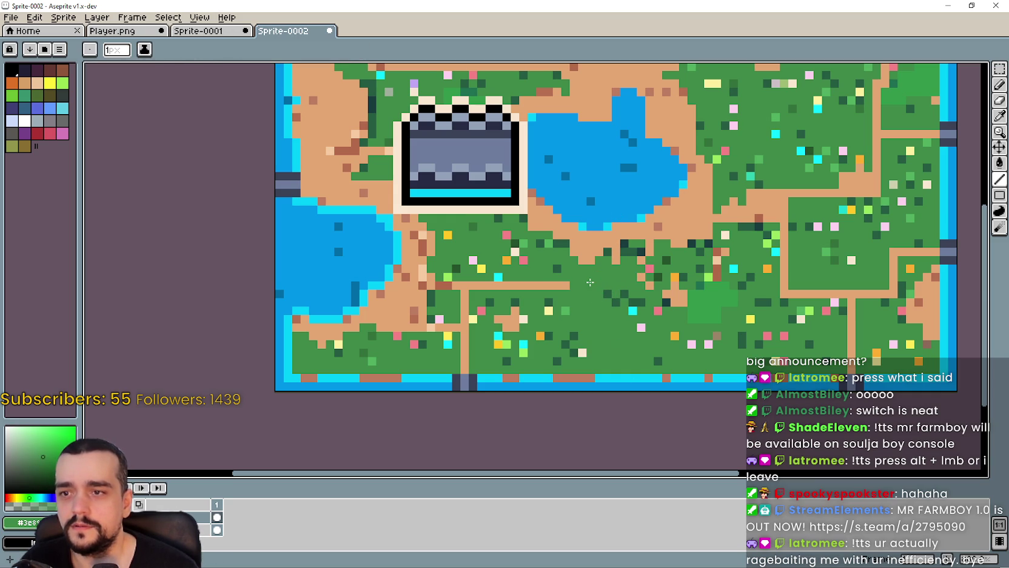
scroll(648, 297, up, 2)
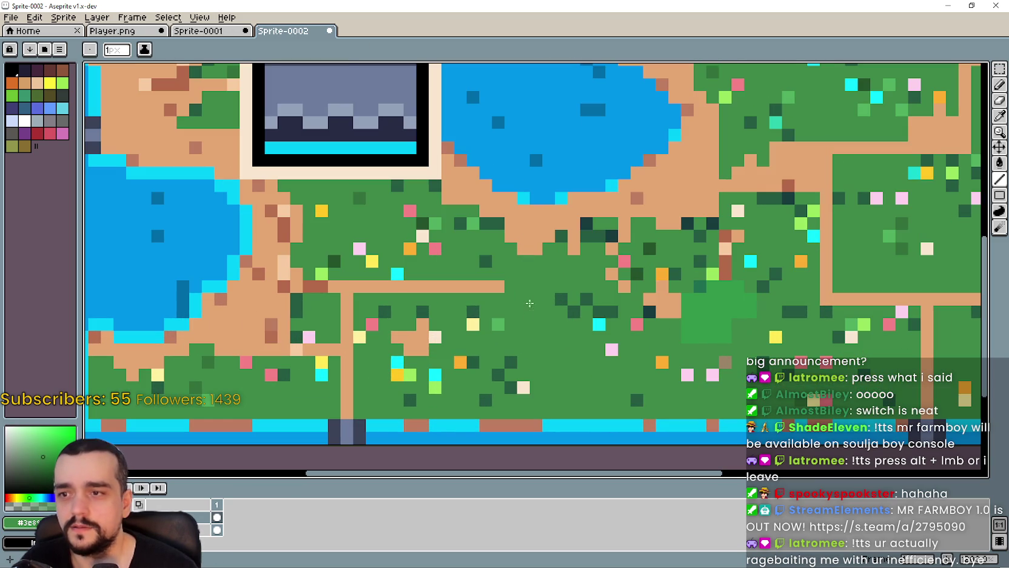
key(alt)
alt+click(442, 286)
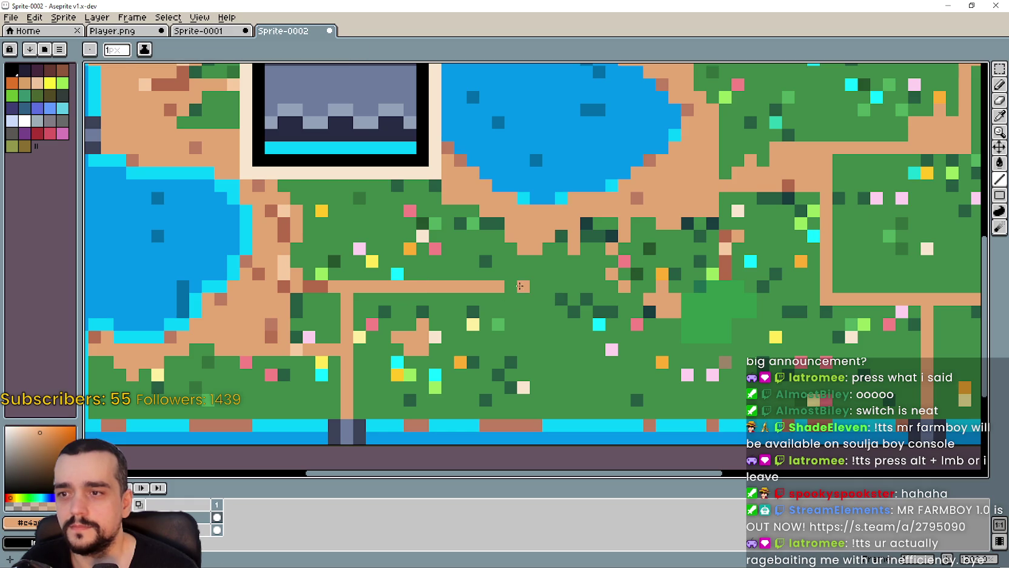
drag(520, 286, 544, 290)
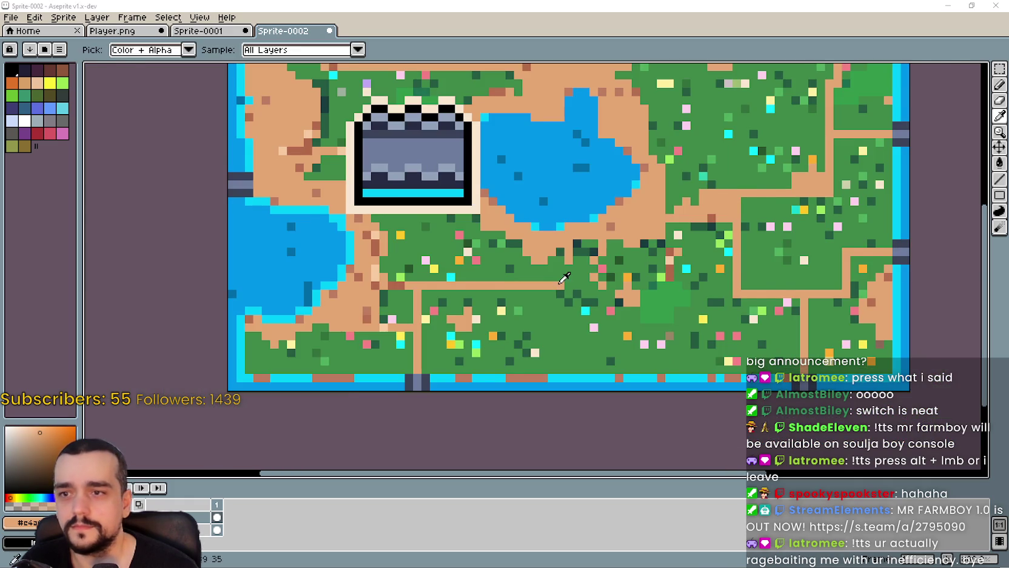
Pick red-brown and start dotting fence pixels on the path below the building.
key(alt+Tab)
key(alt+Tab)
scroll(624, 284, up, 1)
key(alt+Tab)
key(alt+Tab)
mouse_move(282, 280)
mouse_down()
mouse_move(332, 302)
mouse_move(488, 306)
mouse_move(573, 304)
mouse_move(595, 282)
mouse_up()
click(332, 302)
click(380, 311)
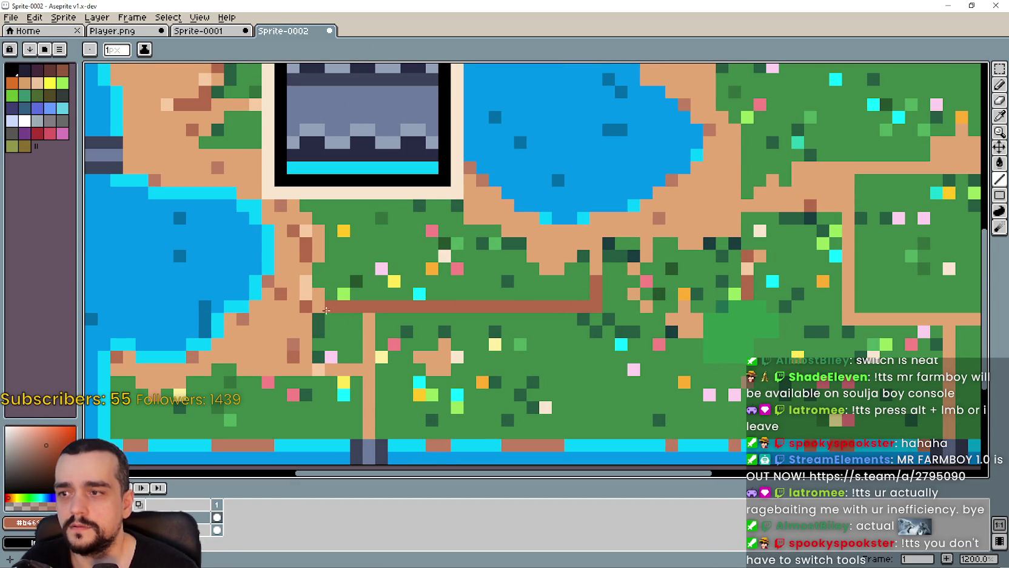
Draw a vertical brown fence down to the bottom border, topping it up by a pixel.
drag(365, 318, 363, 357)
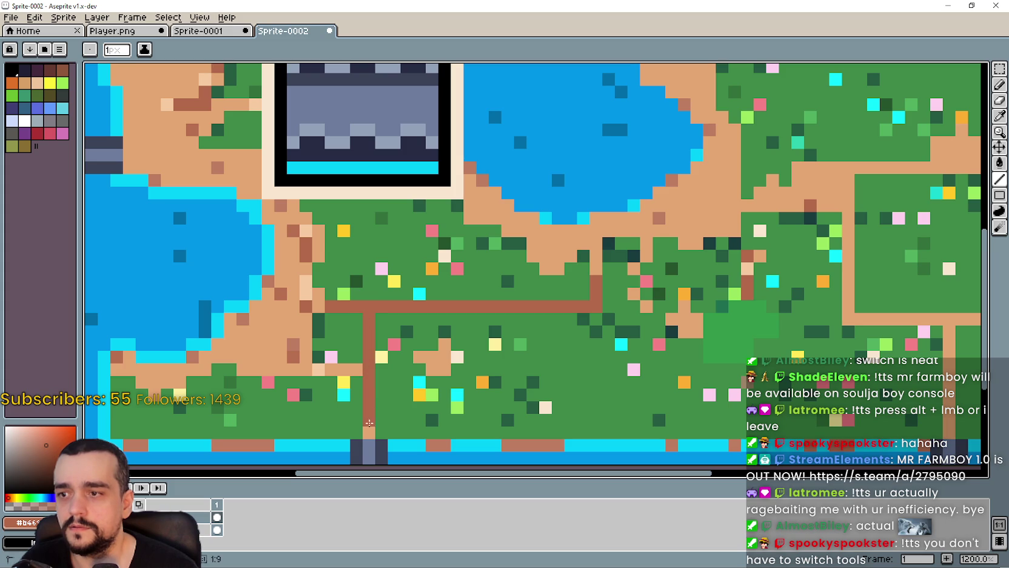
scroll(357, 369, down, 2)
scroll(357, 369, down, 1)
key(alt+Tab)
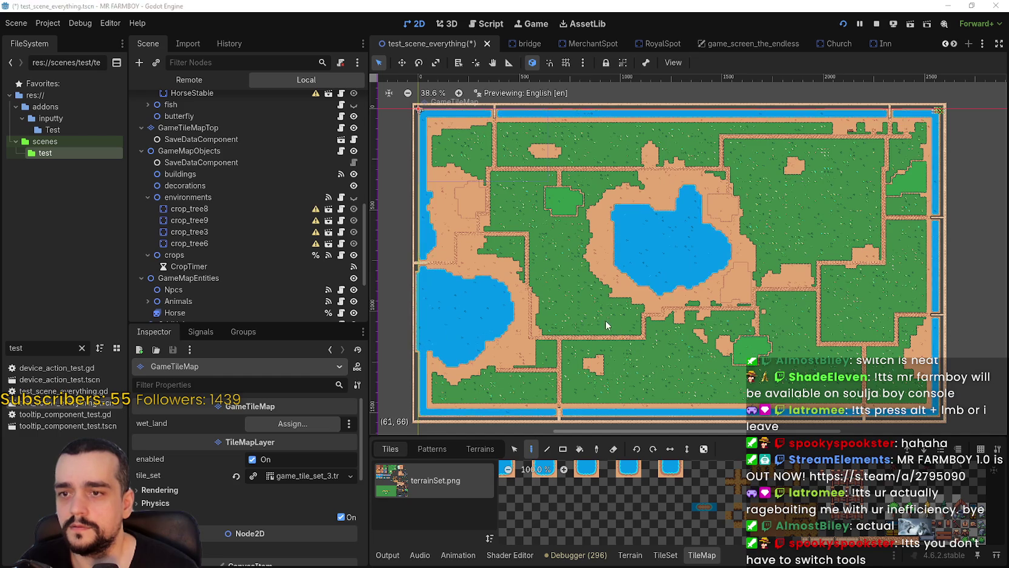
key(alt+Tab)
click(354, 338)
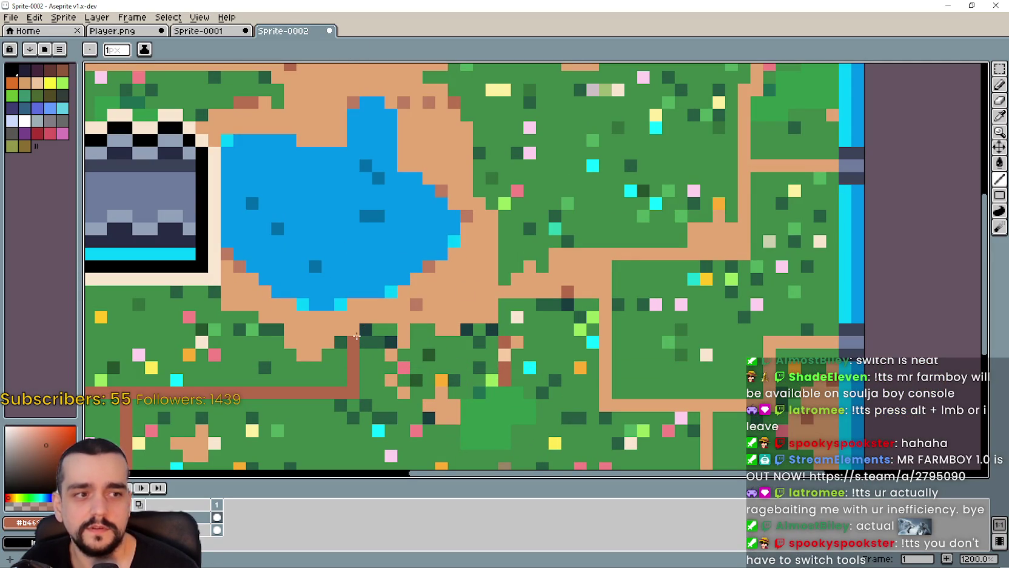
key(alt+Tab)
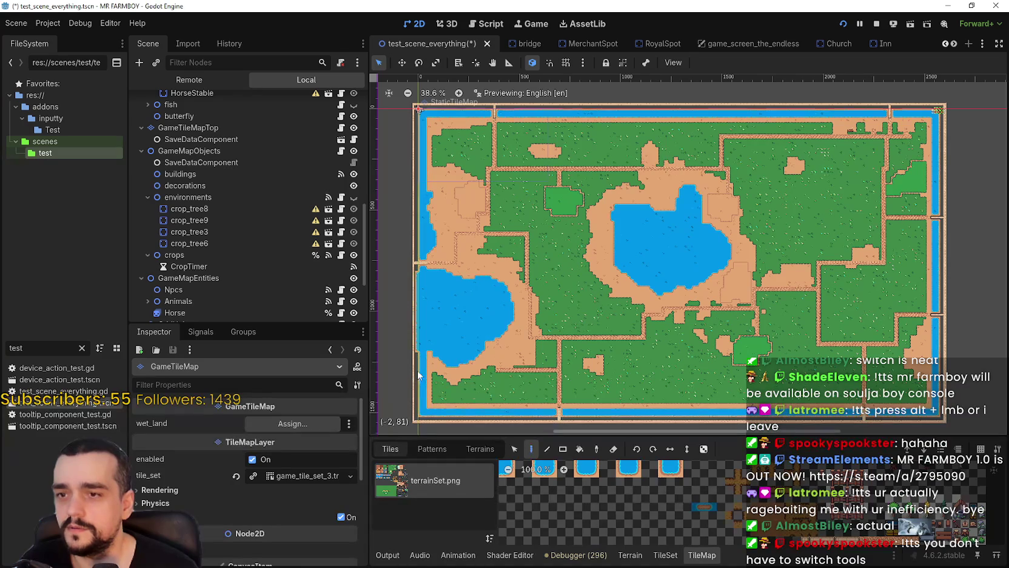
key(alt+Tab)
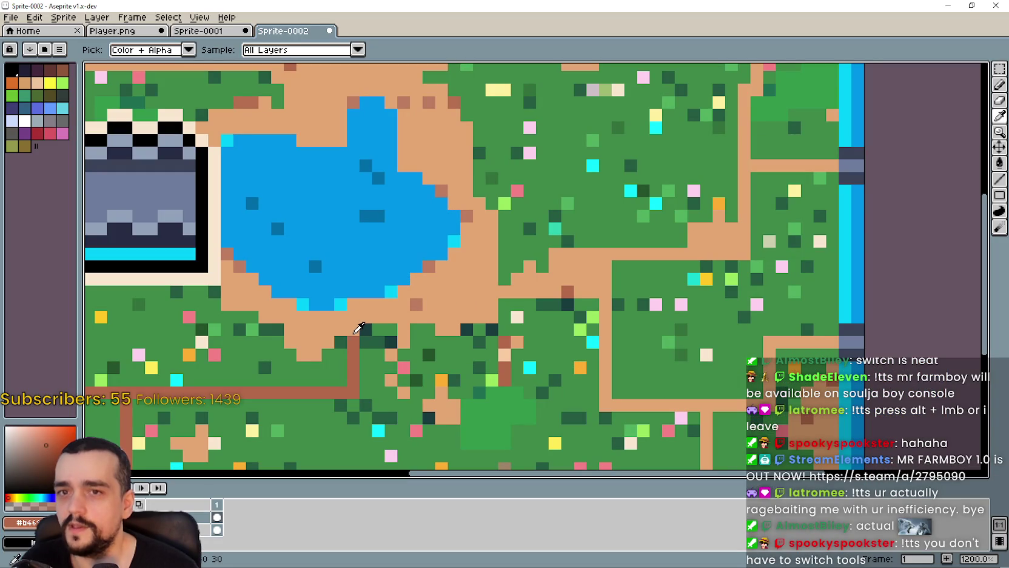
key(b)
click(353, 330)
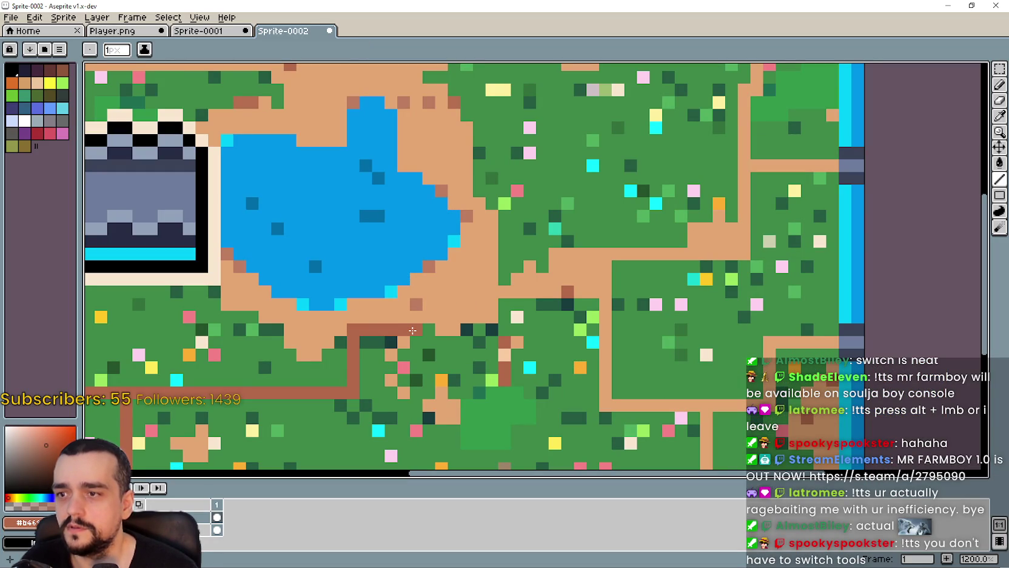
key(alt+Tab)
key(alt+Tab)
Run the brown fence along the pond's lower shore and further right along the path.
drag(428, 326, 498, 333)
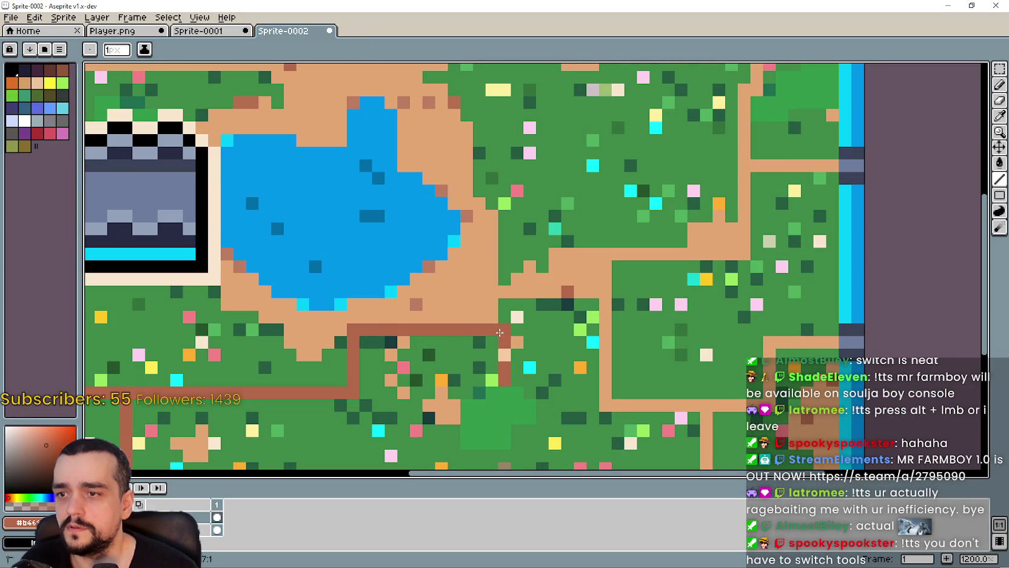
key(alt+Tab)
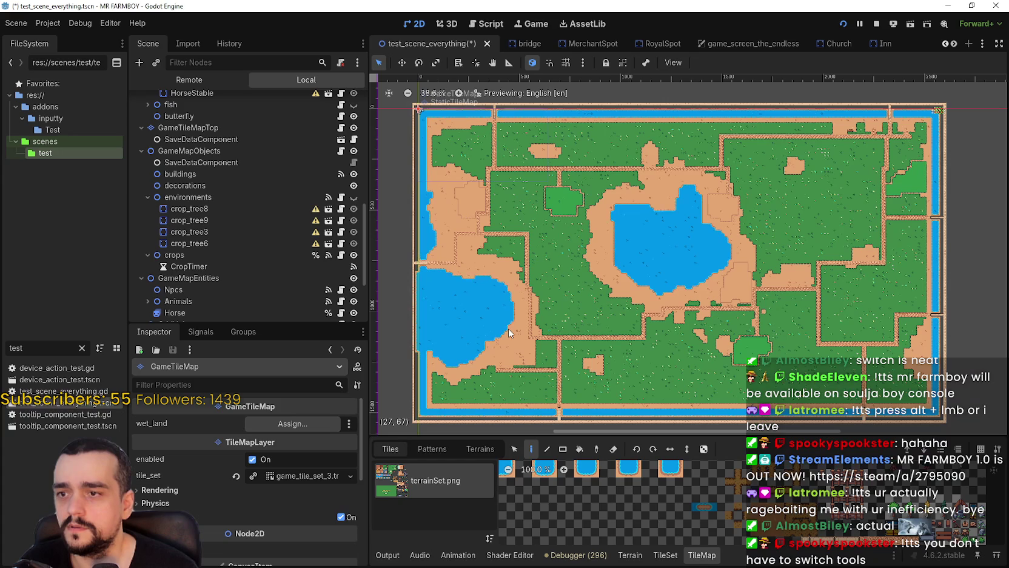
key(alt+Tab)
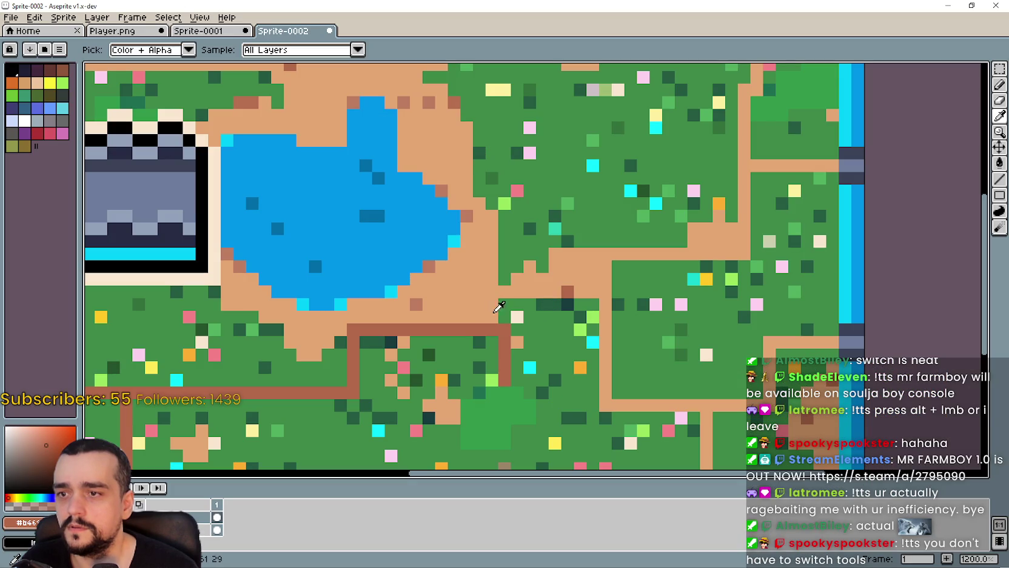
key(b)
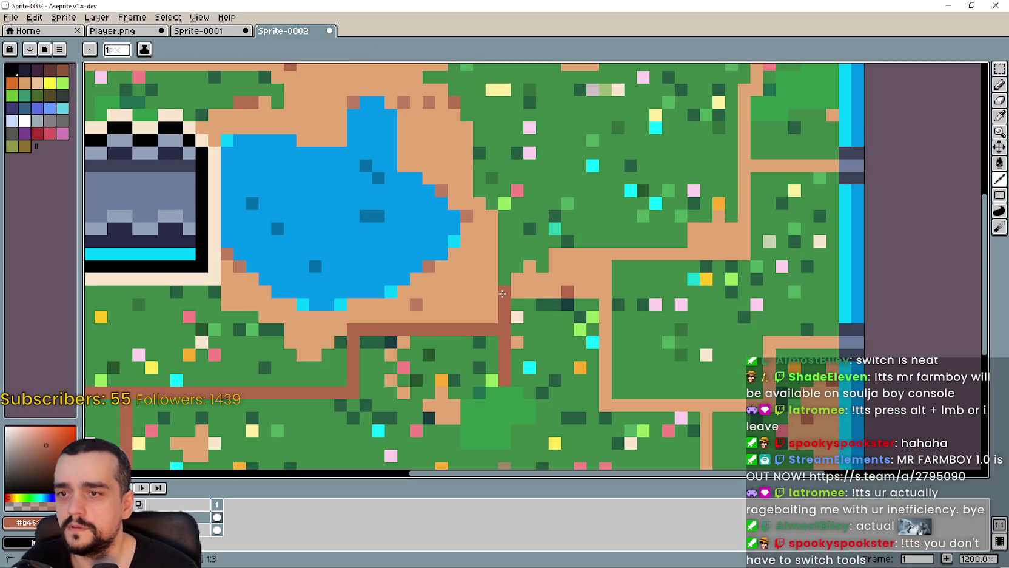
drag(521, 293, 594, 293)
mouse_move(607, 256)
mouse_down()
mouse_move(729, 254)
mouse_move(744, 165)
mouse_move(830, 165)
mouse_up()
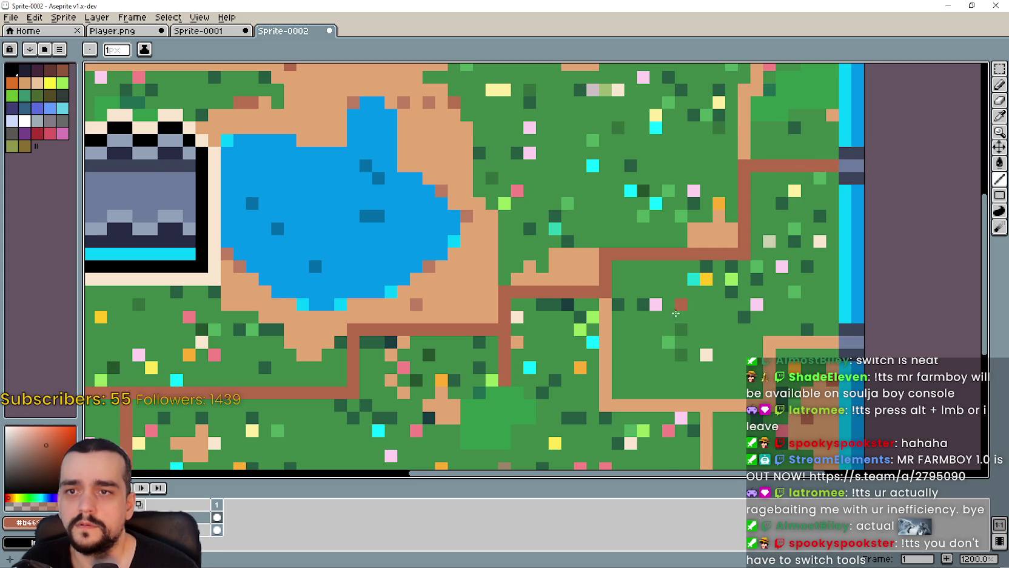
Run a brown fence down the right-hand vertical path.
drag(702, 299, 680, 230)
mouse_move(584, 235)
mouse_down()
mouse_move(588, 319)
mouse_move(757, 336)
mouse_move(748, 294)
mouse_move(768, 274)
mouse_move(800, 274)
mouse_up()
drag(763, 309, 771, 227)
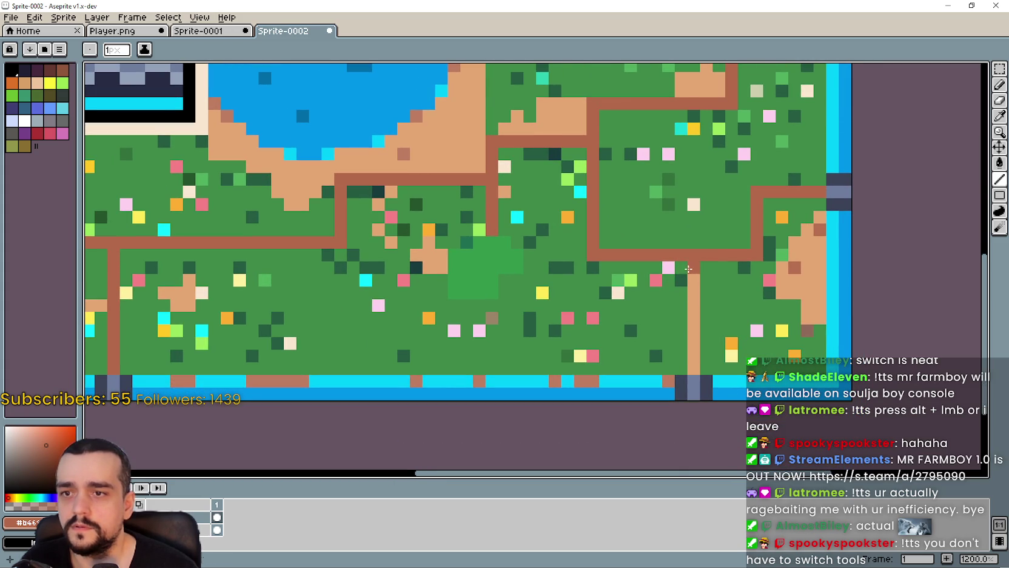
key(alt)
key(alt+Tab)
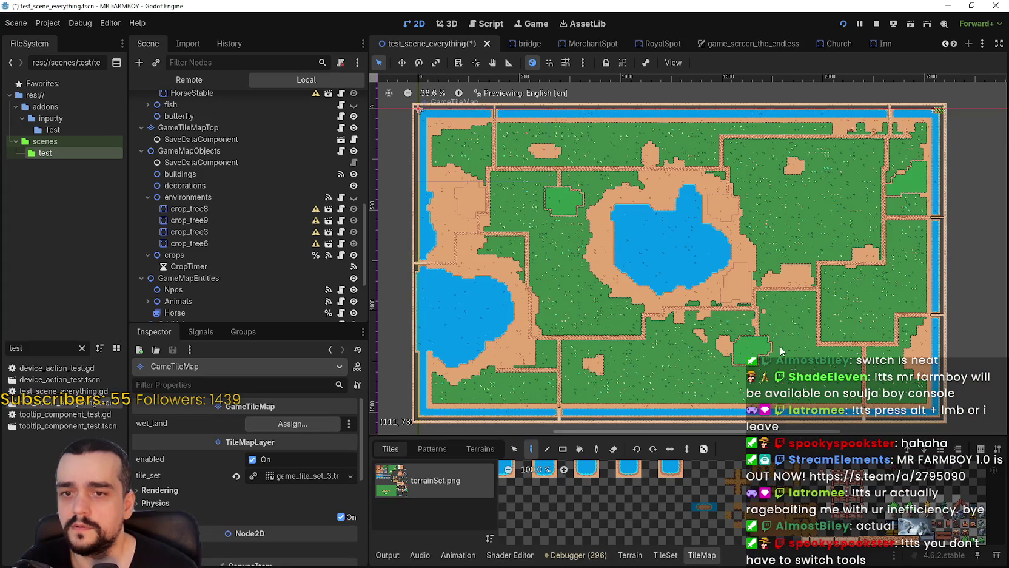
key(alt+Tab)
Paint the right path column brown up to the top border and along the top path.
drag(862, 309, 735, 350)
drag(611, 285, 628, 470)
scroll(641, 319, up, 2)
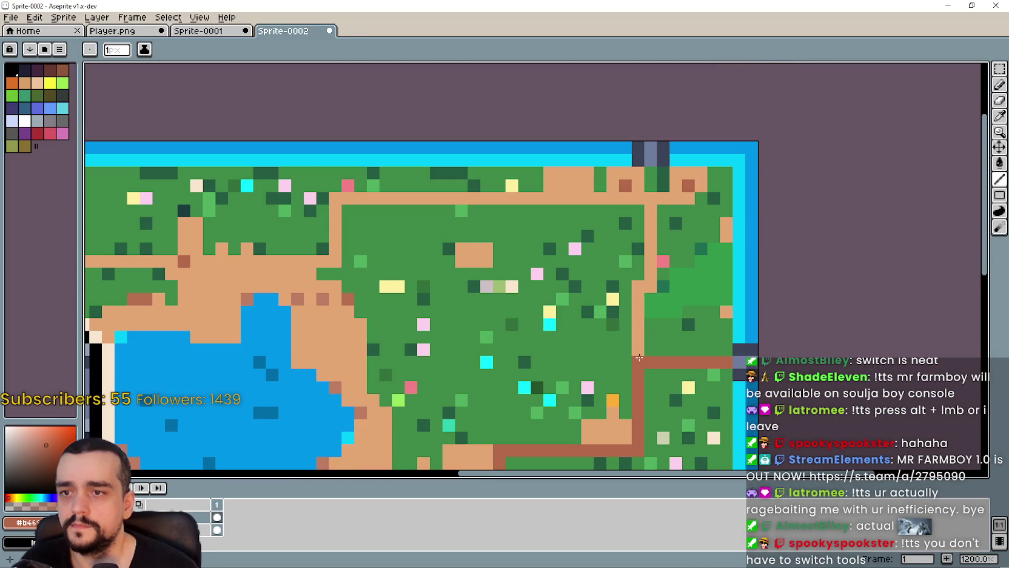
mouse_move(649, 283)
mouse_down()
mouse_move(649, 224)
mouse_move(749, 300)
mouse_up()
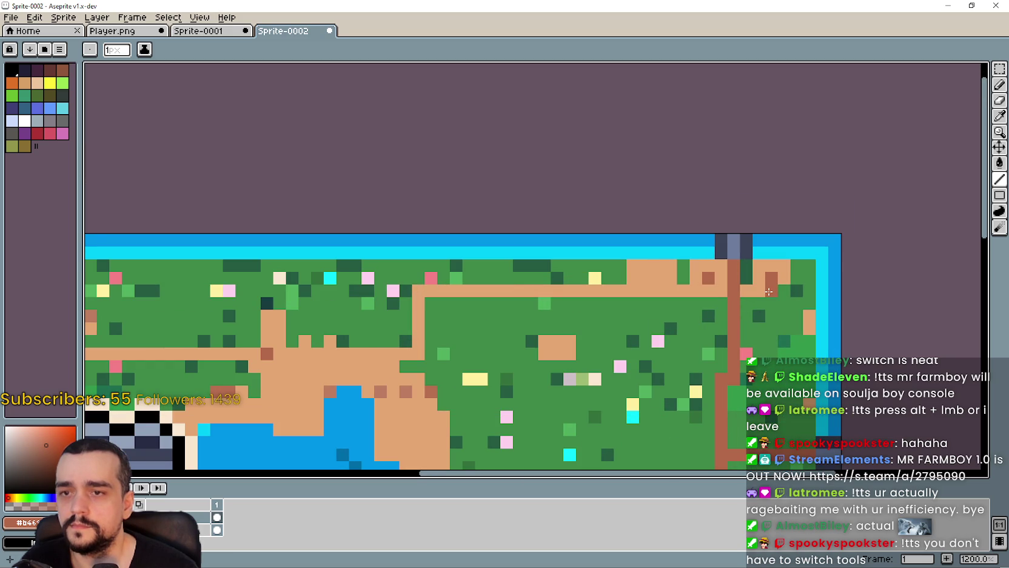
mouse_move(777, 294)
mouse_down()
mouse_move(415, 291)
mouse_move(666, 266)
mouse_move(644, 315)
mouse_move(371, 326)
mouse_up()
key(alt+Tab)
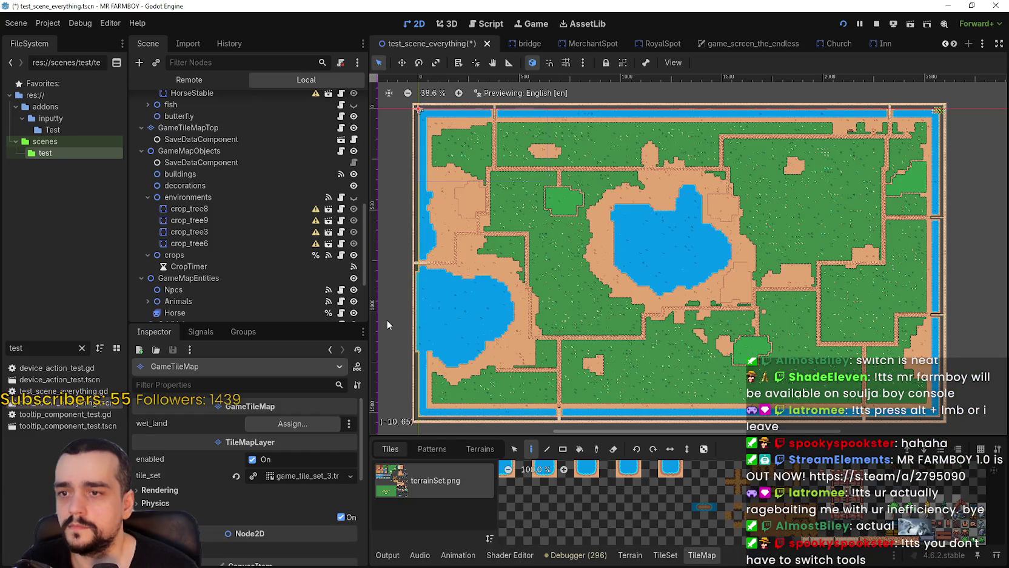
key(alt+Tab)
drag(647, 270, 544, 151)
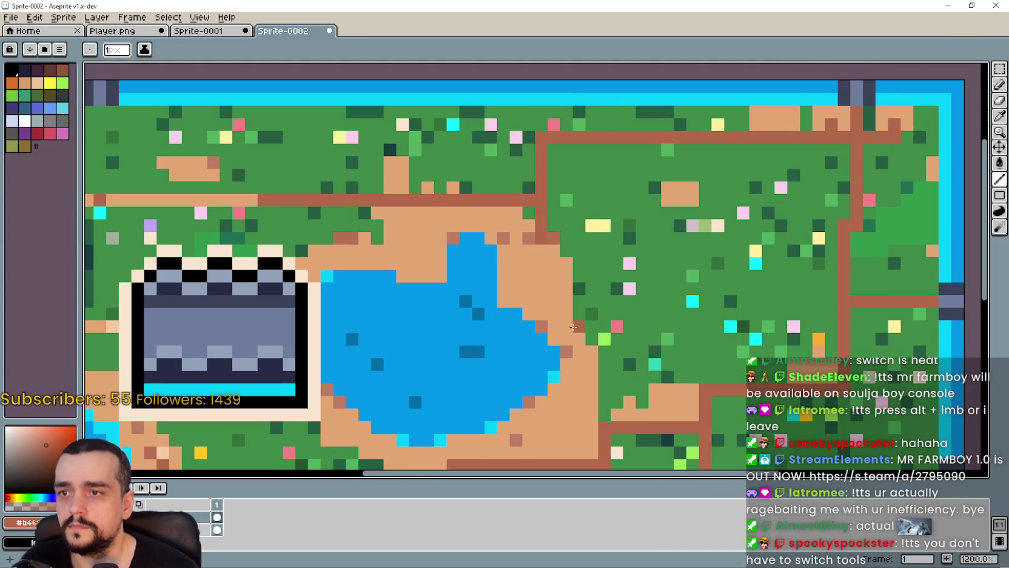
Add a brown pixel on the left side and extend the brown fence line right.
drag(573, 327, 721, 327)
click(567, 378)
mouse_move(530, 299)
mouse_down()
mouse_move(746, 313)
mouse_move(544, 298)
mouse_up()
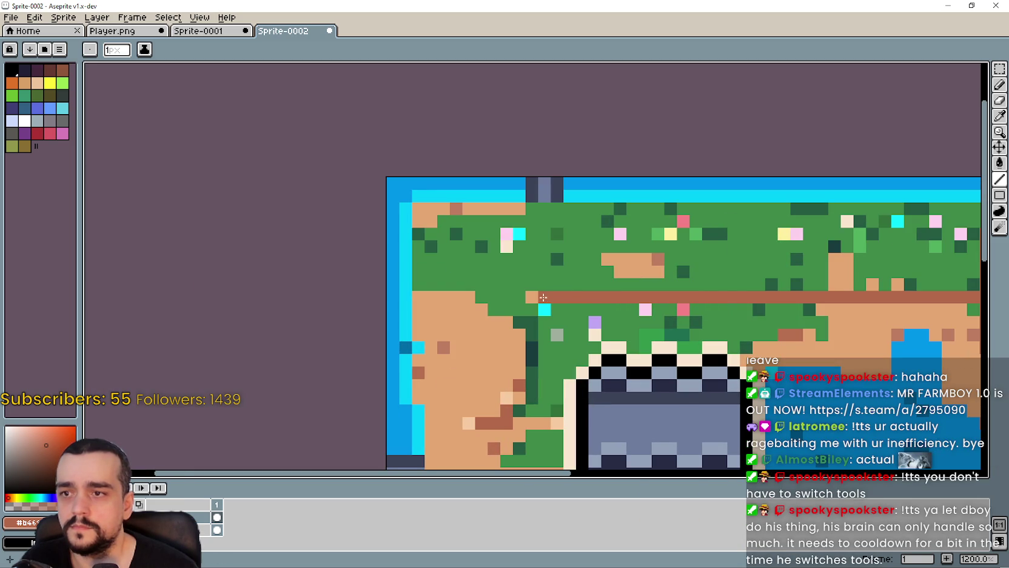
drag(544, 209, 489, 142)
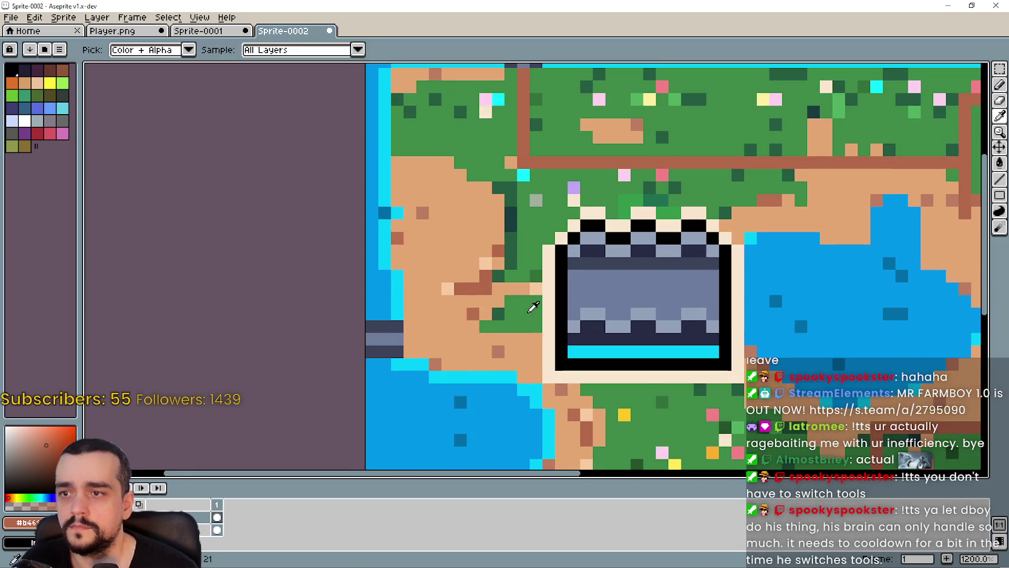
key(alt+Tab)
key(alt+Tab)
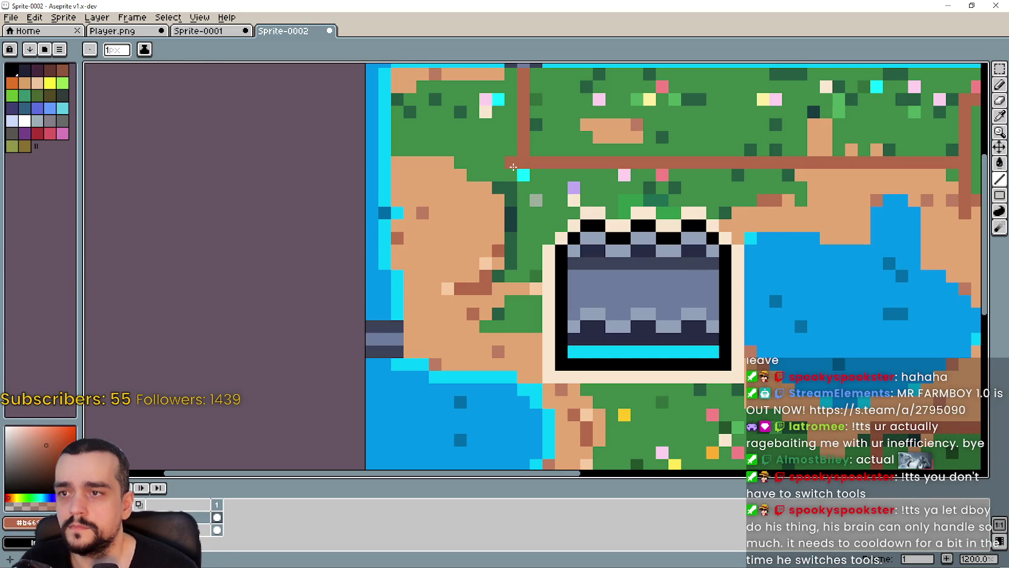
key(alt+Tab)
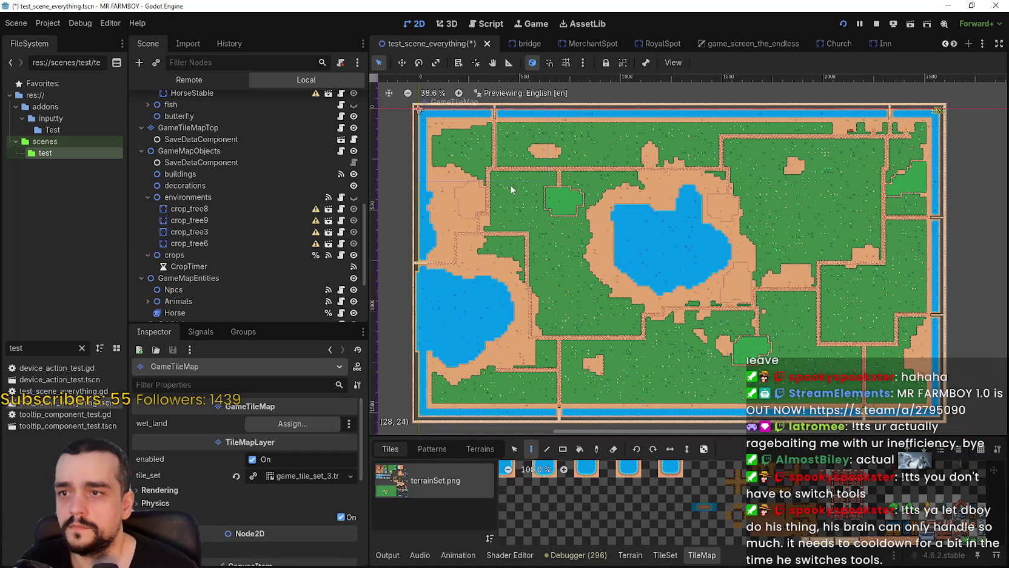
key(alt+Tab)
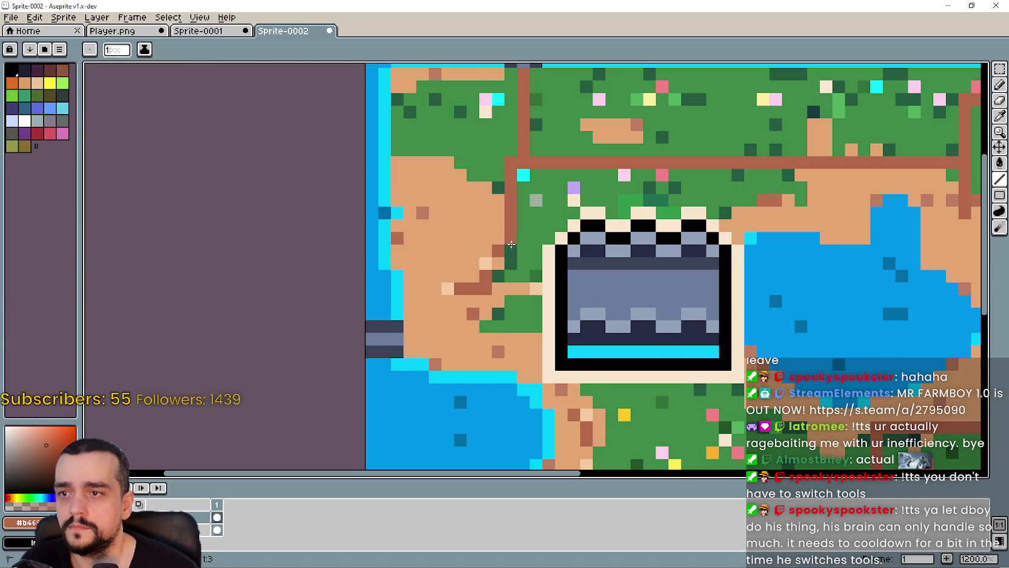
key(alt+Tab)
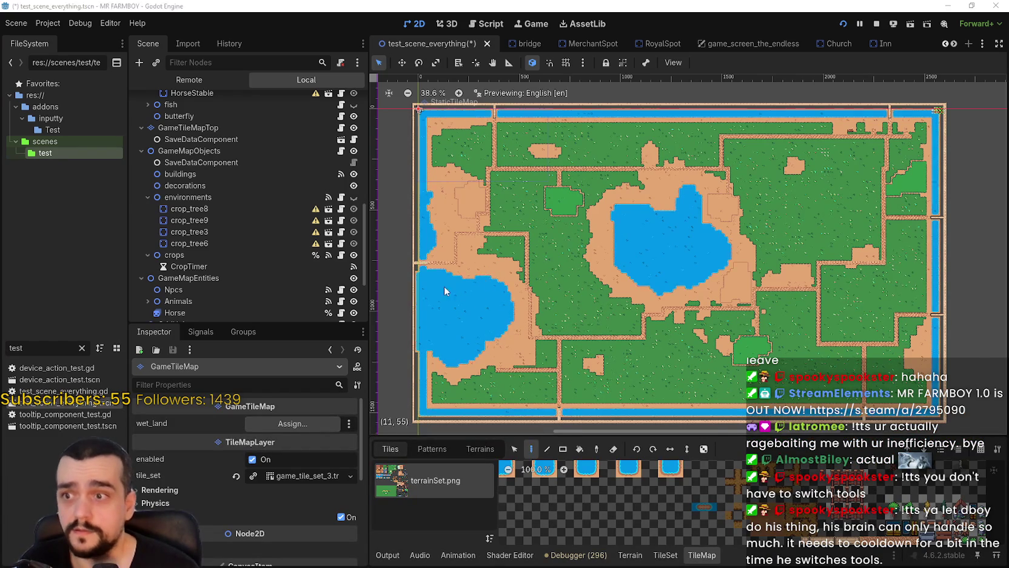
key(alt+Tab)
drag(410, 336, 498, 340)
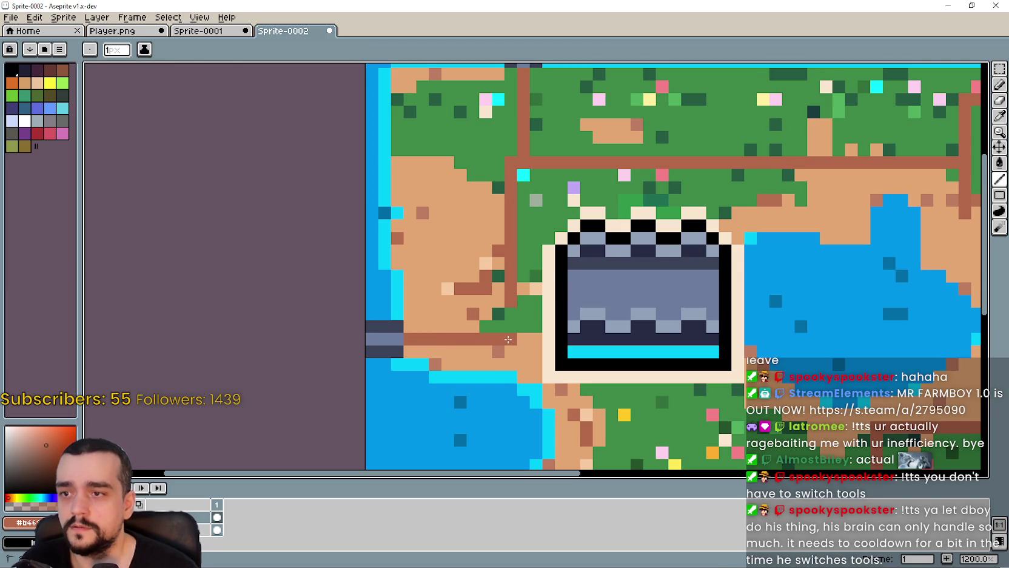
Delete the building with a marquee selection, draw a straight brown line, and save.
mouse_move(567, 217)
mouse_down()
mouse_move(496, 165)
mouse_move(714, 358)
mouse_move(657, 318)
mouse_up()
key(m)
key(Delete)
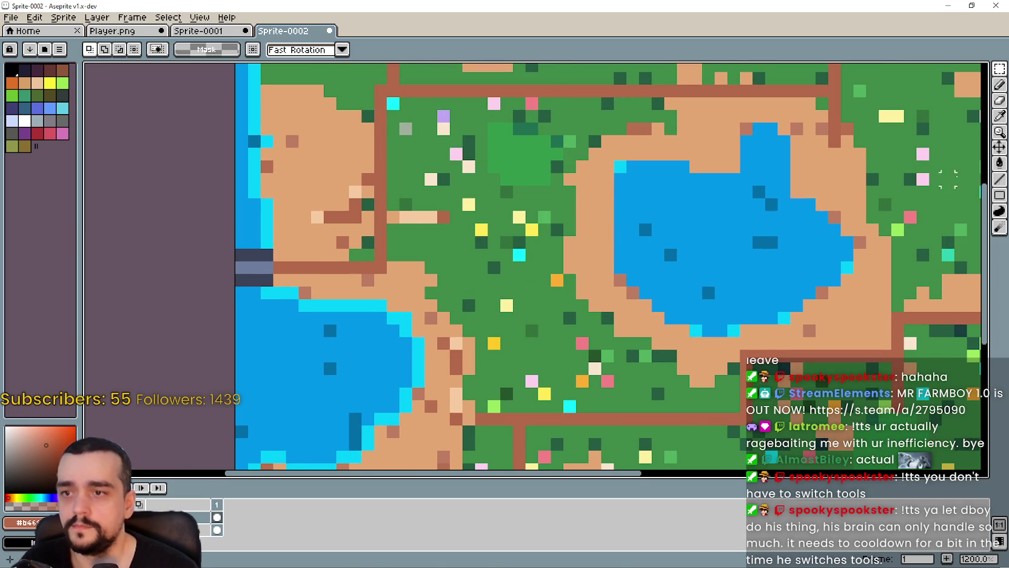
key(l)
drag(406, 259, 469, 265)
key(ctrl+s)
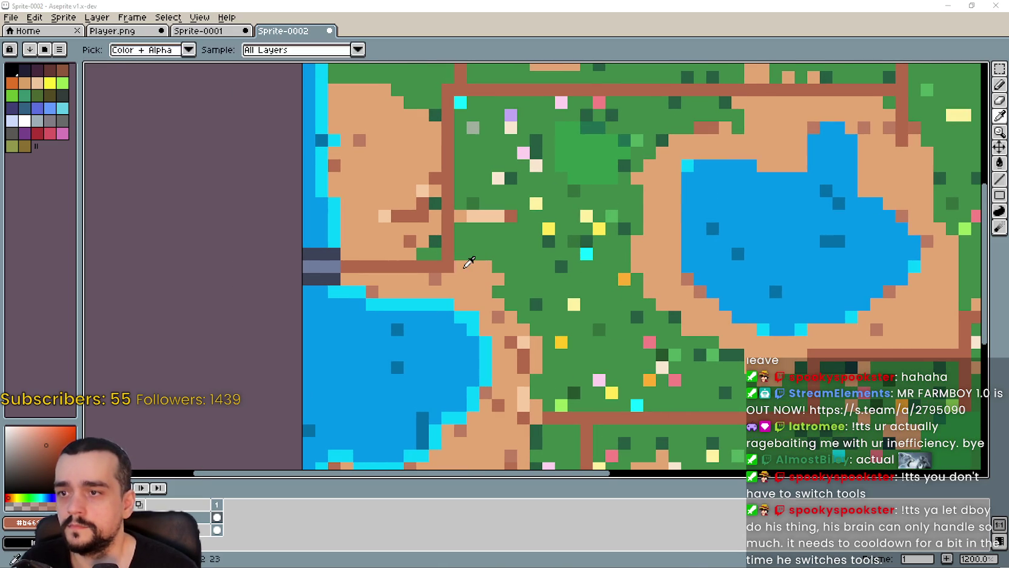
key(alt+Tab)
Compare the edited map with the Godot tilemap and return to the Pencil.
key(alt+Tab)
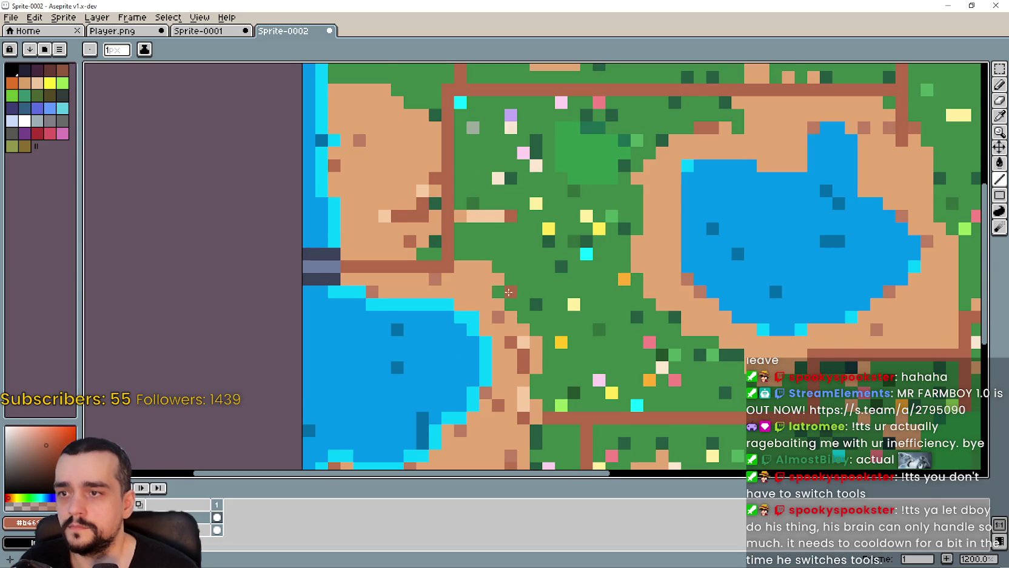
drag(502, 291, 497, 255)
key(alt+Tab)
key(alt+Tab)
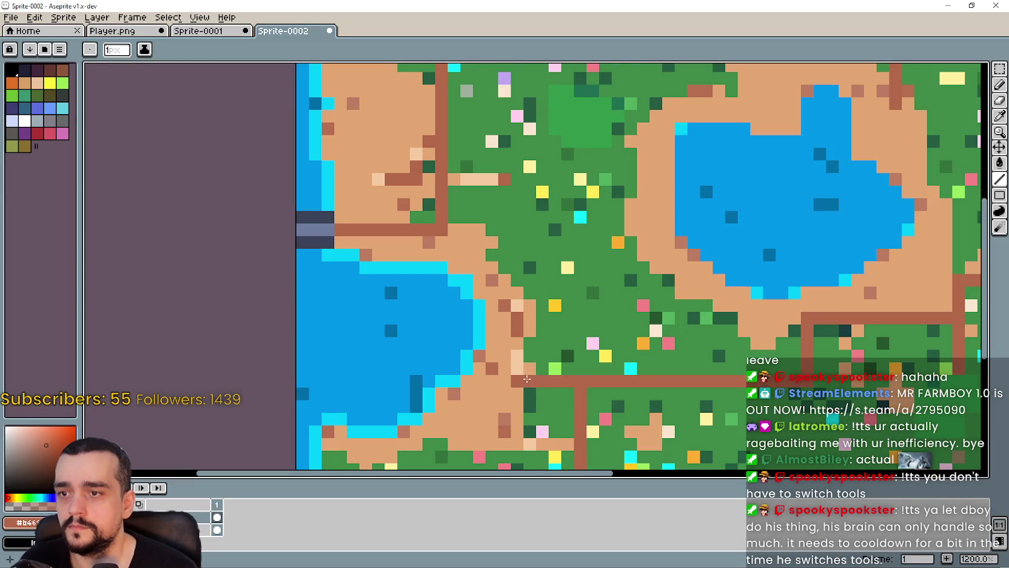
mouse_move(528, 367)
mouse_down()
mouse_move(539, 321)
mouse_move(536, 216)
mouse_up()
key(alt+Tab)
key(alt+Tab)
key(b)
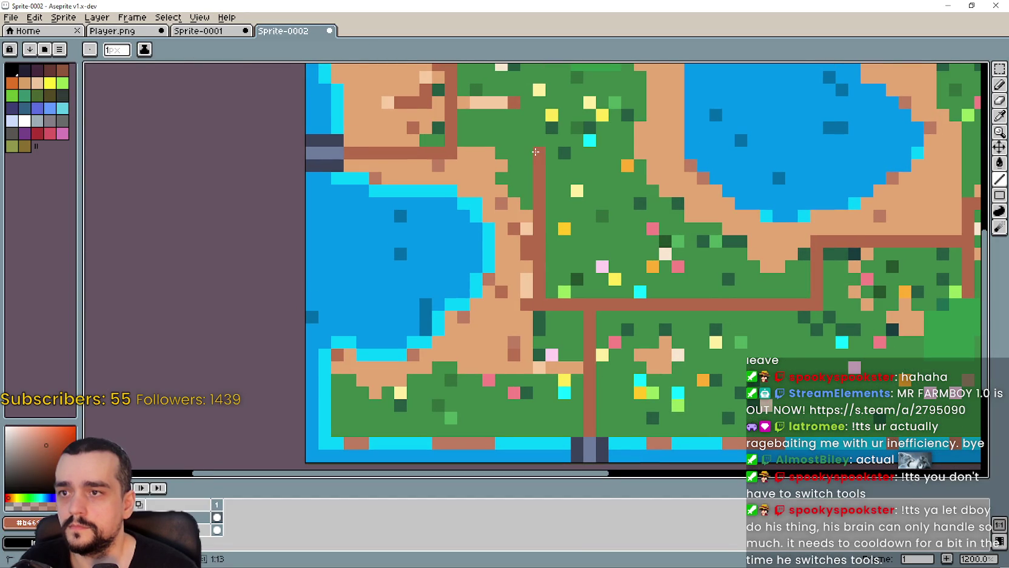
key(alt+Tab)
key(alt+Tab)
key(alt+Tab)
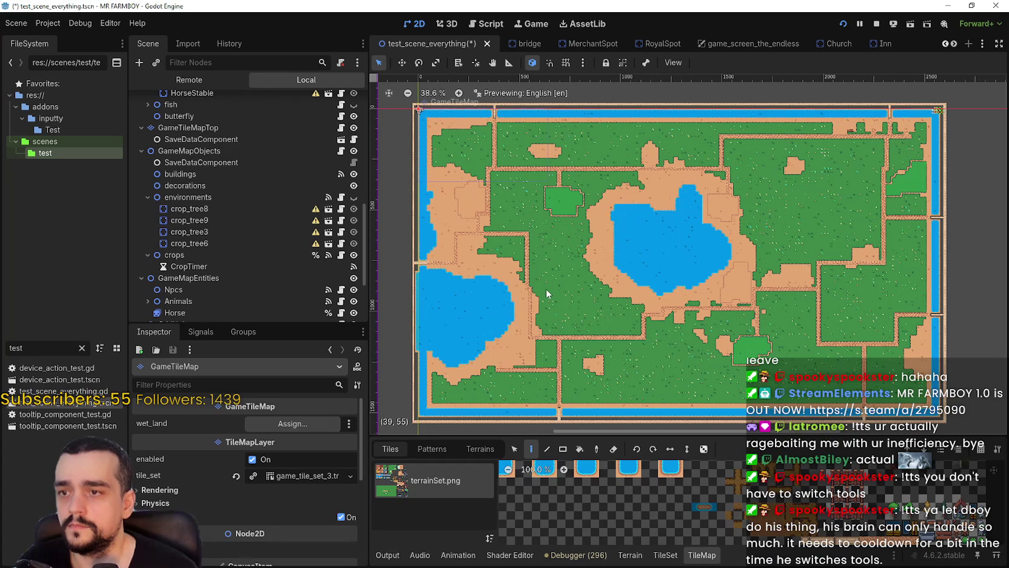
key(alt+Tab)
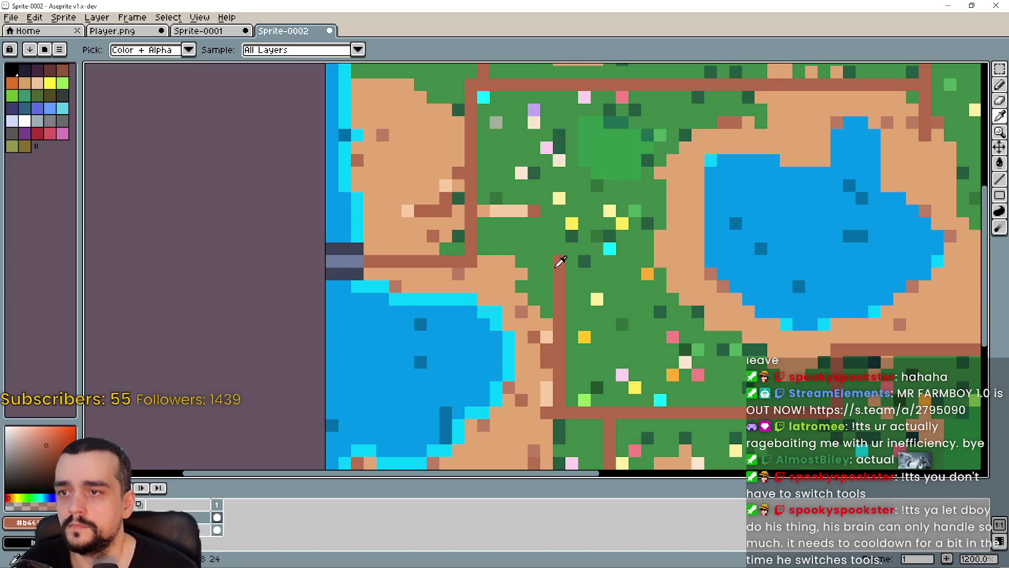
key(b)
scroll(642, 340, down, 3)
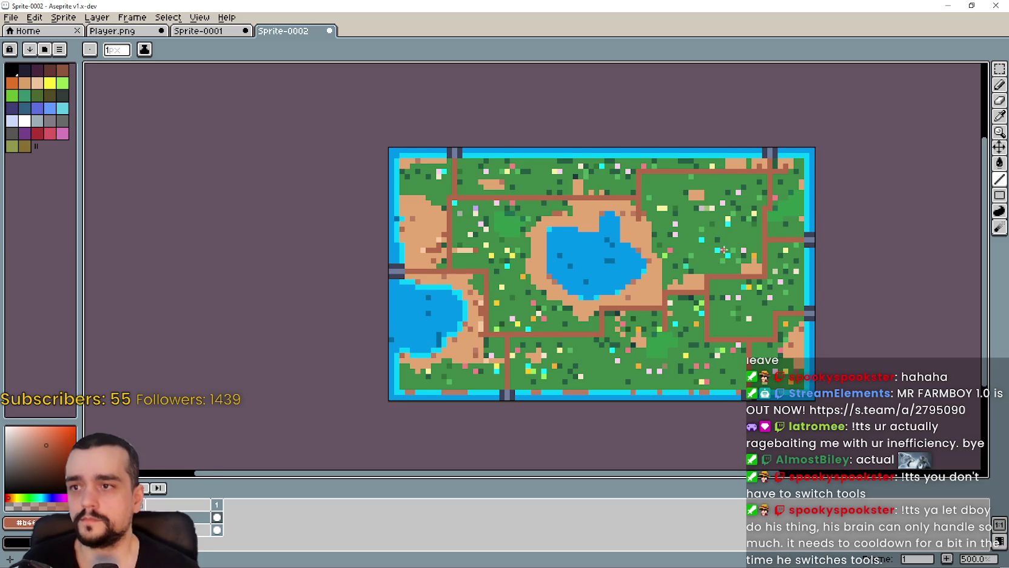
Zoom in on the central pond and eyedrop the light cyan from the water edge.
drag(663, 232, 592, 265)
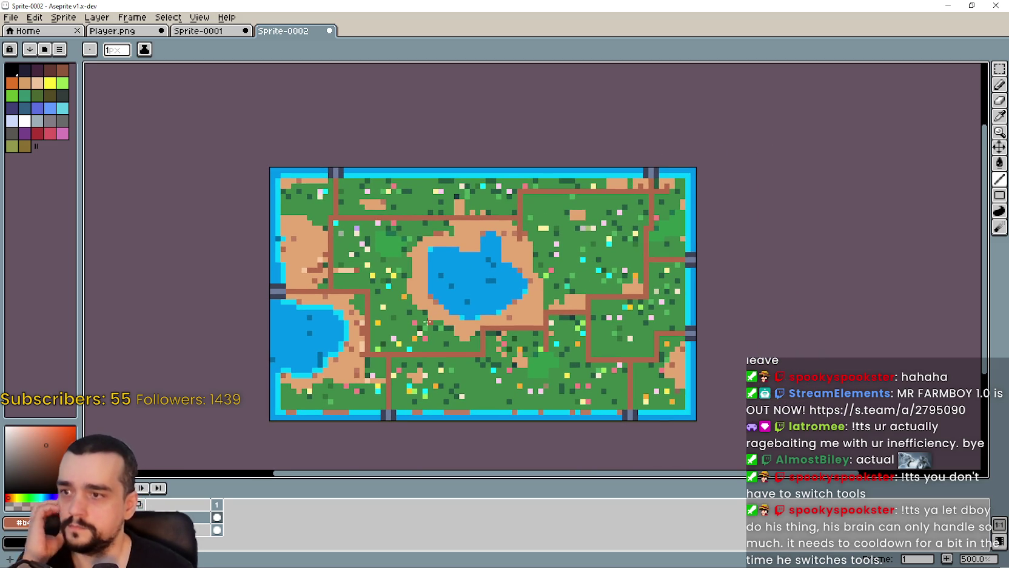
scroll(462, 286, up, 2)
key(z)
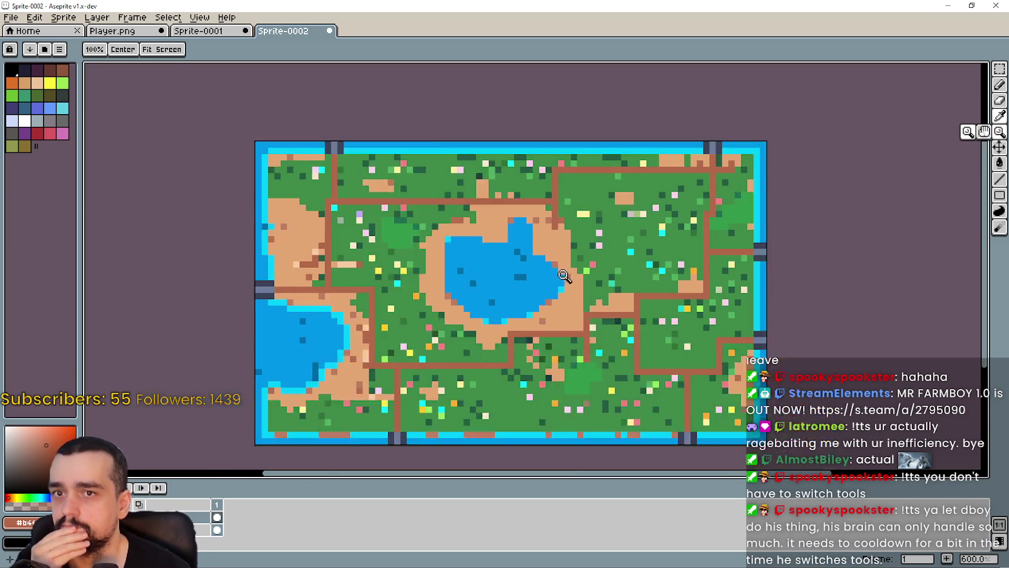
scroll(548, 297, up, 3)
key(h)
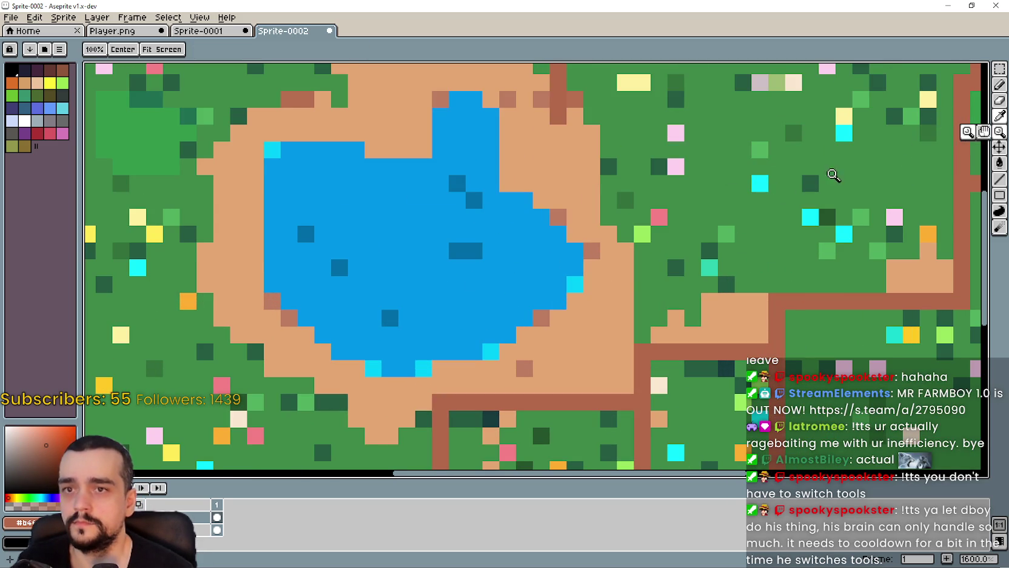
drag(582, 281, 604, 274)
key(i)
click(600, 278)
key(b)
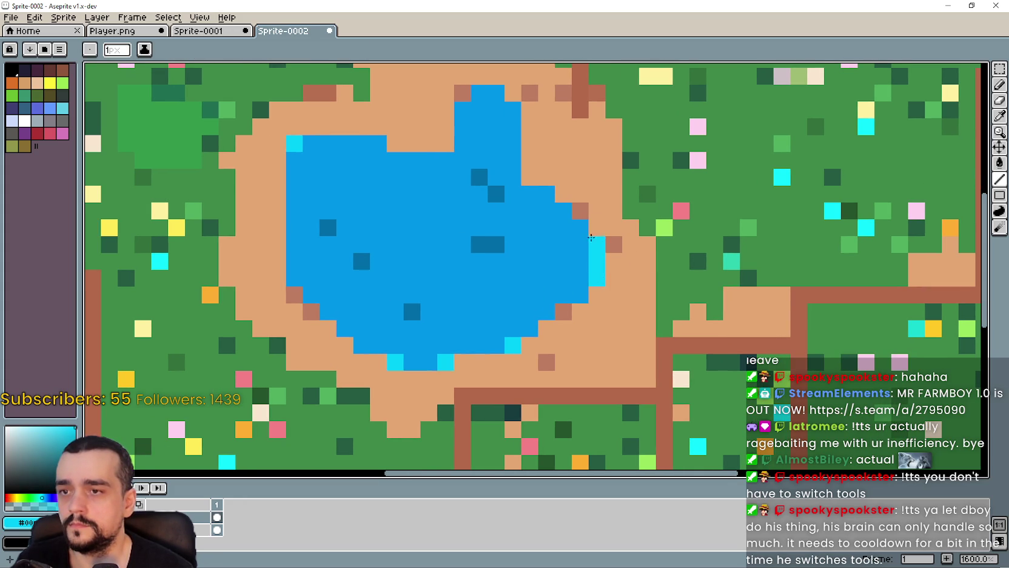
Draw light cyan shoreline pixels along the pond's upper and lower edges.
click(546, 199)
mouse_move(520, 182)
mouse_down()
mouse_move(512, 110)
mouse_move(478, 94)
mouse_move(460, 101)
mouse_move(458, 142)
mouse_move(421, 161)
mouse_move(322, 144)
mouse_move(295, 168)
mouse_move(294, 279)
mouse_move(326, 314)
mouse_move(422, 360)
mouse_up()
mouse_move(493, 345)
mouse_down()
mouse_move(479, 344)
mouse_move(579, 296)
mouse_move(530, 271)
mouse_move(756, 323)
mouse_up()
scroll(485, 315, down, 4)
scroll(423, 329, up, 1)
scroll(521, 273, up, 1)
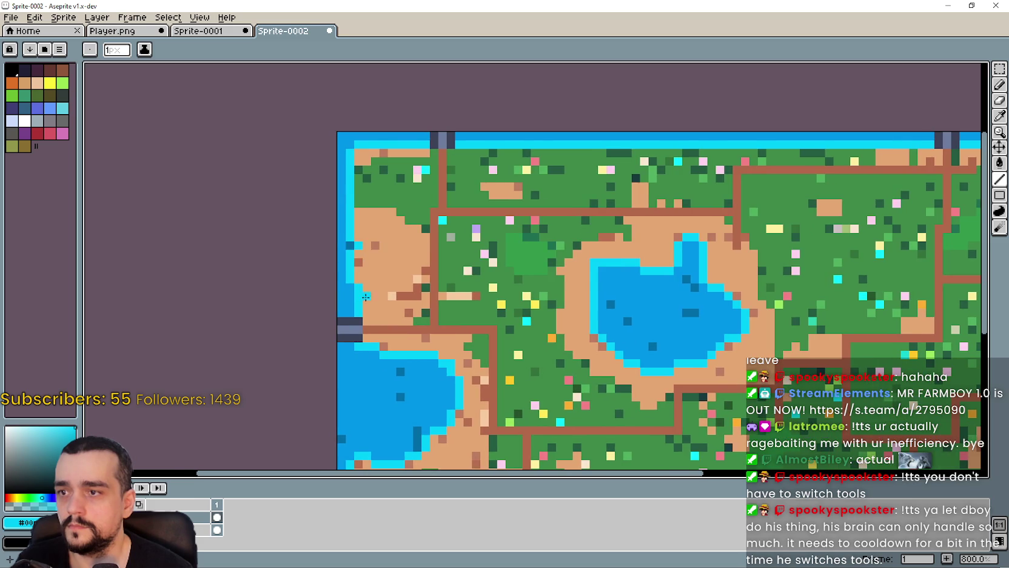
scroll(364, 304, up, 2)
scroll(467, 303, up, 1)
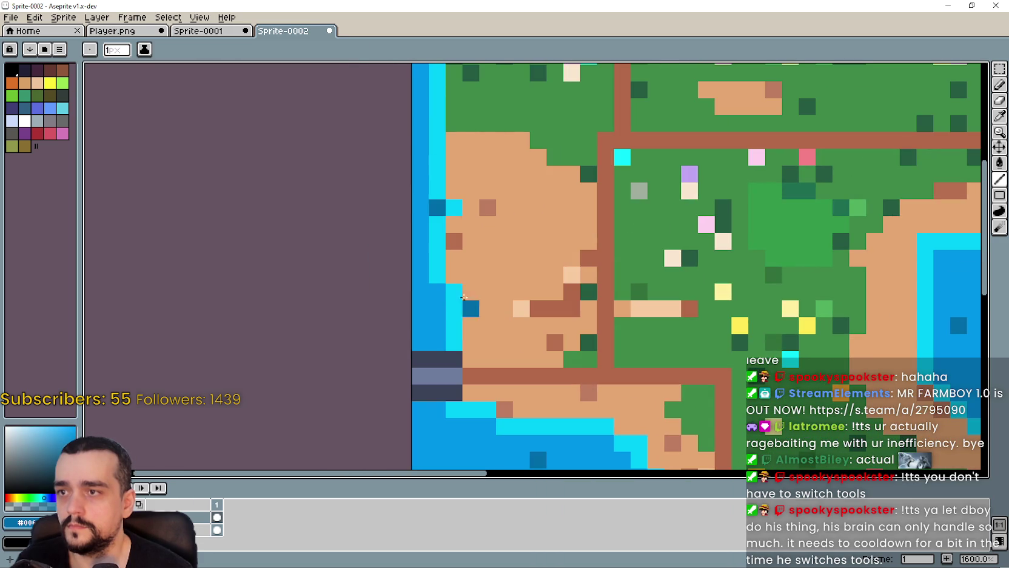
scroll(438, 213, down, 3)
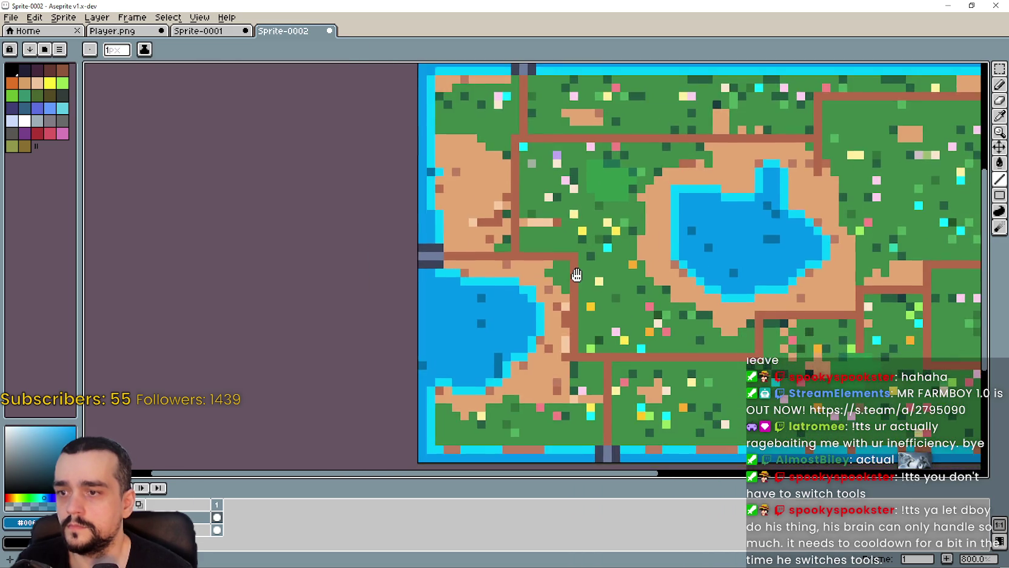
mouse_move(609, 344)
mouse_down()
mouse_move(366, 229)
mouse_move(394, 292)
mouse_move(301, 204)
mouse_up()
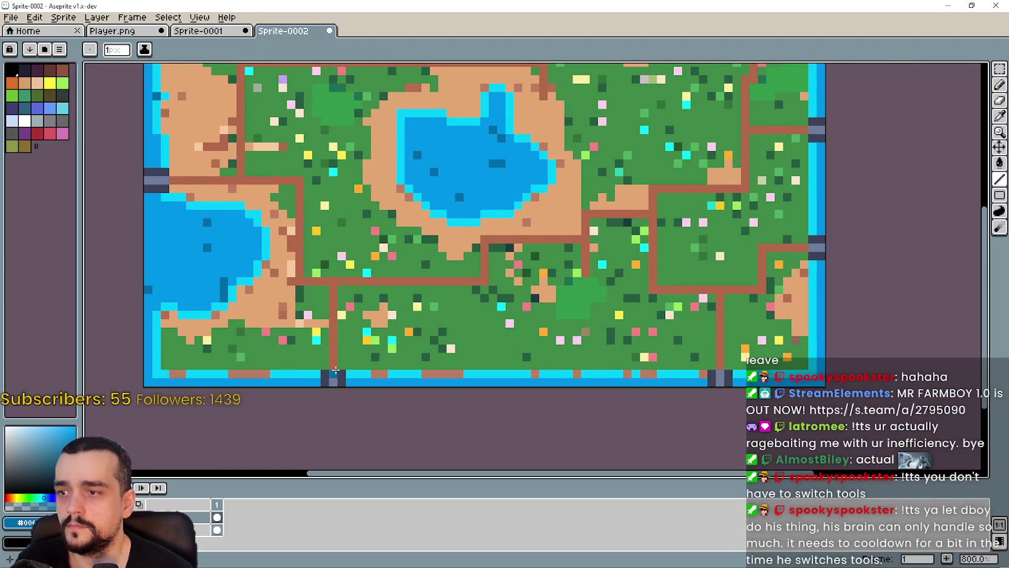
scroll(492, 335, right, 2)
scroll(425, 273, up, 2)
scroll(376, 242, up, 3)
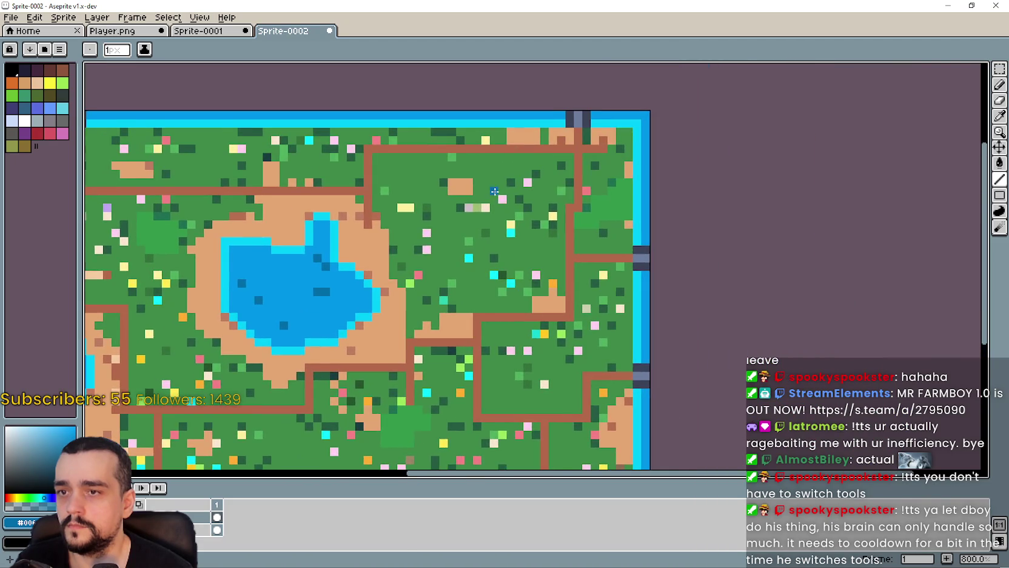
scroll(330, 211, up, 2)
scroll(322, 203, up, 1)
scroll(309, 194, up, 2)
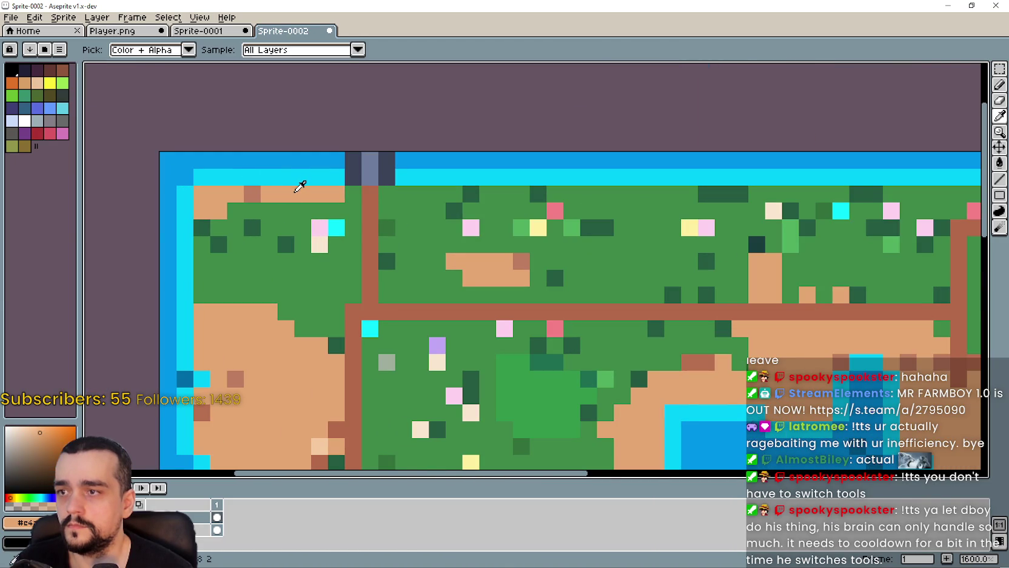
Paint tan sand down the leftmost grass column and along the top grass row.
drag(395, 201, 326, 206)
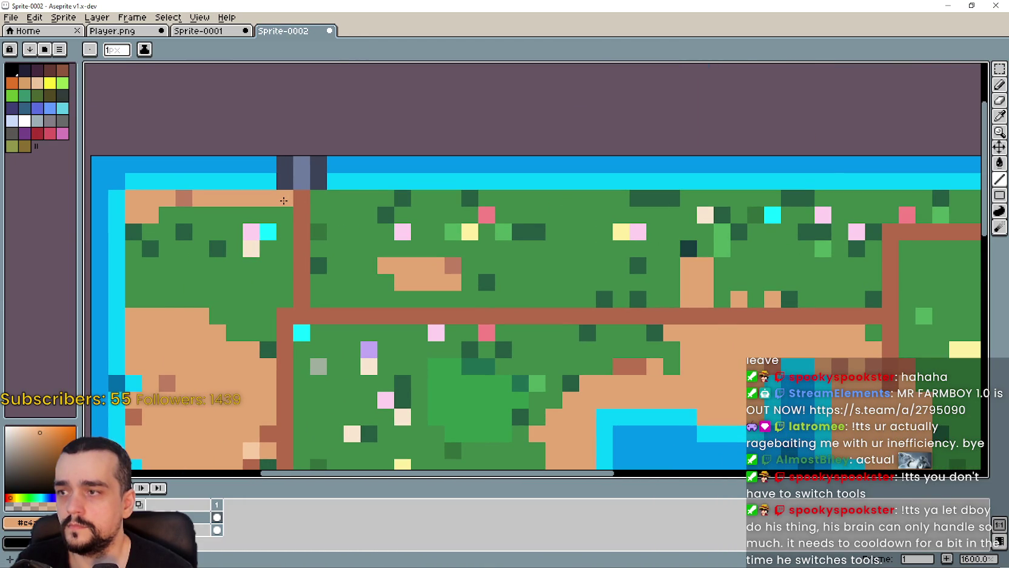
scroll(283, 200, down, 3)
mouse_move(512, 345)
mouse_down()
mouse_move(477, 139)
mouse_move(539, 360)
mouse_up()
scroll(243, 248, up, 1)
drag(188, 240, 188, 283)
mouse_move(332, 206)
mouse_down()
mouse_move(871, 200)
mouse_move(541, 238)
mouse_move(641, 235)
mouse_up()
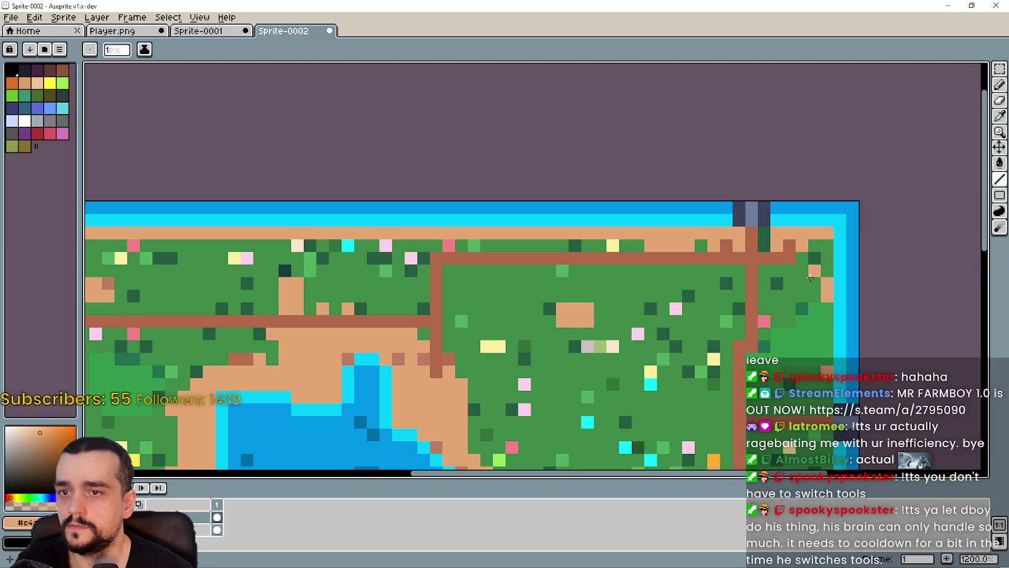
Continue the tan sand strip down the right edge and along the southern shore.
drag(815, 260, 692, 214)
scroll(665, 175, down, 1)
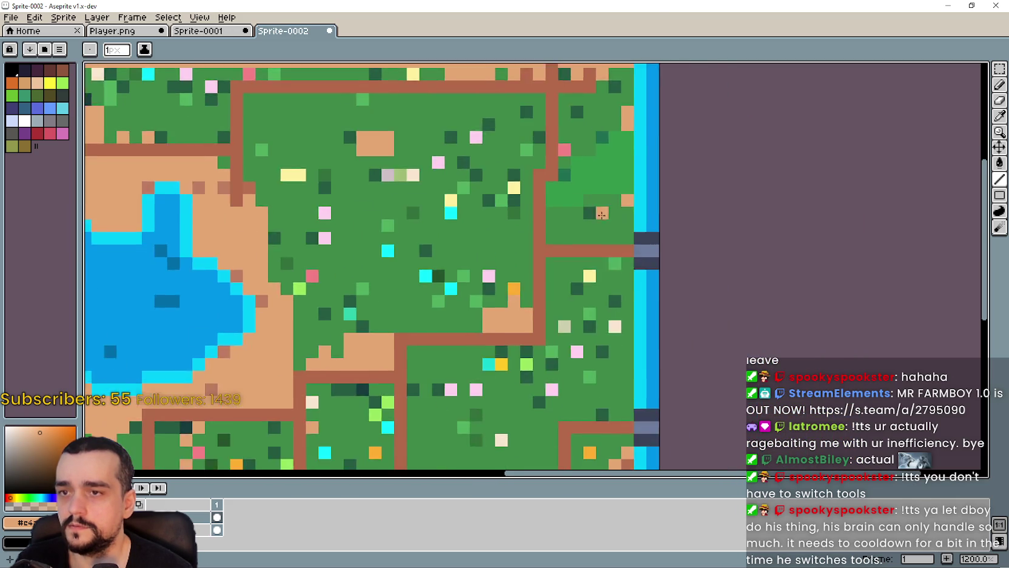
scroll(600, 136, down, 1)
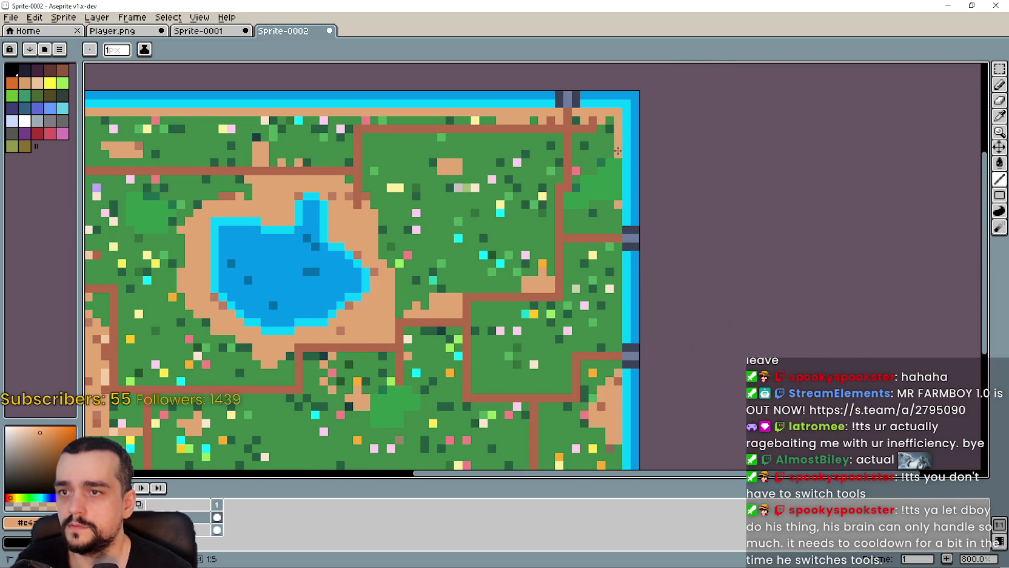
drag(617, 151, 600, 128)
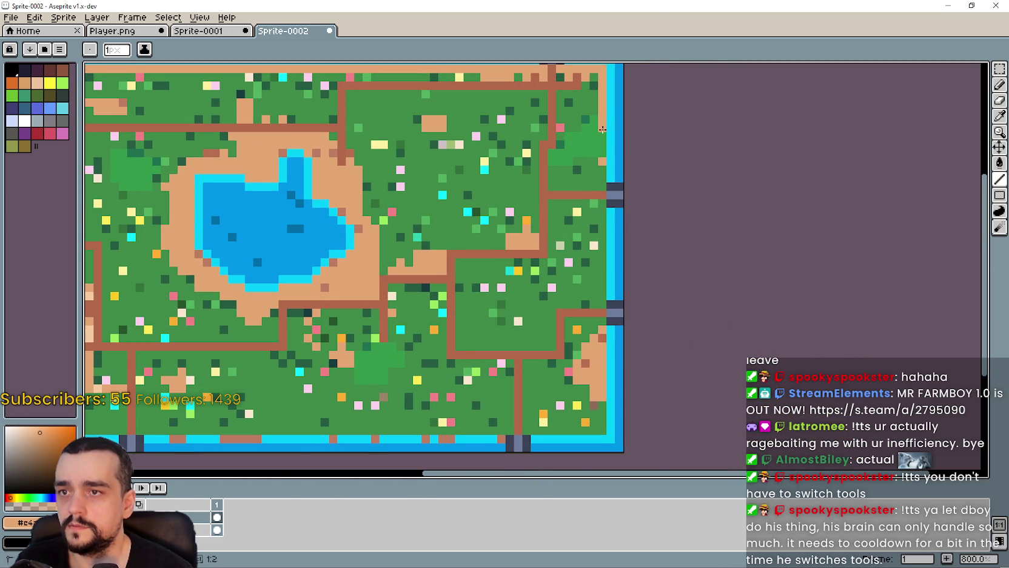
drag(607, 173, 600, 306)
scroll(594, 249, up, 1)
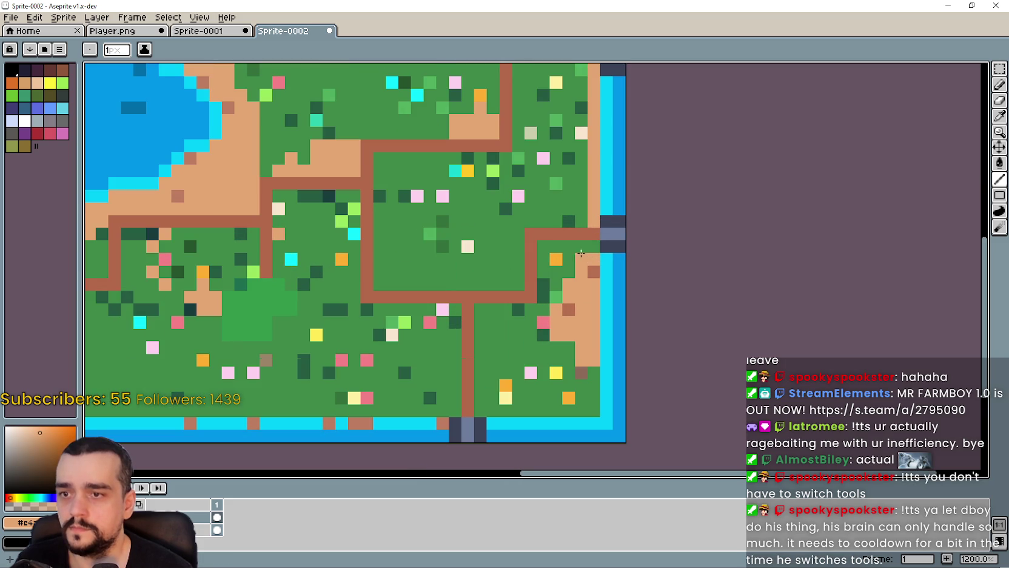
mouse_move(597, 259)
mouse_down()
mouse_move(597, 292)
mouse_move(479, 301)
mouse_move(649, 323)
mouse_move(483, 315)
mouse_move(251, 330)
mouse_move(250, 274)
mouse_up()
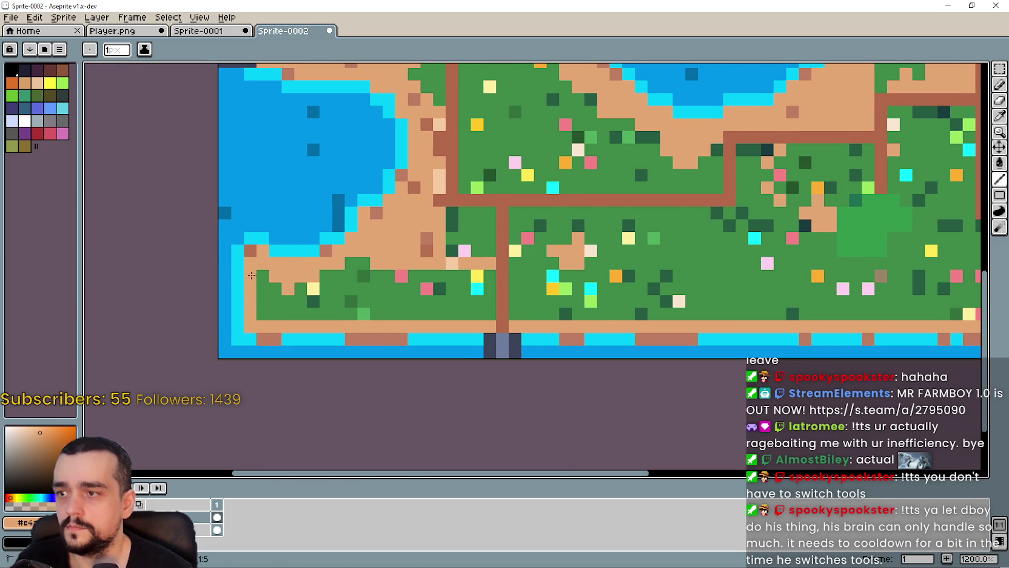
scroll(364, 327, down, 1)
scroll(454, 342, down, 1)
scroll(520, 354, down, 1)
drag(520, 354, 492, 359)
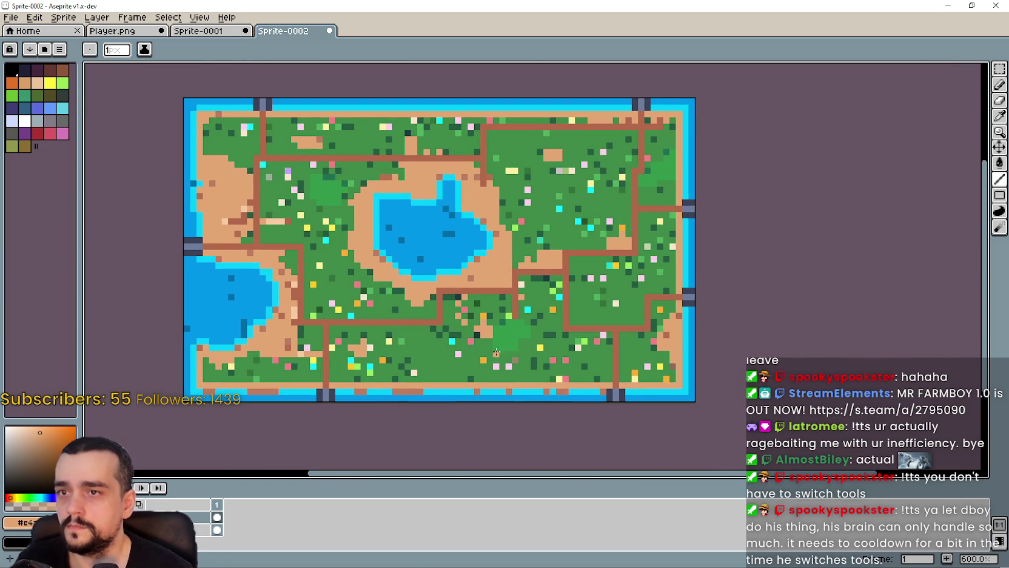
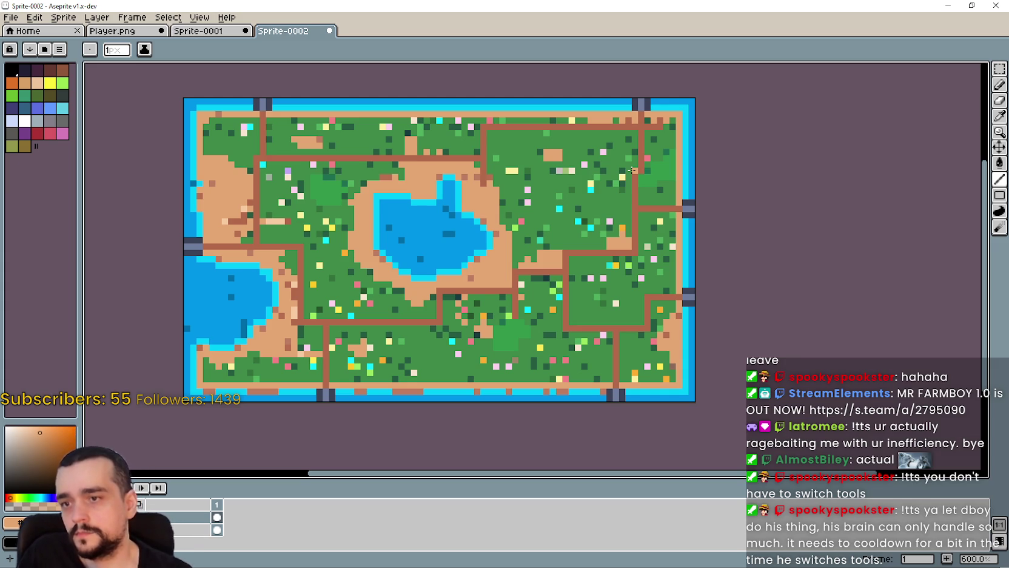
Eyedropper the map's dark teal shade as the foreground colour.
scroll(633, 171, down, 3)
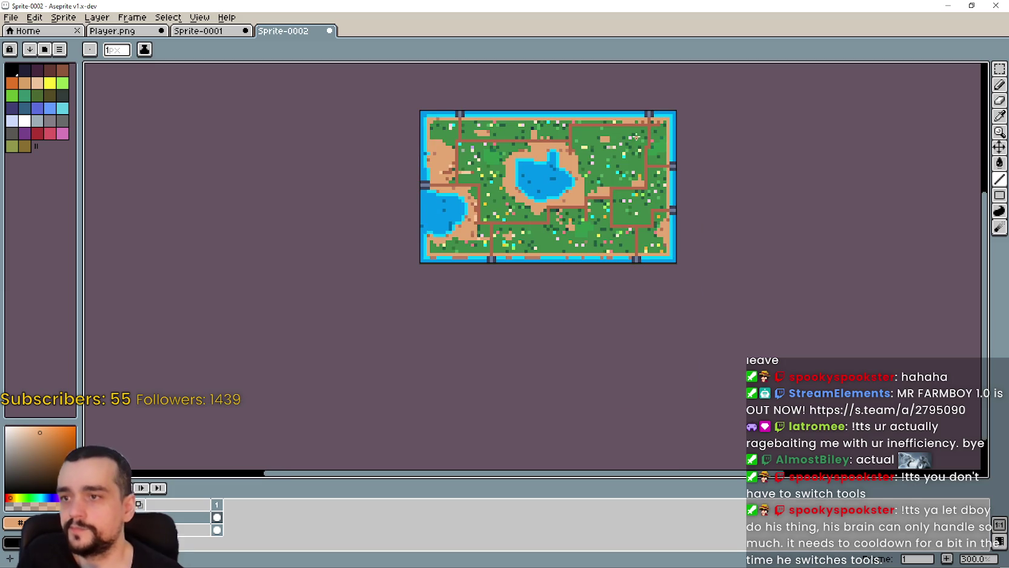
scroll(552, 247, up, 3)
scroll(565, 259, up, 1)
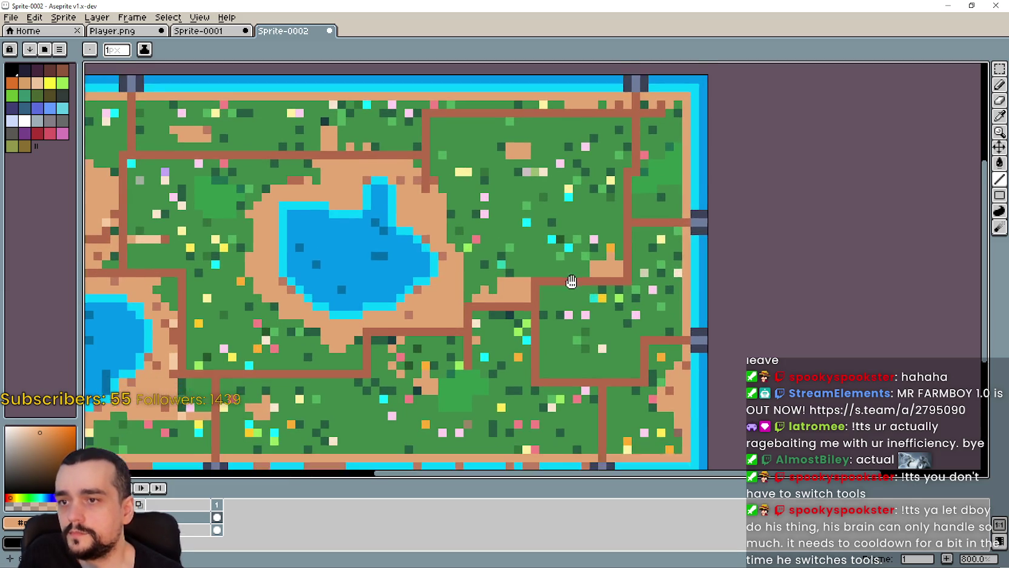
click(1000, 115)
scroll(534, 310, up, 2)
scroll(552, 311, up, 1)
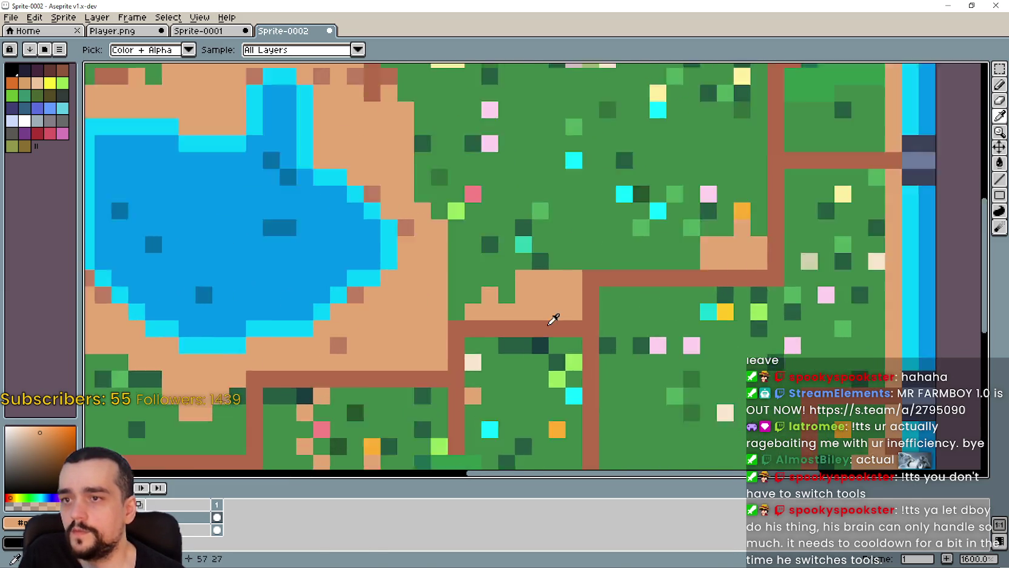
scroll(540, 349, up, 1)
click(540, 349)
scroll(541, 349, down, 5)
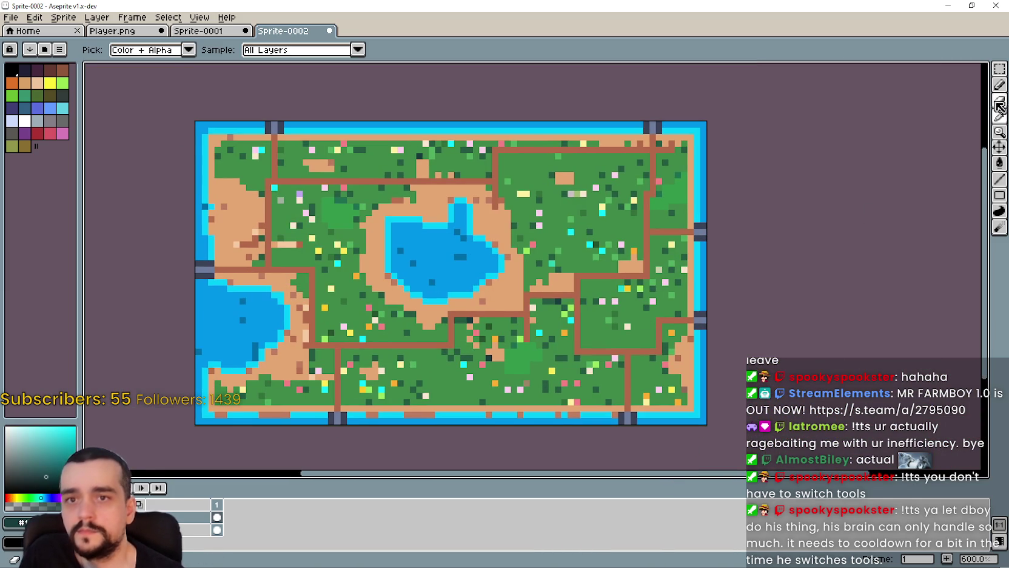
With the Pencil, paint a dark teal patch on the grass below the pond.
click(999, 180)
scroll(533, 339, up, 3)
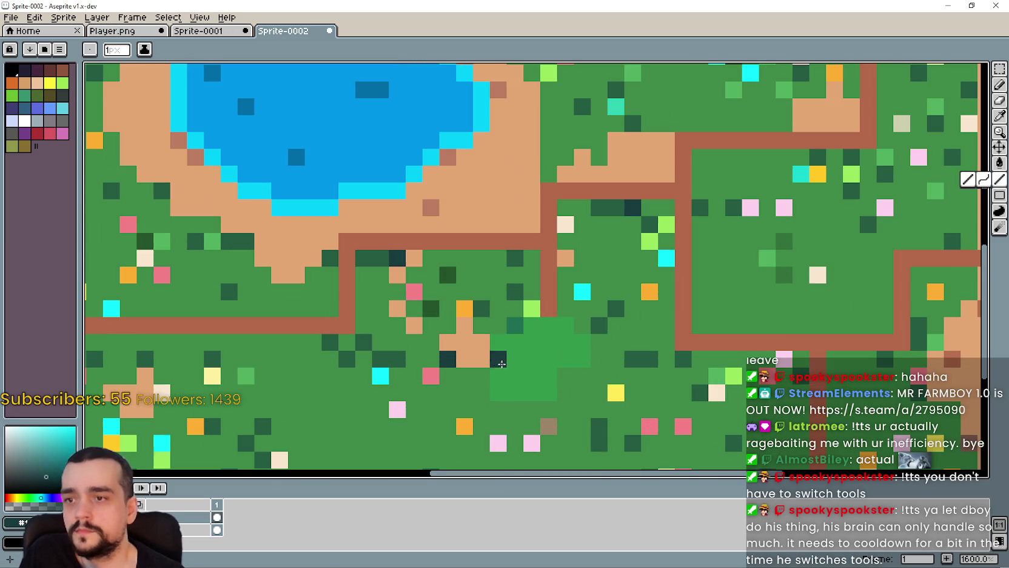
click(549, 325)
mouse_move(581, 341)
mouse_down()
mouse_move(518, 395)
mouse_move(549, 393)
mouse_move(549, 358)
mouse_move(522, 368)
mouse_up()
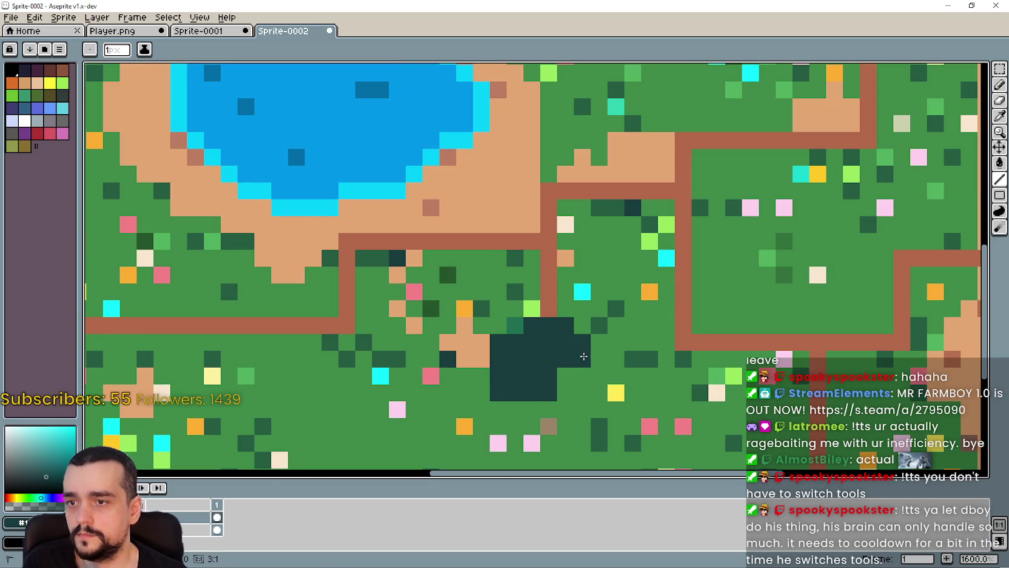
scroll(582, 357, down, 3)
scroll(582, 357, down, 1)
scroll(680, 250, up, 1)
scroll(680, 250, up, 2)
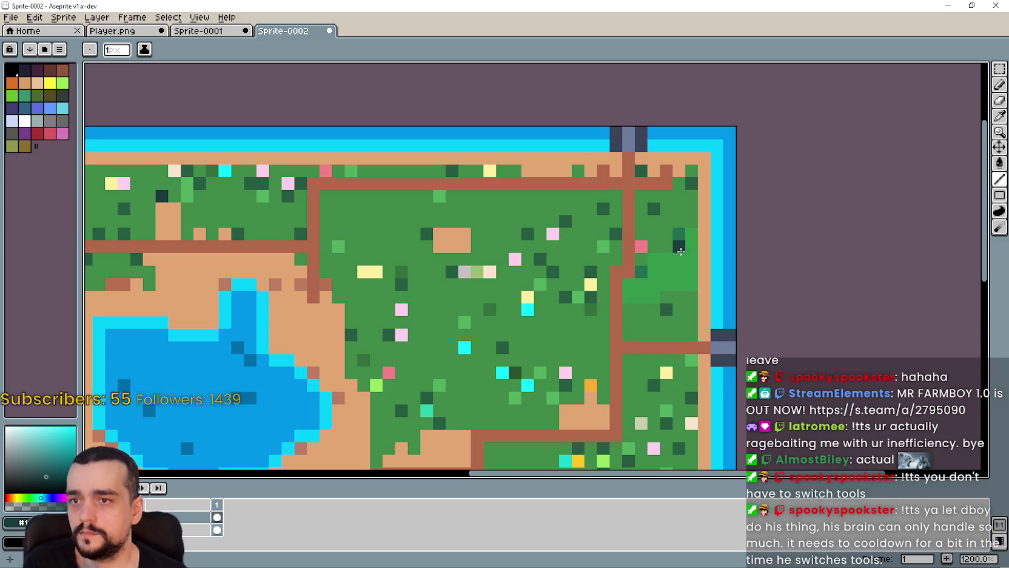
Paint a dark teal patch on the grass near the east coast.
mouse_move(690, 255)
mouse_down()
mouse_move(692, 288)
mouse_move(682, 248)
mouse_up()
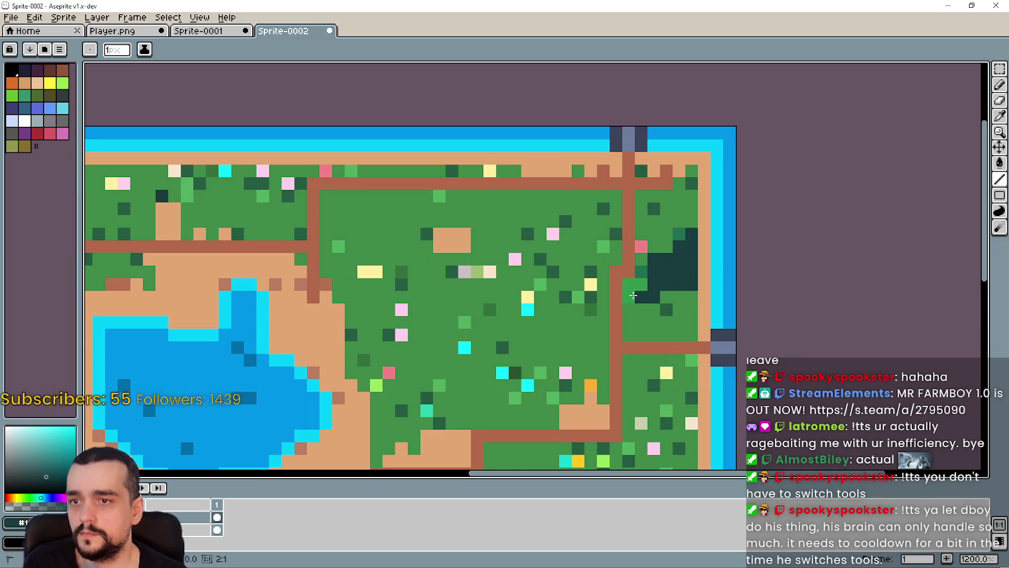
scroll(630, 287, down, 3)
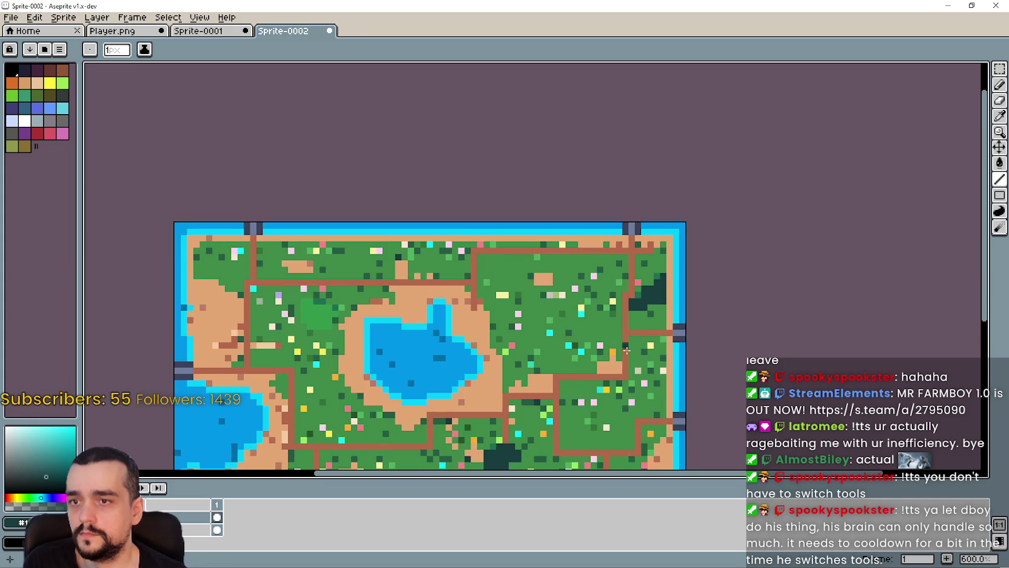
scroll(405, 249, up, 1)
scroll(406, 249, up, 1)
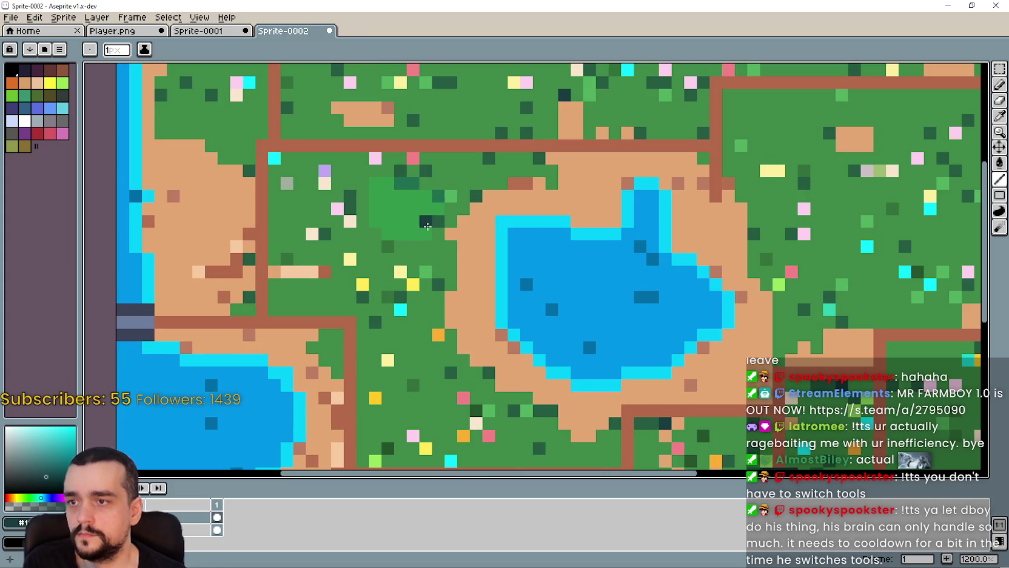
scroll(426, 232, up, 1)
Paint a dark teal patch across the grass upper-left of the central pond.
mouse_move(426, 233)
mouse_down()
mouse_move(381, 235)
mouse_move(357, 217)
mouse_move(358, 167)
mouse_move(391, 166)
mouse_move(375, 216)
mouse_move(407, 216)
mouse_up()
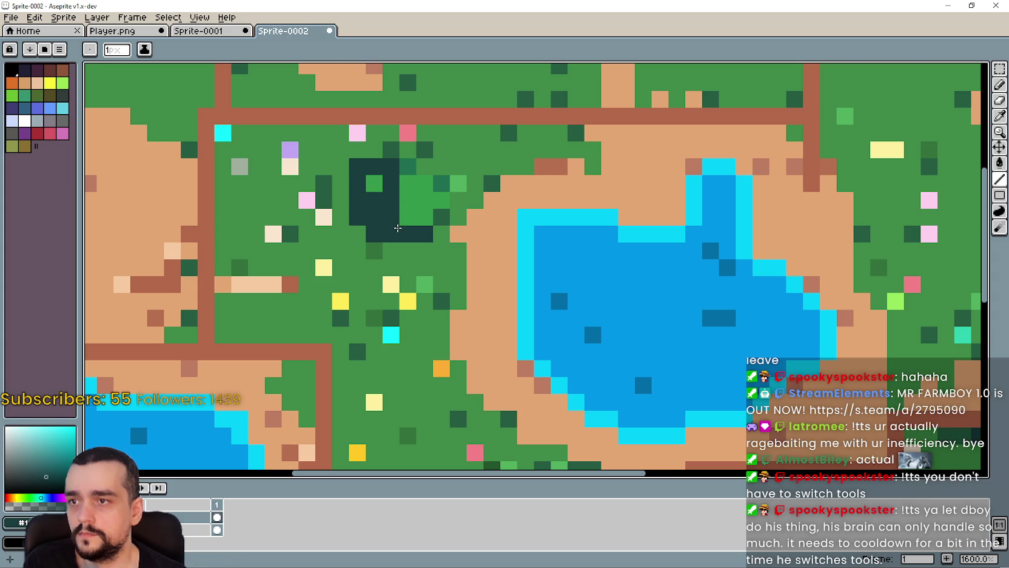
mouse_move(373, 183)
mouse_down()
mouse_move(443, 185)
mouse_move(435, 208)
mouse_move(412, 201)
mouse_up()
scroll(403, 226, down, 3)
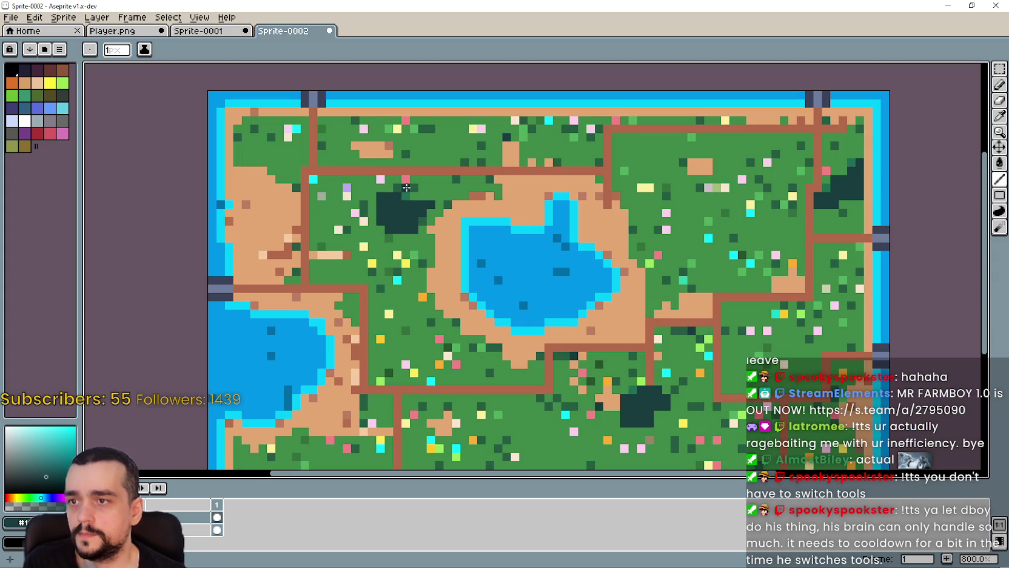
scroll(505, 260, down, 1)
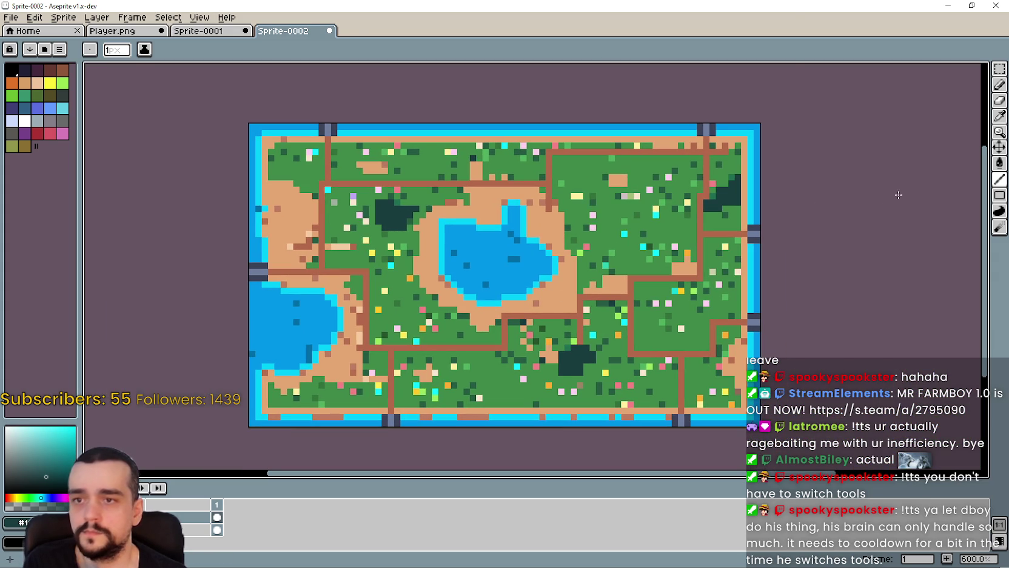
Pan to the central pond and eyedropper the map's reddish-brown colour.
scroll(578, 194, up, 3)
mouse_move(539, 196)
mouse_down()
mouse_move(637, 135)
mouse_move(502, 232)
mouse_move(626, 198)
mouse_move(624, 170)
mouse_move(766, 169)
mouse_move(272, 200)
mouse_up()
mouse_move(528, 179)
mouse_down()
mouse_move(469, 371)
mouse_move(492, 270)
mouse_up()
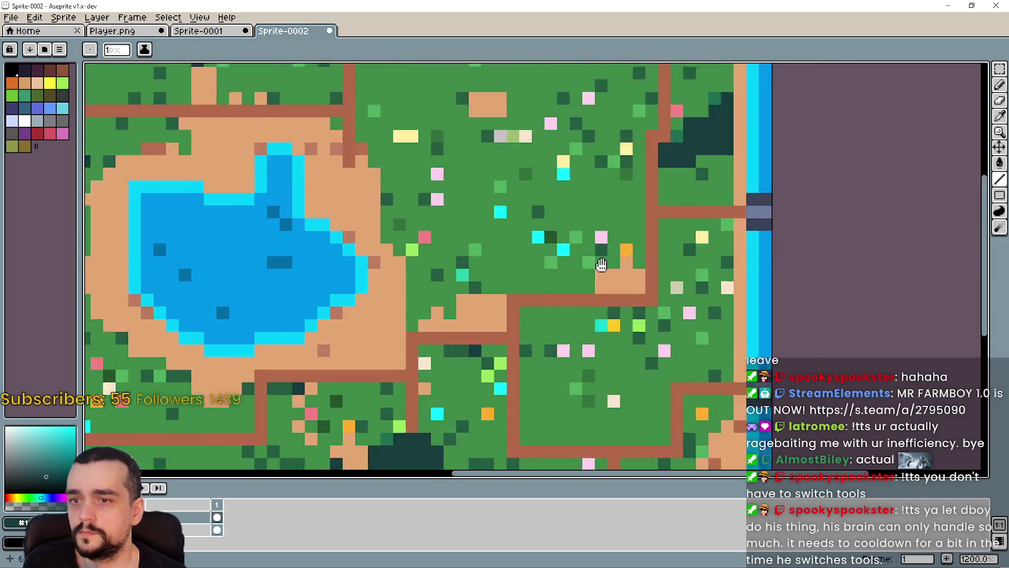
mouse_move(672, 306)
mouse_down()
mouse_move(487, 138)
mouse_move(467, 275)
mouse_move(409, 198)
mouse_move(473, 315)
mouse_move(522, 187)
mouse_up()
mouse_move(422, 247)
mouse_down()
mouse_move(456, 271)
mouse_move(530, 247)
mouse_up()
scroll(516, 327, up, 1)
scroll(500, 250, down, 3)
scroll(522, 353, up, 4)
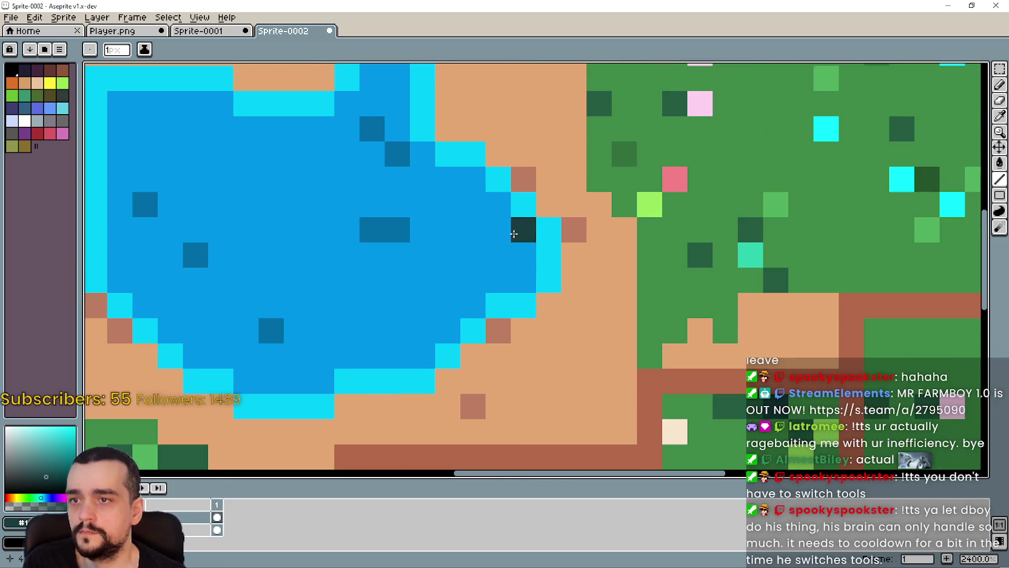
alt+click(495, 327)
scroll(515, 204, down, 1)
Paint a reddish-brown block on the sand at the pond's upper-right shore.
drag(515, 204, 548, 355)
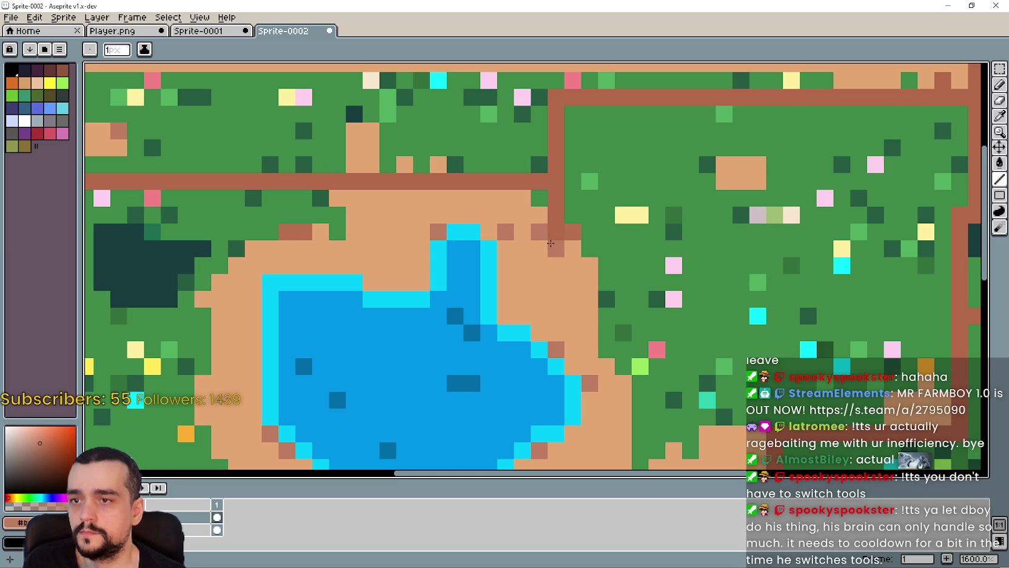
click(573, 248)
click(573, 282)
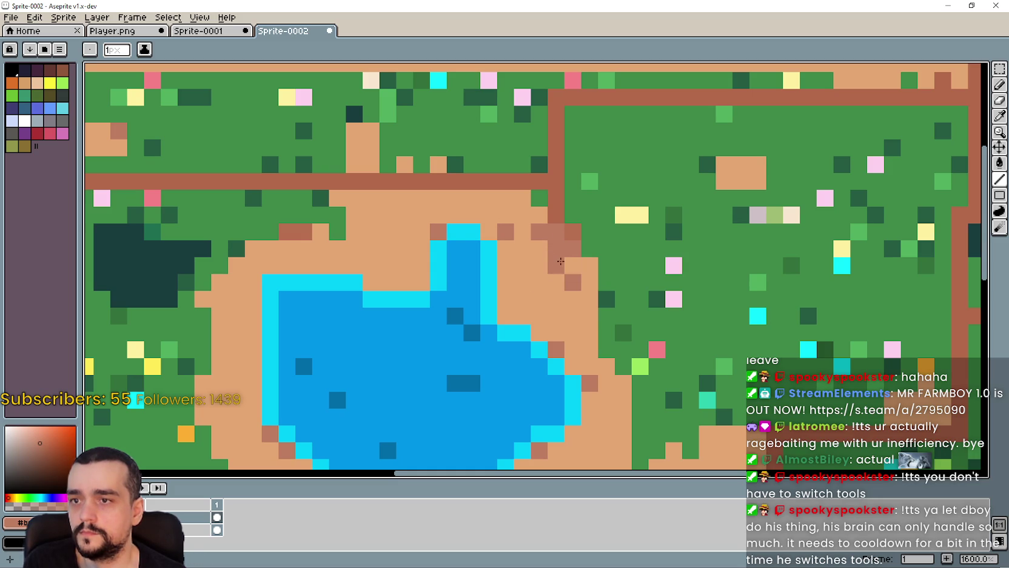
mouse_move(567, 277)
mouse_down()
mouse_move(555, 299)
mouse_move(539, 249)
mouse_move(523, 248)
mouse_up()
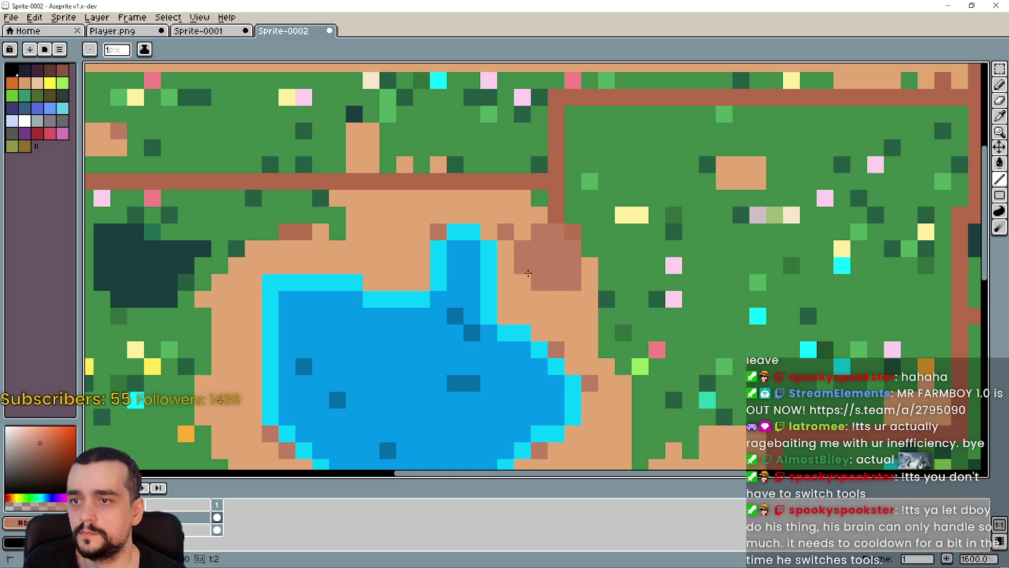
mouse_move(566, 294)
mouse_down()
mouse_move(537, 298)
mouse_move(519, 262)
mouse_up()
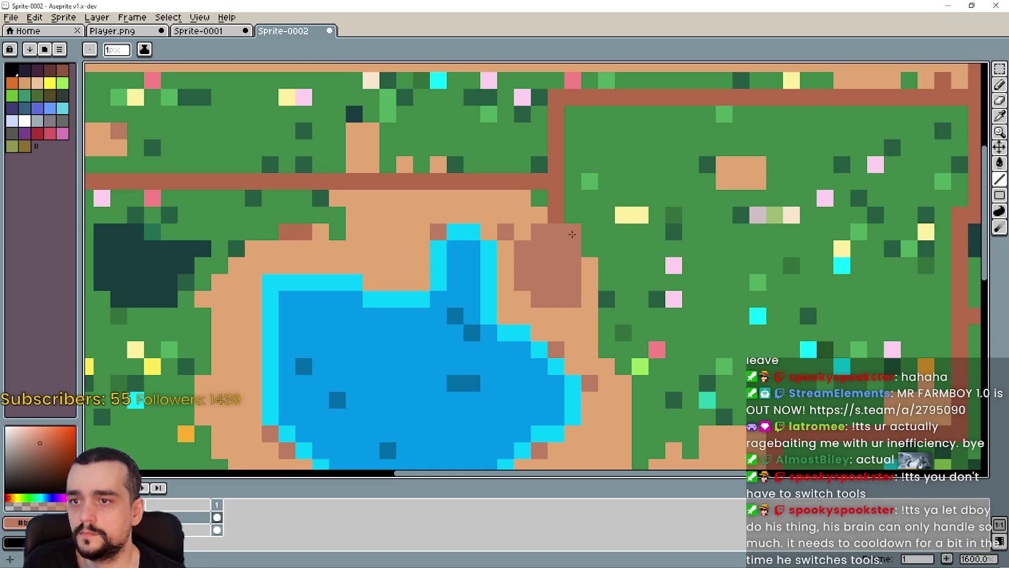
Add a reddish-brown patch on the sand at the pond's lower-right shore.
scroll(581, 309, down, 3)
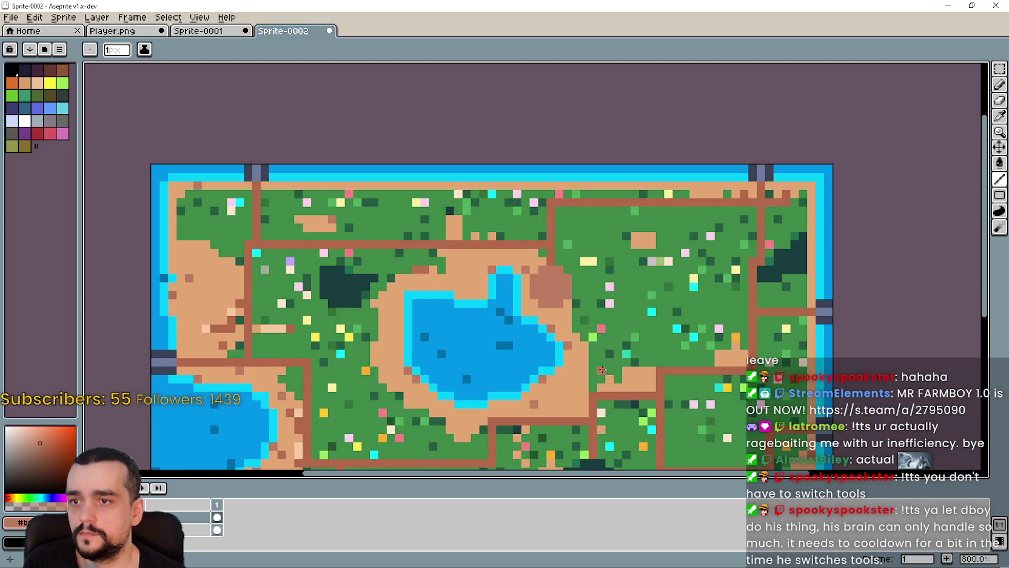
scroll(580, 362, down, 2)
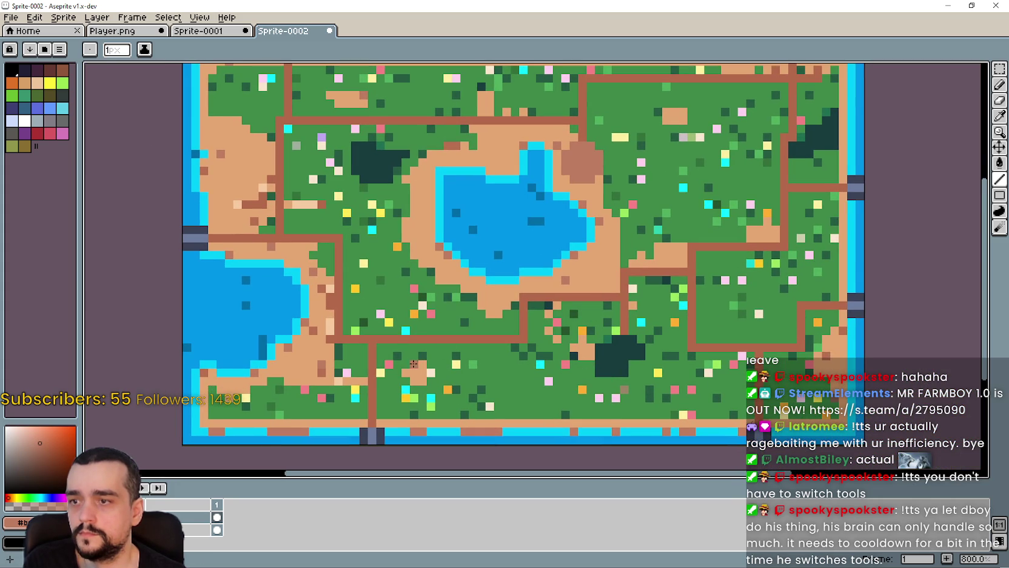
scroll(612, 285, up, 1)
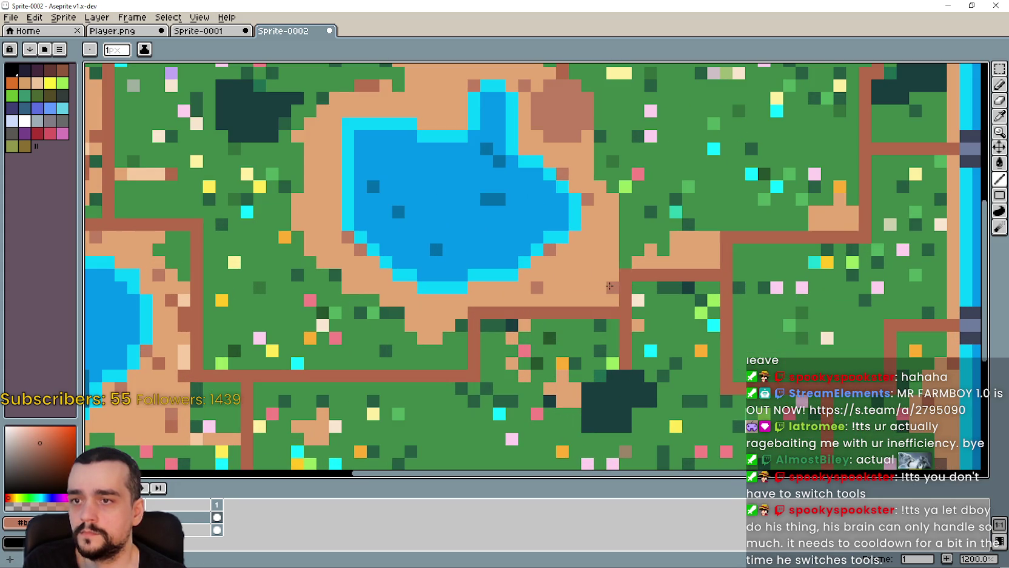
mouse_move(604, 250)
mouse_down()
mouse_move(590, 261)
mouse_move(609, 253)
mouse_up()
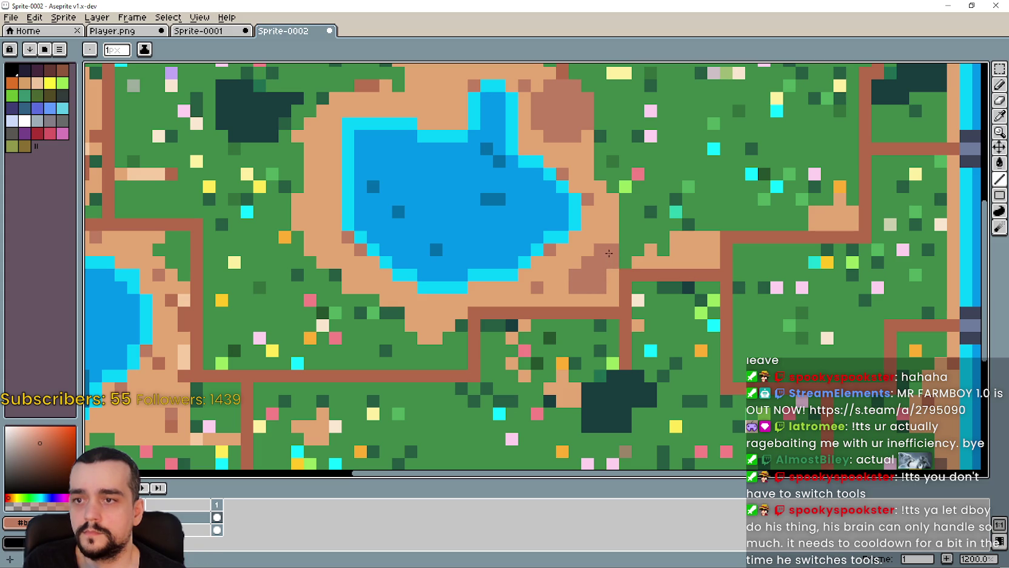
drag(581, 292, 592, 293)
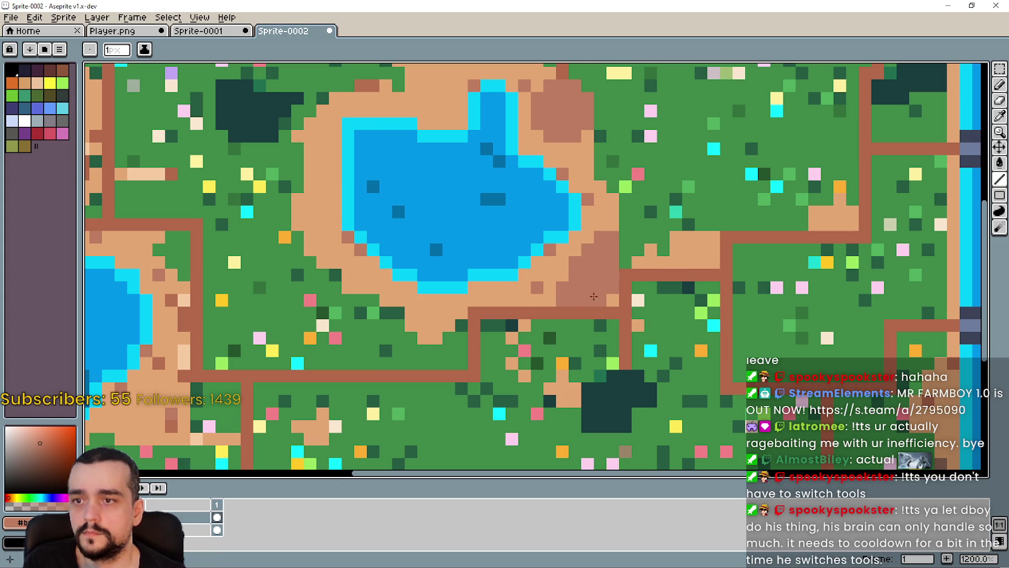
scroll(595, 280, down, 3)
drag(624, 366, 686, 372)
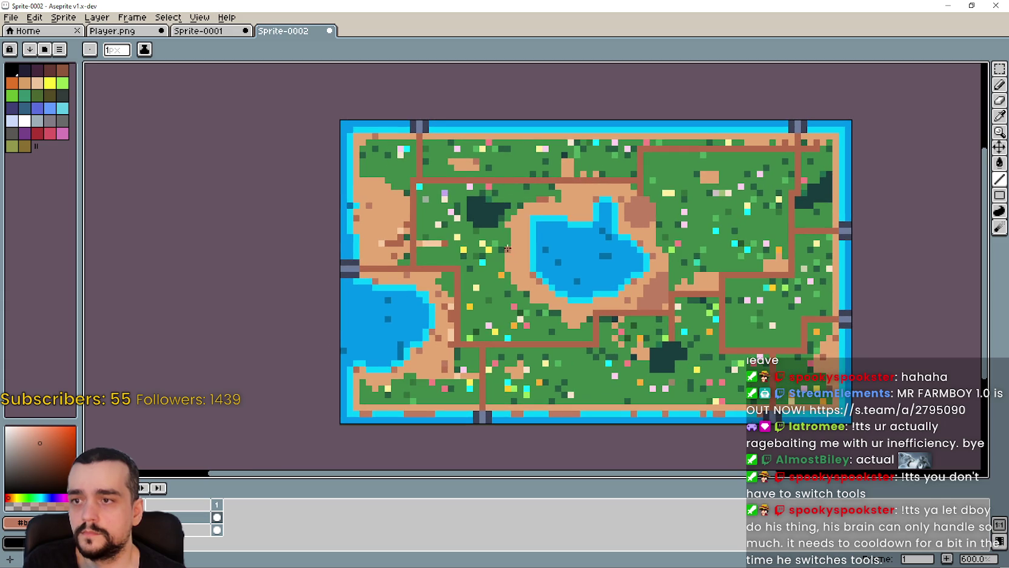
drag(500, 273, 544, 330)
scroll(438, 242, up, 3)
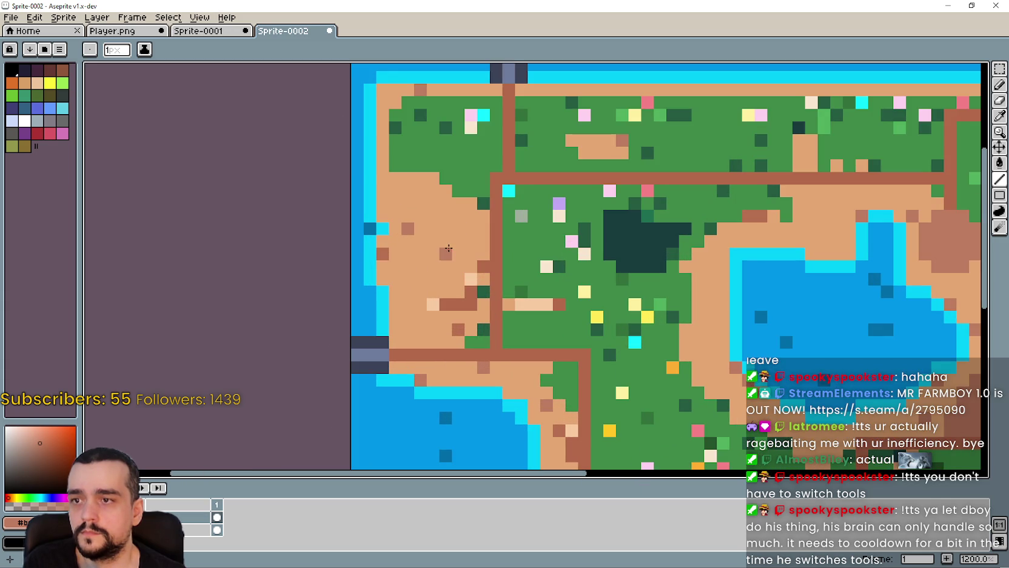
mouse_move(459, 241)
mouse_down()
mouse_move(456, 290)
mouse_move(446, 260)
mouse_move(432, 266)
mouse_move(429, 249)
mouse_move(471, 291)
mouse_move(448, 304)
mouse_move(425, 300)
mouse_up()
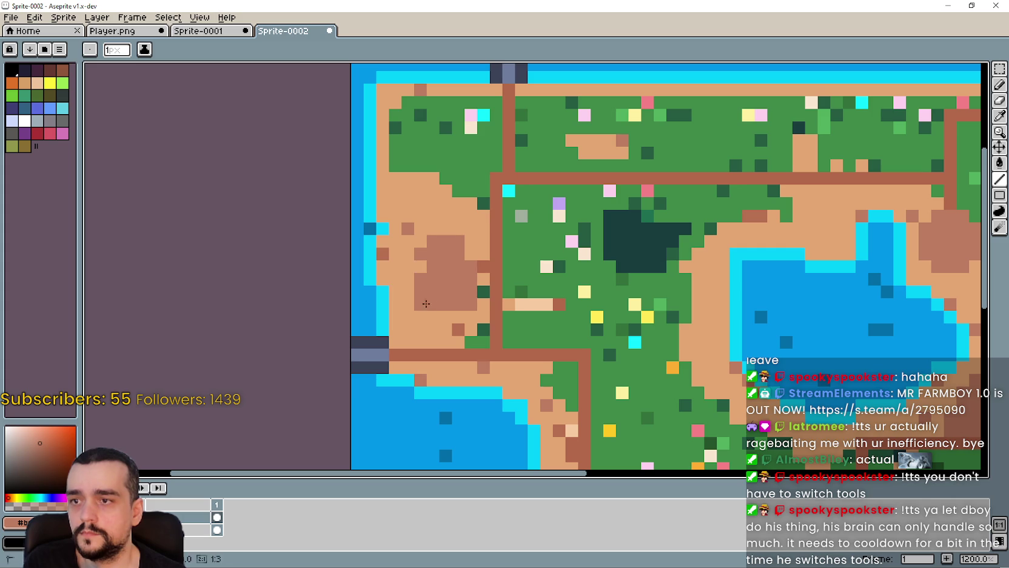
scroll(431, 308, down, 4)
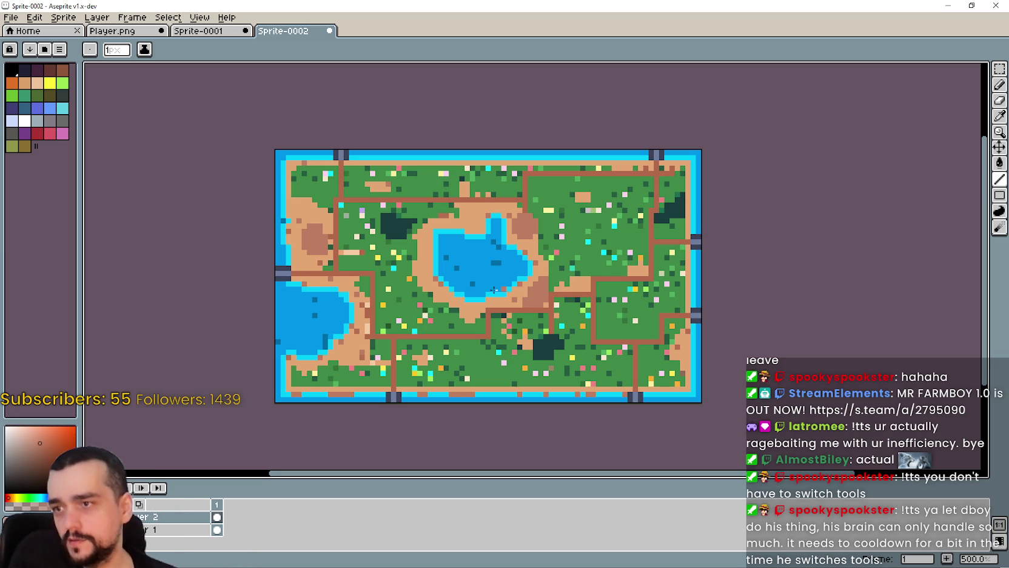
scroll(524, 293, up, 4)
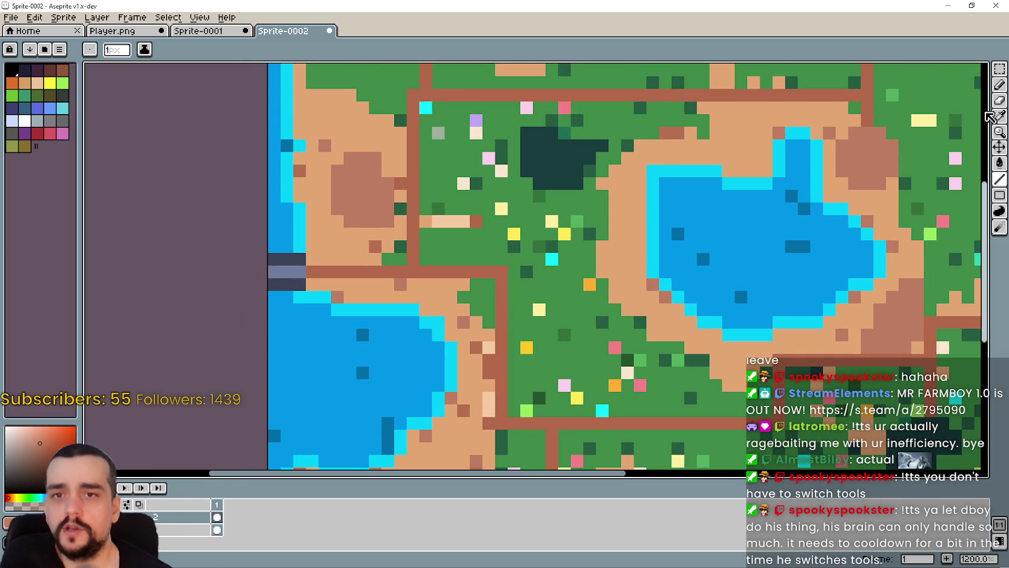
key(i)
Eyedropper the grass green as the drawing colour and return to the Pencil.
scroll(509, 309, up, 3)
click(509, 310)
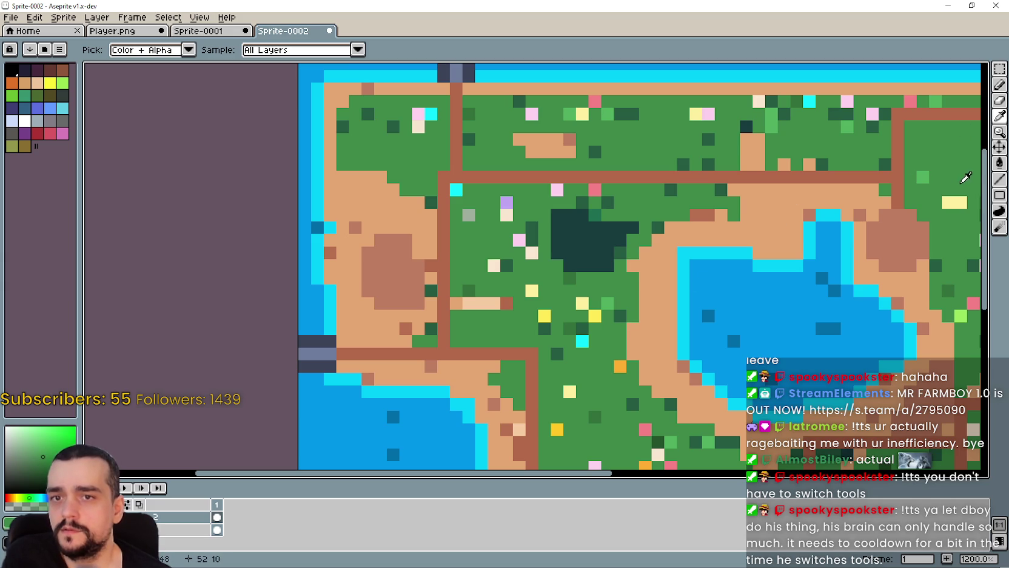
key(b)
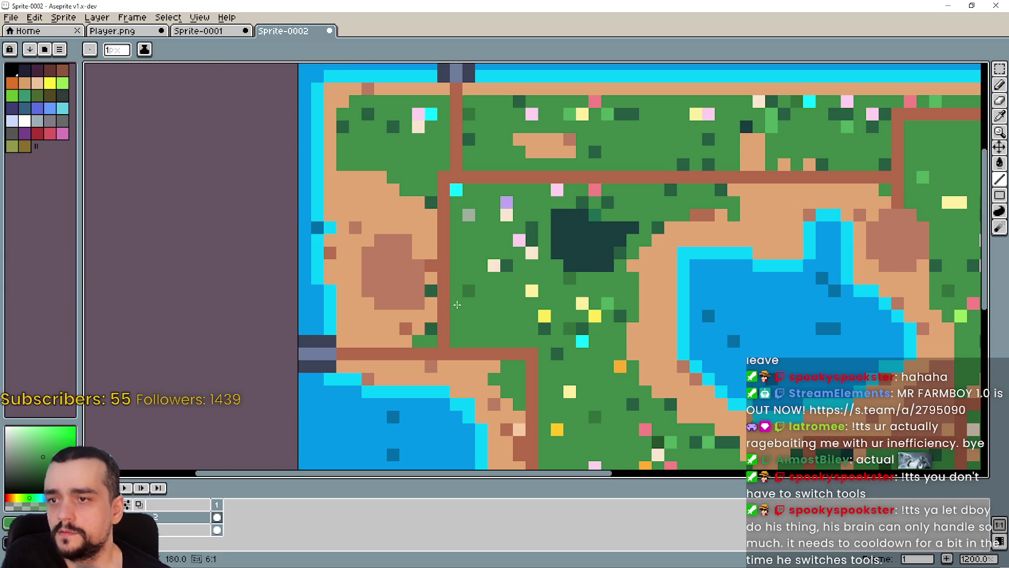
scroll(457, 305, down, 5)
scroll(525, 292, up, 1)
scroll(581, 234, up, 1)
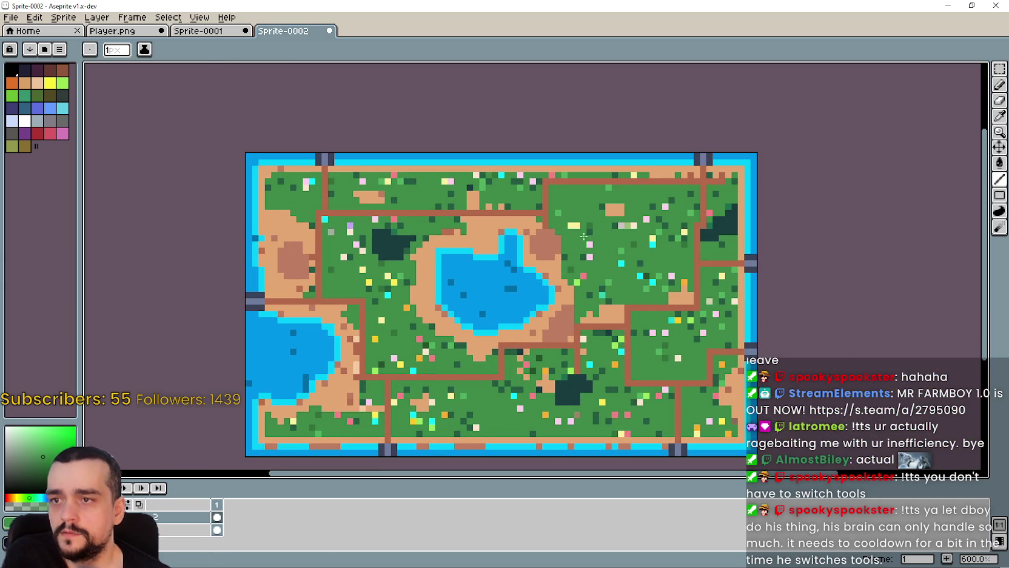
scroll(645, 290, down, 3)
scroll(571, 158, up, 2)
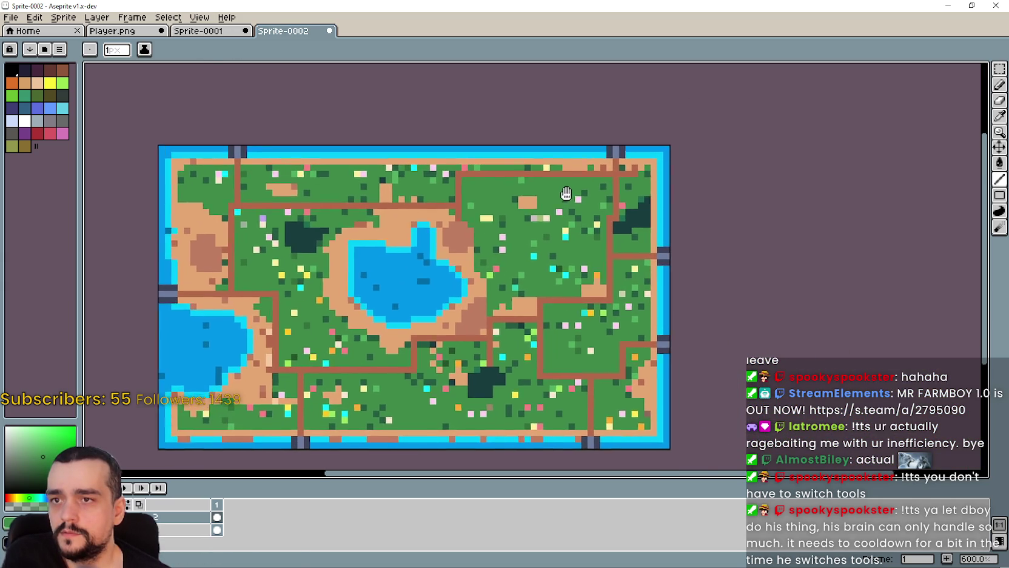
scroll(651, 208, up, 3)
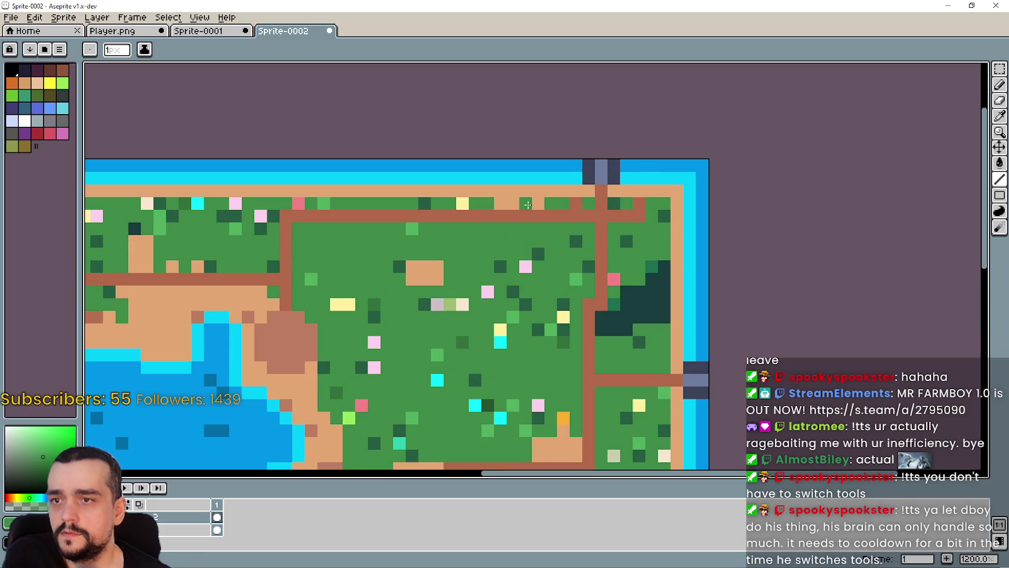
scroll(493, 330, down, 4)
Pan across the enlarged map, then bring up the Player.png sprite sheet.
drag(493, 330, 542, 306)
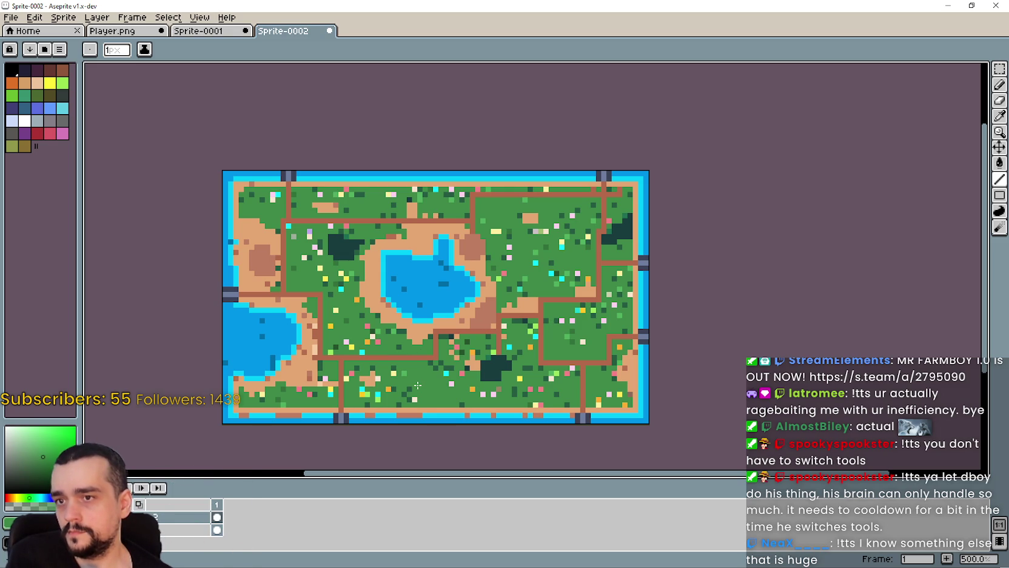
scroll(479, 462, up, 1)
mouse_move(478, 389)
mouse_down()
mouse_move(570, 378)
mouse_move(529, 385)
mouse_up()
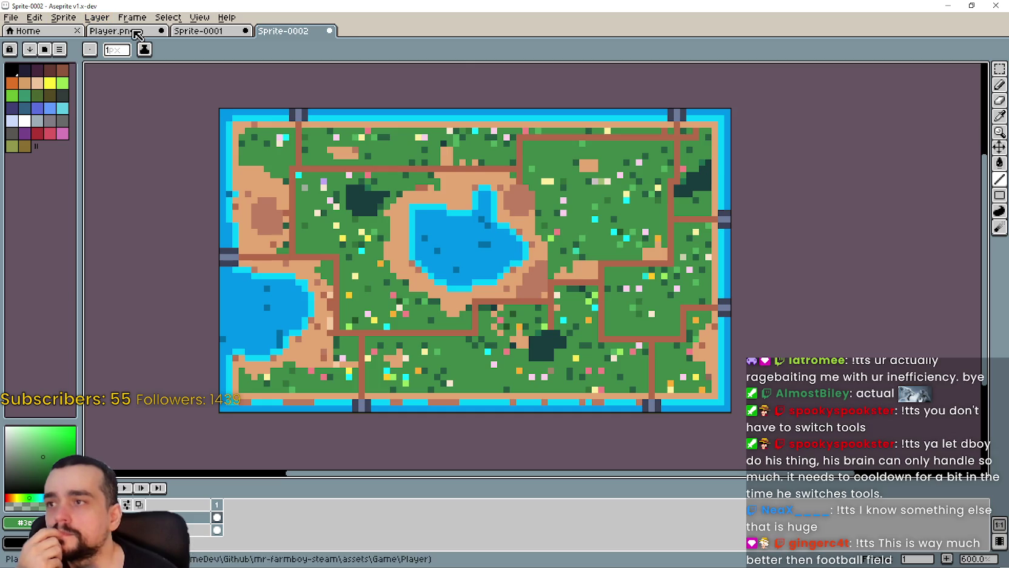
click(182, 30)
click(145, 31)
scroll(519, 265, down, 2)
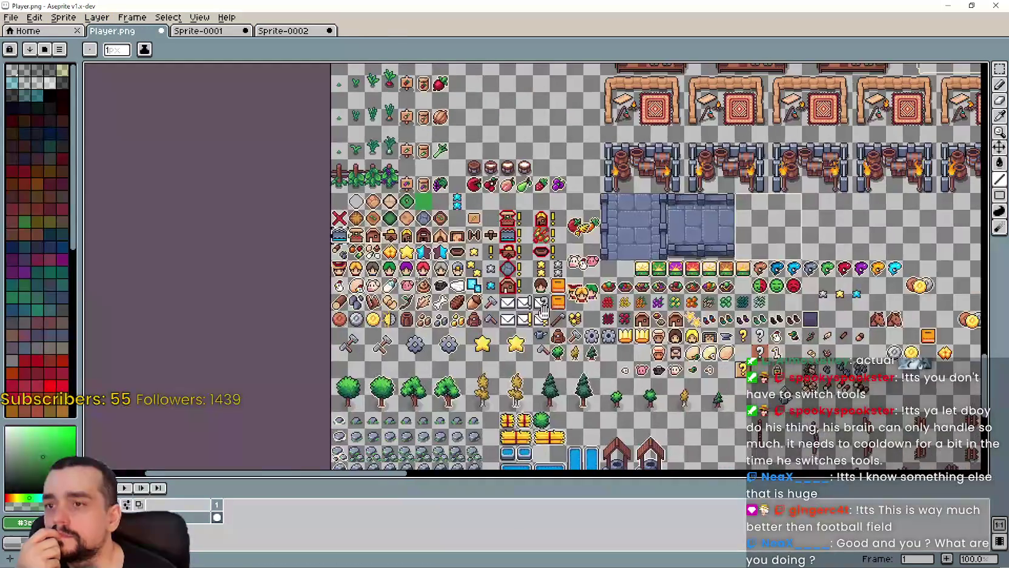
key(m)
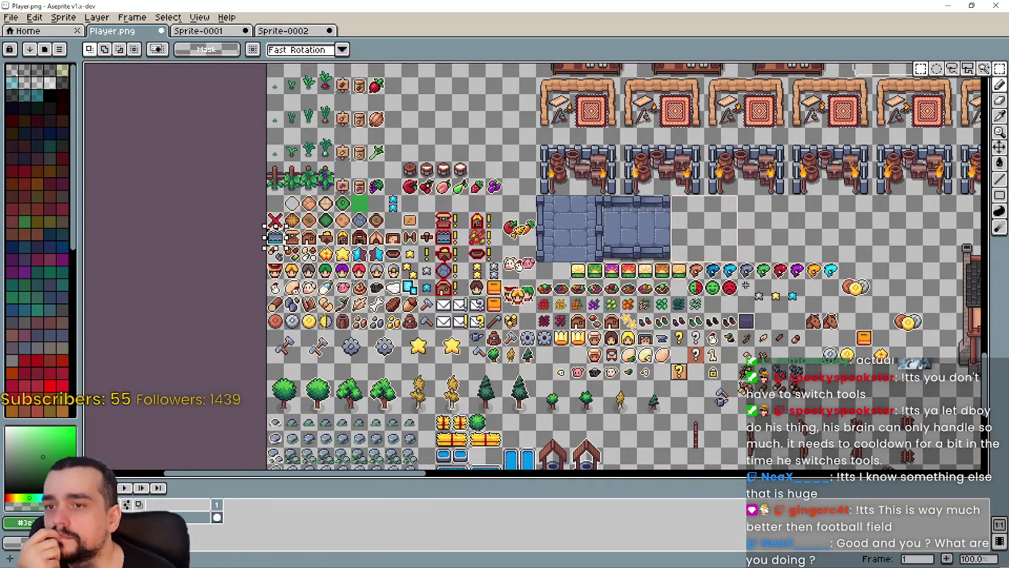
scroll(633, 369, up, 1)
scroll(685, 366, up, 1)
drag(323, 291, 376, 344)
key(ctrl+c)
click(303, 30)
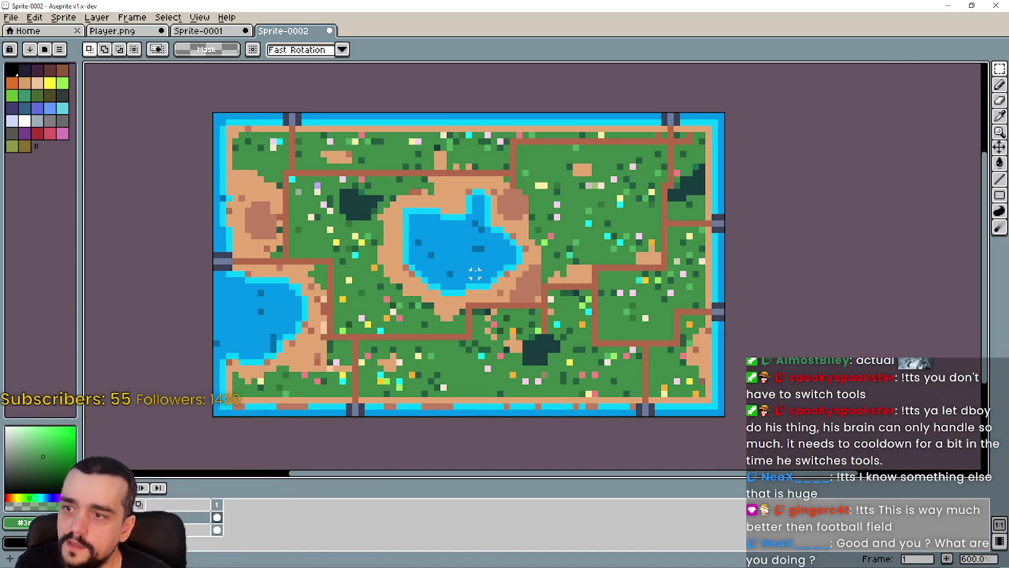
key(ctrl+v)
mouse_move(540, 271)
mouse_down()
mouse_move(685, 179)
mouse_move(598, 216)
mouse_up()
click(338, 51)
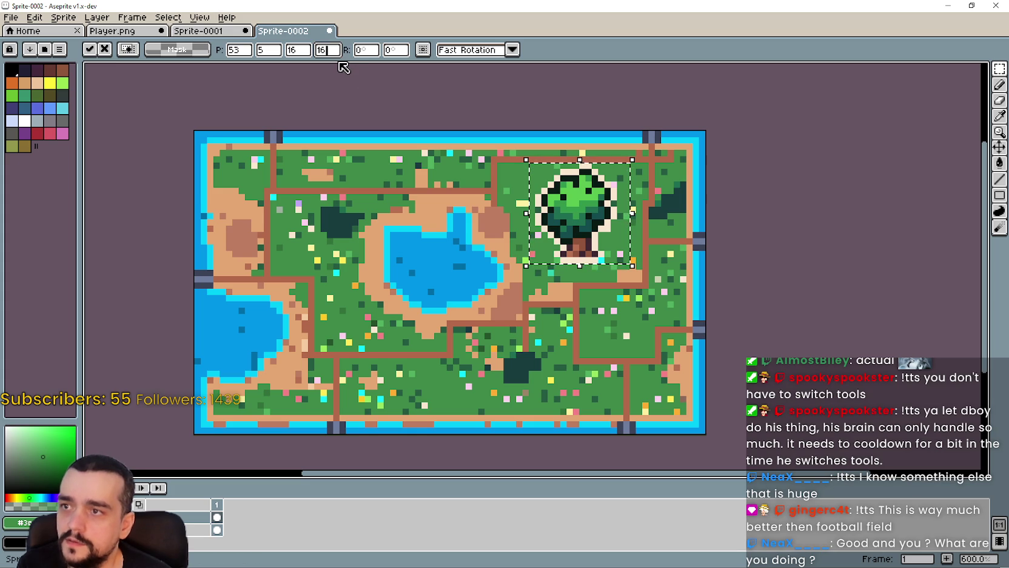
text(/2)
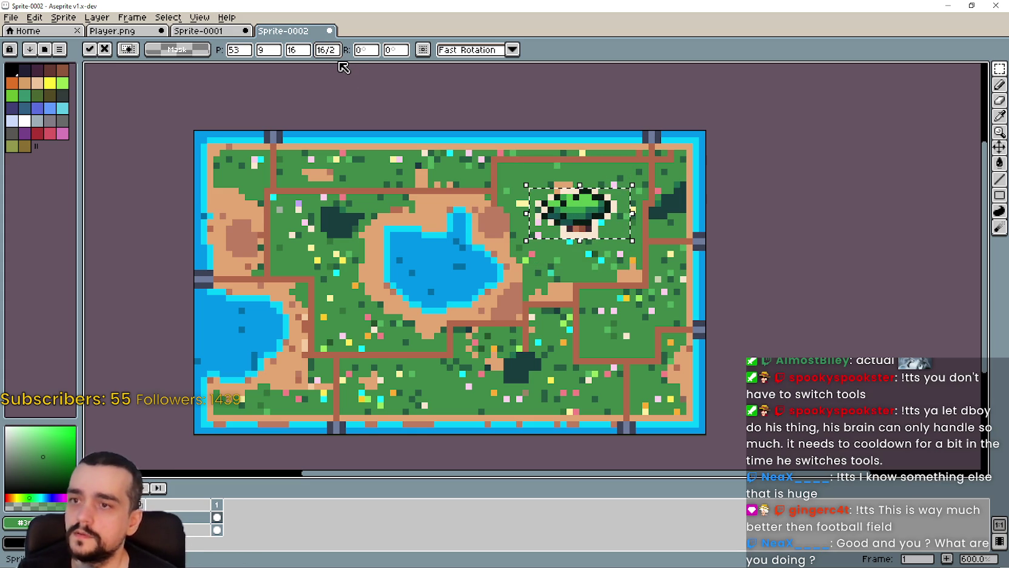
click(307, 51)
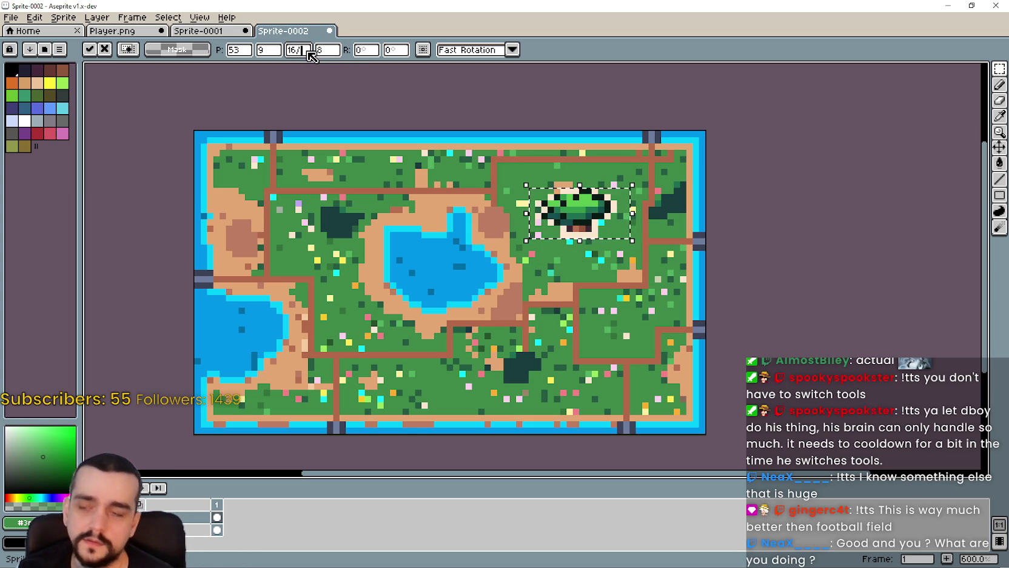
text(2)
drag(595, 226, 684, 207)
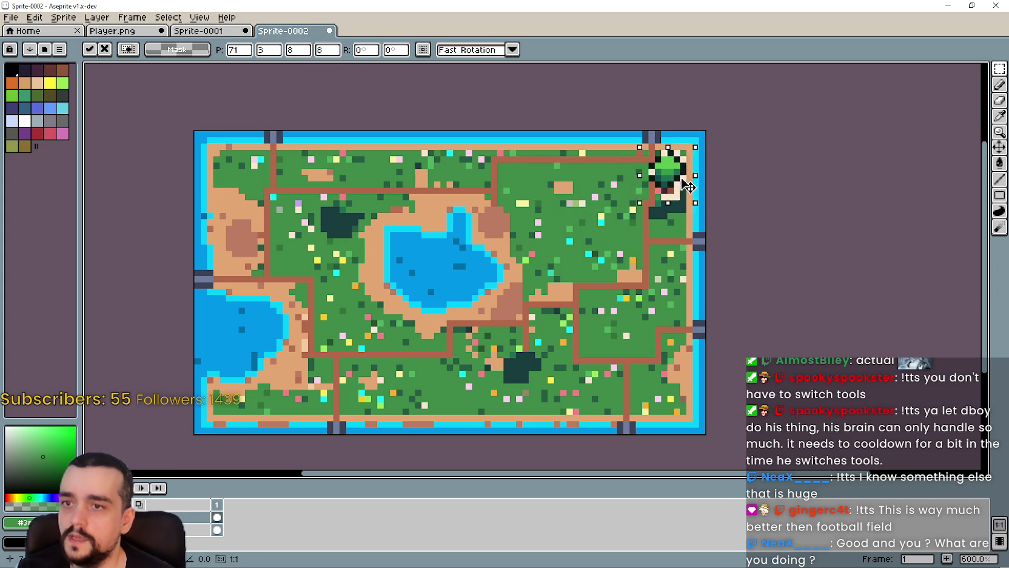
scroll(707, 331, down, 1)
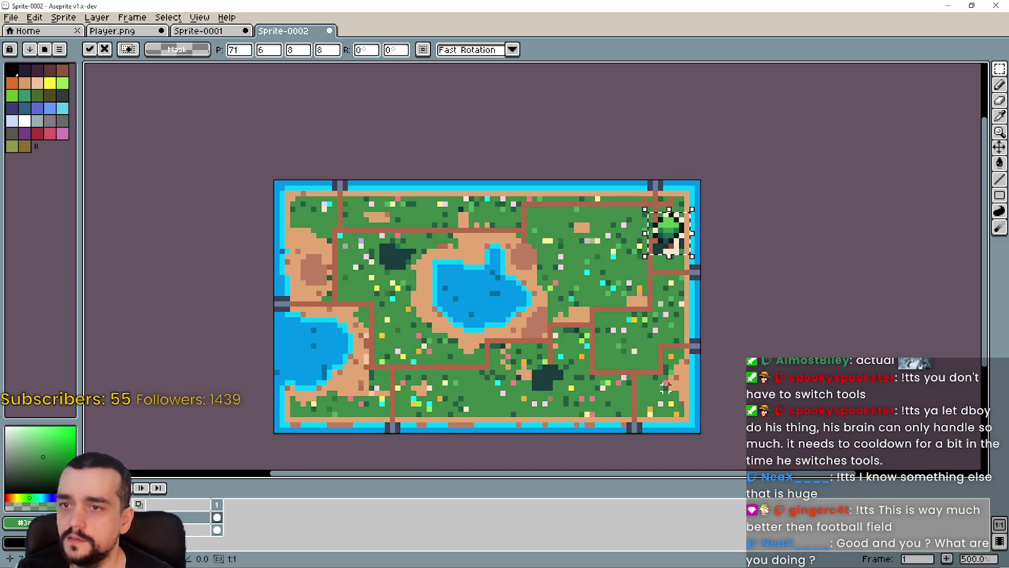
scroll(706, 330, down, 2)
scroll(706, 321, up, 1)
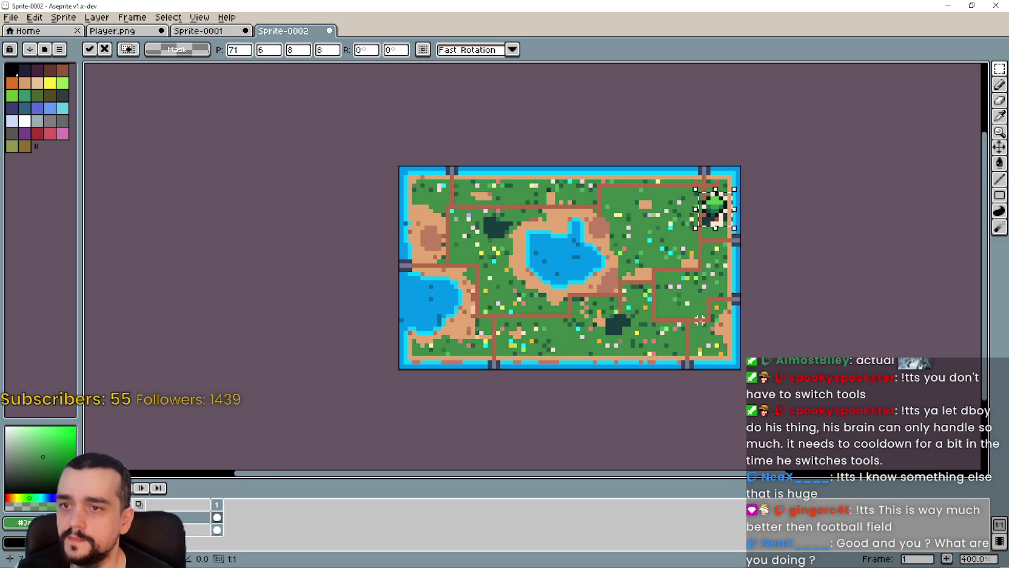
key(ctrl+z)
scroll(691, 272, up, 1)
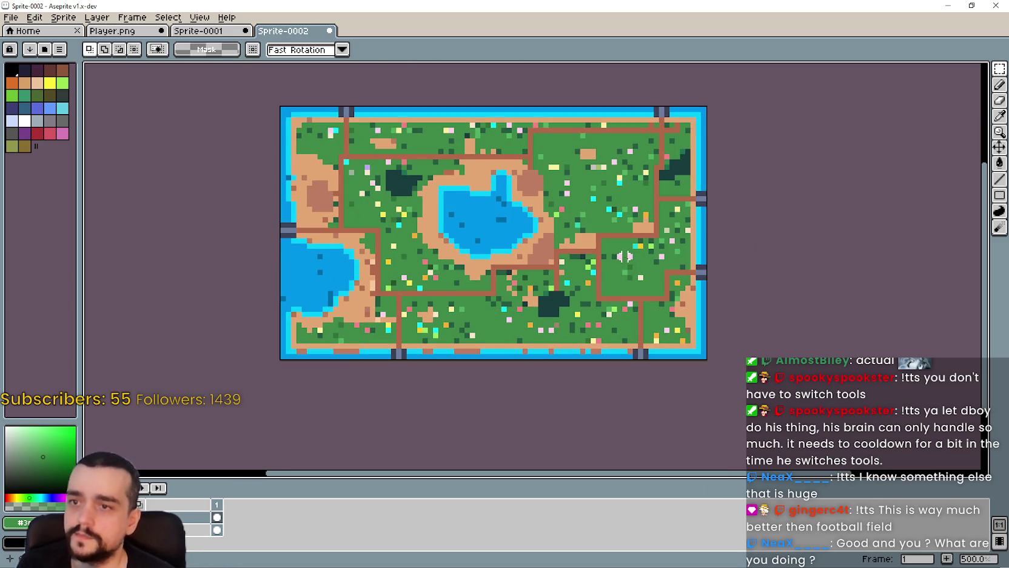
scroll(624, 262, down, 1)
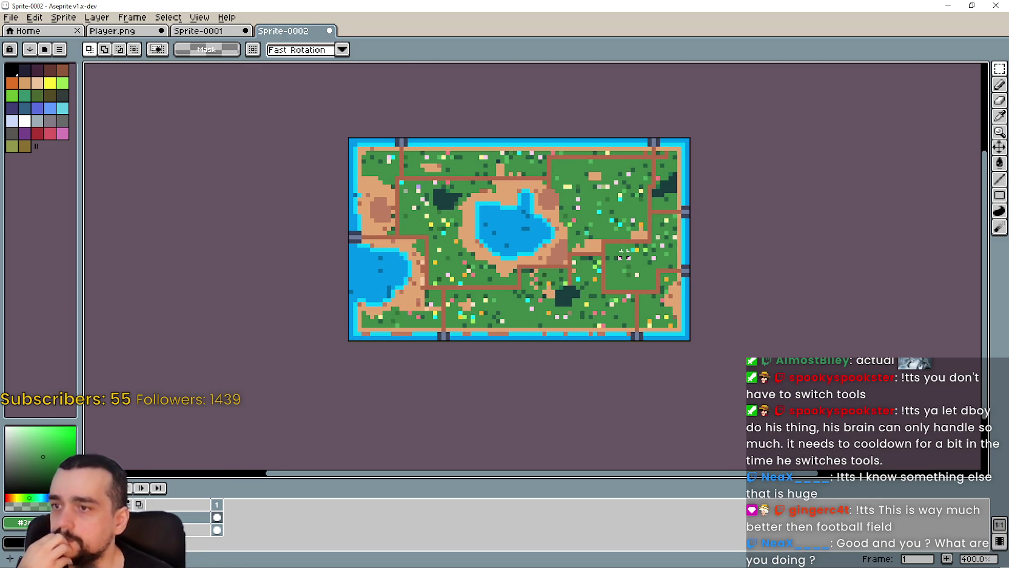
drag(619, 248, 563, 247)
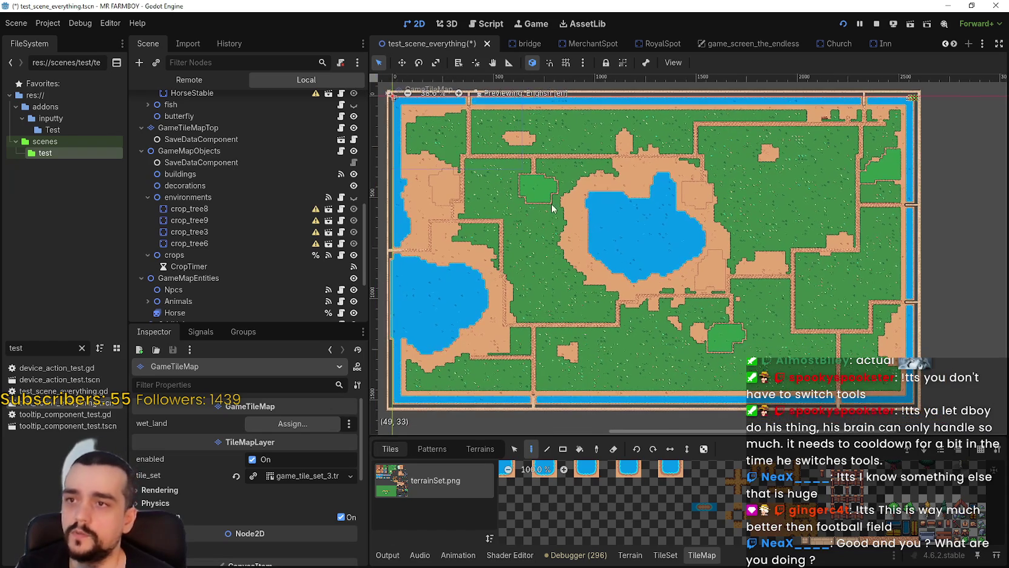
Make the GameScreen overlay visible in the Godot scene.
drag(532, 228, 544, 232)
scroll(333, 269, down, 2)
scroll(345, 291, down, 2)
click(355, 299)
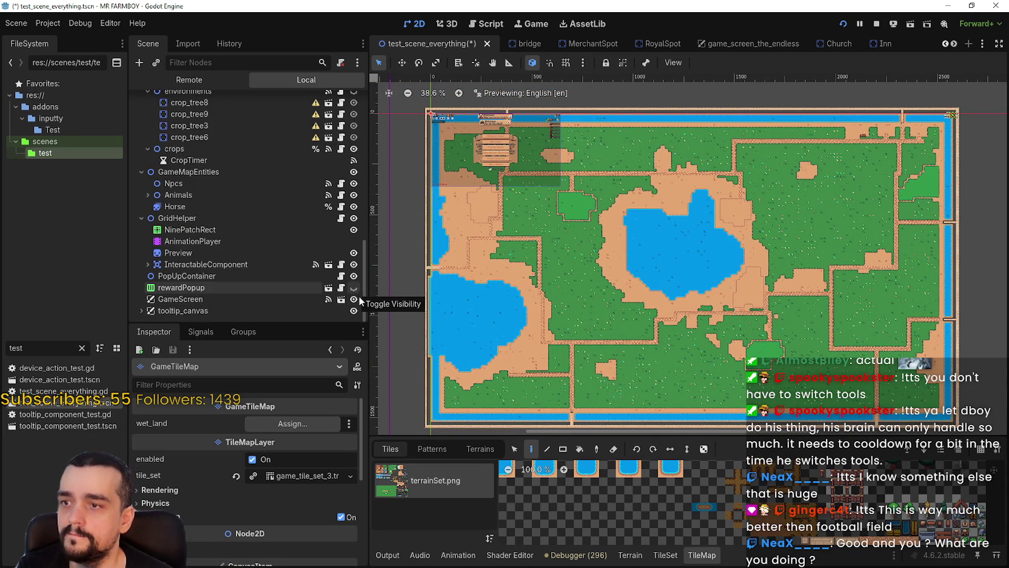
scroll(353, 273, up, 1)
scroll(352, 264, up, 2)
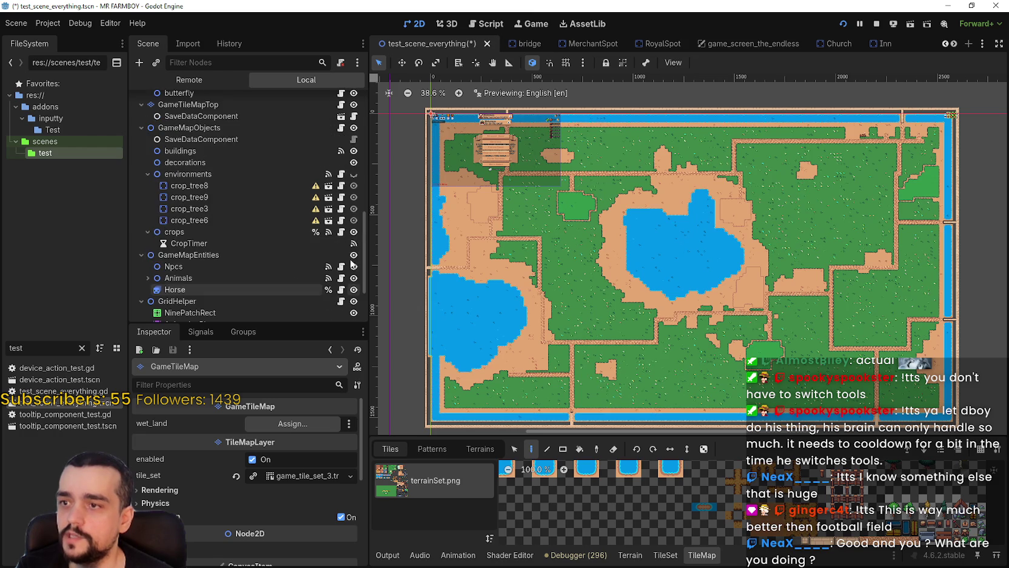
scroll(353, 227, up, 1)
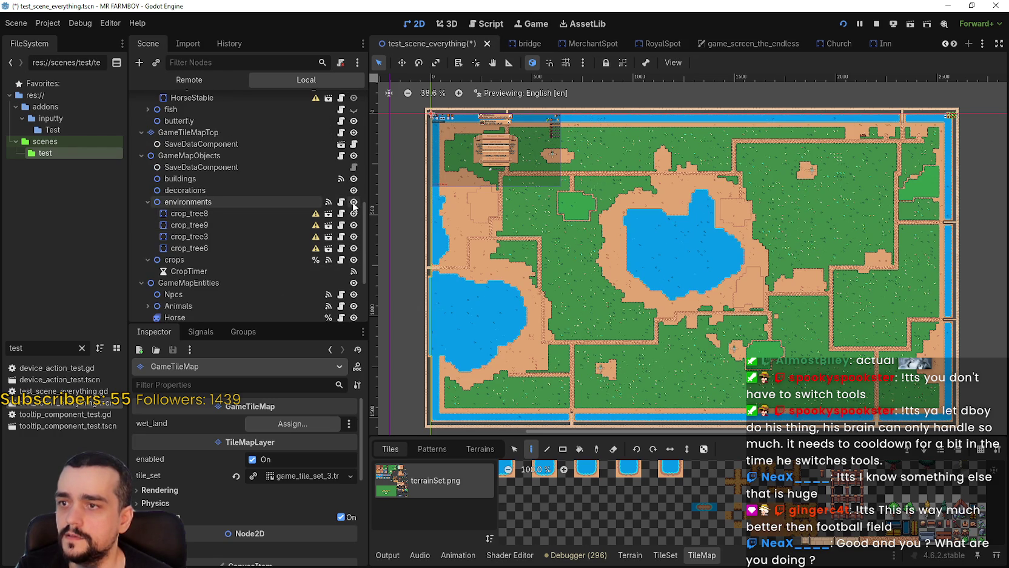
scroll(354, 207, up, 3)
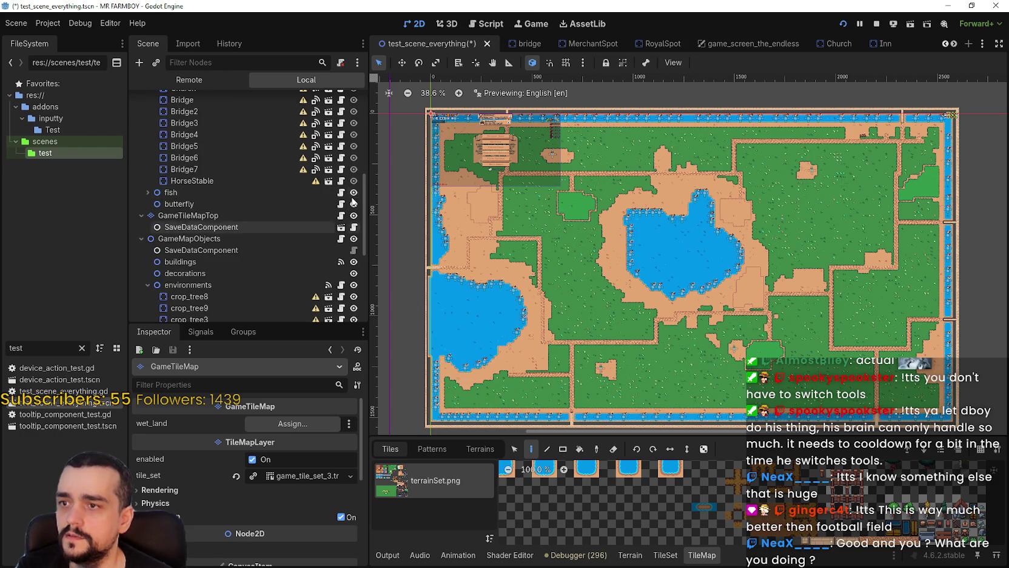
scroll(354, 188, up, 4)
scroll(355, 176, up, 1)
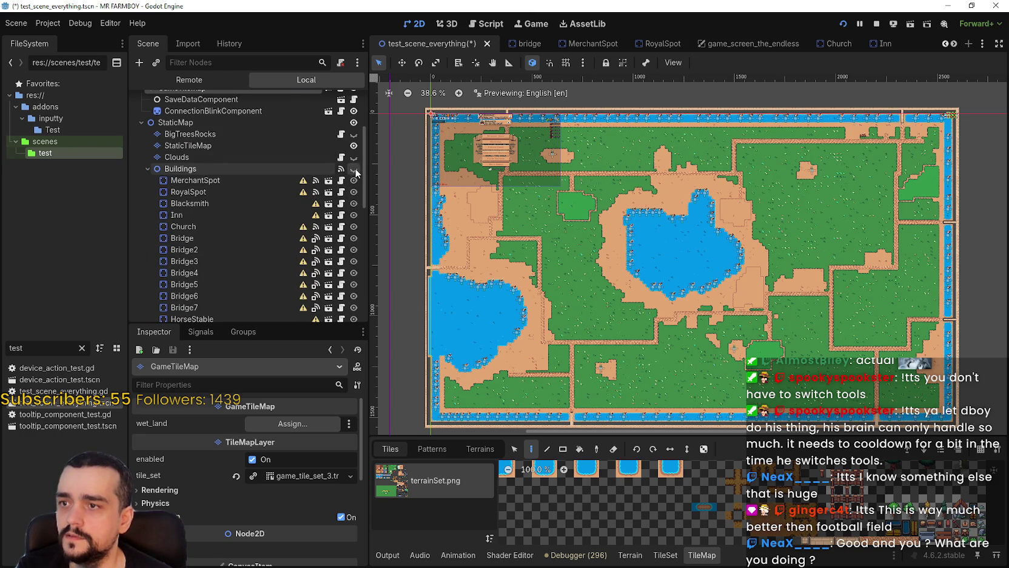
Unhide Buildings, Clouds, BigTreesRocks and Player, save, and return to Aseprite.
click(353, 168)
click(354, 157)
click(354, 134)
scroll(354, 151, up, 2)
scroll(355, 160, up, 2)
click(354, 136)
scroll(333, 217, down, 5)
scroll(333, 217, down, 5)
scroll(334, 217, down, 5)
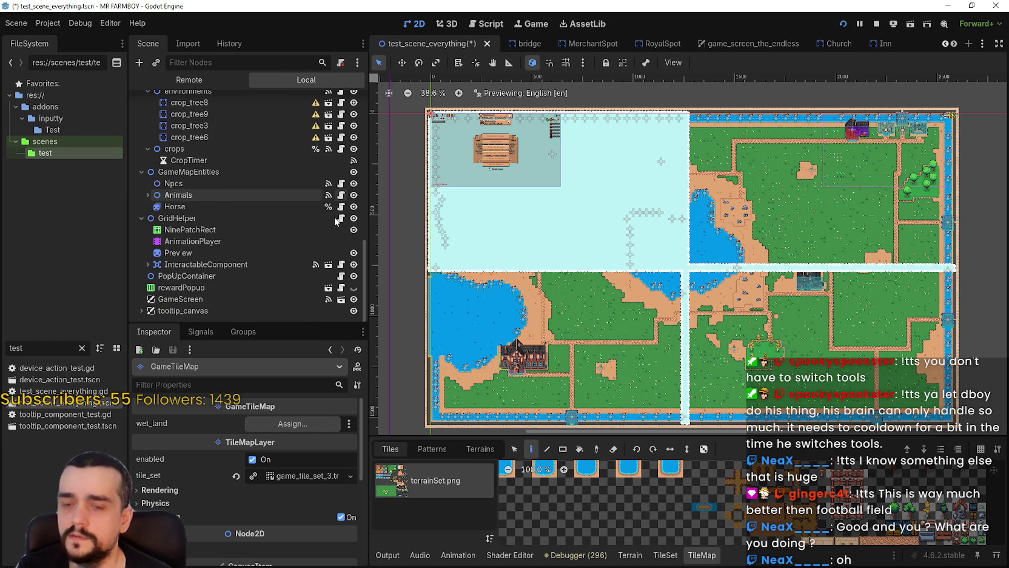
key(ctrl+s)
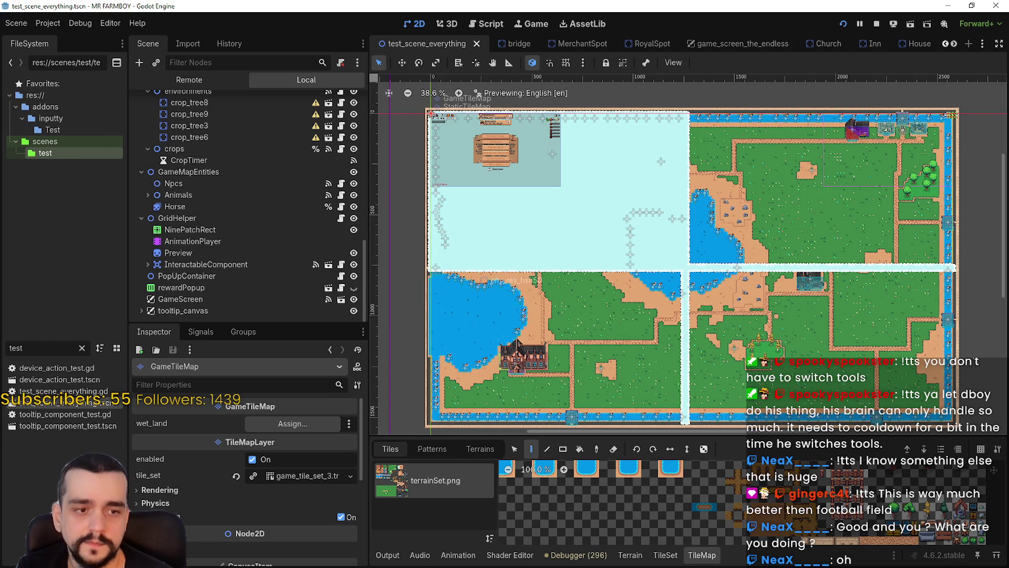
key(alt+Tab)
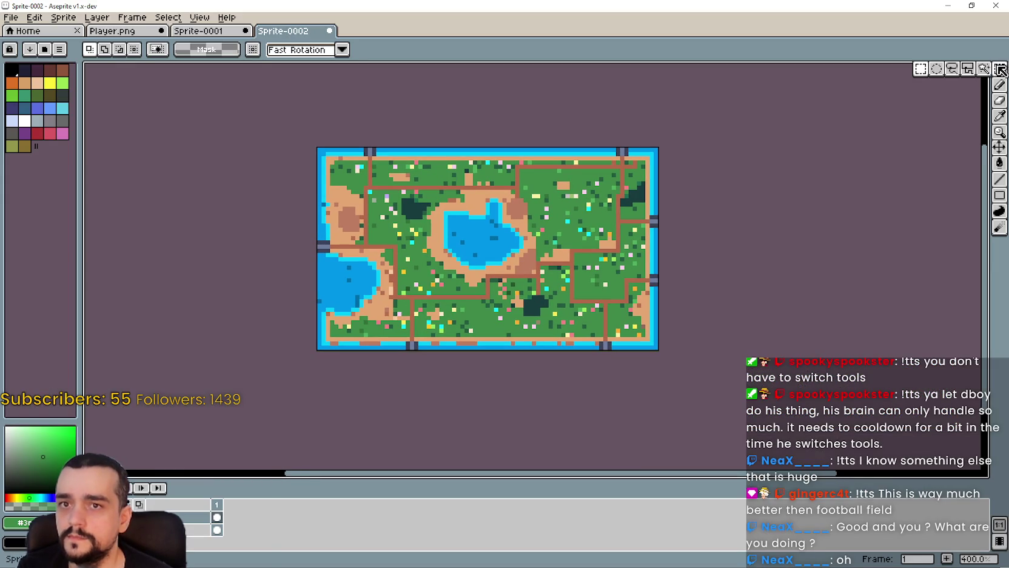
Check the small map and the Sprite-0001 map, then return to Player.png.
mouse_move(317, 147)
mouse_down()
mouse_move(657, 351)
mouse_move(277, 144)
mouse_up()
key(ctrl+d)
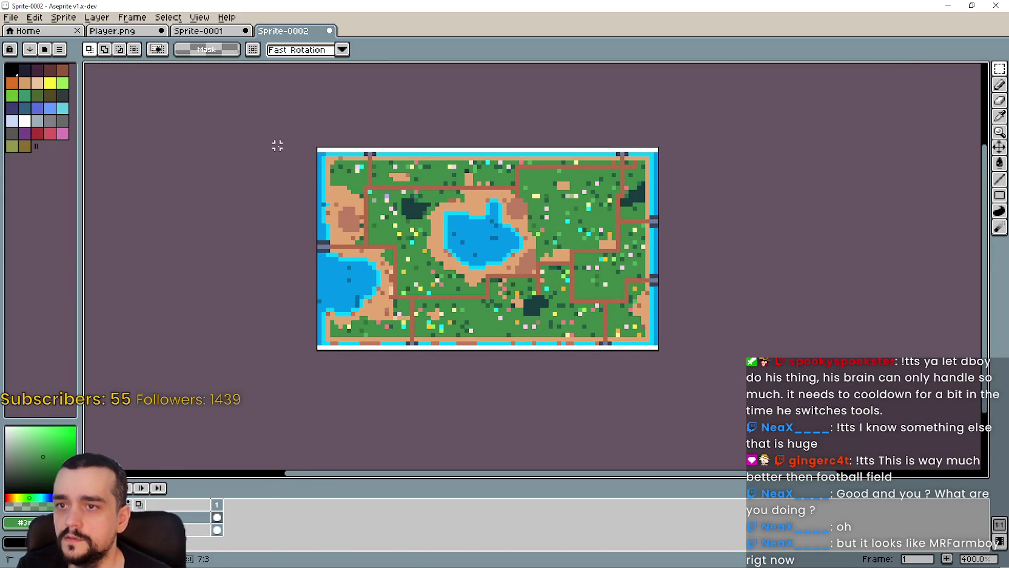
click(126, 31)
click(203, 32)
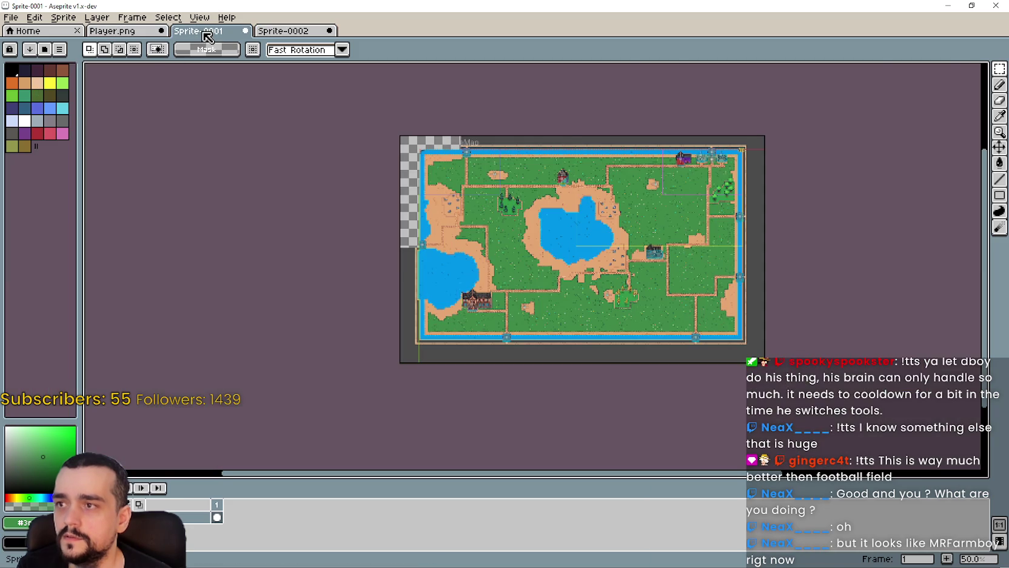
click(119, 32)
scroll(391, 227, down, 10)
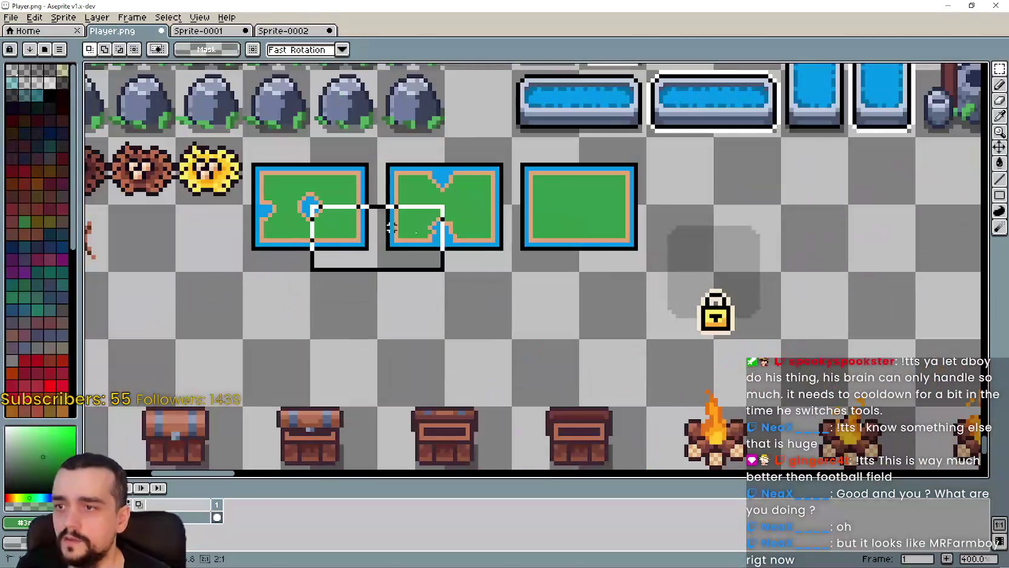
Delete the three old field tiles from Player.png and go back to Sprite-0002.
drag(391, 226, 612, 248)
drag(627, 316, 329, 172)
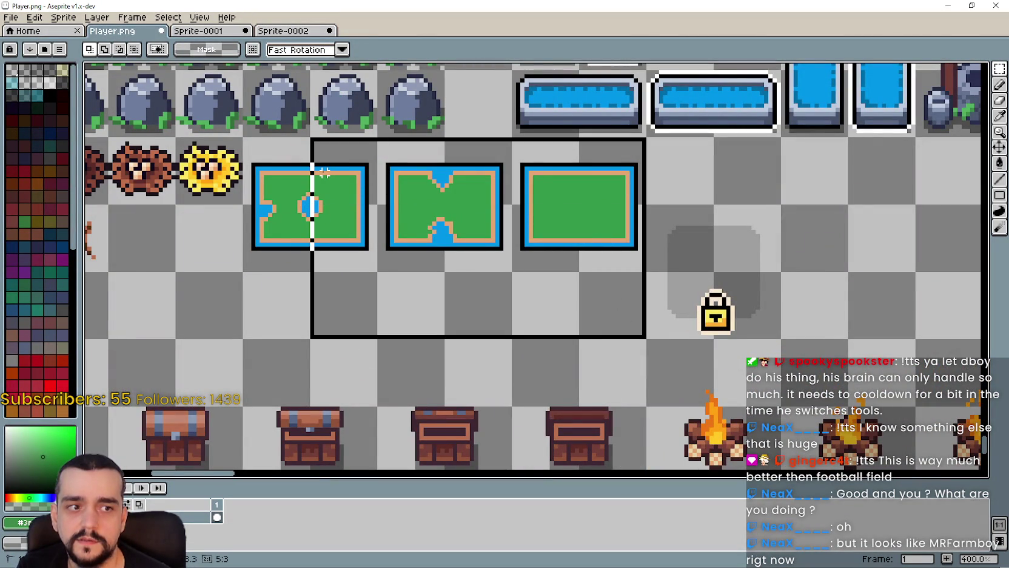
drag(325, 172, 304, 169)
key(Delete)
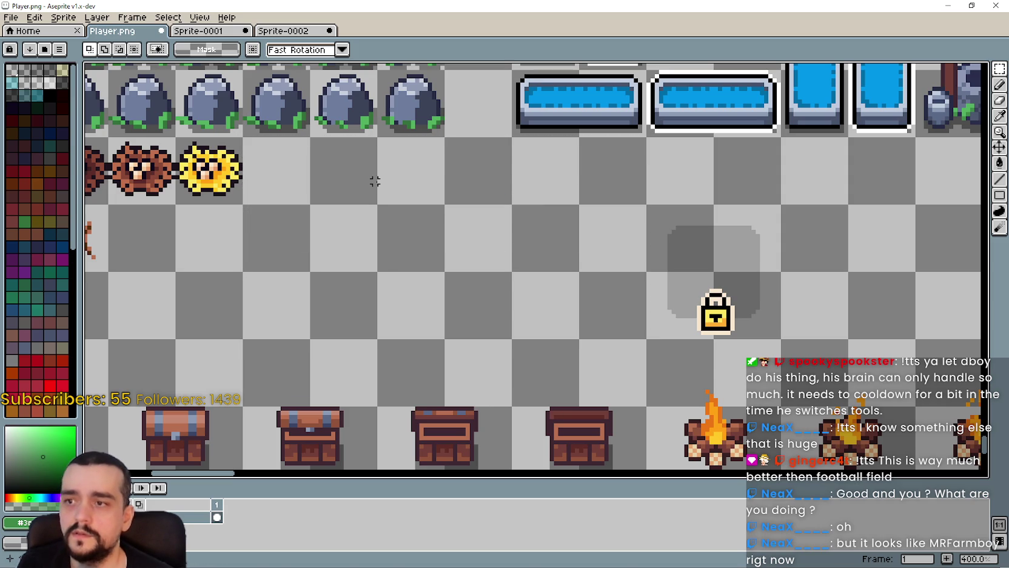
key(ctrl+v)
key(Escape)
click(267, 34)
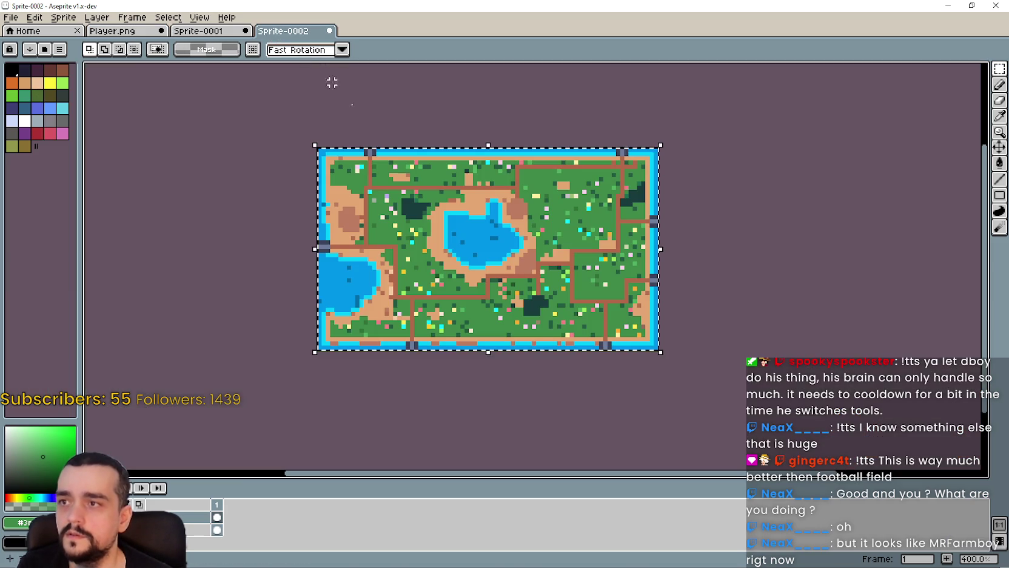
Flatten the map's layers into one and select the whole flattened map.
key(ctrl+d)
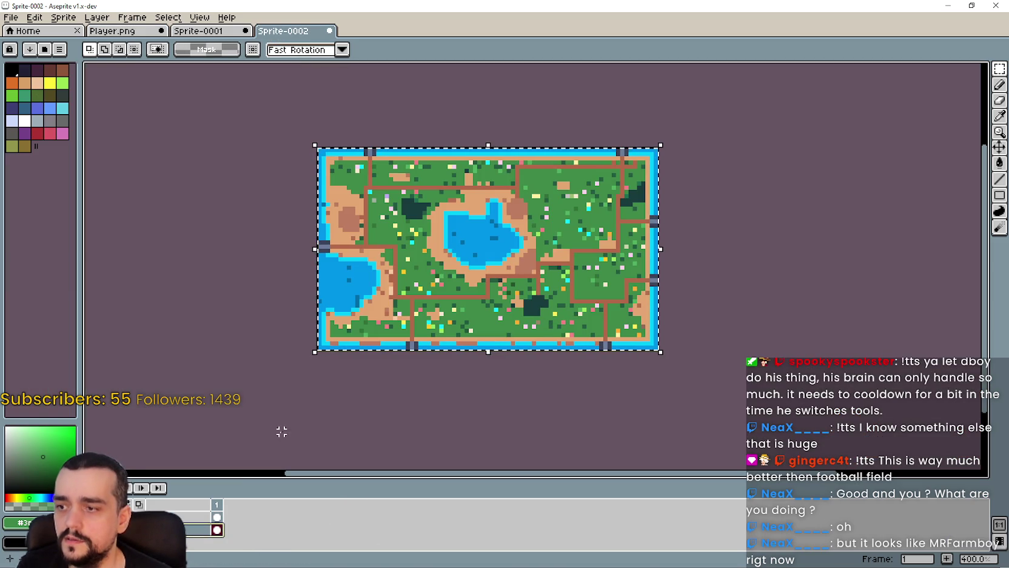
key(ctrl+z)
click(200, 529)
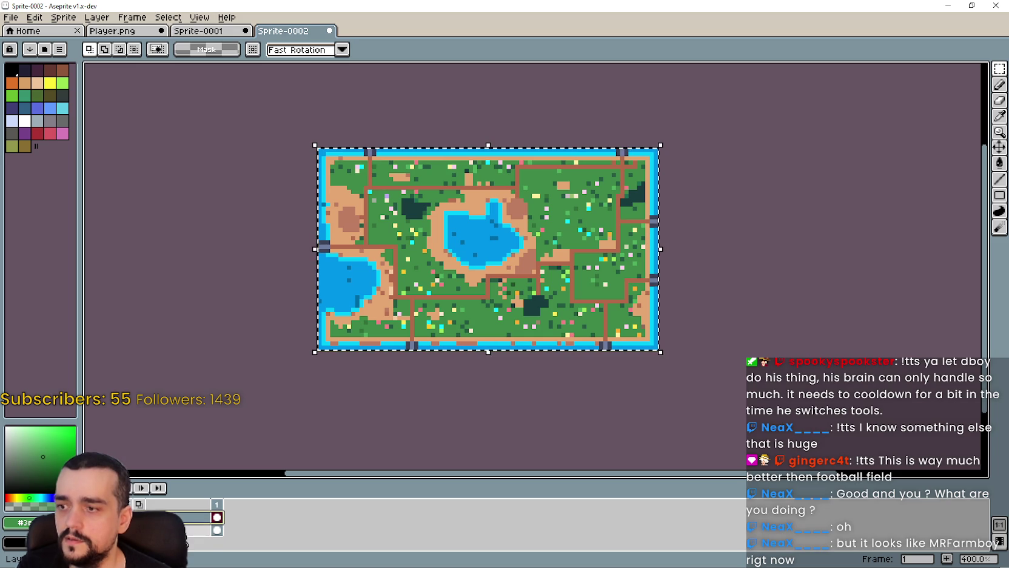
right_click(184, 532)
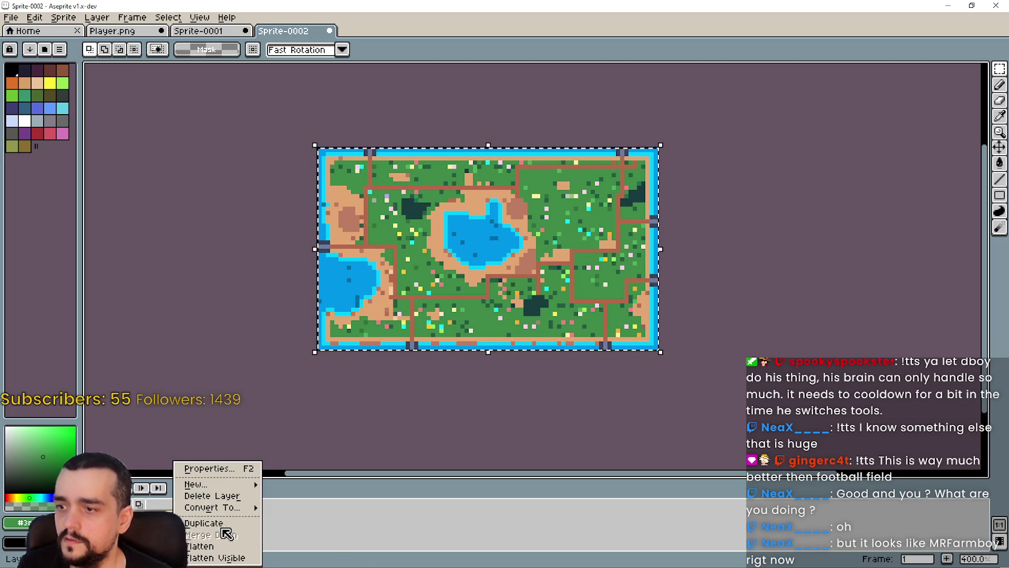
click(229, 547)
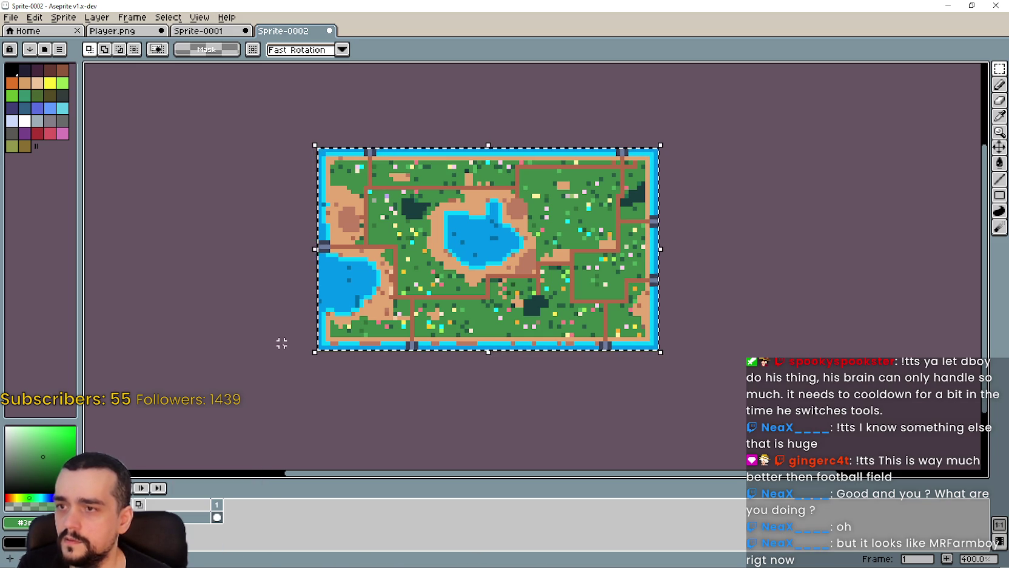
click(999, 68)
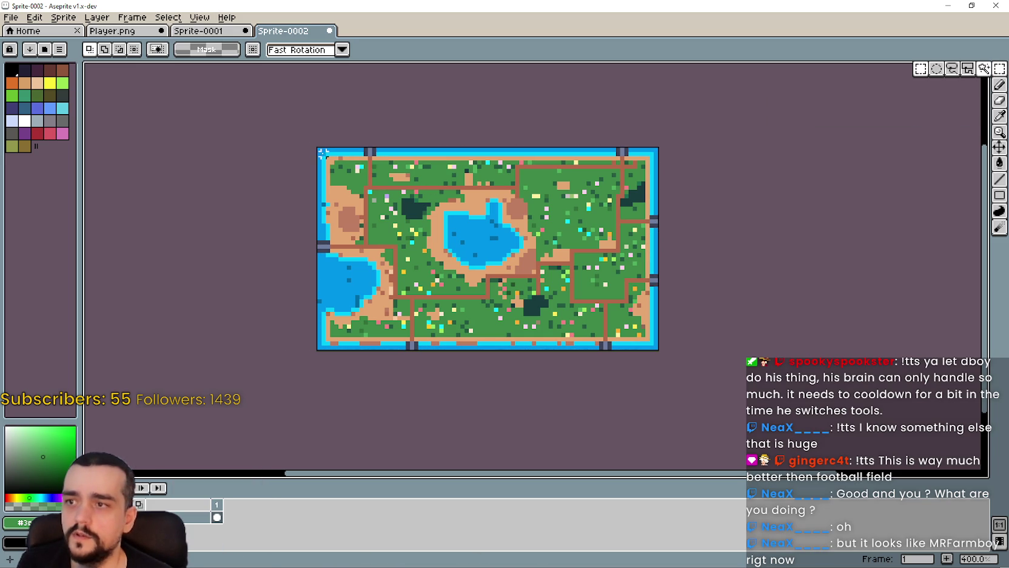
drag(323, 152, 664, 354)
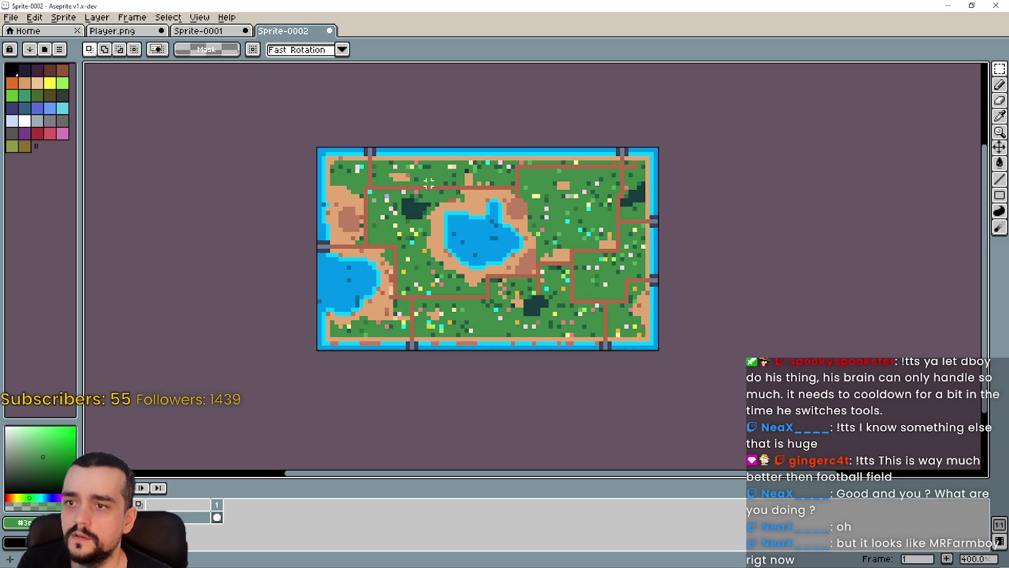
Paste the map into Player.png and place it in the empty area beside the ore sprites.
click(201, 31)
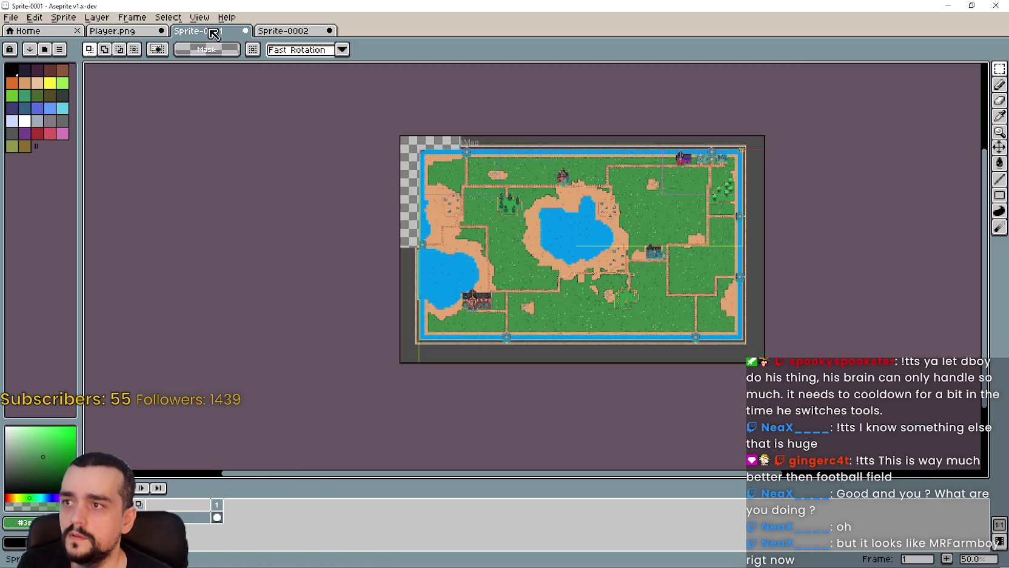
click(131, 31)
key(ctrl+v)
drag(114, 272, 514, 251)
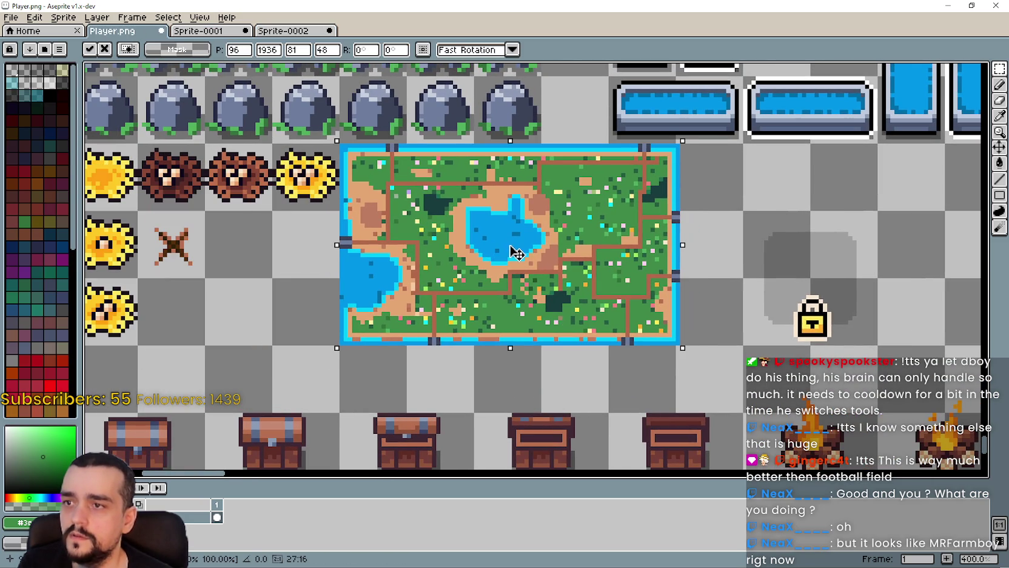
key(Return)
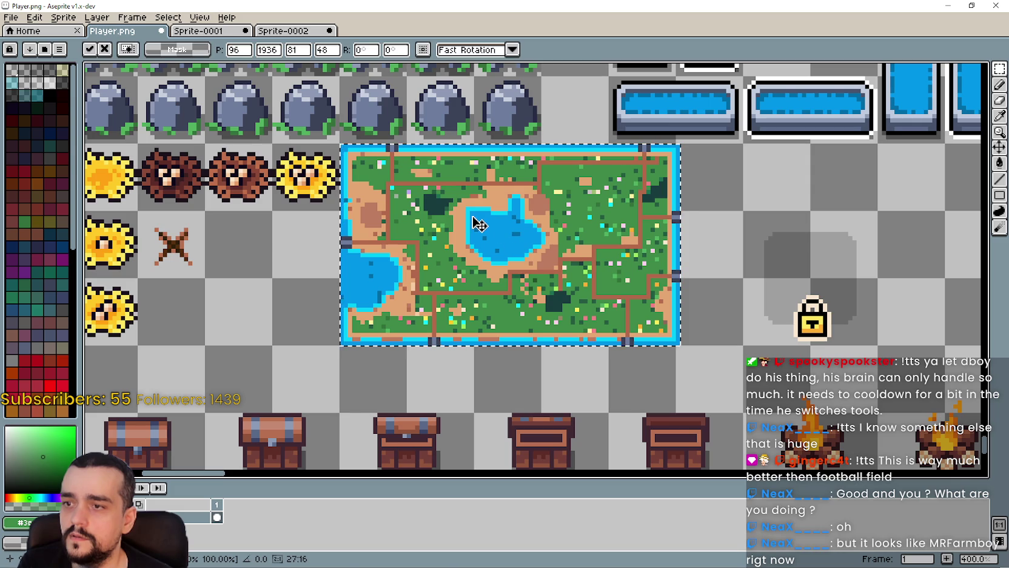
scroll(531, 225, up, 1)
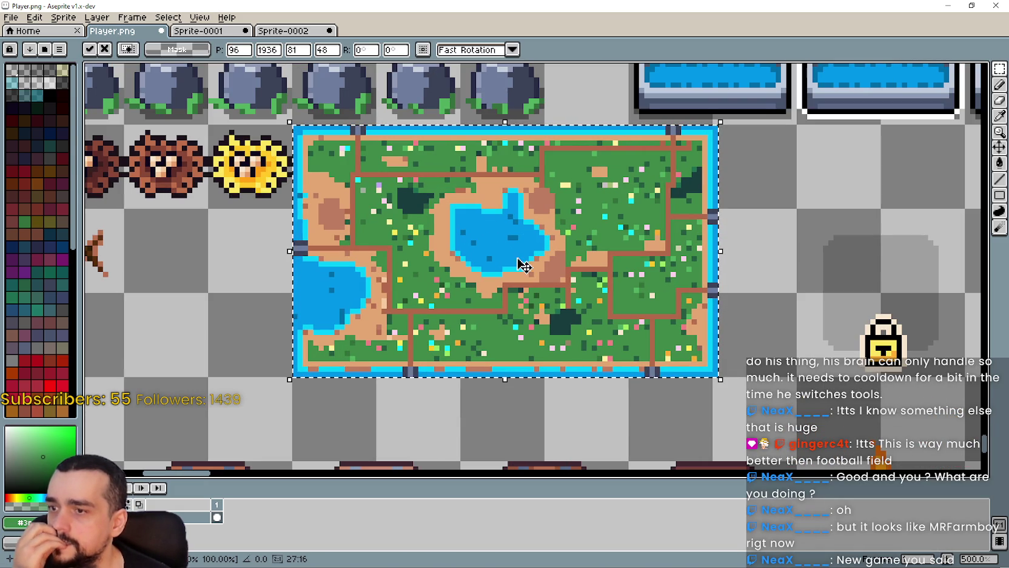
click(779, 264)
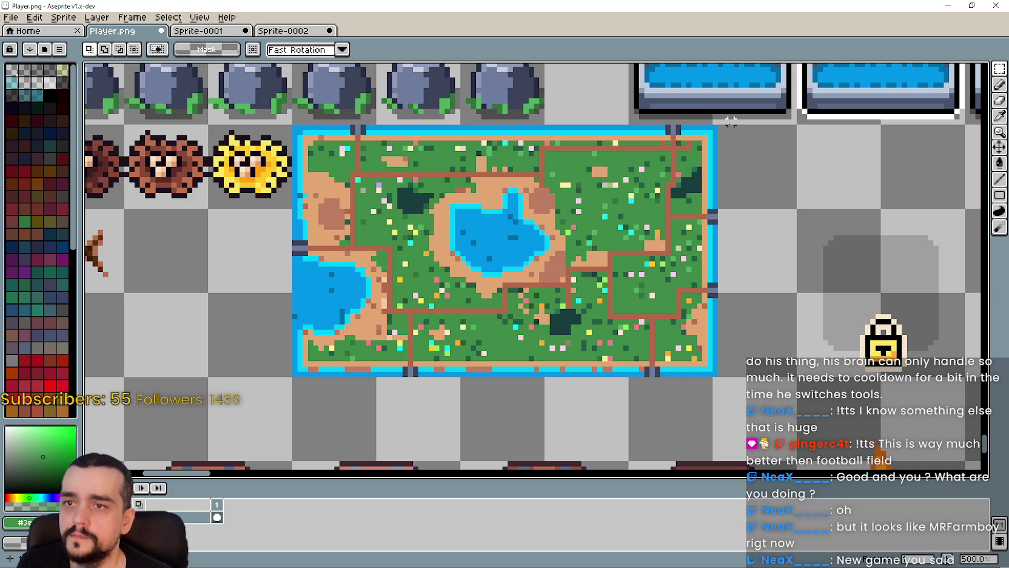
Shift the pasted map's right part one pixel left, then return to Godot.
drag(730, 121, 515, 385)
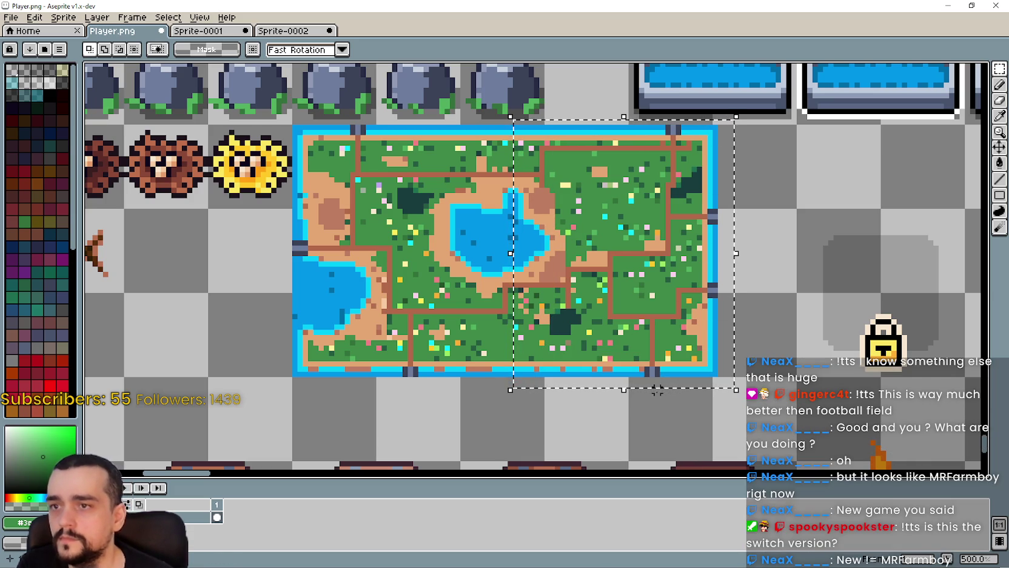
mouse_move(775, 422)
mouse_down()
mouse_move(691, 207)
mouse_move(498, 124)
mouse_up()
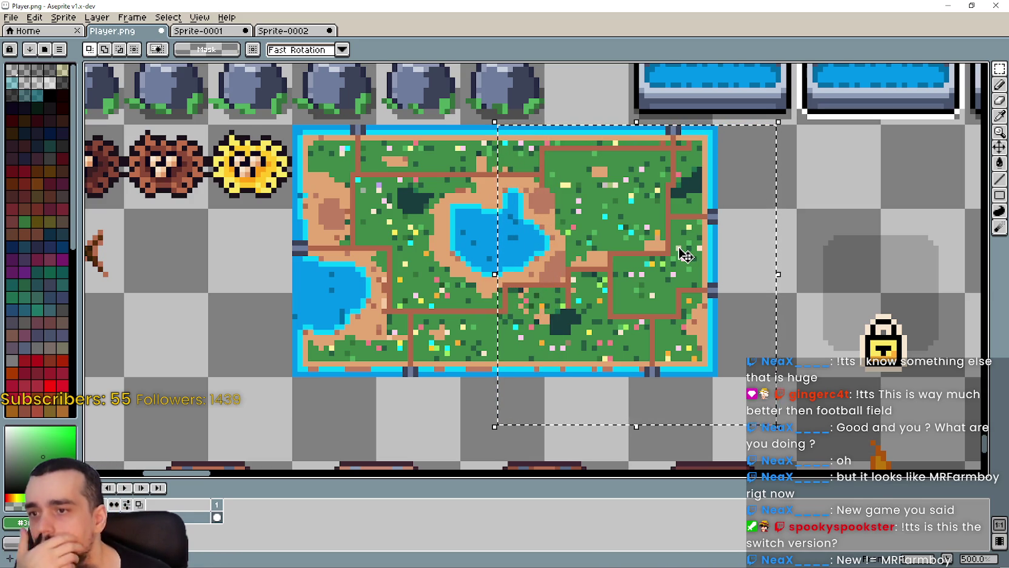
key(Left)
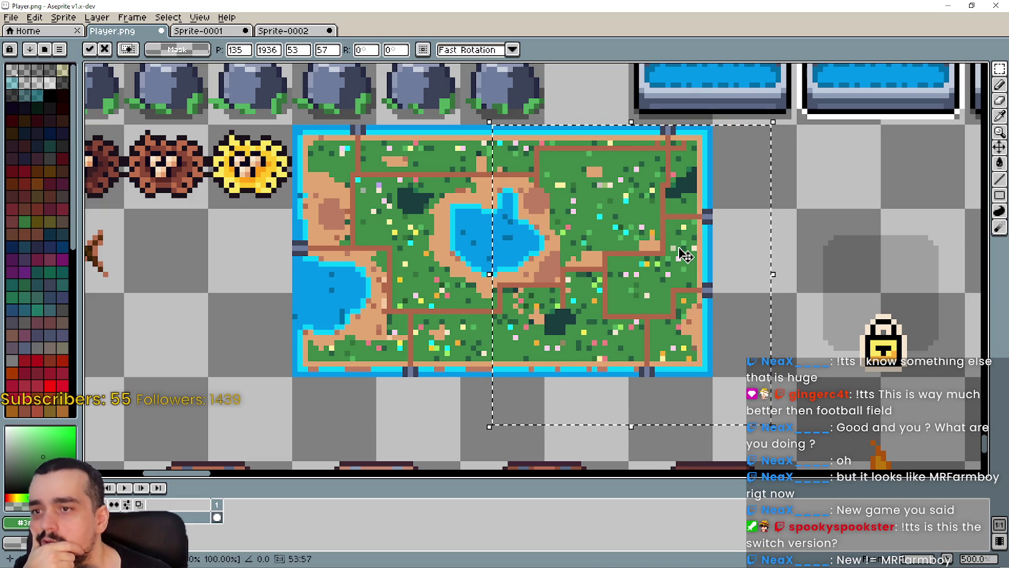
key(ctrl+d)
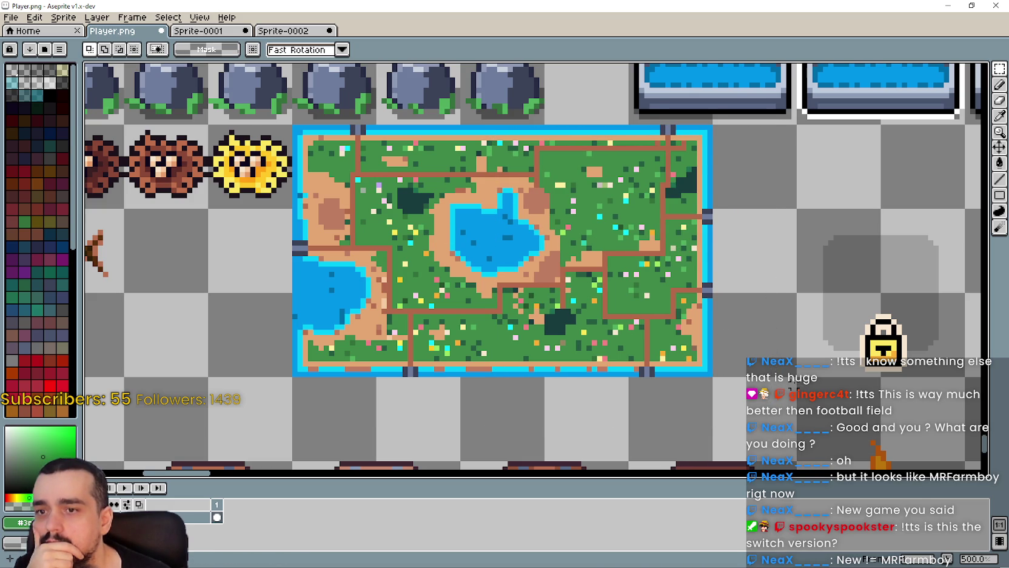
drag(753, 362, 742, 363)
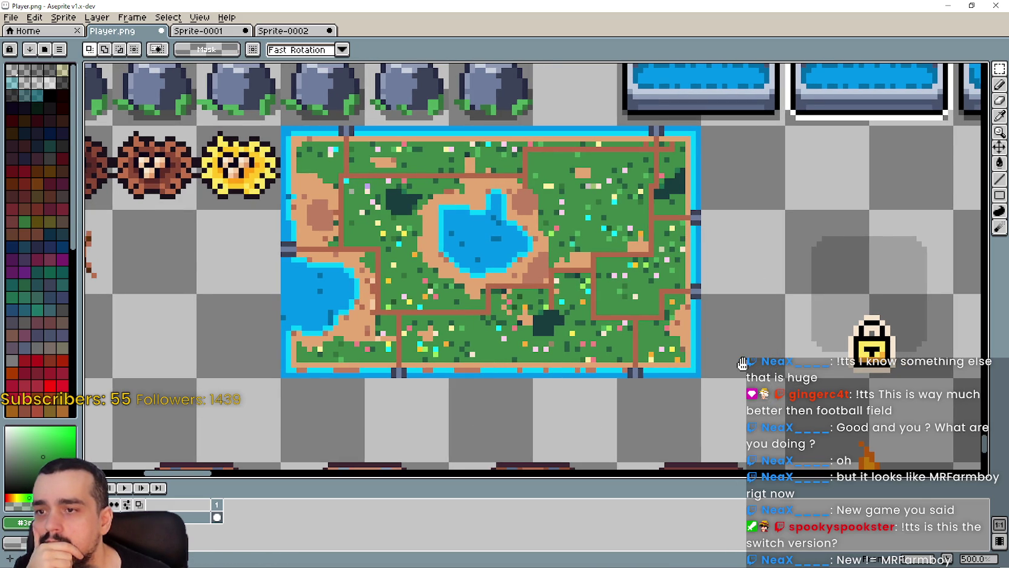
scroll(743, 364, down, 1)
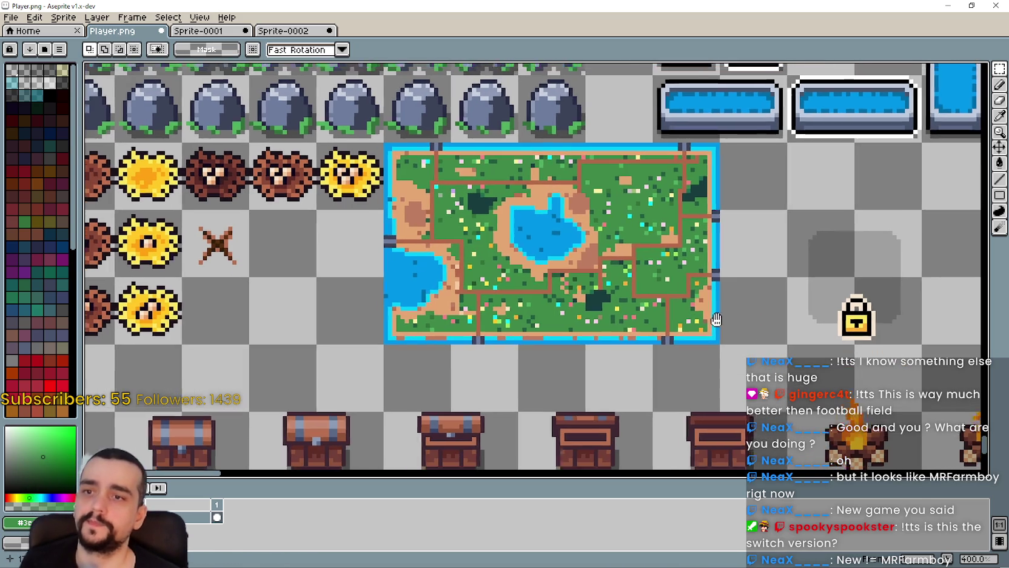
mouse_move(712, 367)
mouse_down()
mouse_move(733, 333)
mouse_move(725, 335)
mouse_up()
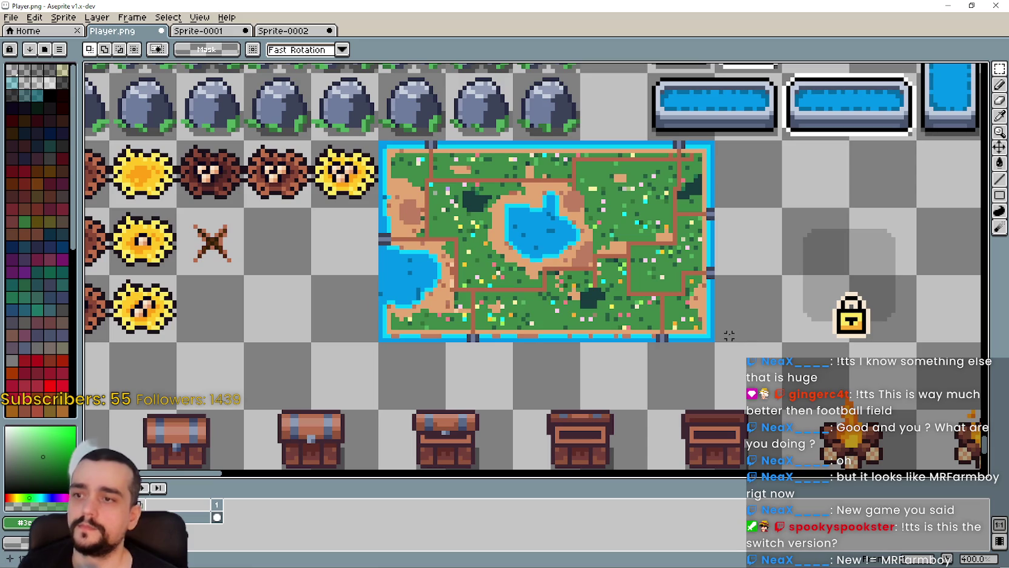
click(944, 5)
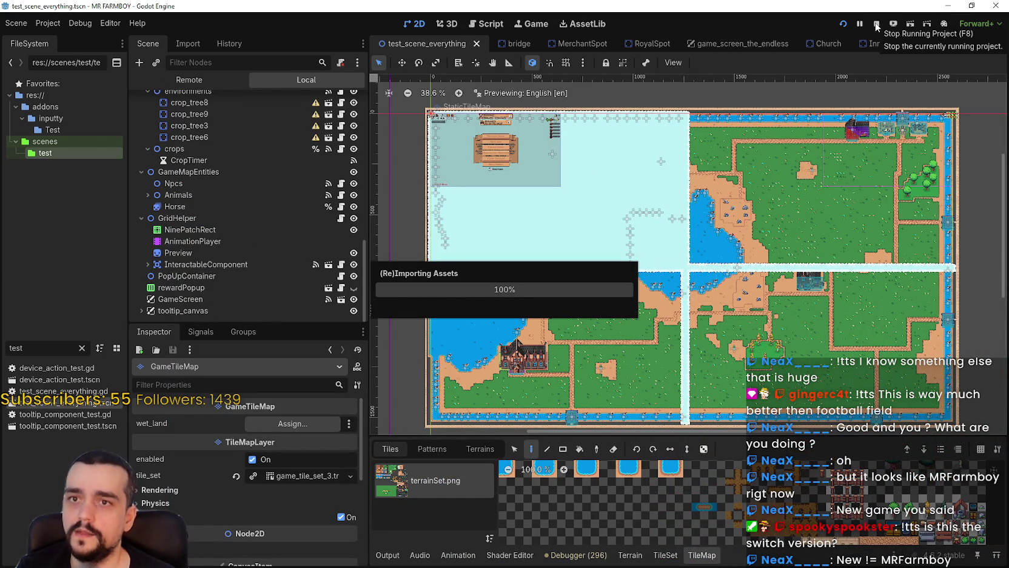
Dismiss the open Godot menu and scroll forward through the open scene tabs.
click(122, 24)
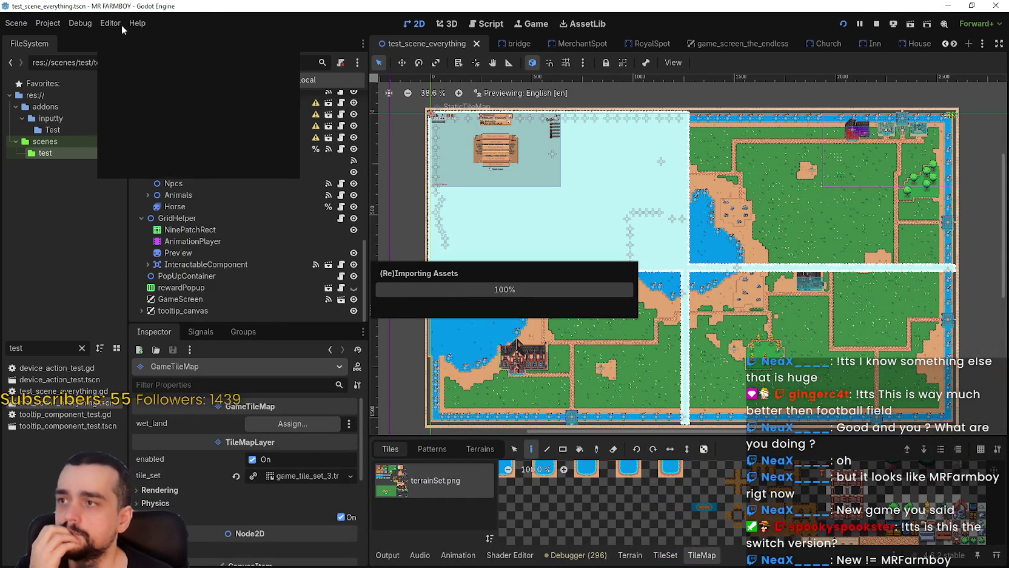
click(48, 23)
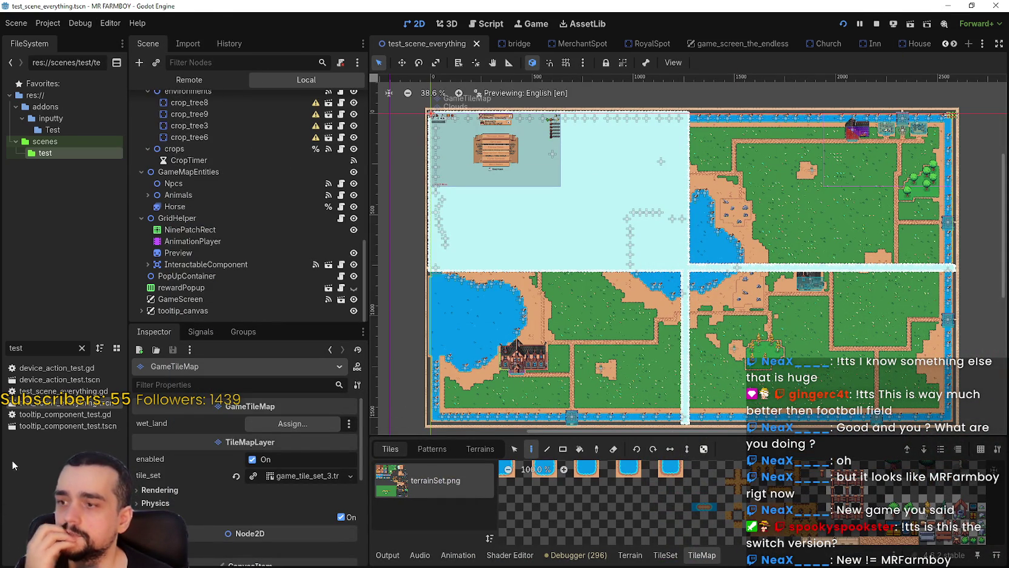
click(953, 44)
click(955, 45)
click(955, 44)
click(956, 43)
click(956, 44)
click(957, 44)
click(957, 44)
click(956, 43)
click(956, 44)
click(956, 44)
click(956, 44)
click(957, 44)
click(957, 43)
click(957, 44)
Scroll back to the new_game_container tab and open that scene.
click(947, 43)
click(948, 44)
click(948, 43)
click(948, 43)
click(952, 45)
click(953, 45)
click(952, 44)
click(952, 44)
click(953, 44)
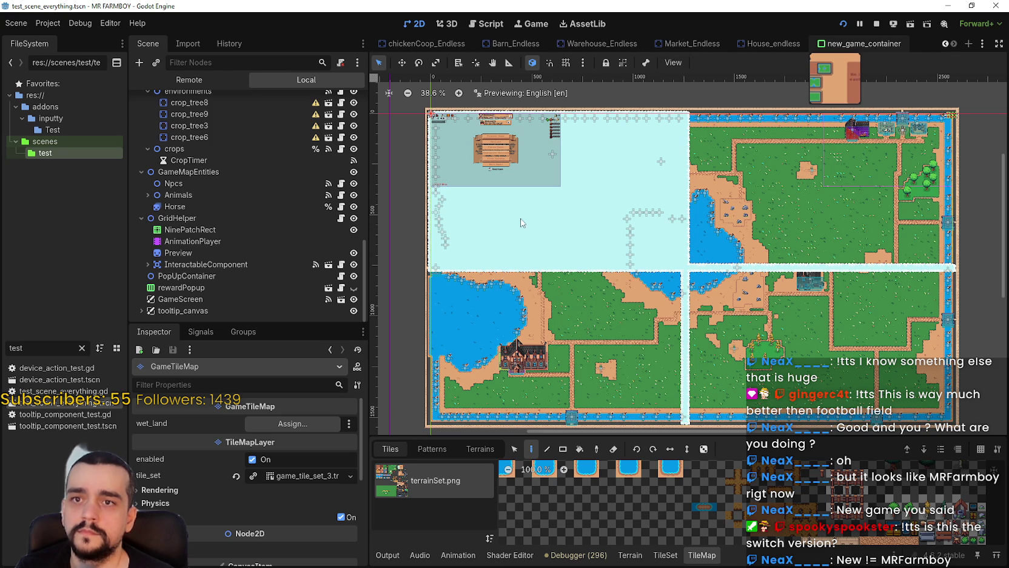
click(861, 43)
Select the Island_Select button and open its icon's atlas Region Editor.
scroll(670, 230, up, 2)
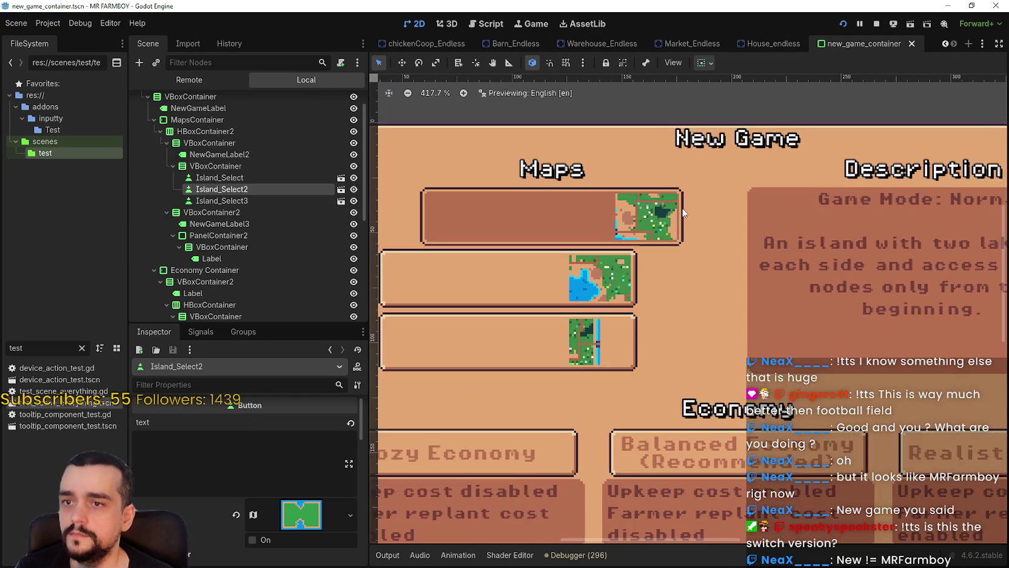
scroll(670, 229, up, 2)
click(241, 178)
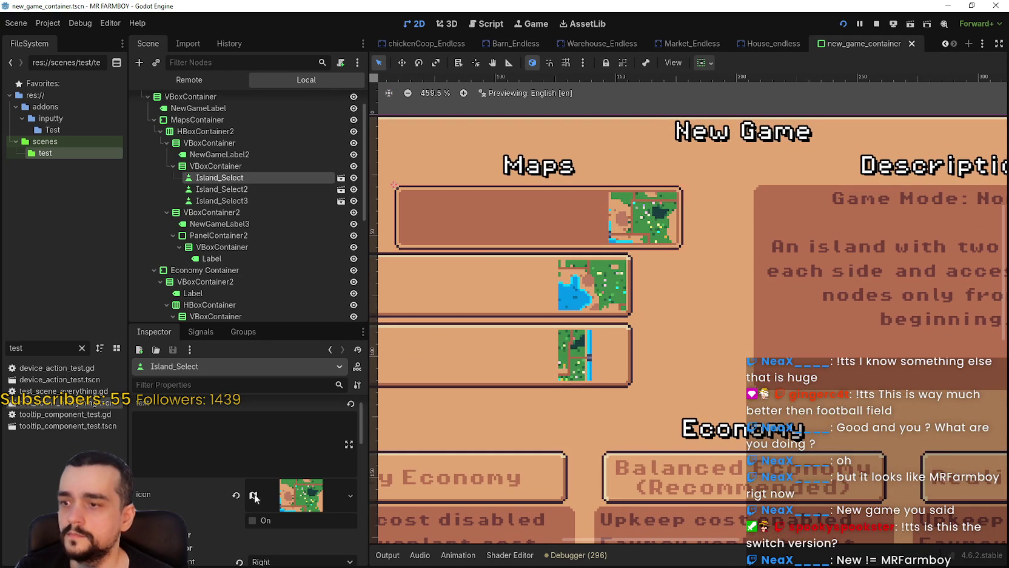
click(291, 495)
scroll(255, 498, down, 4)
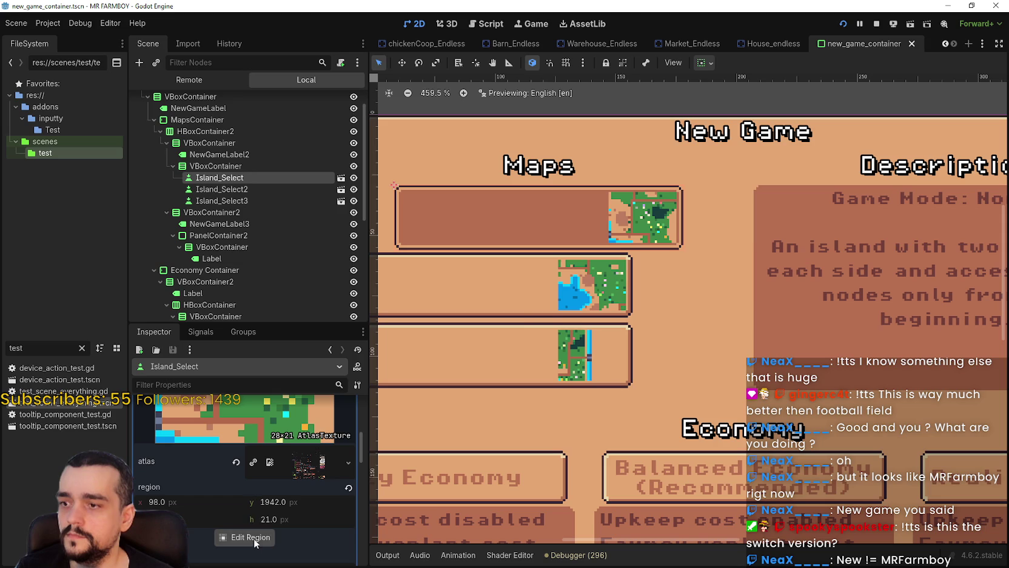
click(245, 536)
Set the Region Editor's snap mode to Grid Snap.
scroll(472, 288, down, 2)
scroll(455, 288, down, 2)
scroll(450, 288, down, 2)
click(337, 154)
click(330, 196)
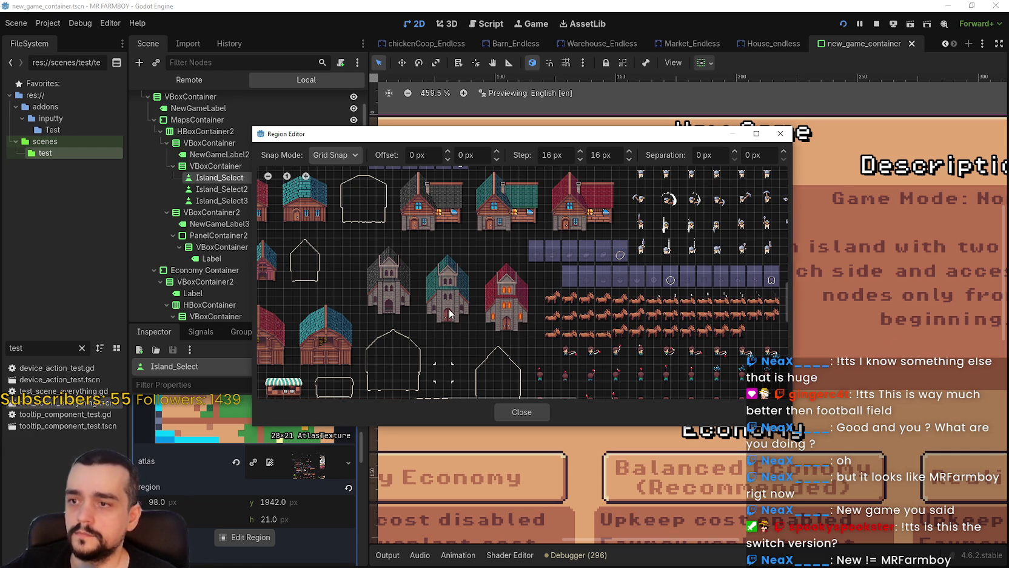
Frame the full 80×48 island map at 96, 1936 as the icon's atlas region.
scroll(424, 333, down, 3)
scroll(424, 333, down, 3)
scroll(423, 333, down, 3)
scroll(424, 333, down, 3)
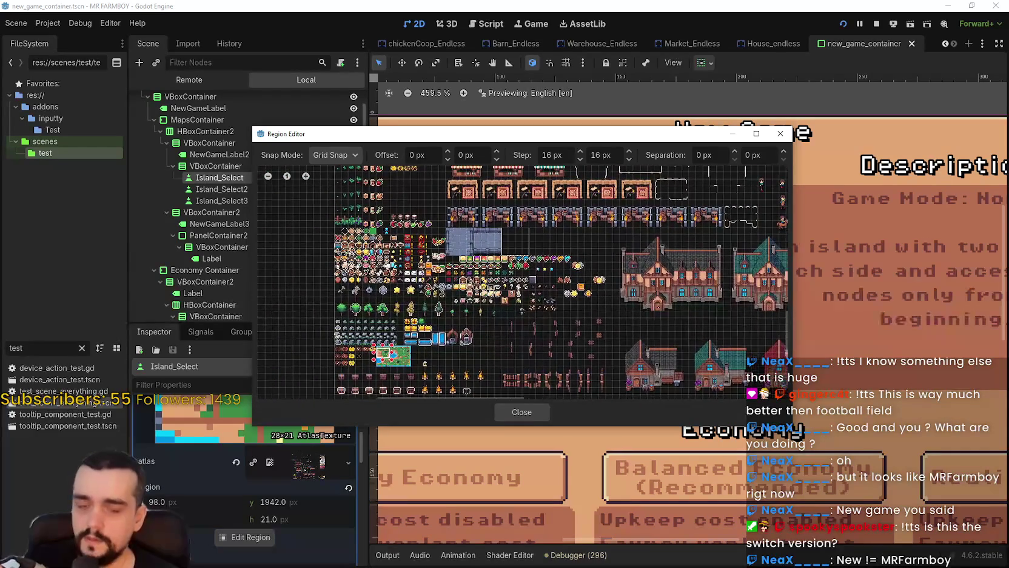
scroll(606, 315, down, 3)
scroll(542, 317, left, 3)
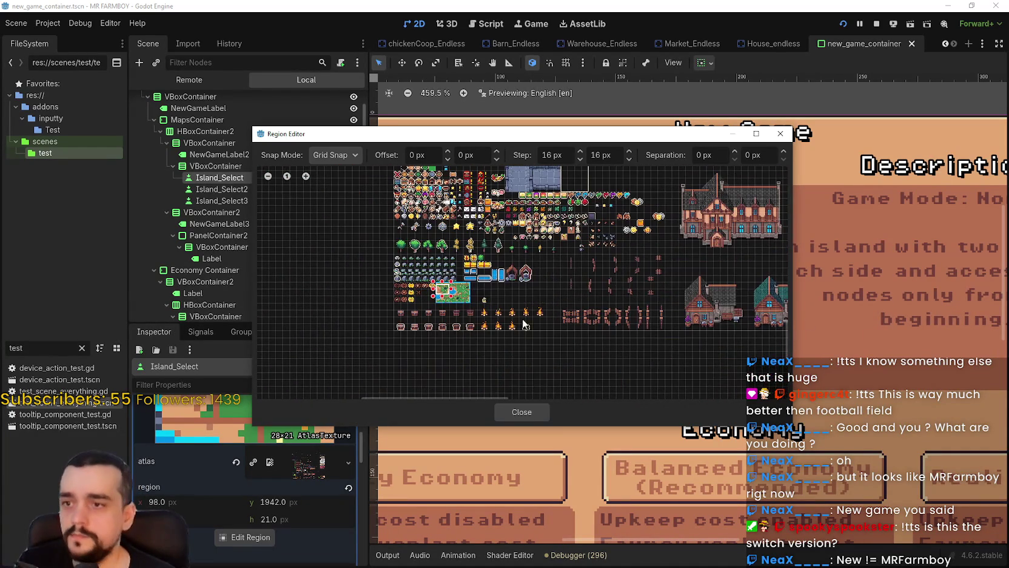
scroll(463, 317, up, 2)
scroll(462, 317, up, 2)
scroll(535, 243, up, 2)
scroll(535, 243, up, 2)
drag(482, 203, 656, 305)
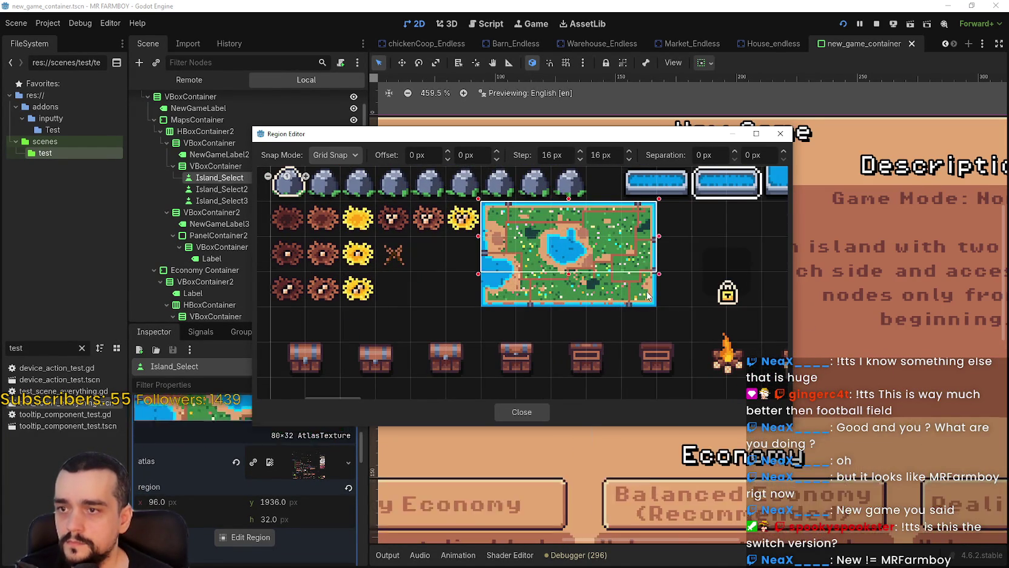
click(521, 413)
scroll(572, 296, down, 3)
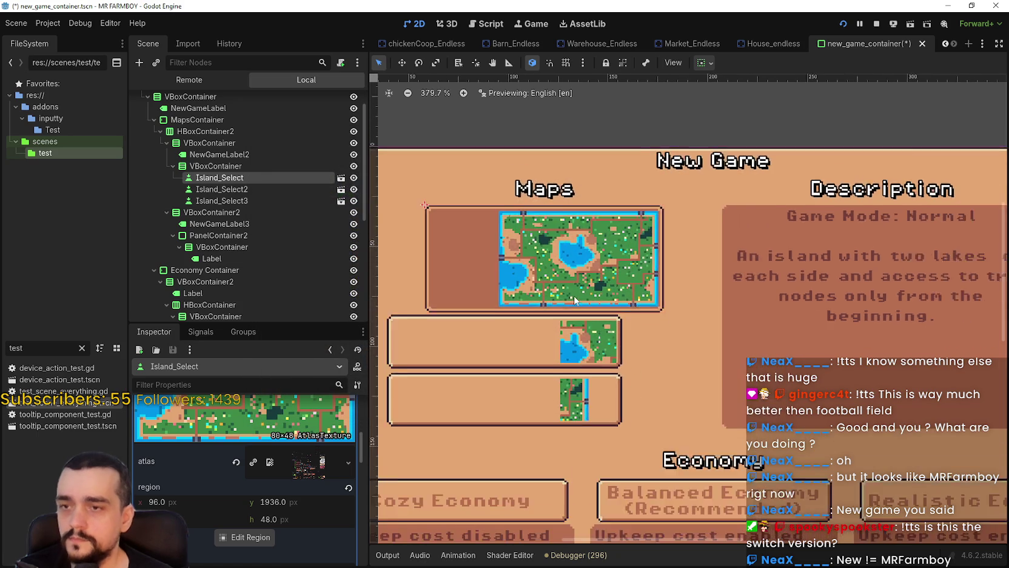
scroll(713, 322, down, 3)
scroll(707, 314, up, 1)
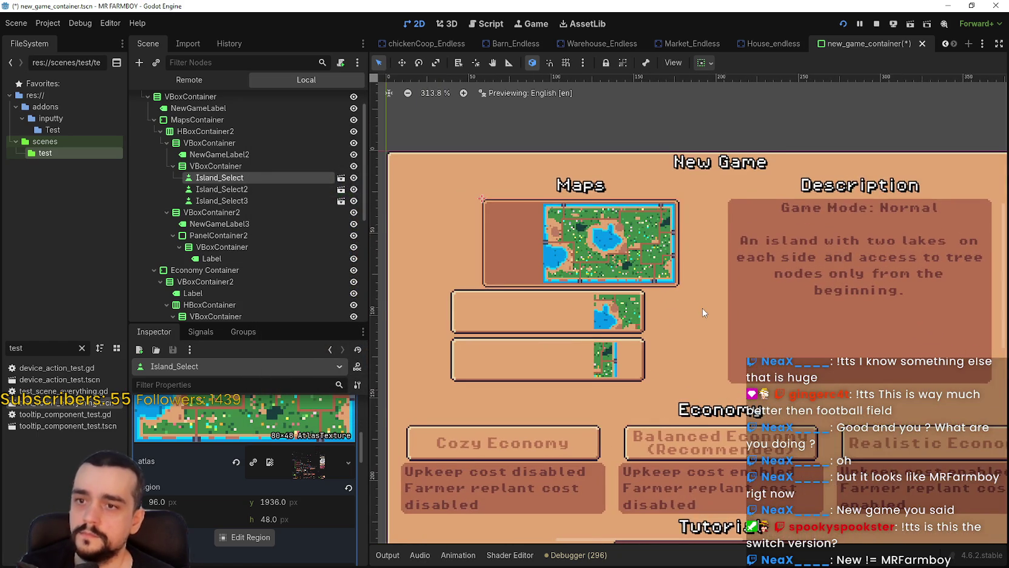
scroll(703, 308, up, 1)
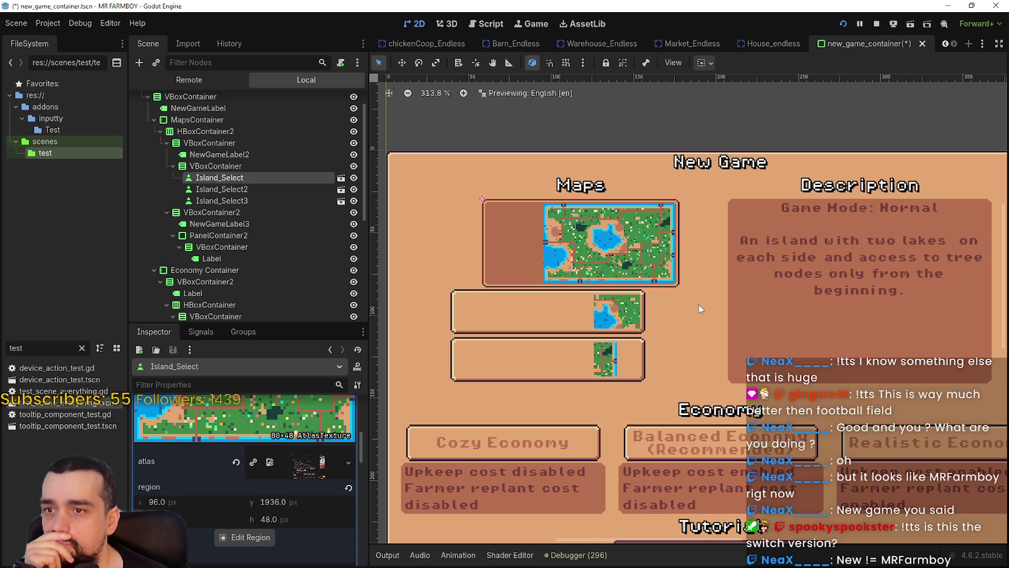
scroll(674, 285, up, 2)
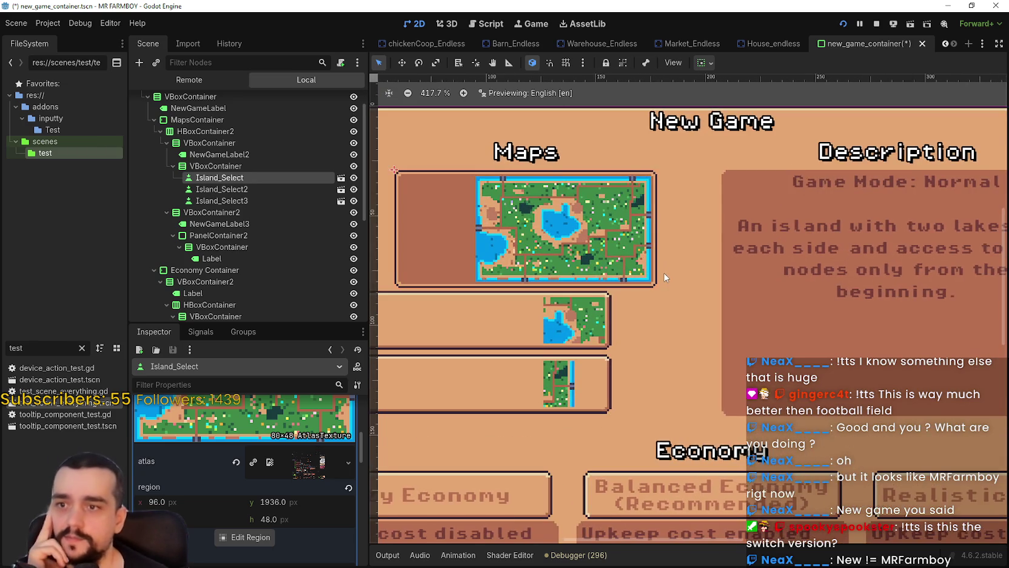
scroll(682, 300, down, 1)
scroll(172, 503, up, 3)
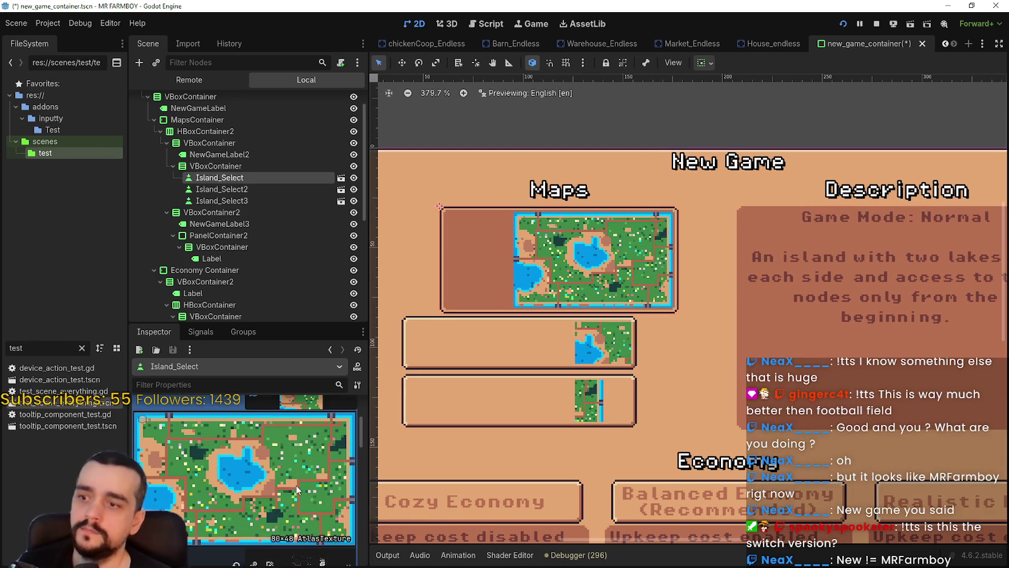
click(305, 432)
scroll(332, 485, up, 2)
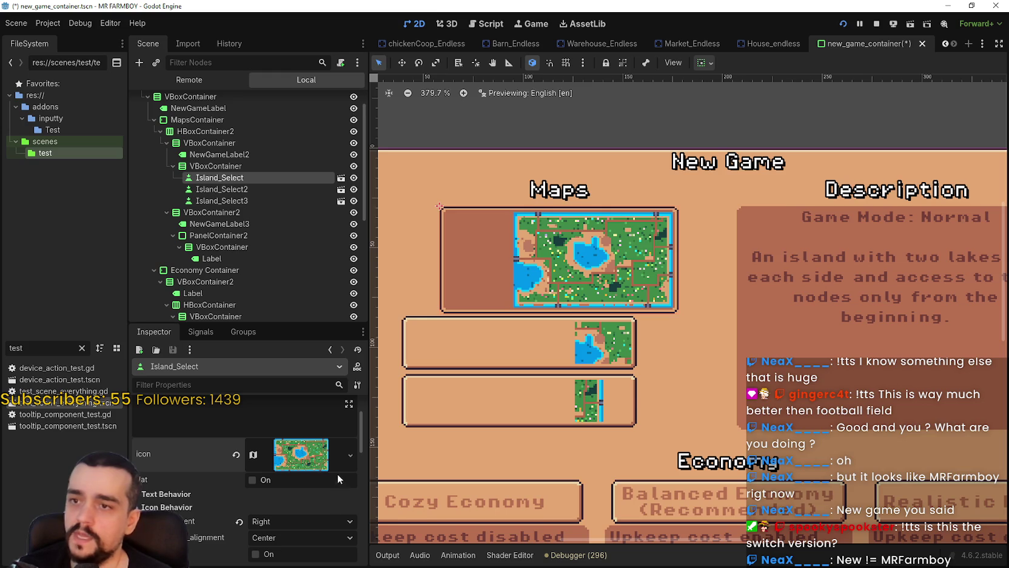
scroll(595, 280, down, 2)
scroll(595, 280, down, 3)
scroll(594, 285, up, 2)
scroll(594, 288, up, 1)
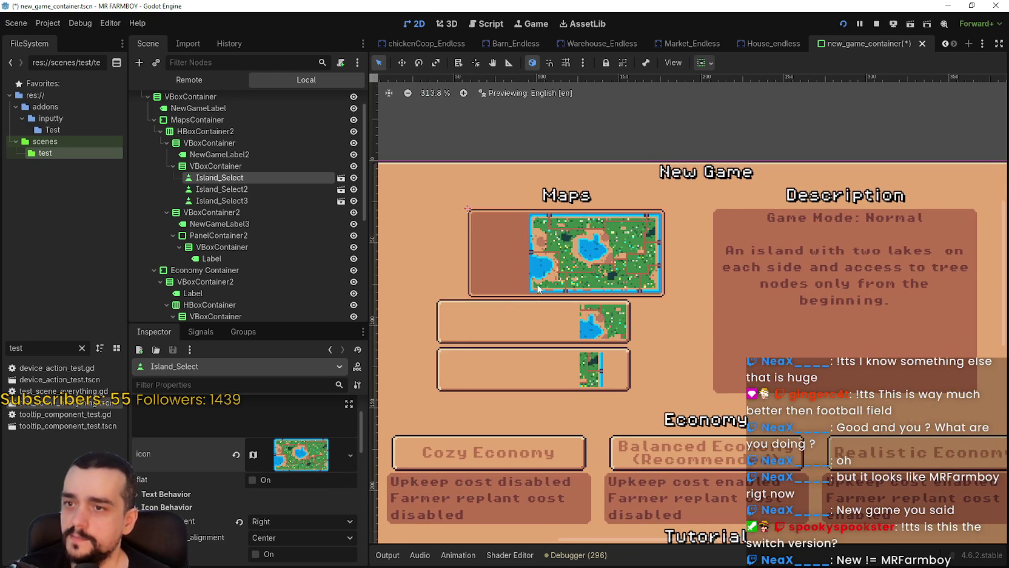
scroll(273, 501, up, 2)
click(273, 467)
scroll(243, 453, down, 5)
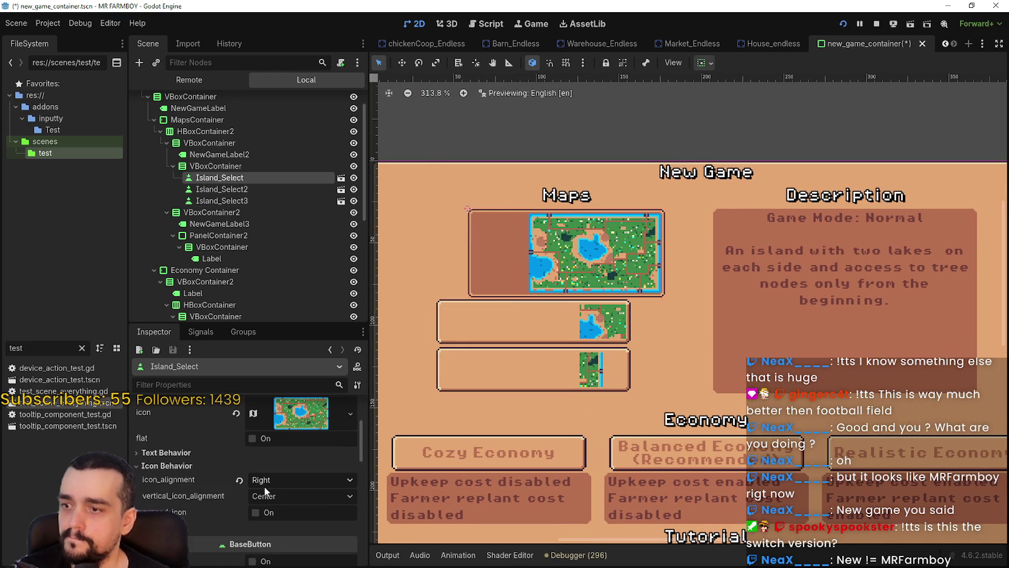
scroll(257, 527, down, 4)
scroll(261, 516, down, 3)
scroll(264, 501, down, 2)
scroll(265, 496, down, 2)
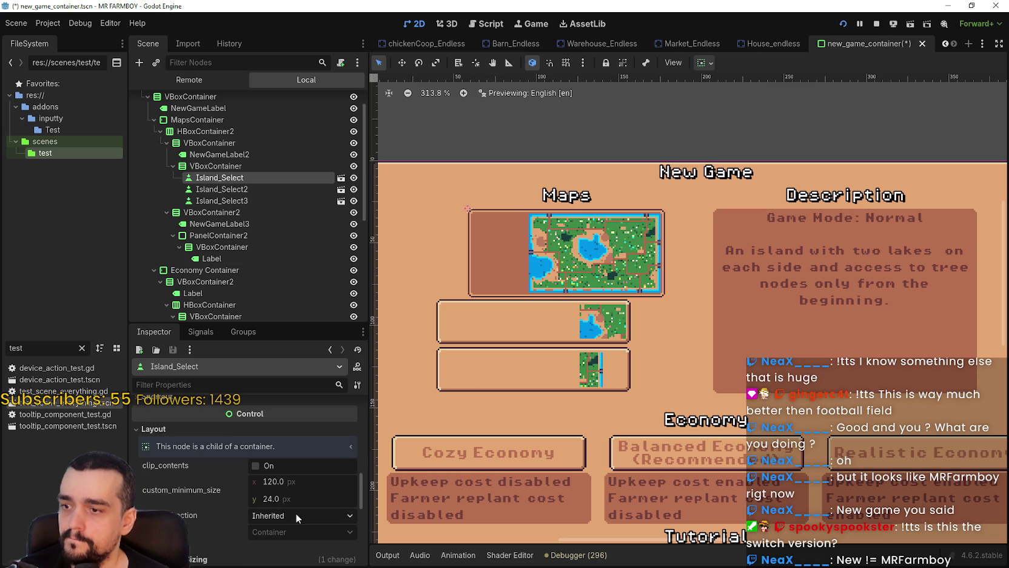
Set Island_Select's custom minimum size to 0 × 0.
drag(292, 482, 279, 481)
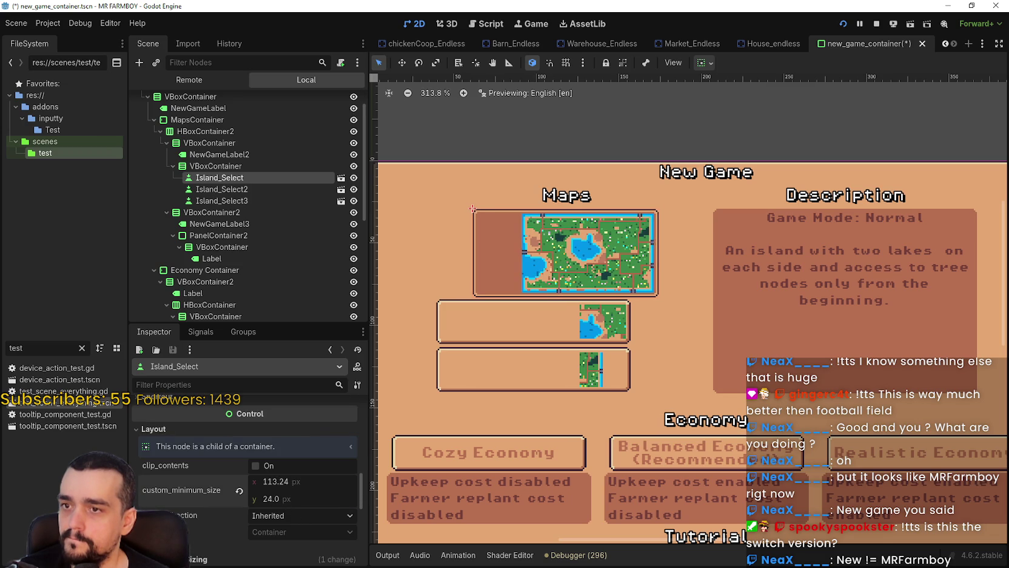
click(296, 481)
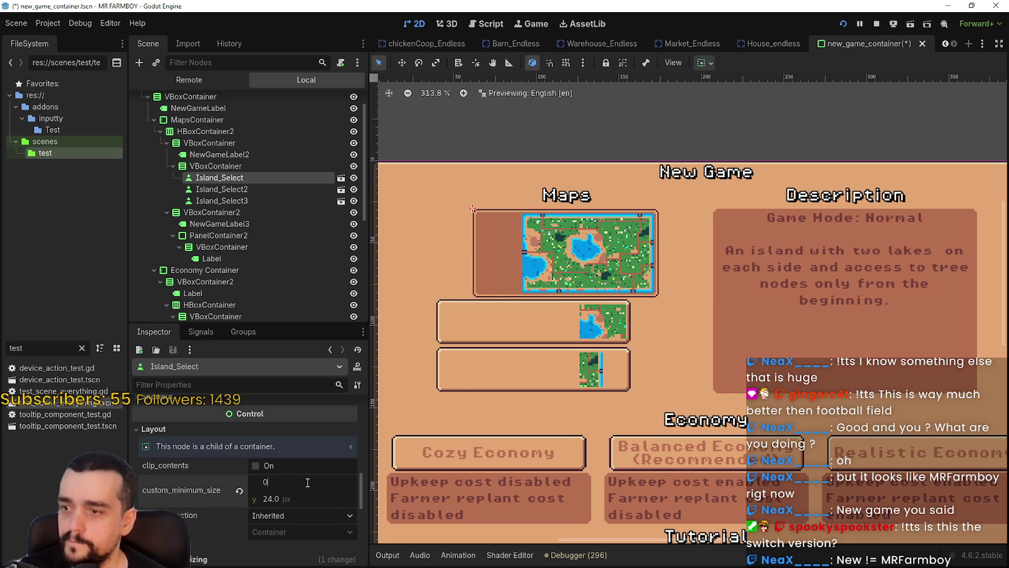
text(0)
key(Return)
click(272, 498)
text(0)
key(Return)
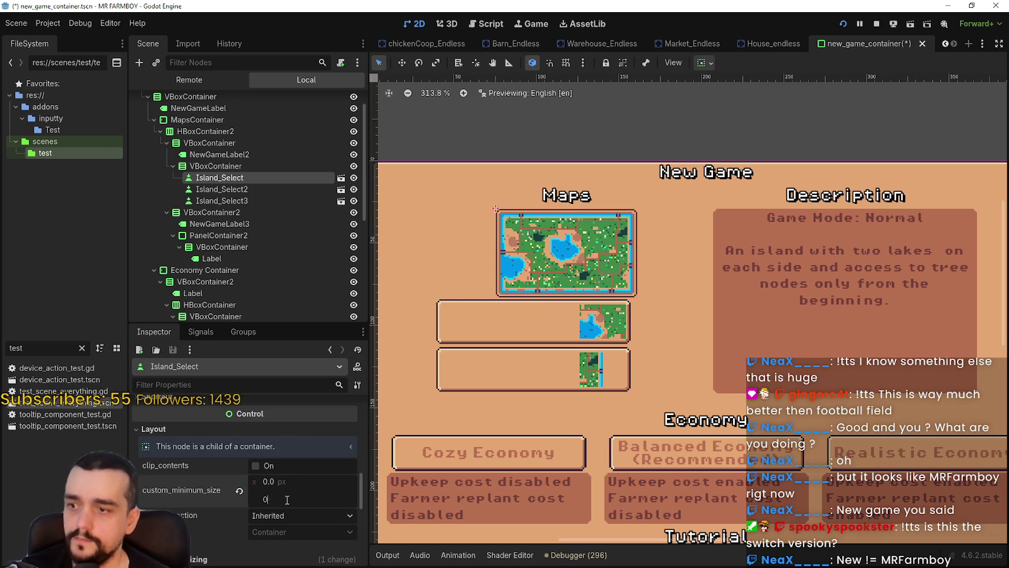
Save the new_game_container scene.
scroll(817, 330, down, 1)
key(ctrl+s)
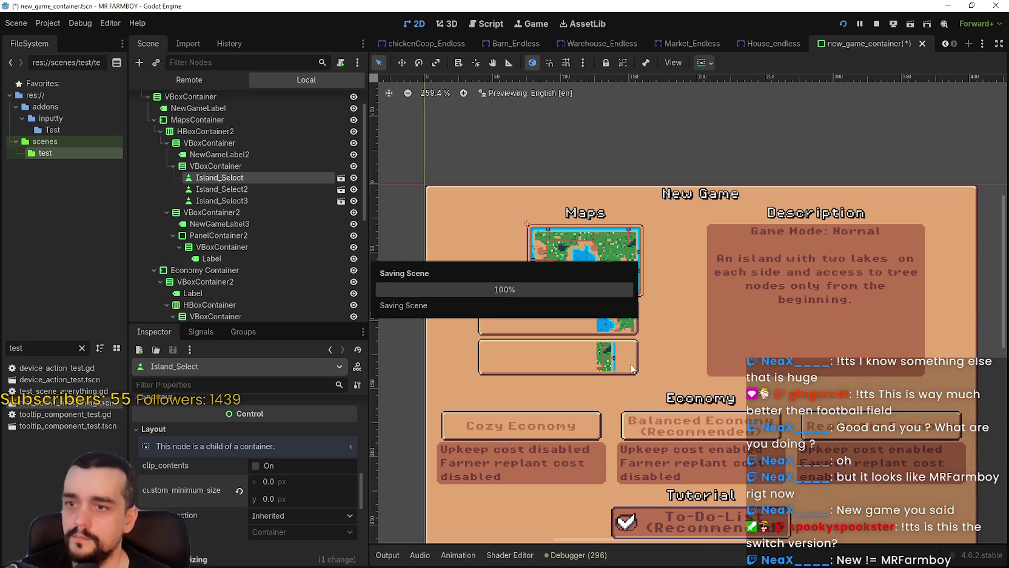
scroll(547, 274, up, 1)
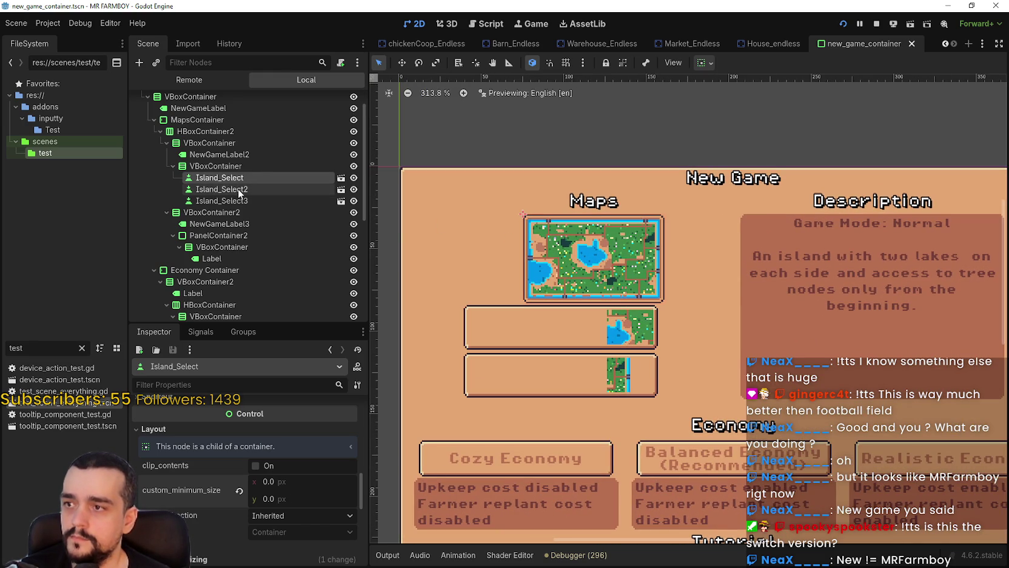